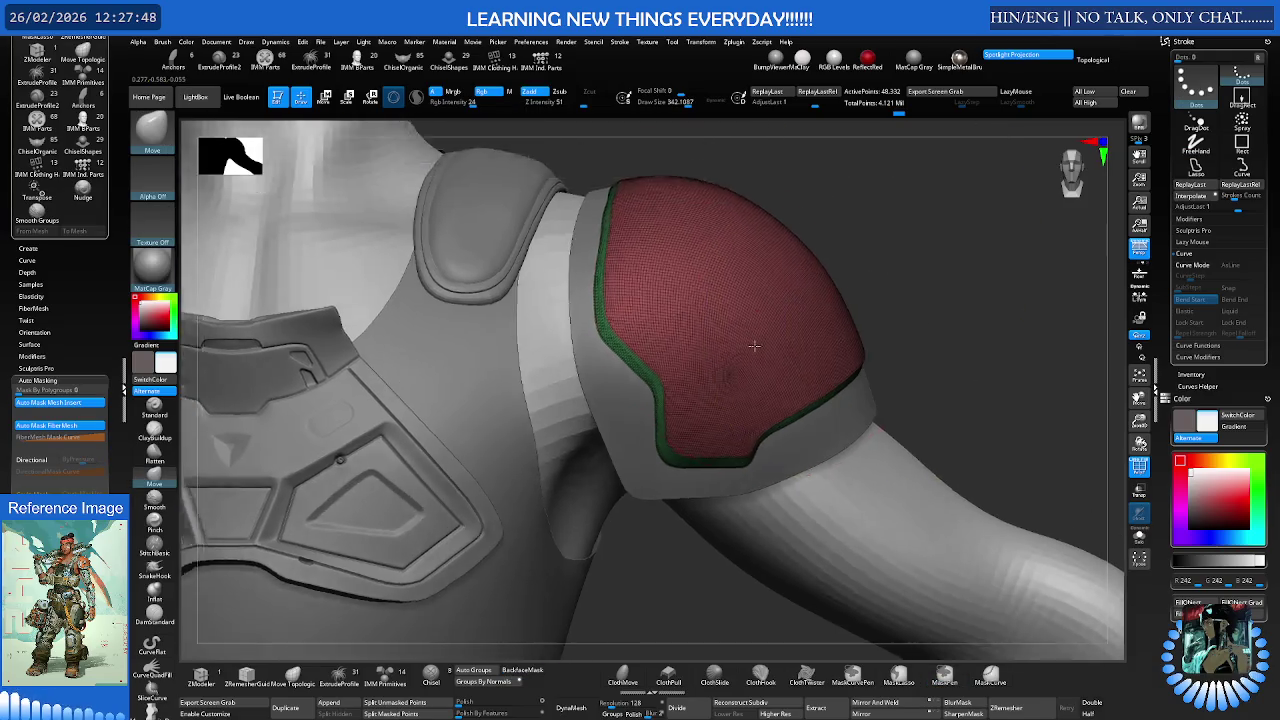
Lower Draw Size from 342 to about 269 and orbit onto the pad's green rim
key("s")
right_click_drag(697, 305, 671, 305)
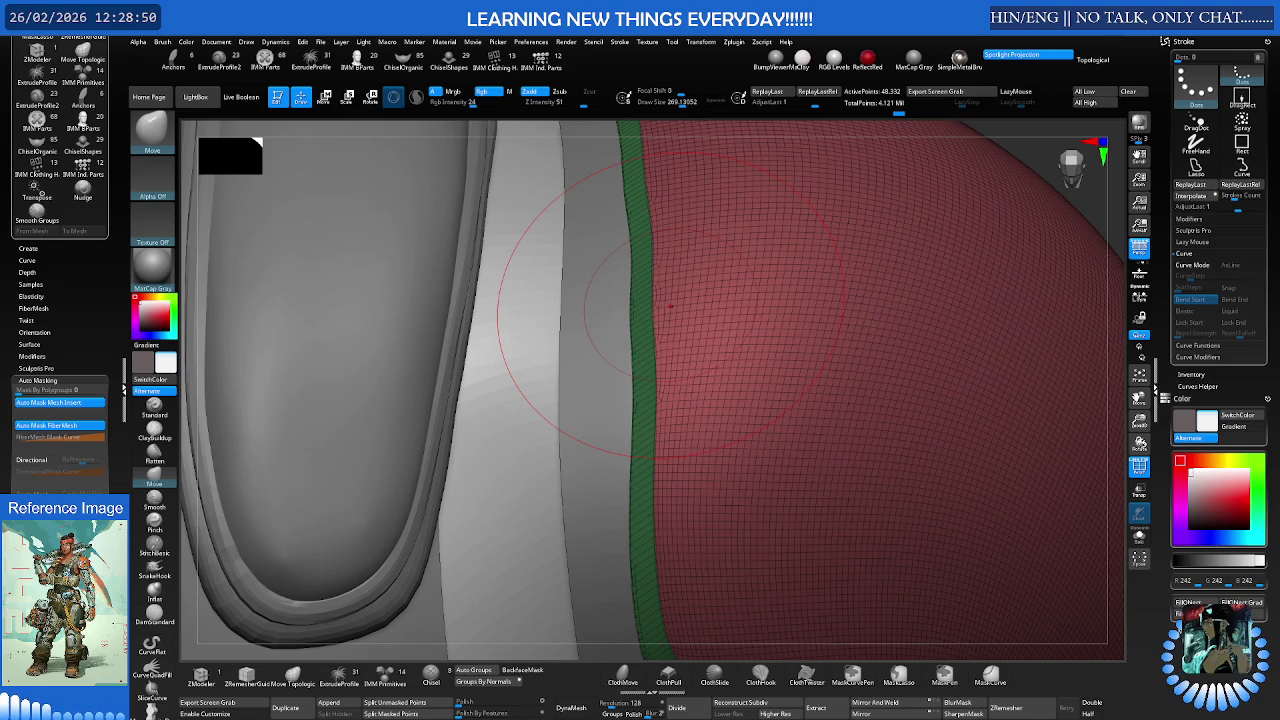
Shrink the brush and nudge the green strip's edge slightly inward
scroll(706, 393, "down", 3)
scroll(757, 257, "up", 3)
right_click_drag(782, 281, 695, 255)
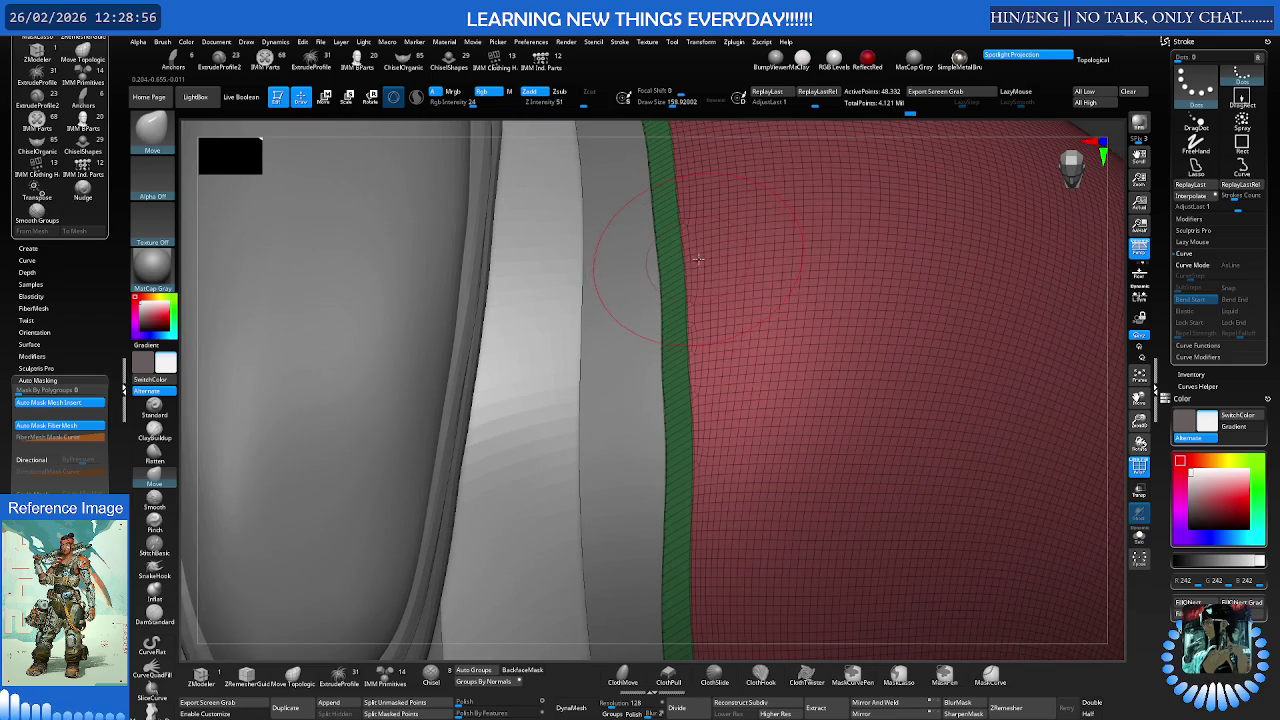
left_click_drag(716, 438, 704, 438)
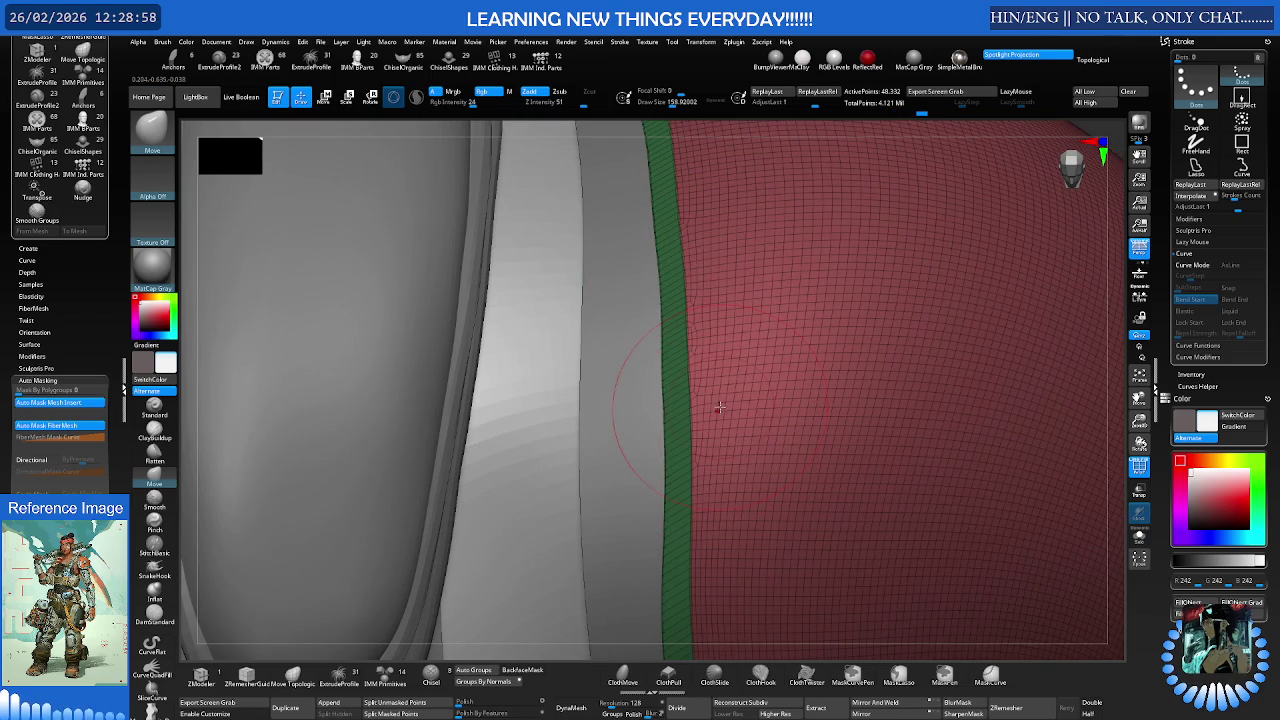
mouse_move(673, 329)
right_mouse_down("ctrl")
mouse_move(668, 308)
mouse_move(740, 317)
right_mouse_up("ctrl")
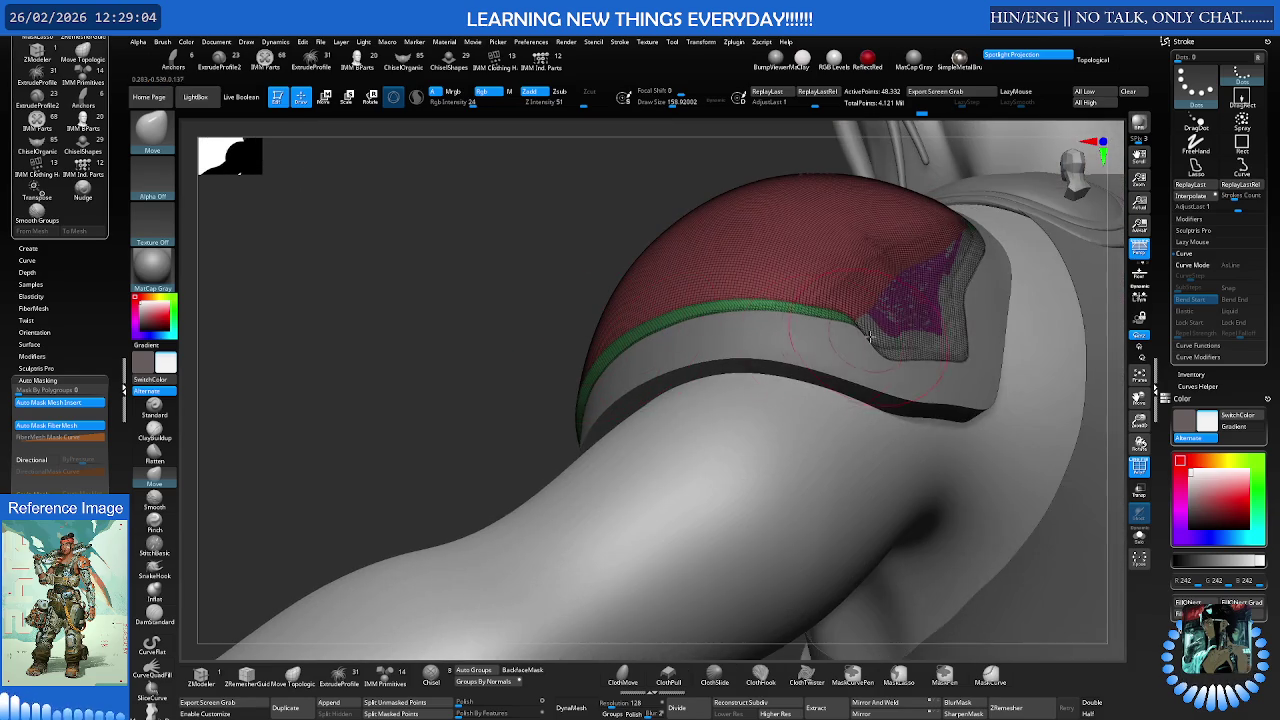
mouse_move(740, 317)
right_mouse_down()
mouse_move(890, 325)
mouse_move(743, 271)
right_mouse_up()
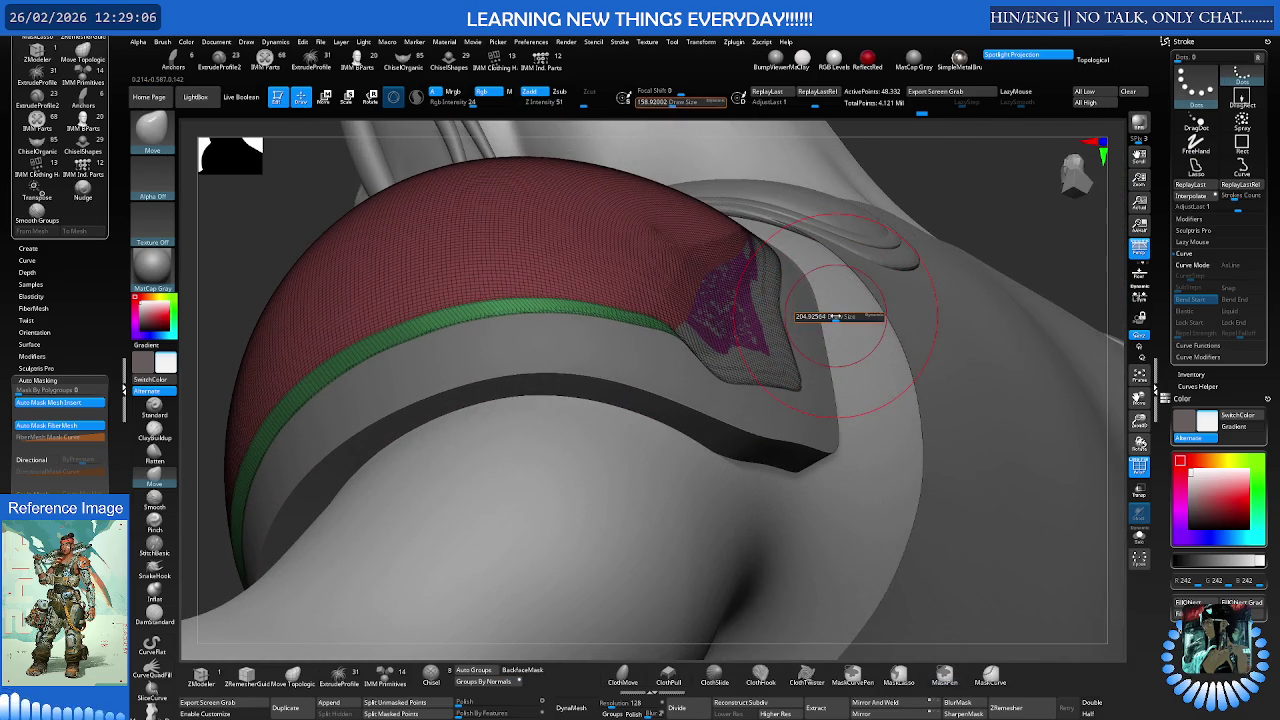
Clear the stray patch and paint red over the pad's grey tip at Draw Size ~256.8
left_click(690, 255, "ctrl")
key("s")
mouse_move(756, 350)
left_mouse_down("ctrl")
mouse_move(751, 334)
mouse_move(764, 345)
left_mouse_up("ctrl")
mouse_move(762, 290)
left_mouse_down("ctrl")
mouse_move(759, 257)
mouse_move(748, 294)
left_mouse_up("ctrl")
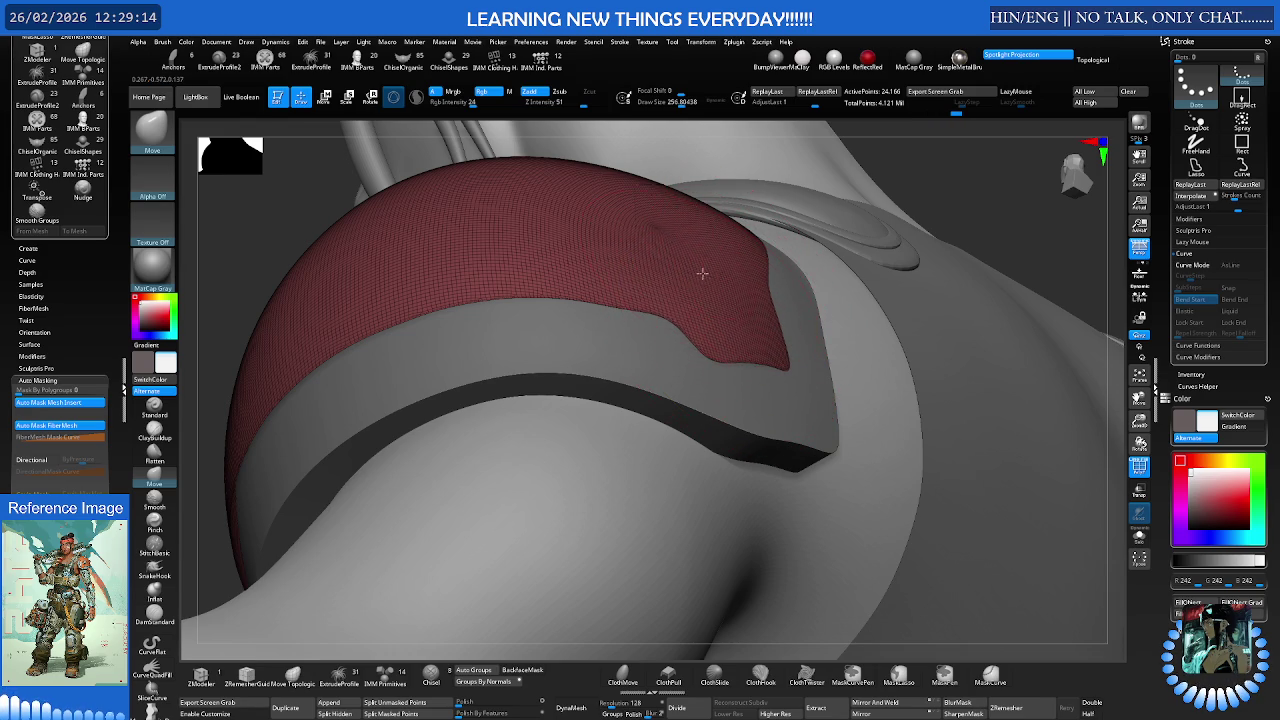
Orbit around the red band to check its coverage and green rim
right_click_drag(763, 286, 780, 285)
mouse_move(706, 224)
right_mouse_down()
mouse_move(657, 229)
mouse_move(677, 249)
mouse_move(732, 207)
mouse_move(703, 223)
mouse_move(766, 206)
right_mouse_up()
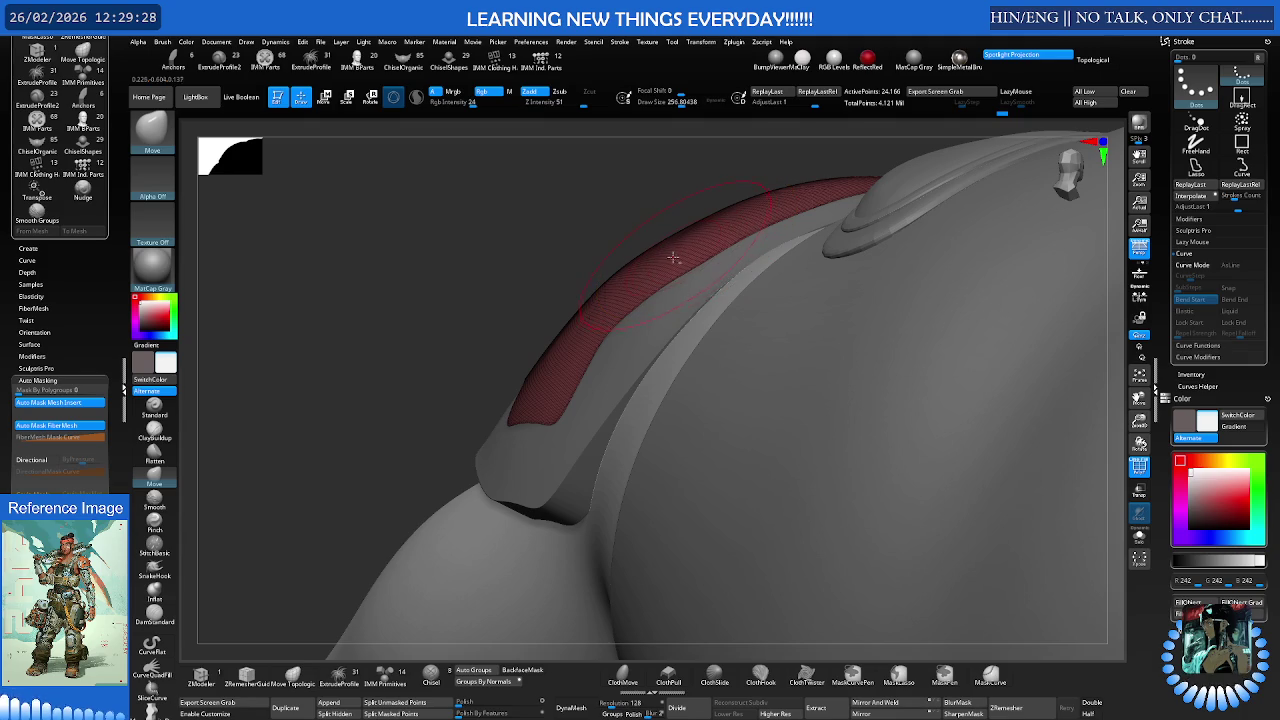
right_click_drag(615, 293, 677, 240)
right_click_drag(603, 294, 627, 276)
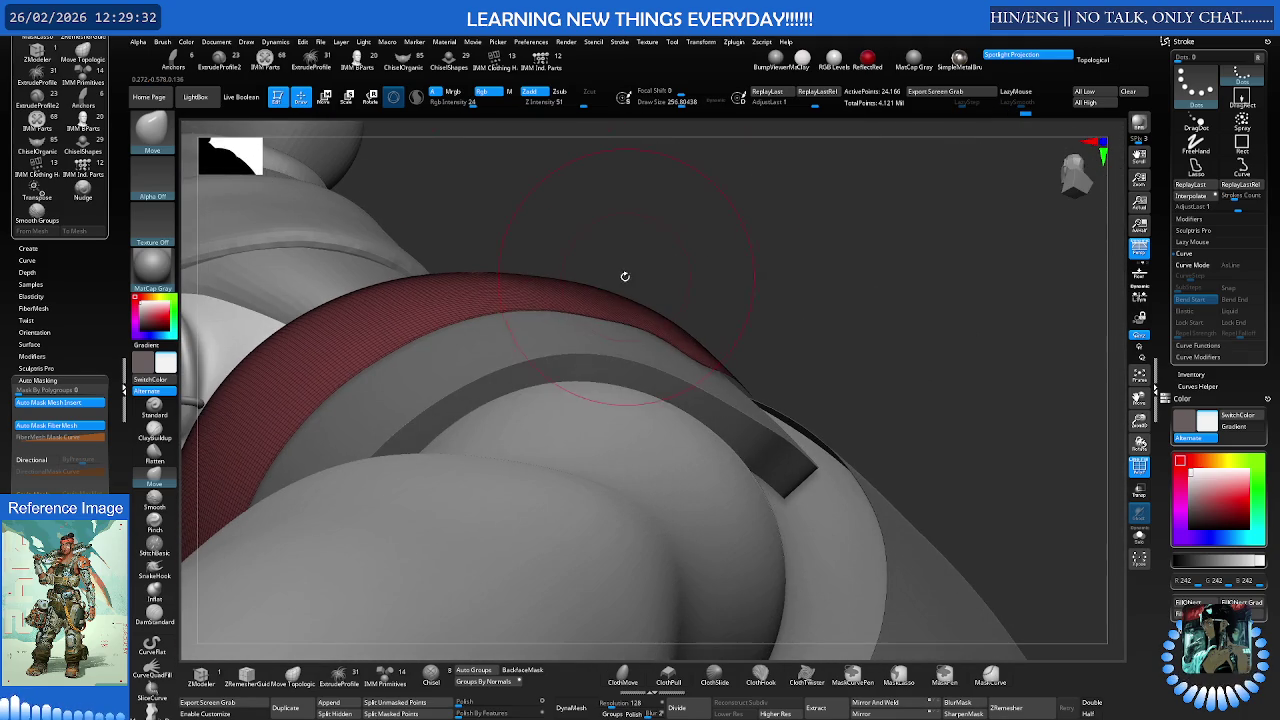
right_click_drag(551, 289, 537, 266)
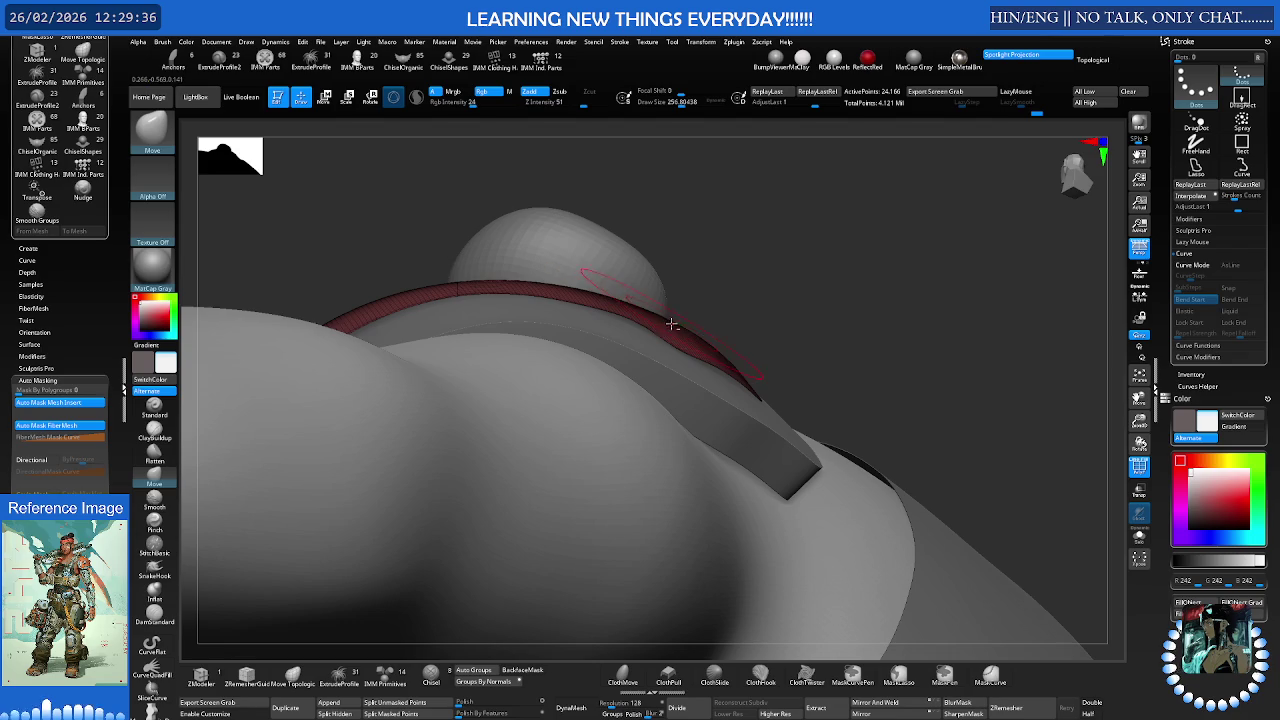
right_click_drag(717, 343, 781, 415)
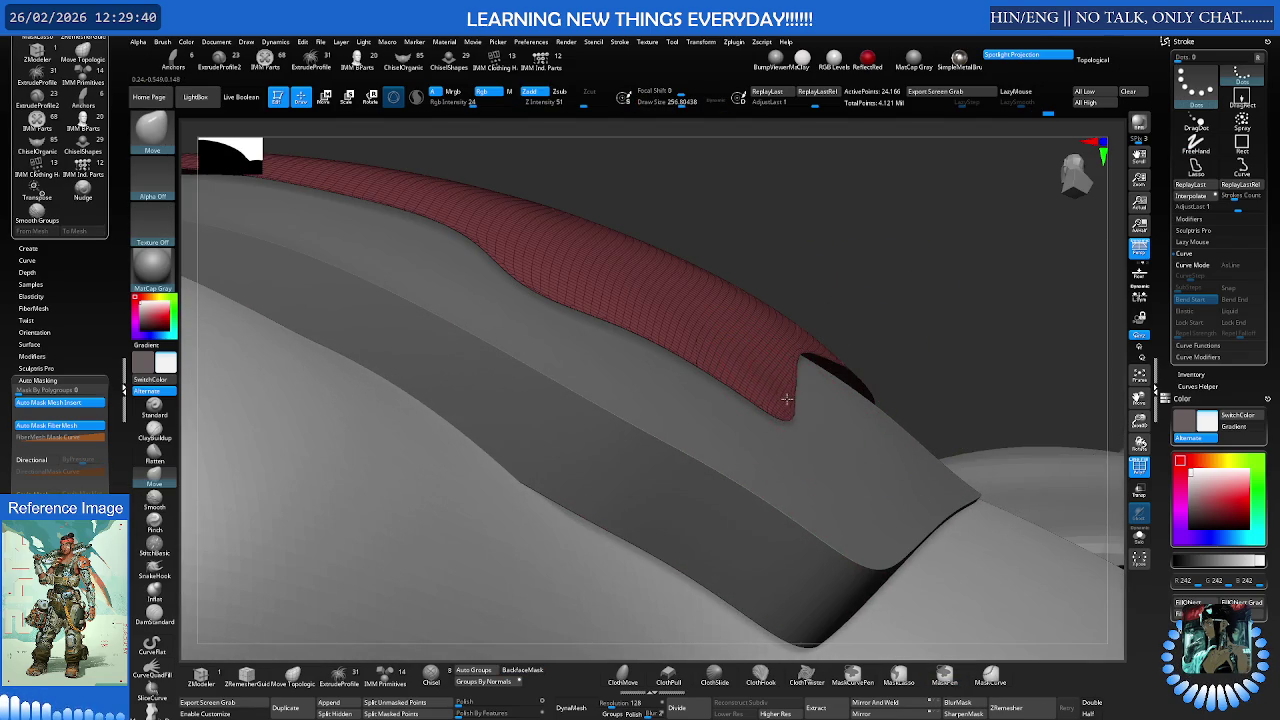
mouse_move(865, 313)
right_mouse_down()
mouse_move(894, 289)
mouse_move(766, 286)
mouse_move(766, 331)
mouse_move(742, 358)
mouse_move(674, 366)
mouse_move(726, 331)
mouse_move(683, 353)
mouse_move(713, 341)
right_mouse_up()
Select the Nudge brush, then briefly hide and reshow the green polygroup
key("s")
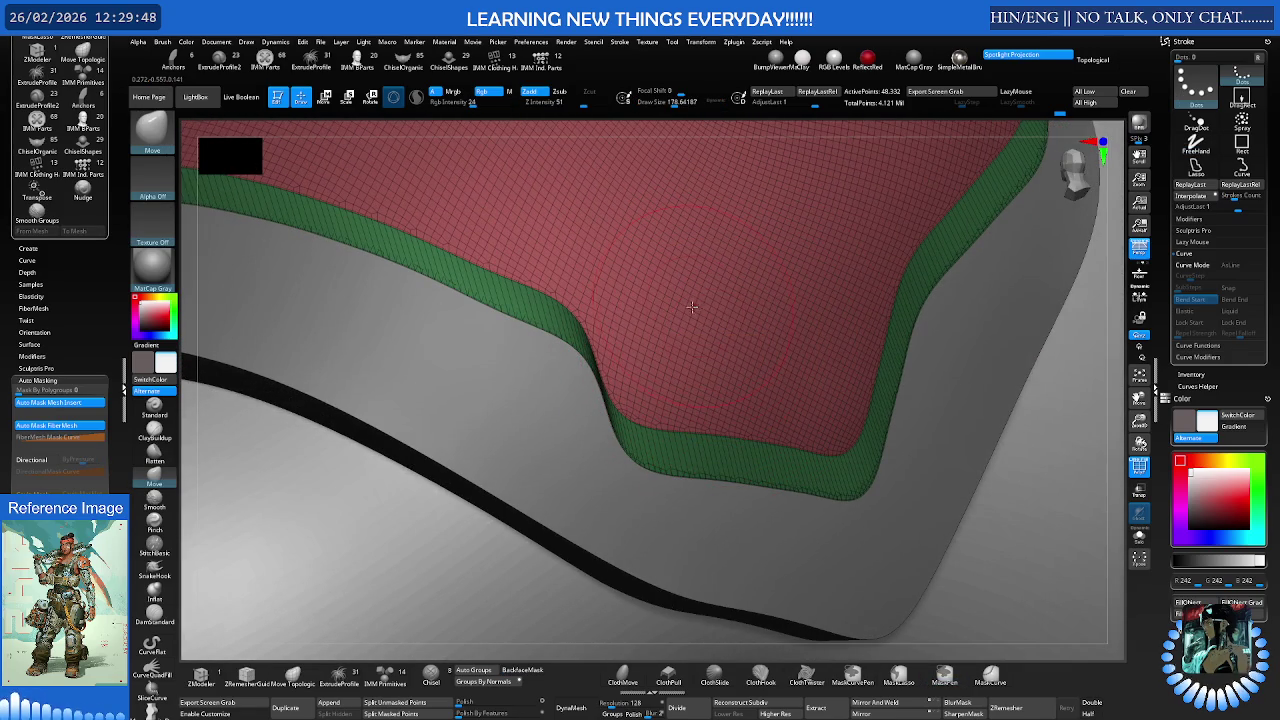
key("b")
key("n")
key("u")
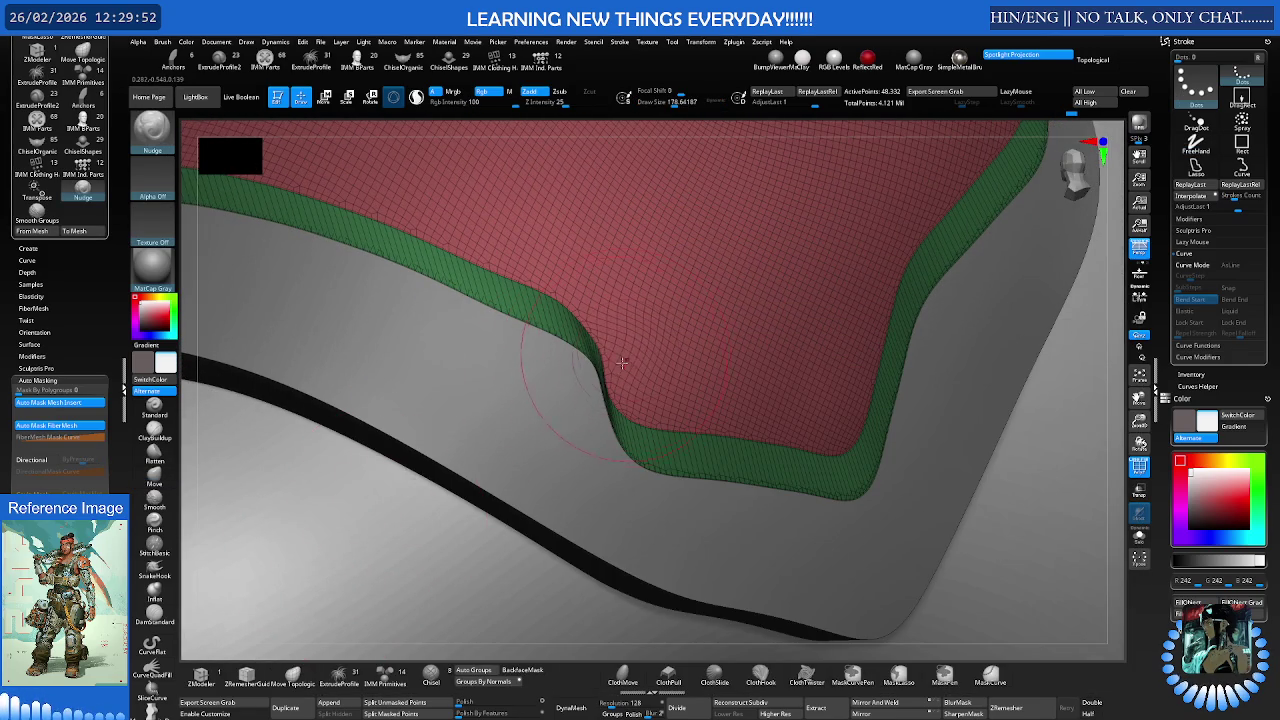
key("ctrl")
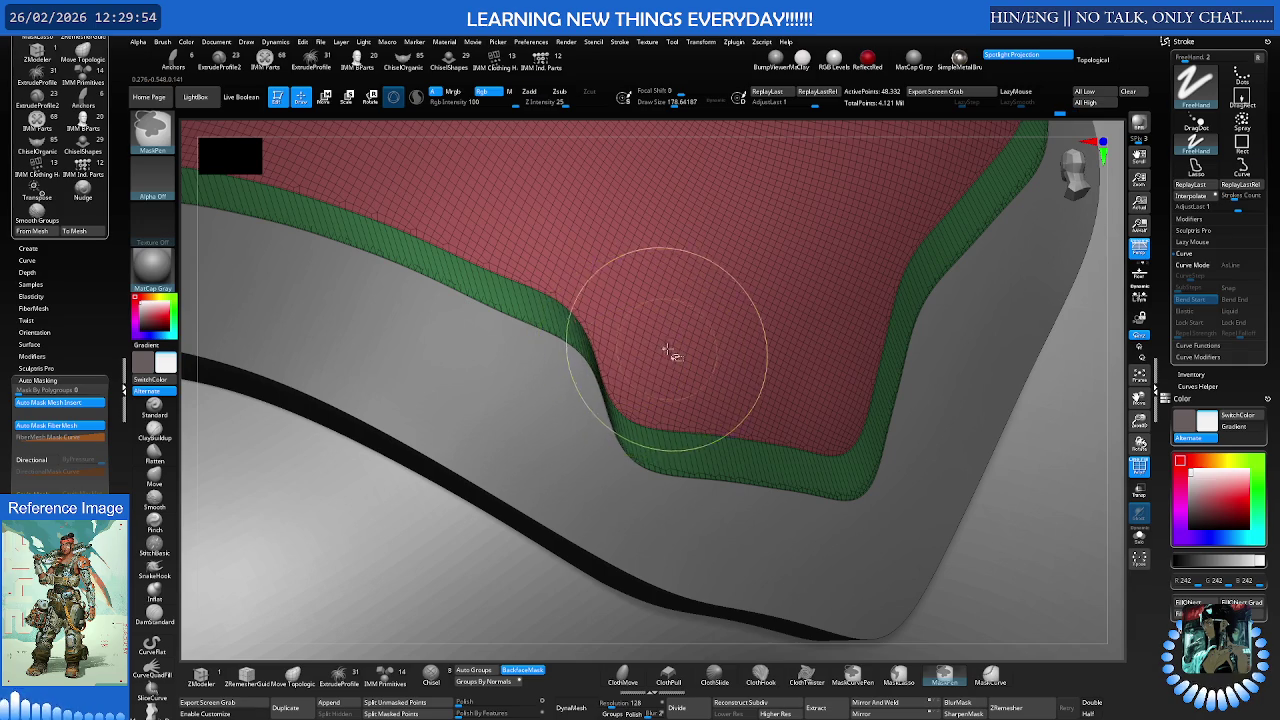
left_click(670, 354, "ctrl+shift")
scroll(670, 354, "down", 3)
scroll(657, 323, "down", 3)
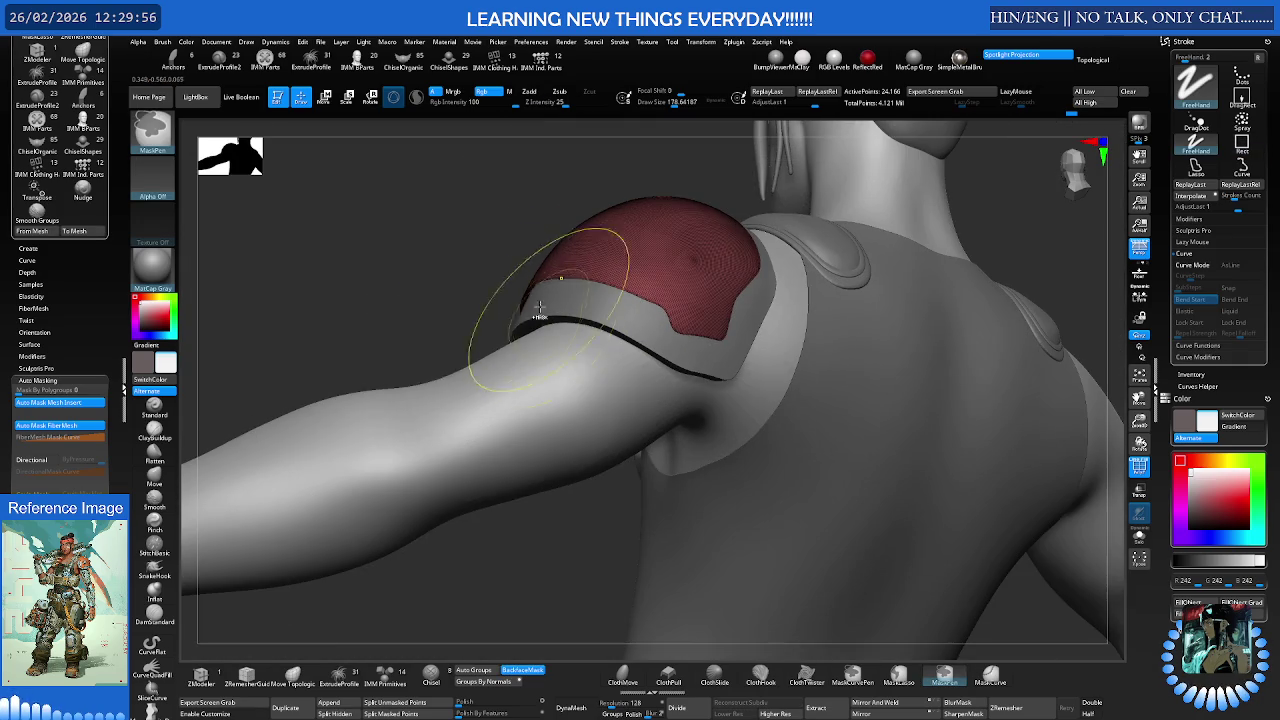
left_click(444, 287, "ctrl+shift")
scroll(849, 327, "up", 3)
scroll(849, 327, "up", 2)
scroll(849, 327, "down", 2)
scroll(669, 377, "up", 2)
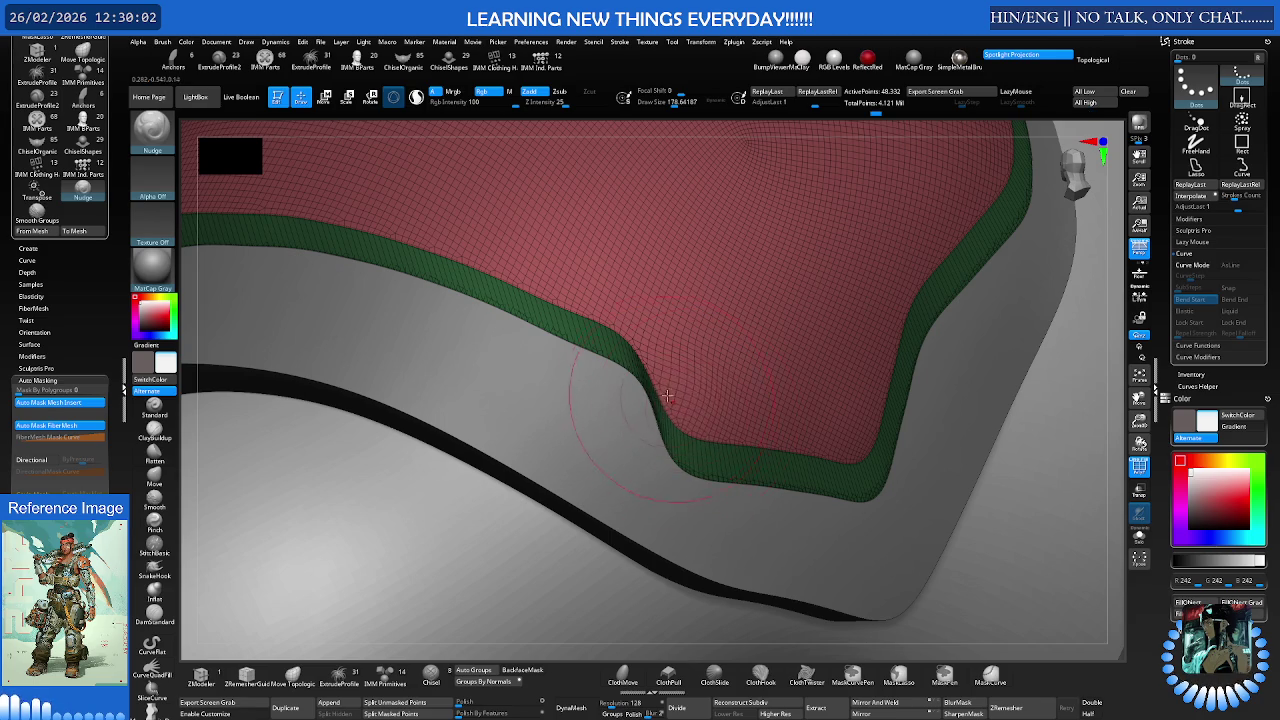
Nudge the notch edge, smooth the group border, and turn off Polyframe colours
mouse_move(672, 400)
left_mouse_down()
mouse_move(682, 358)
mouse_move(674, 415)
mouse_move(705, 428)
left_mouse_up()
mouse_move(656, 354)
left_mouse_down()
mouse_move(650, 336)
mouse_move(689, 406)
left_mouse_up()
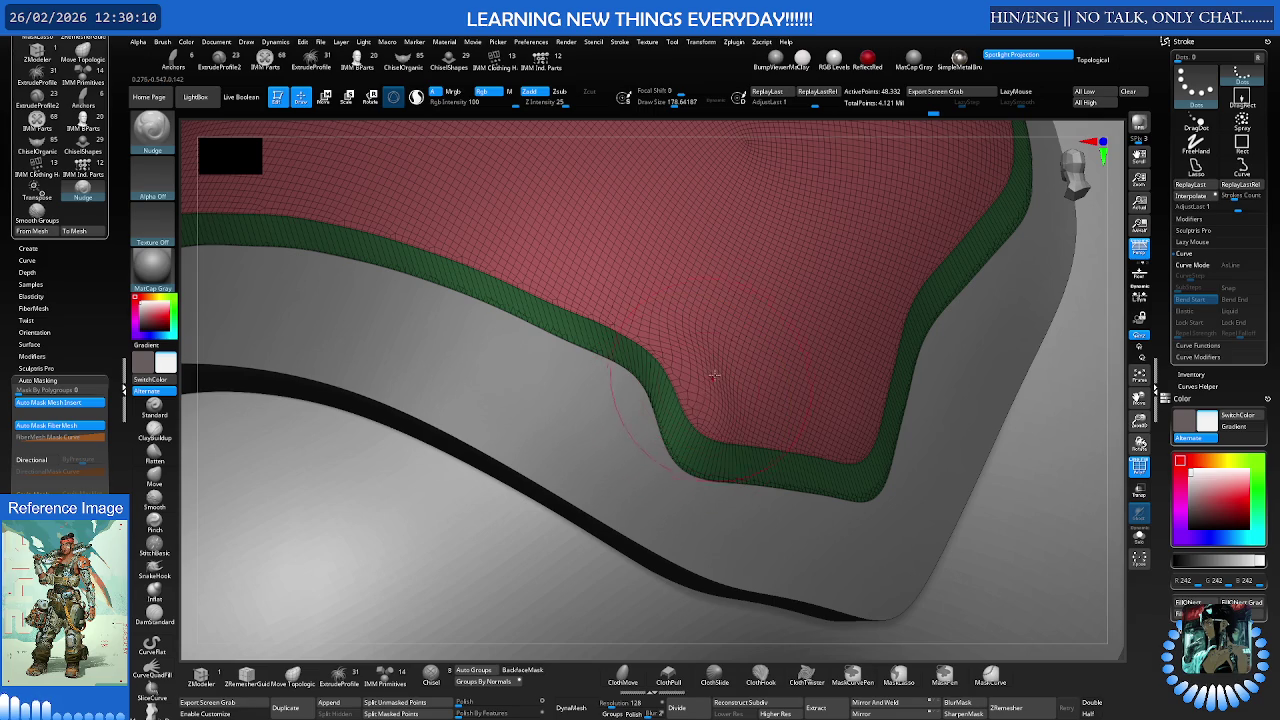
right_click_drag(724, 347, 733, 364)
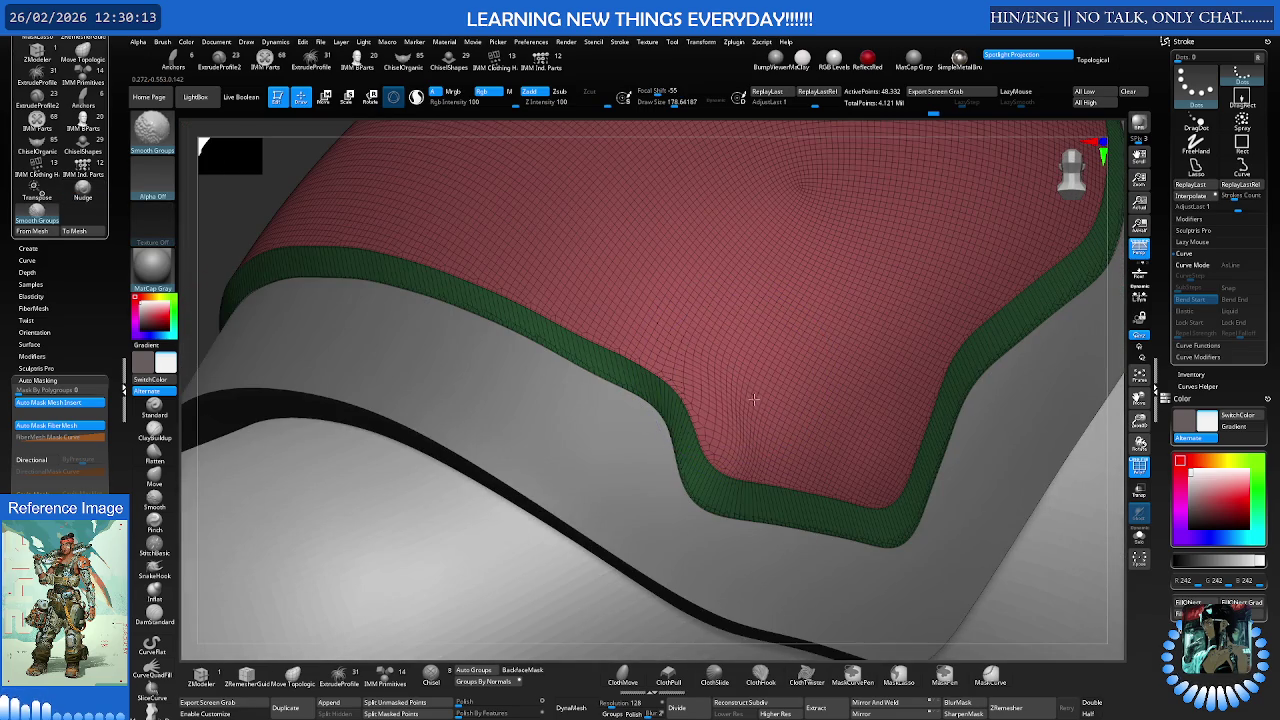
left_click_drag(753, 399, 757, 400)
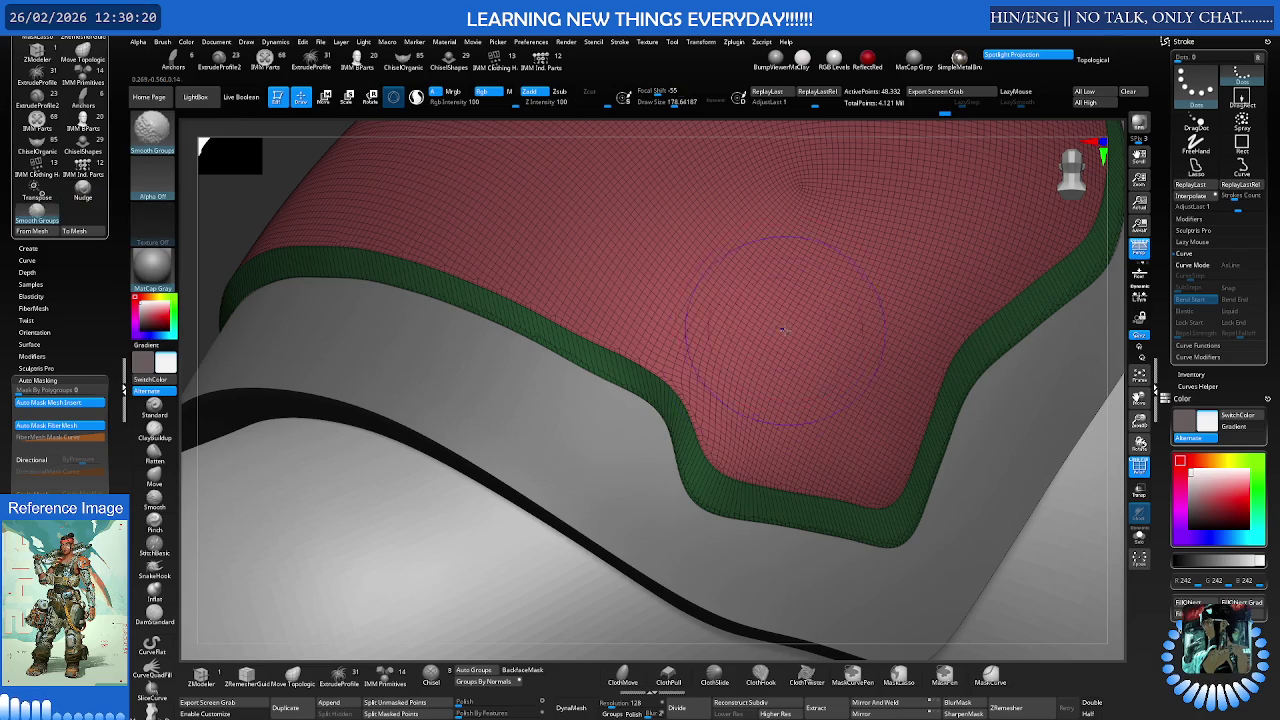
key("shift+f")
mouse_move(831, 294)
right_mouse_down()
mouse_move(573, 283)
mouse_move(645, 305)
mouse_move(684, 277)
right_mouse_up()
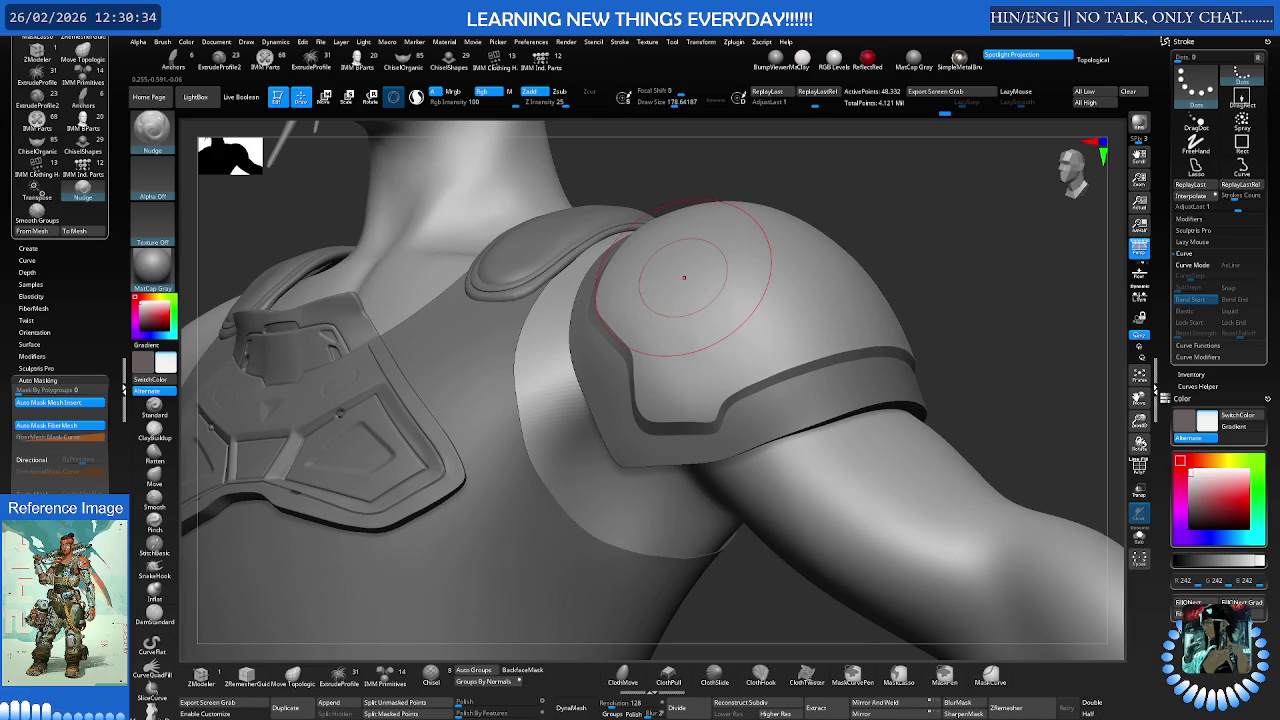
Zoom in on the shoulder pad and pick the Move brush (B, M, V)
mouse_move(771, 386)
right_mouse_down()
mouse_move(888, 303)
mouse_move(850, 350)
right_mouse_up()
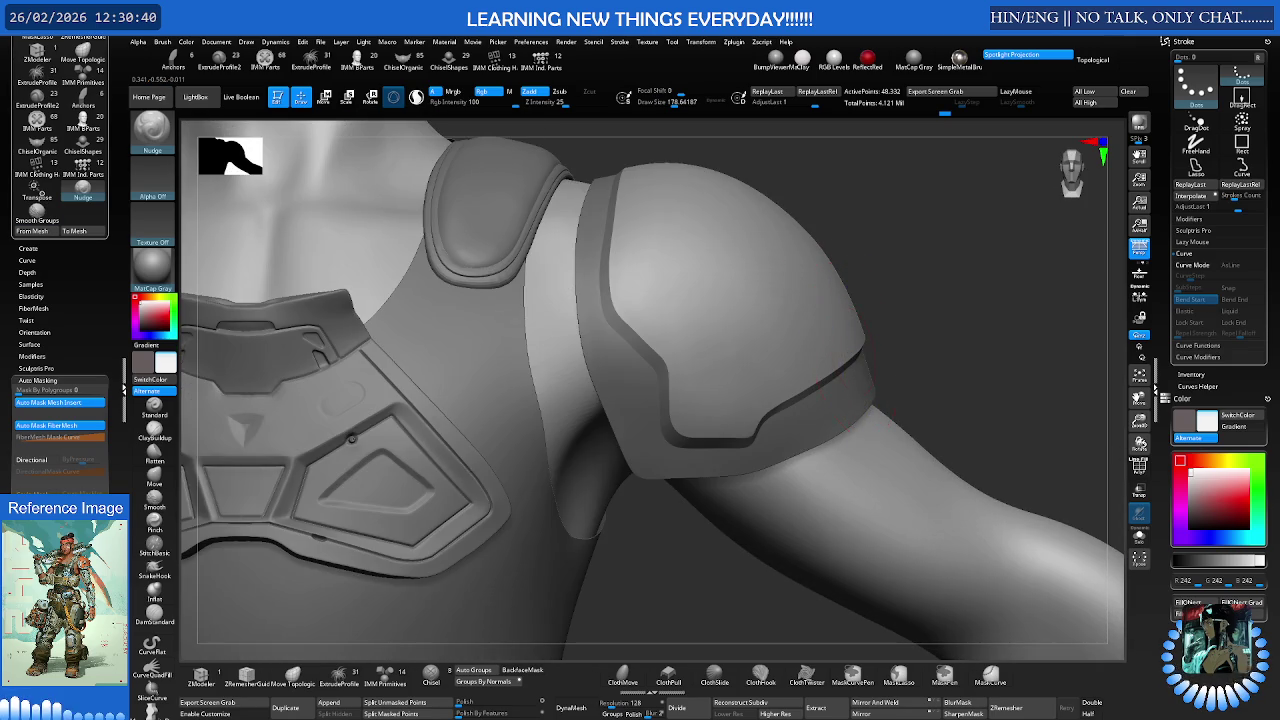
mouse_move(850, 350)
right_mouse_down("ctrl")
mouse_move(637, 217)
mouse_move(608, 306)
mouse_move(586, 243)
right_mouse_up("ctrl")
right_click_drag(608, 291, 665, 278)
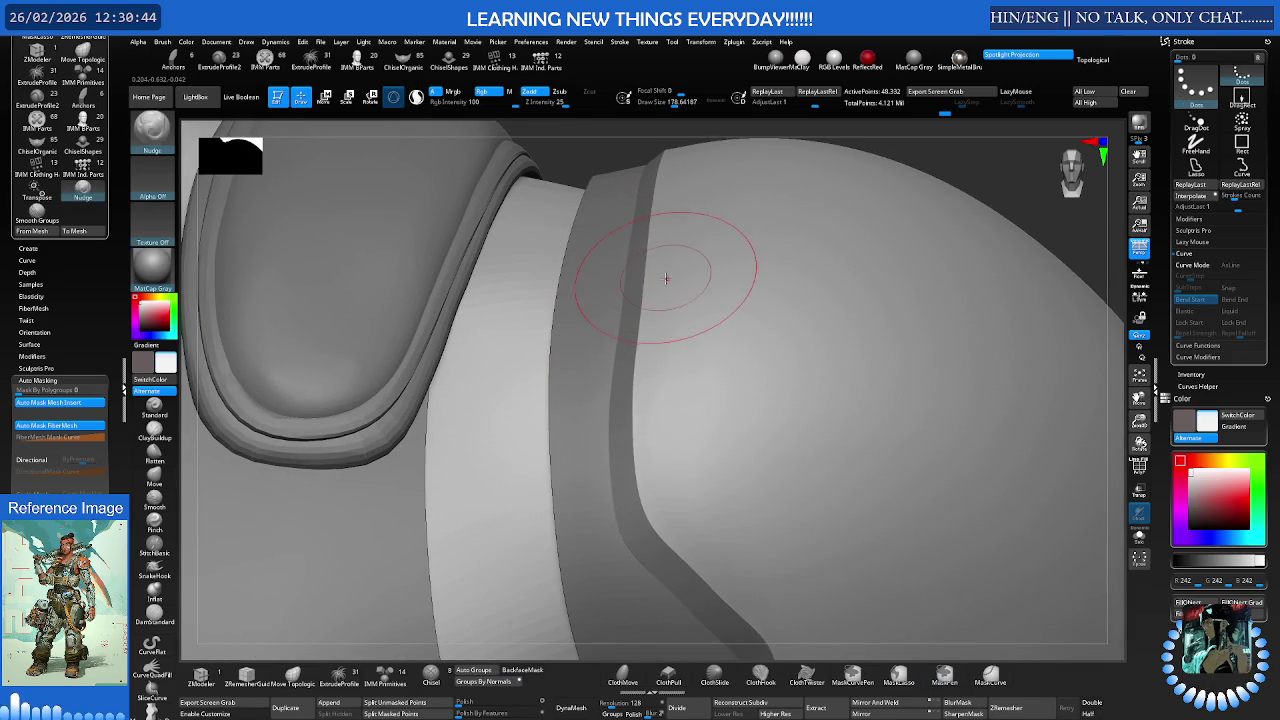
key("b")
key("m")
key("v")
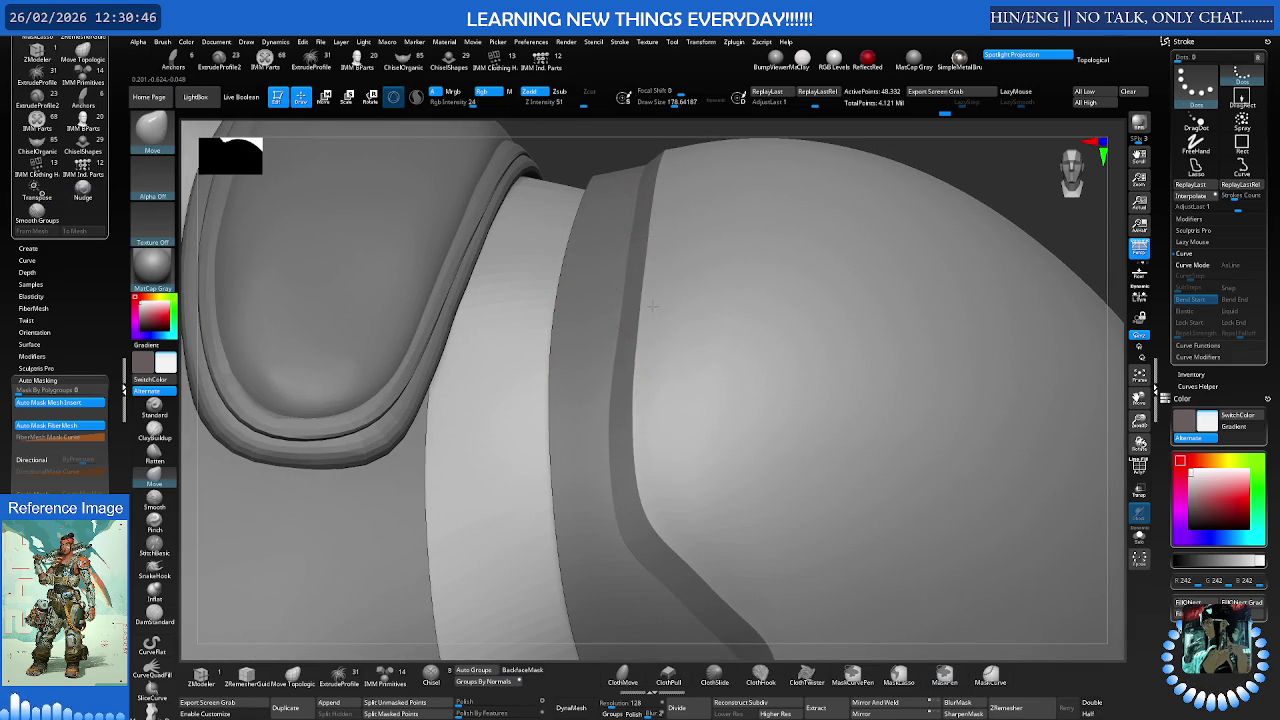
mouse_move(686, 263)
right_mouse_down("ctrl")
mouse_move(731, 311)
mouse_move(700, 271)
right_mouse_up("ctrl")
Set Draw Size to about 119 and make PolySphere1_2 the active subtool
key("s")
left_click_drag(755, 310, 734, 286)
right_click_drag(734, 286, 672, 324, "ctrl")
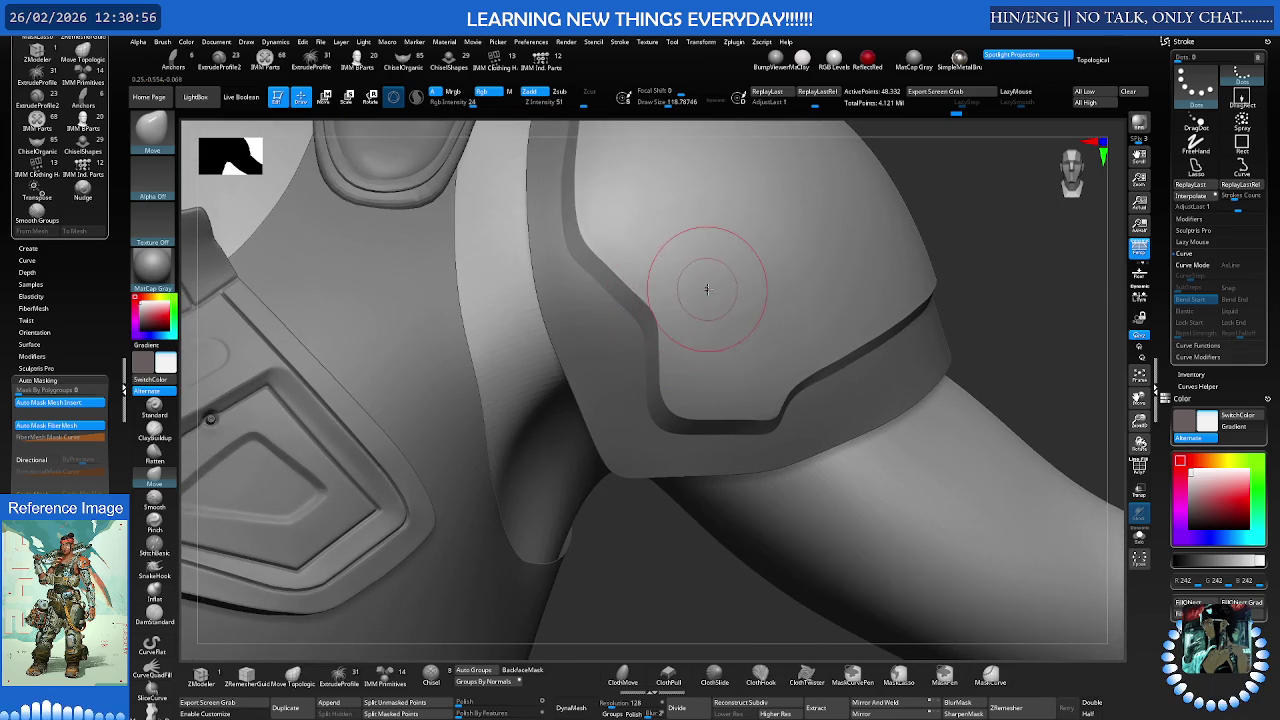
mouse_move(675, 293)
right_mouse_down()
mouse_move(528, 286)
mouse_move(563, 278)
right_mouse_up()
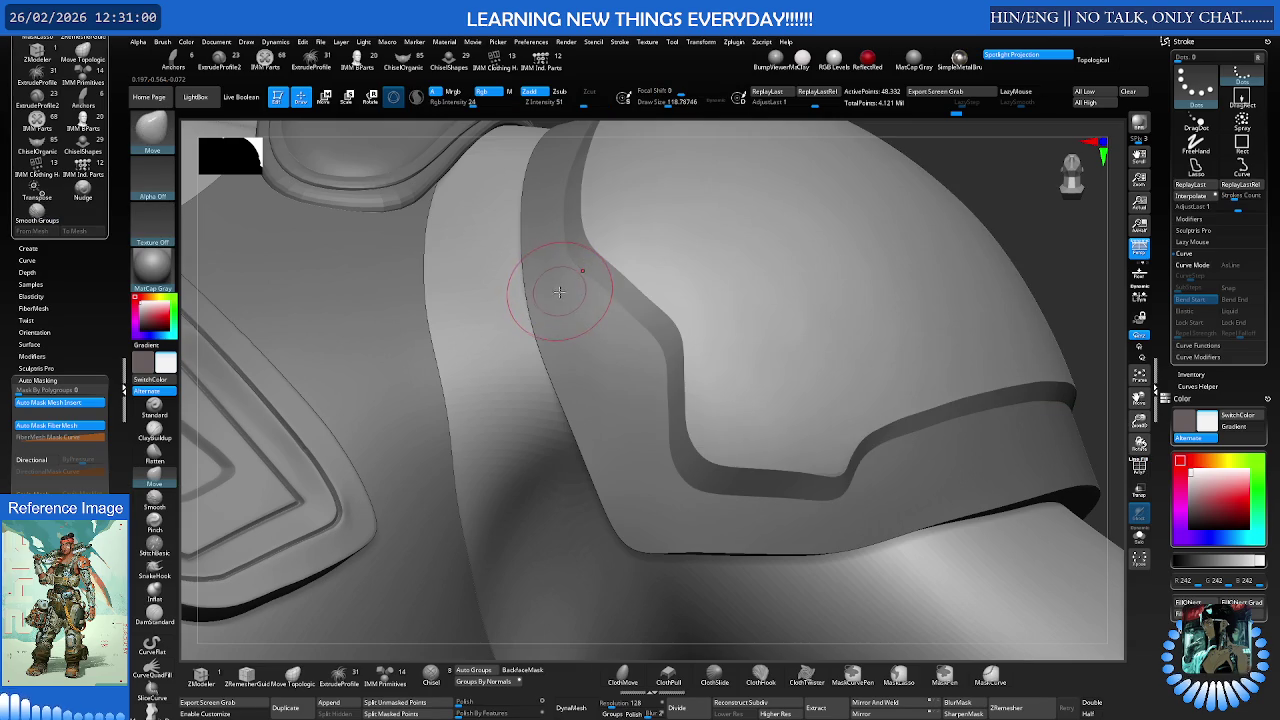
left_click(555, 297, "alt")
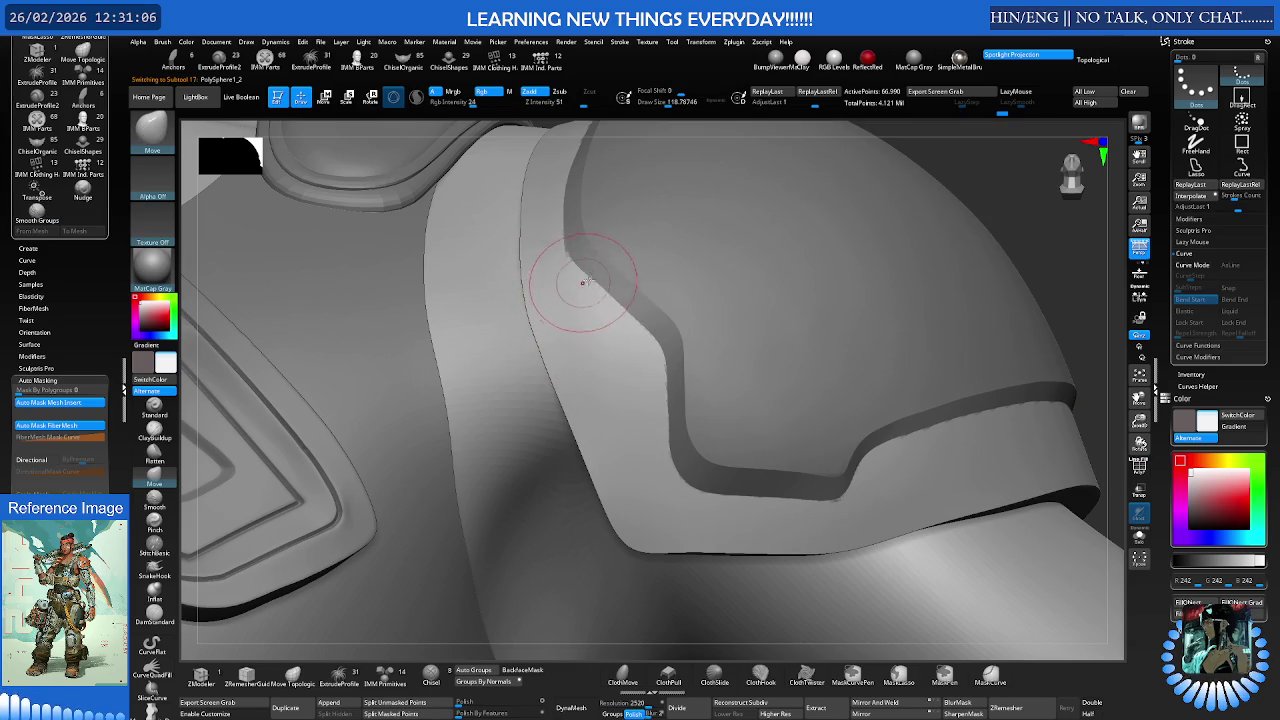
Solo the shoulder pad to inspect its inside, then bring the body back
right_click_drag(574, 283, 555, 282, "ctrl")
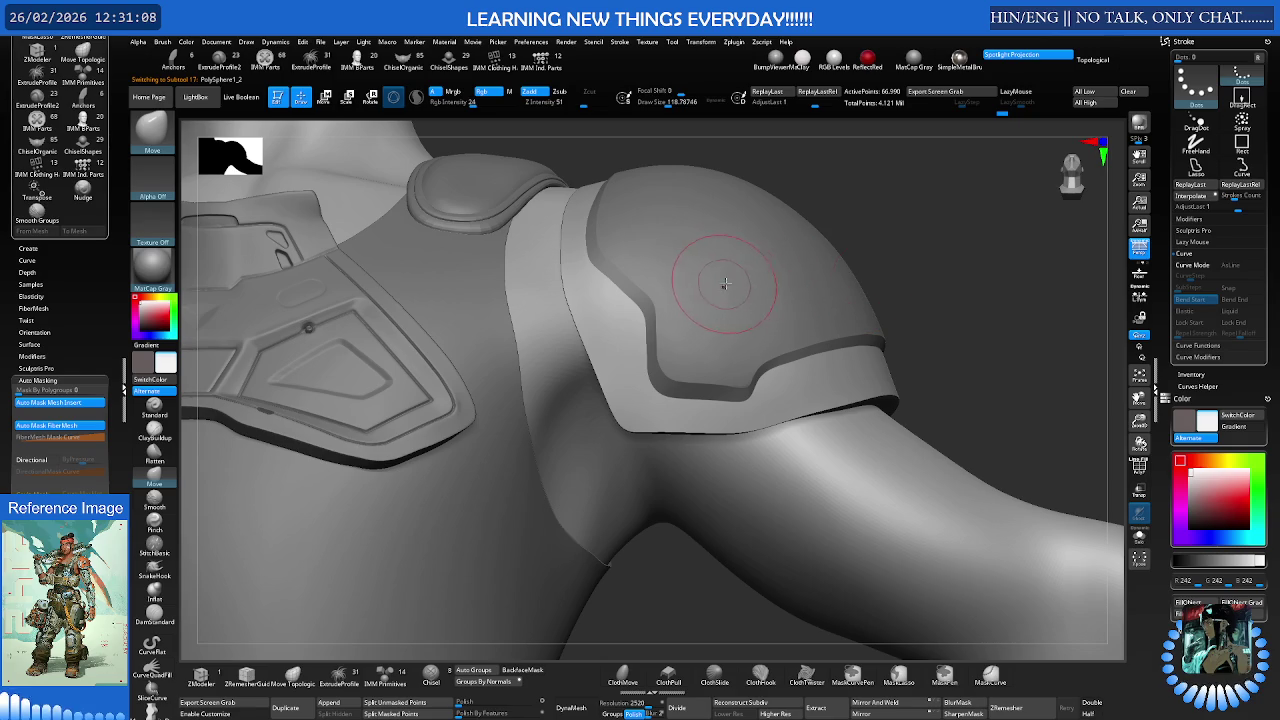
left_click(805, 293, "ctrl+shift")
mouse_move(920, 281)
left_mouse_down()
mouse_move(936, 269)
mouse_move(886, 286)
left_mouse_up()
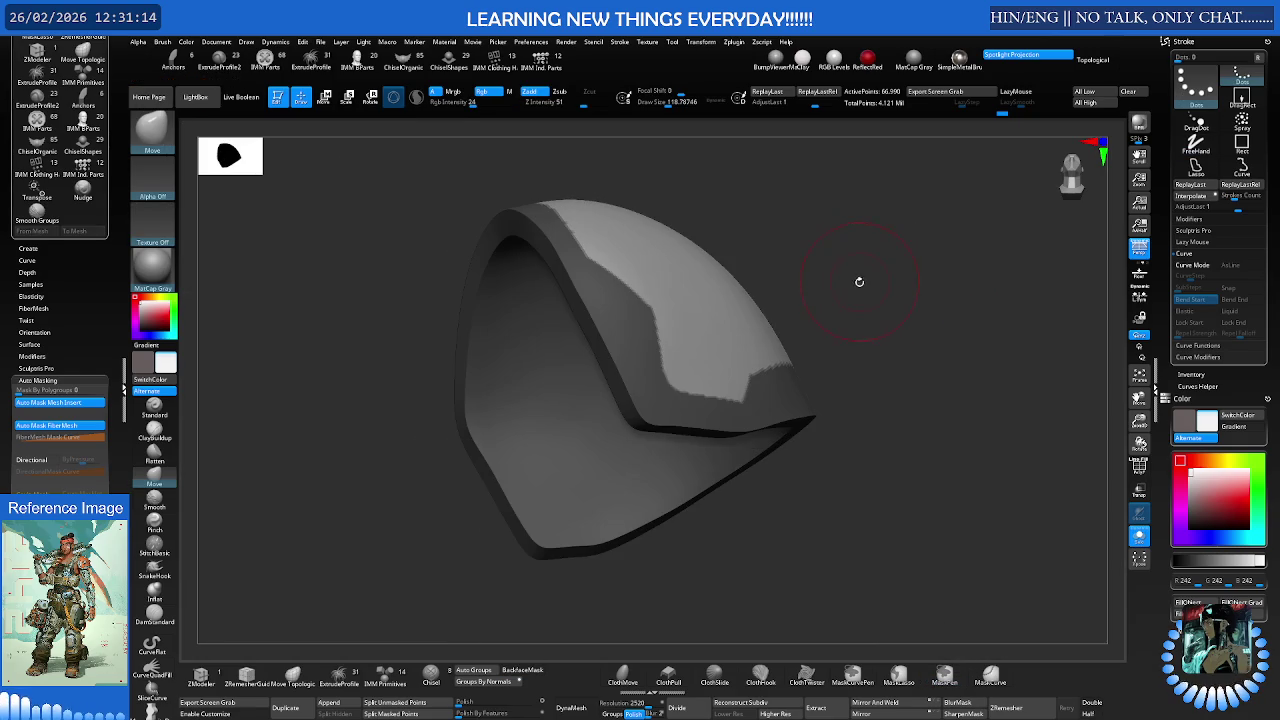
left_click(838, 283, "ctrl+shift")
key("e")
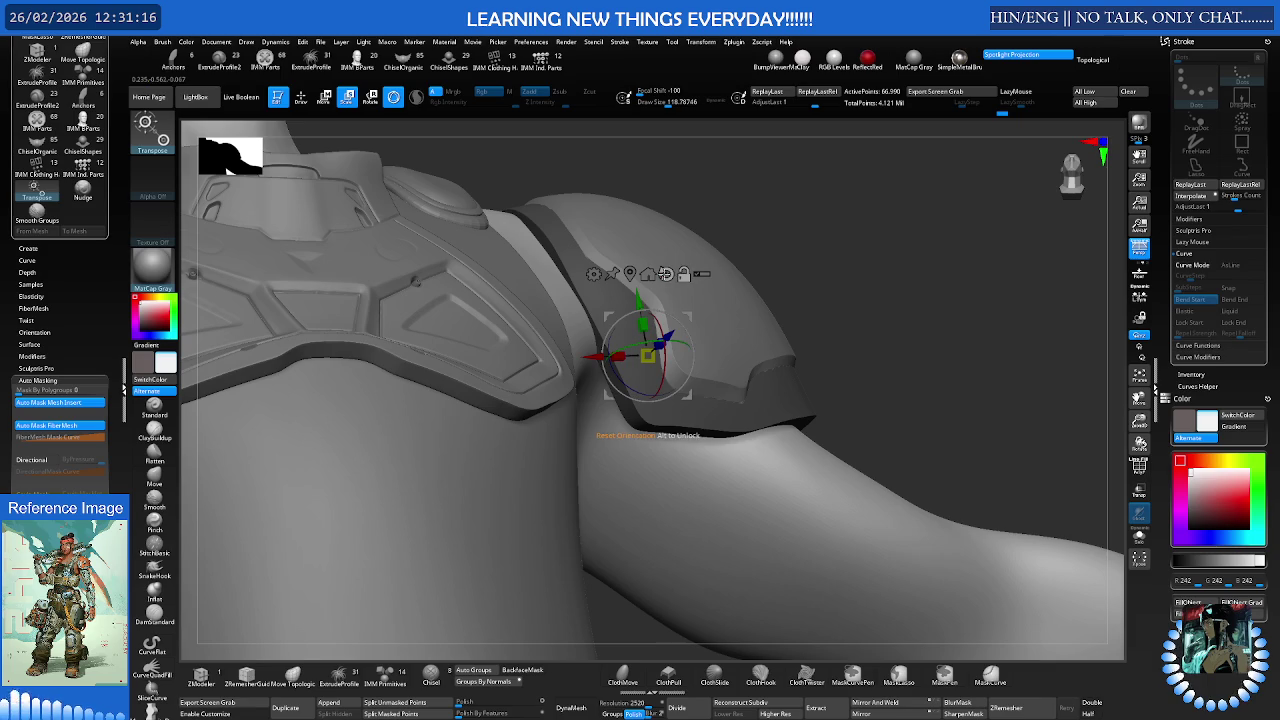
left_click_drag(860, 250, 652, 289)
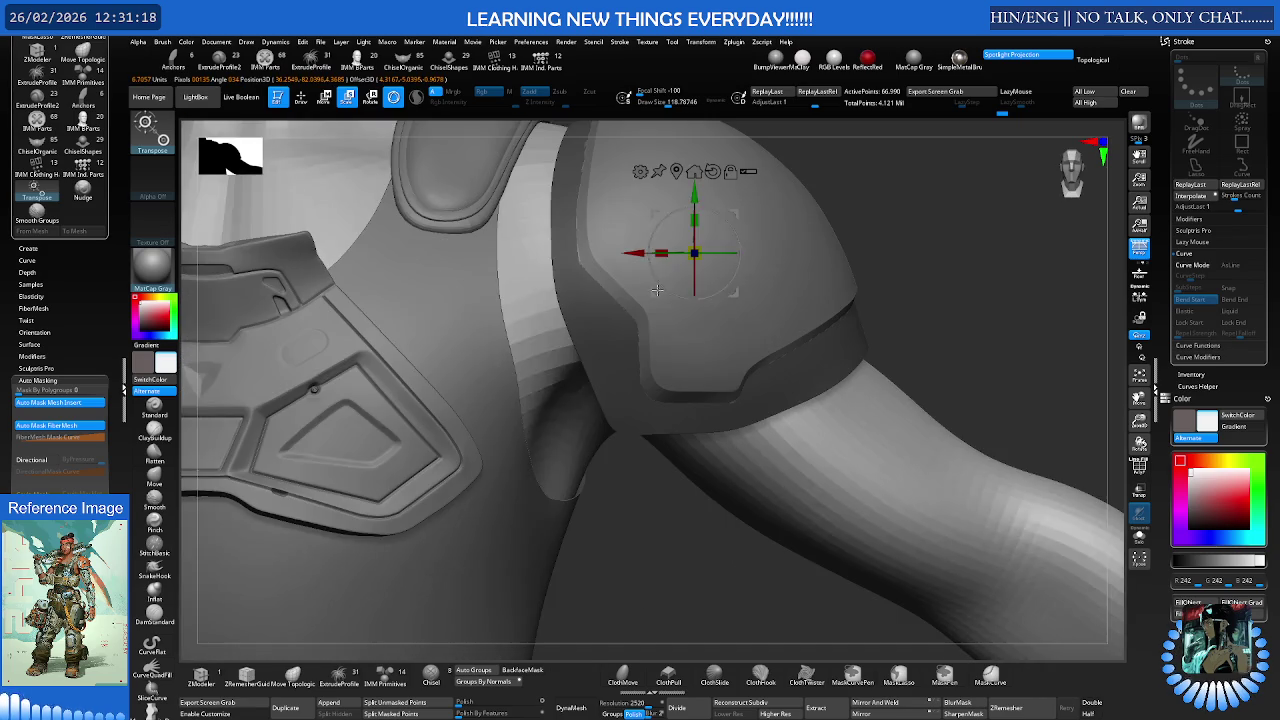
mouse_move(753, 262)
left_mouse_down()
mouse_move(753, 246)
mouse_move(721, 240)
left_mouse_up()
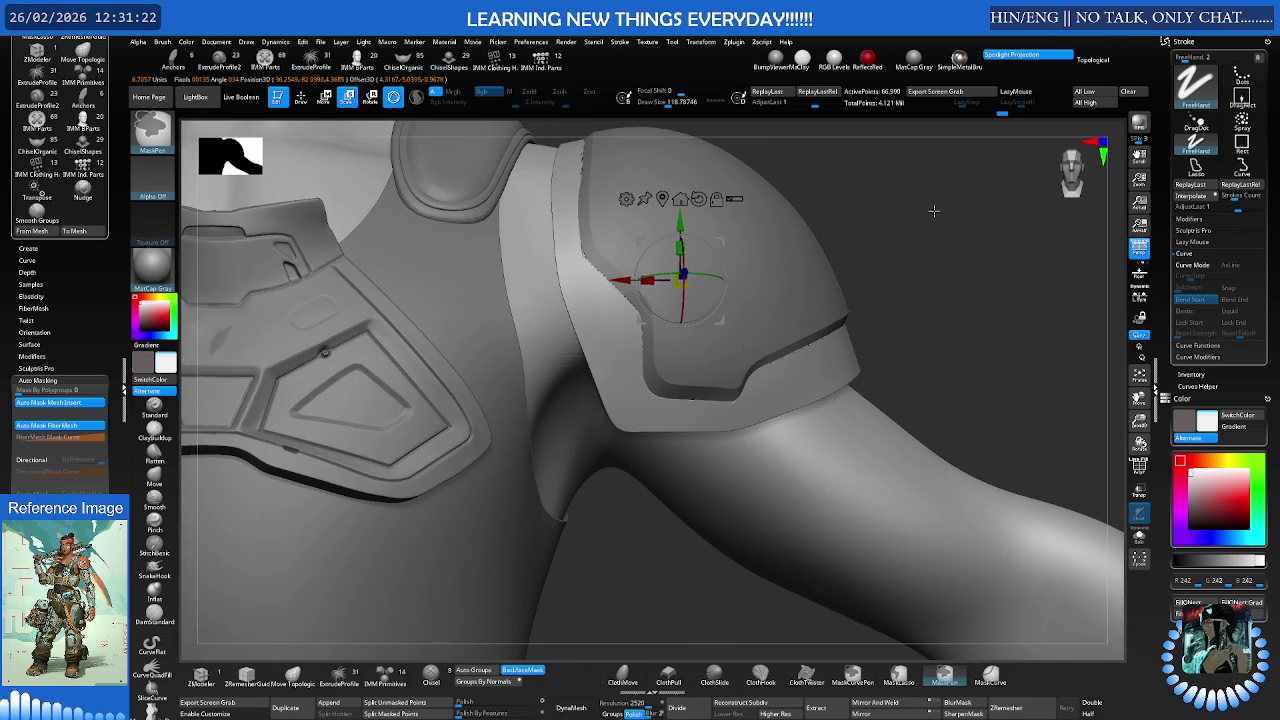
Pick the Move brush and isolate the shoulder pad on screen
key("q")
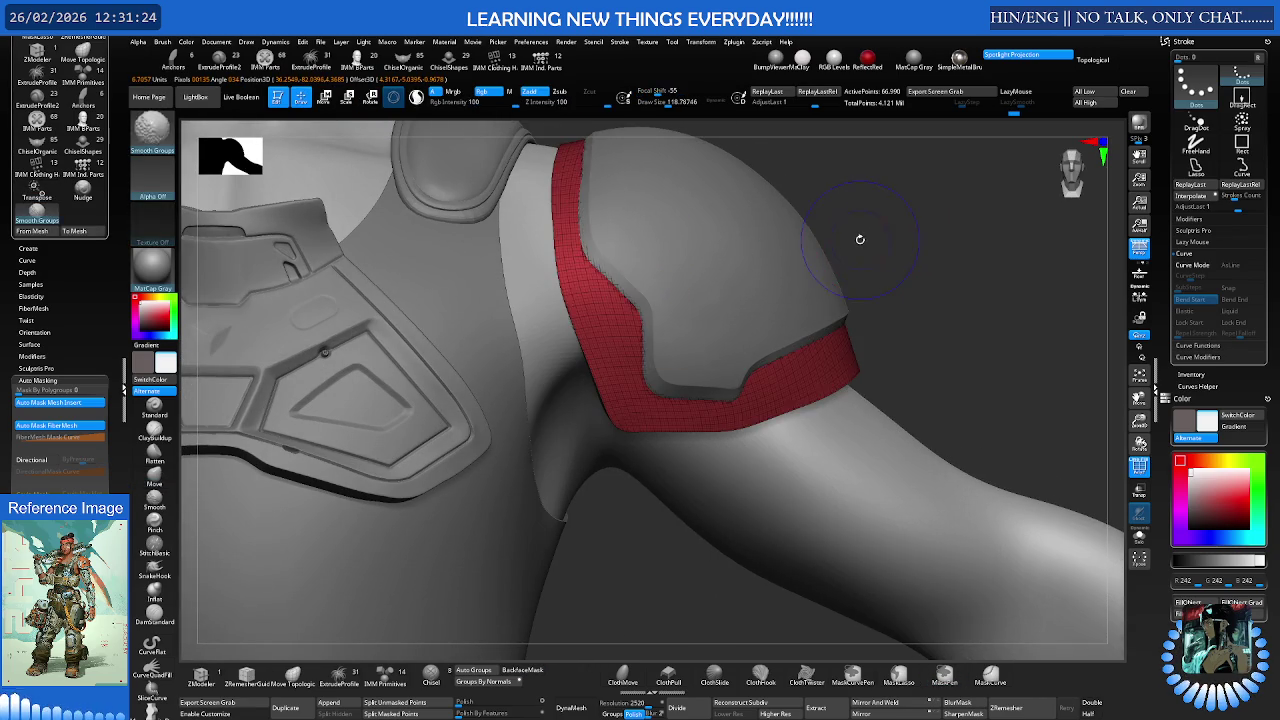
key("b")
key("m")
key("v")
key("shift+s")
left_click_drag(851, 260, 834, 243)
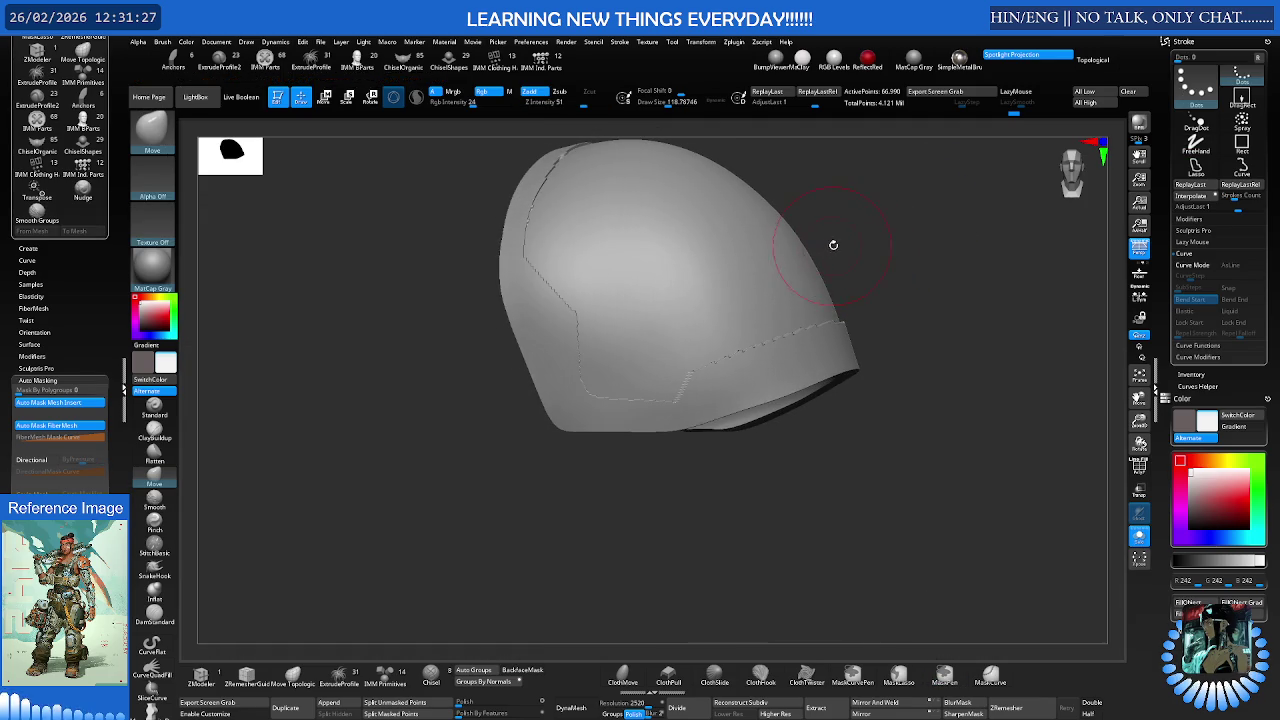
Invert and blur the mask, push the inner panel slightly inward with Transpose, then clear the mask
left_click(894, 250, "ctrl")
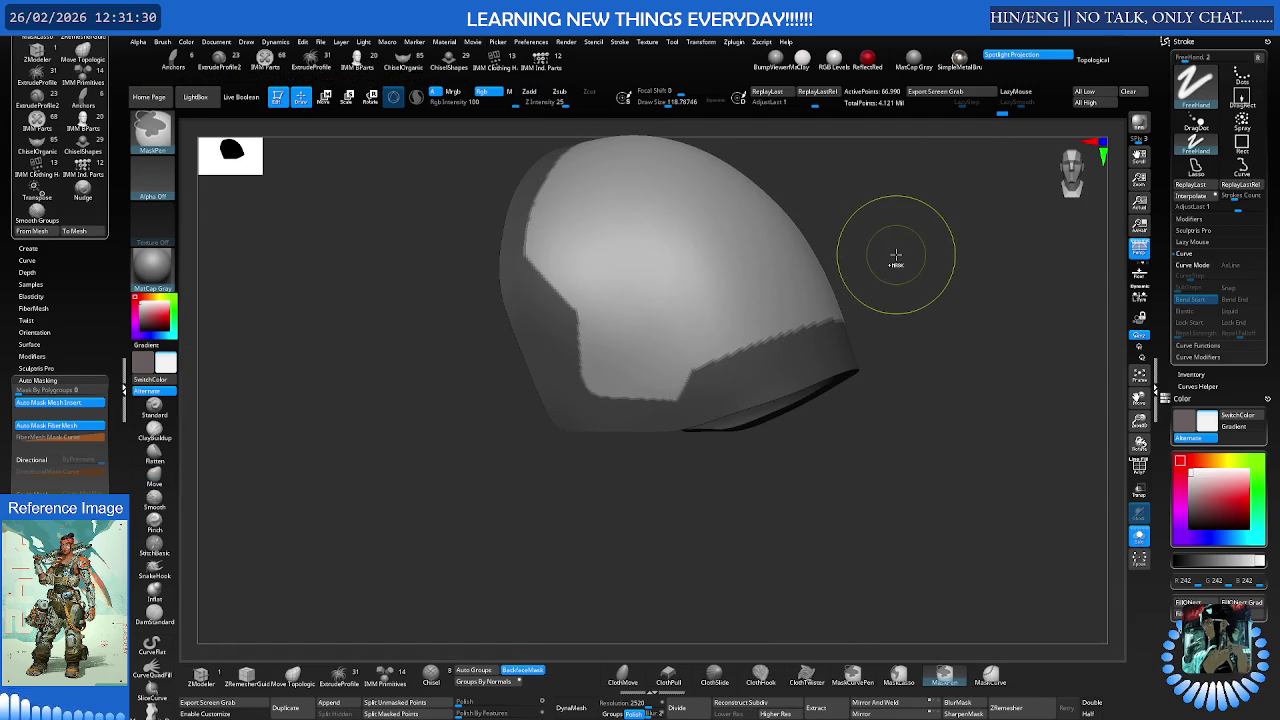
left_click(800, 333, "ctrl")
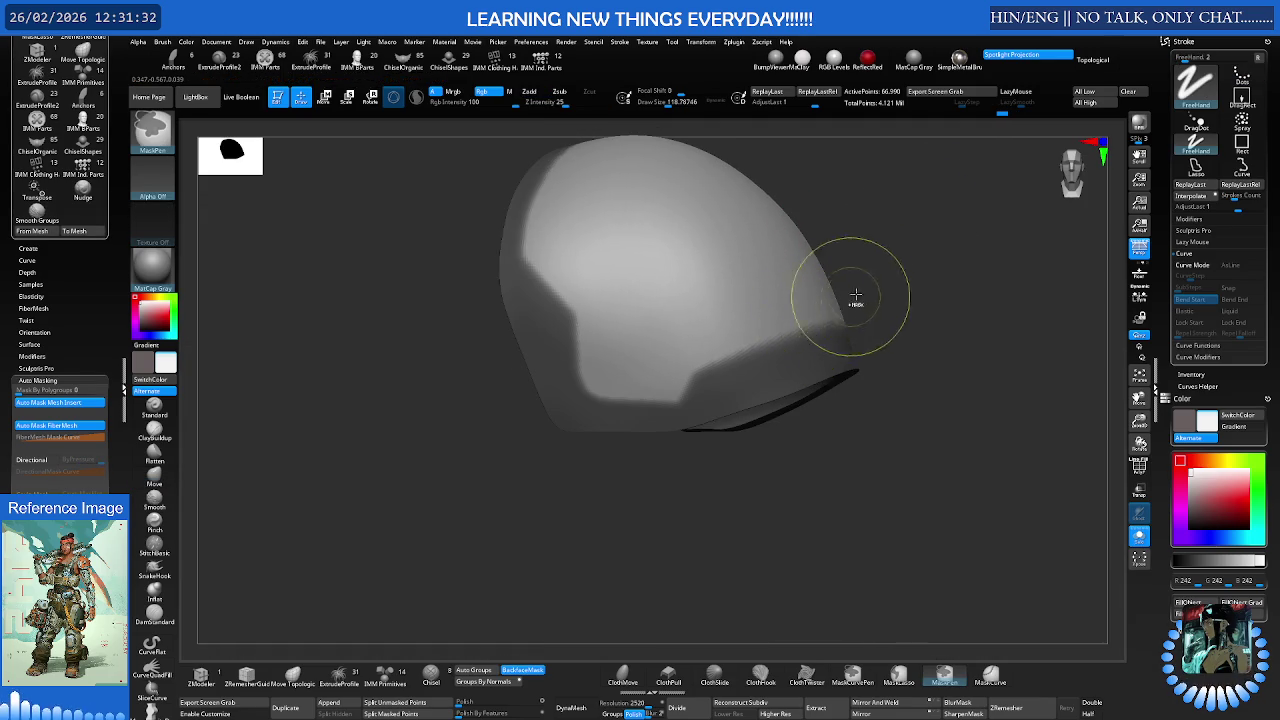
key("w")
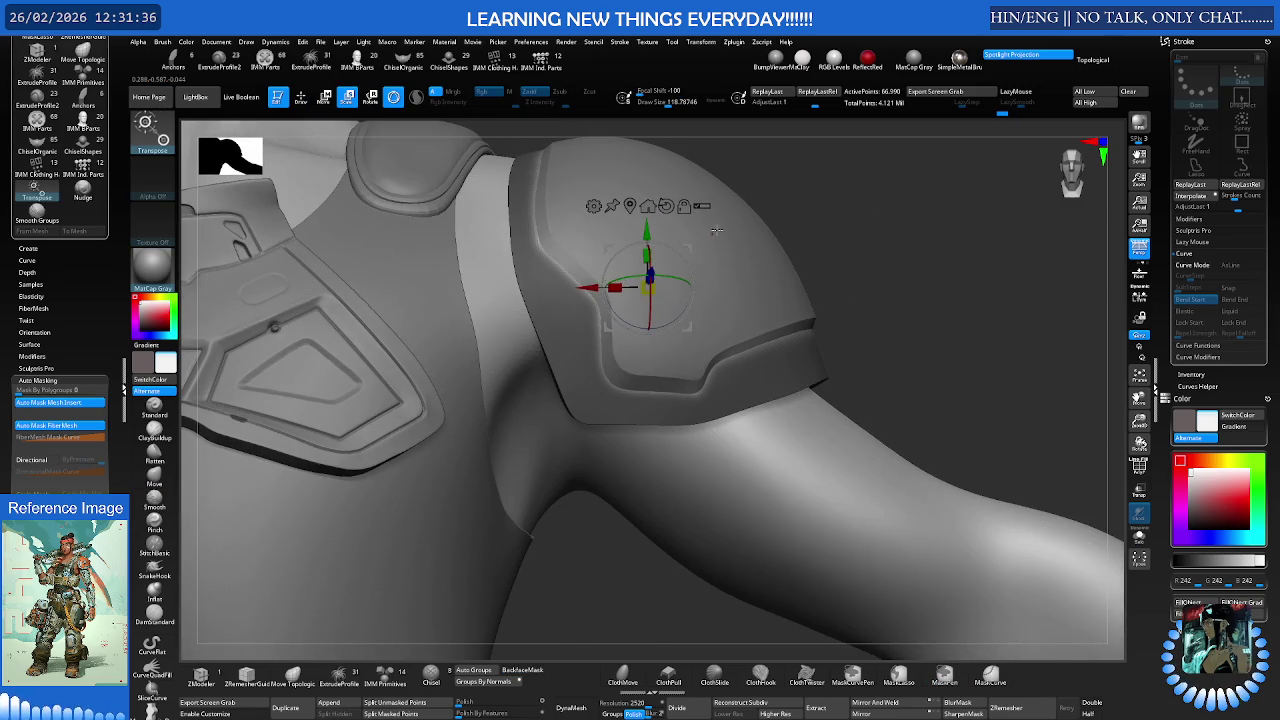
left_click_drag(688, 247, 688, 253)
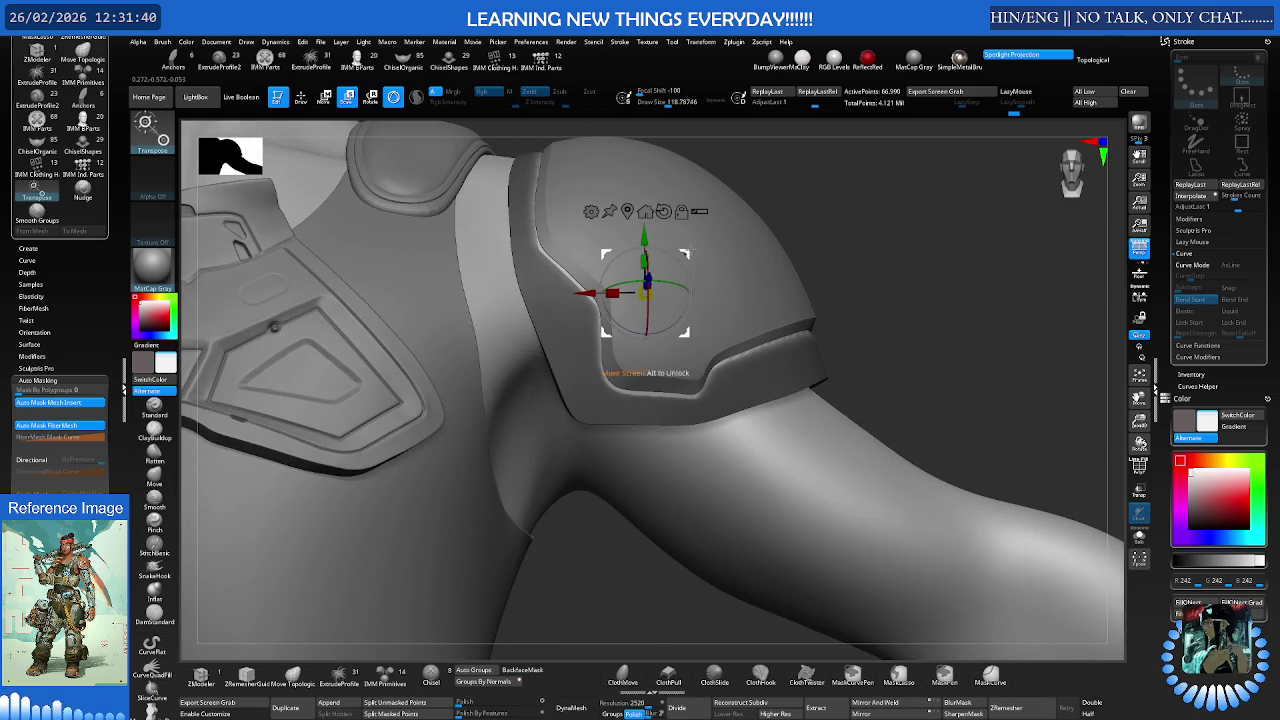
key("q")
left_click_drag(884, 258, 855, 248, "ctrl")
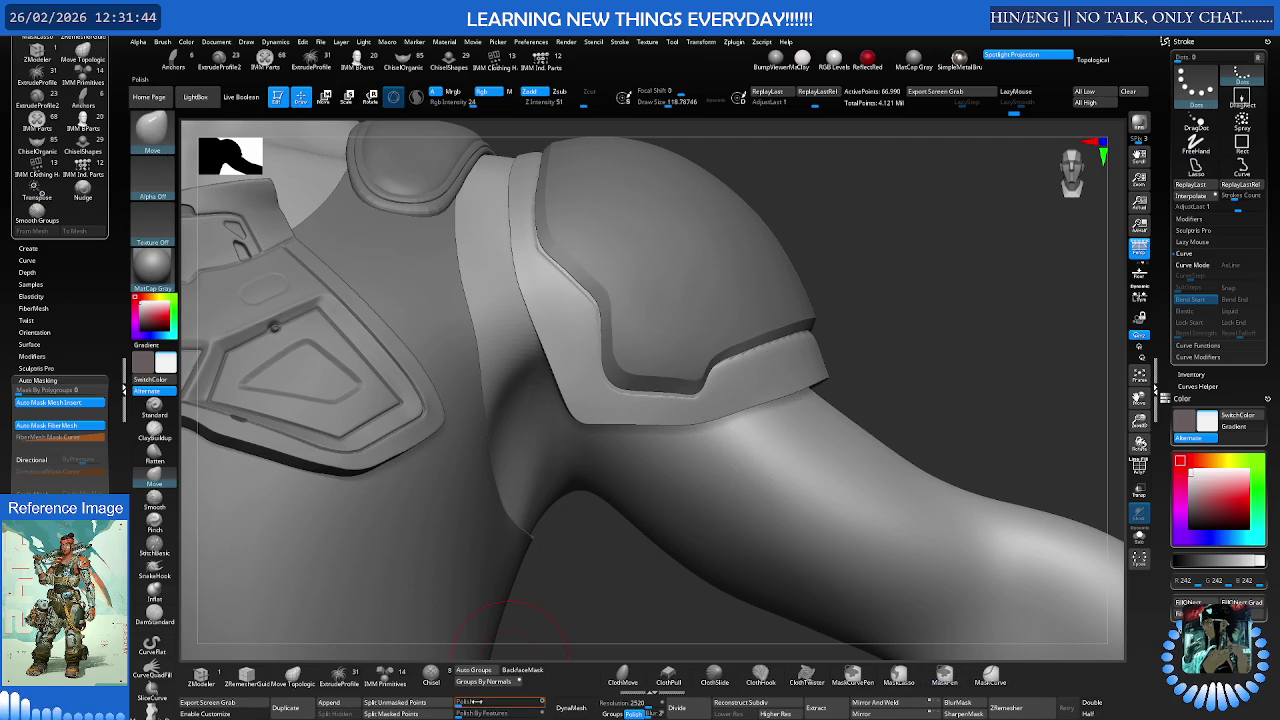
View the pad from below the arm and enlarge the brush footprint
mouse_move(694, 467)
right_mouse_down()
mouse_move(660, 340)
mouse_move(757, 400)
right_mouse_up()
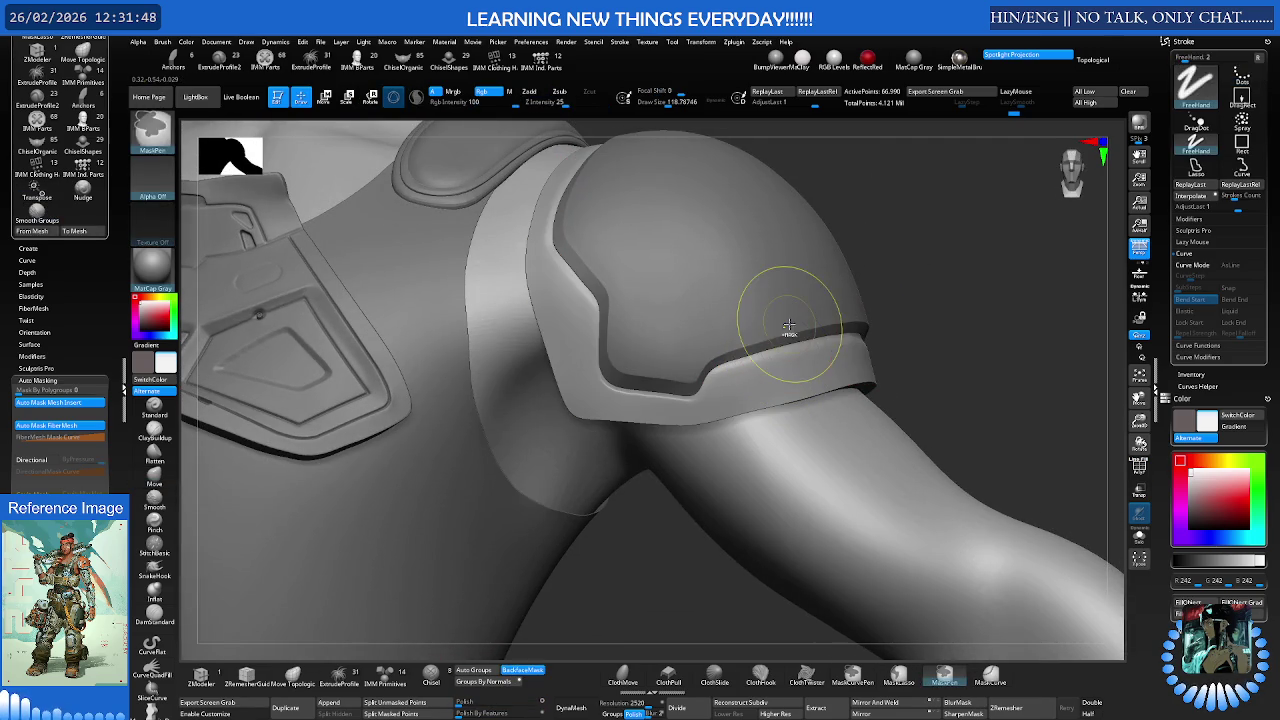
right_click_drag(789, 325, 705, 345)
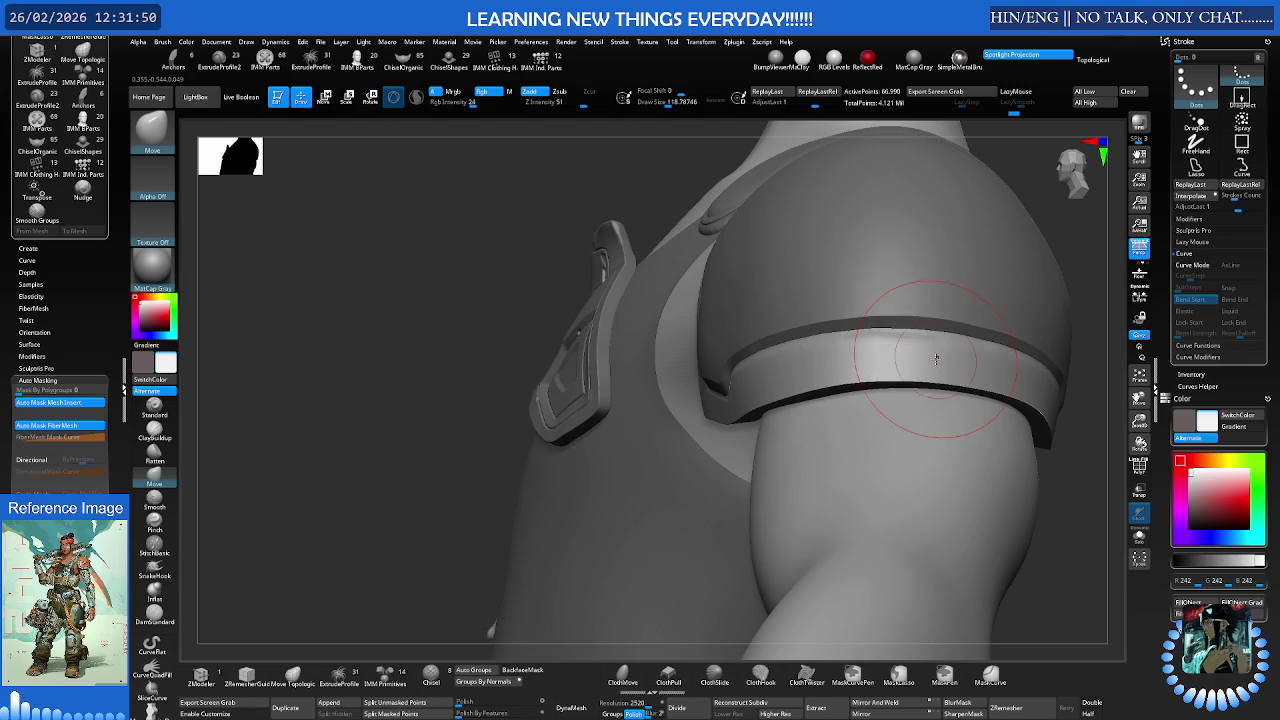
right_click(936, 358)
mouse_move(908, 400)
right_mouse_down()
mouse_move(943, 343)
mouse_move(816, 285)
right_mouse_up()
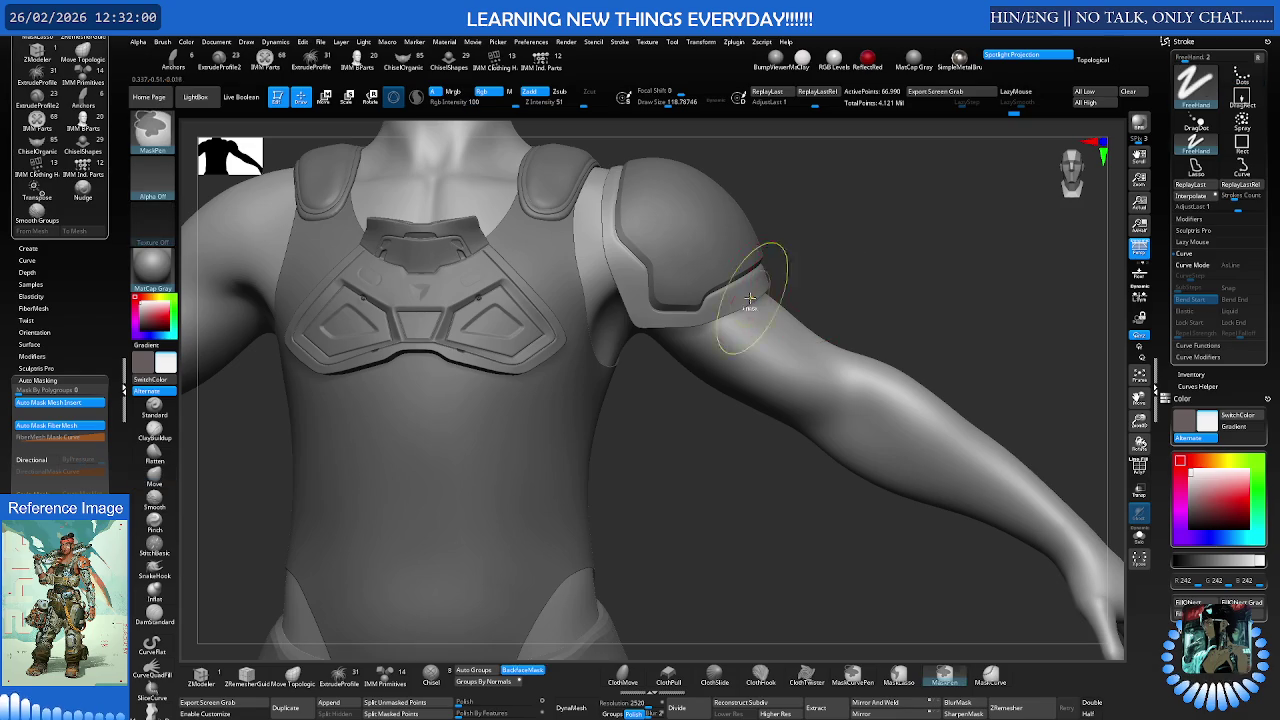
scroll(753, 297, "up", 3)
scroll(755, 292, "up", 2)
scroll(755, 290, "up", 2)
scroll(757, 285, "up", 3)
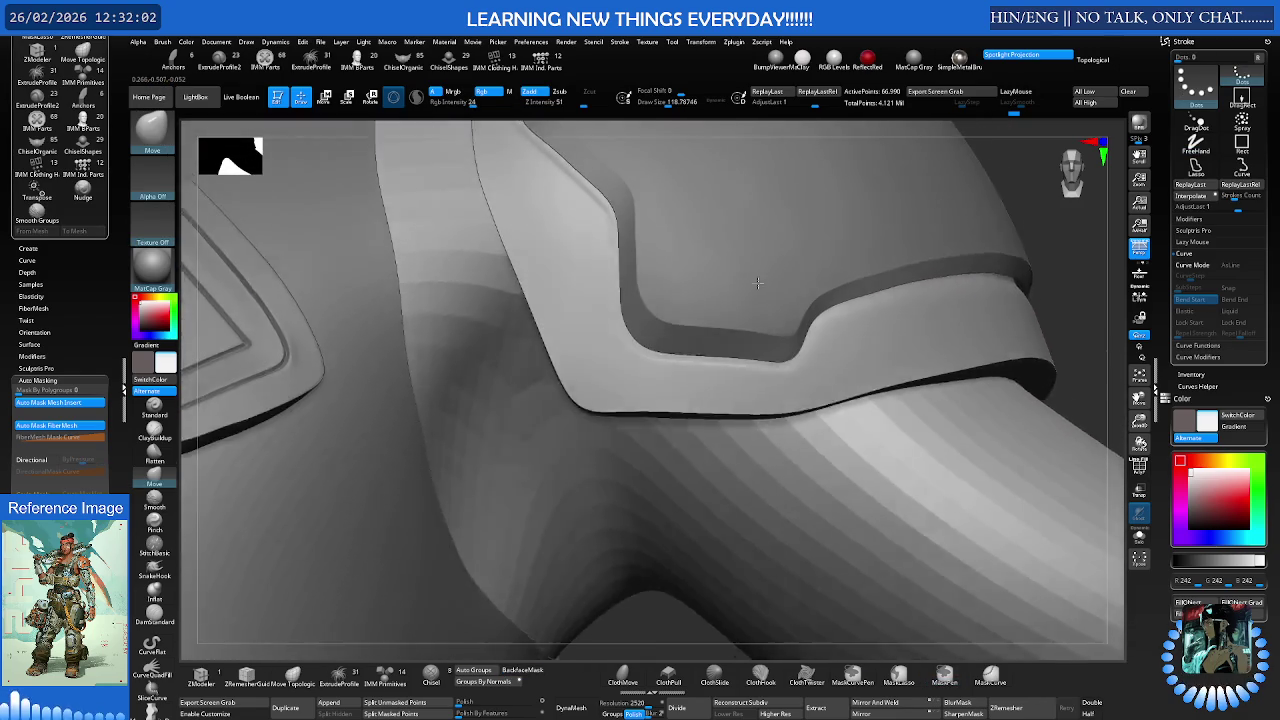
key("s")
left_click_drag(757, 282, 790, 282)
key("space")
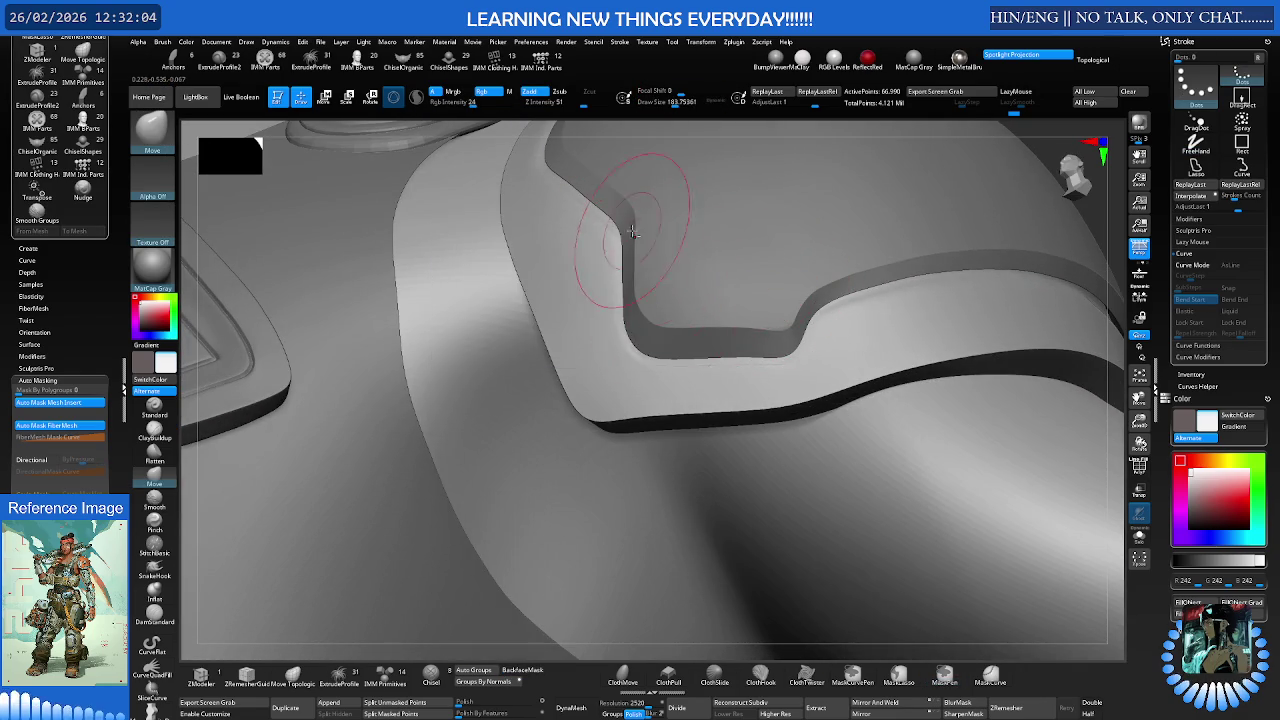
scroll(633, 240, "down", 3)
Reshape the pad's ridge at the inset corner with an enlarged Move brush
right_click_drag(633, 250, 631, 263)
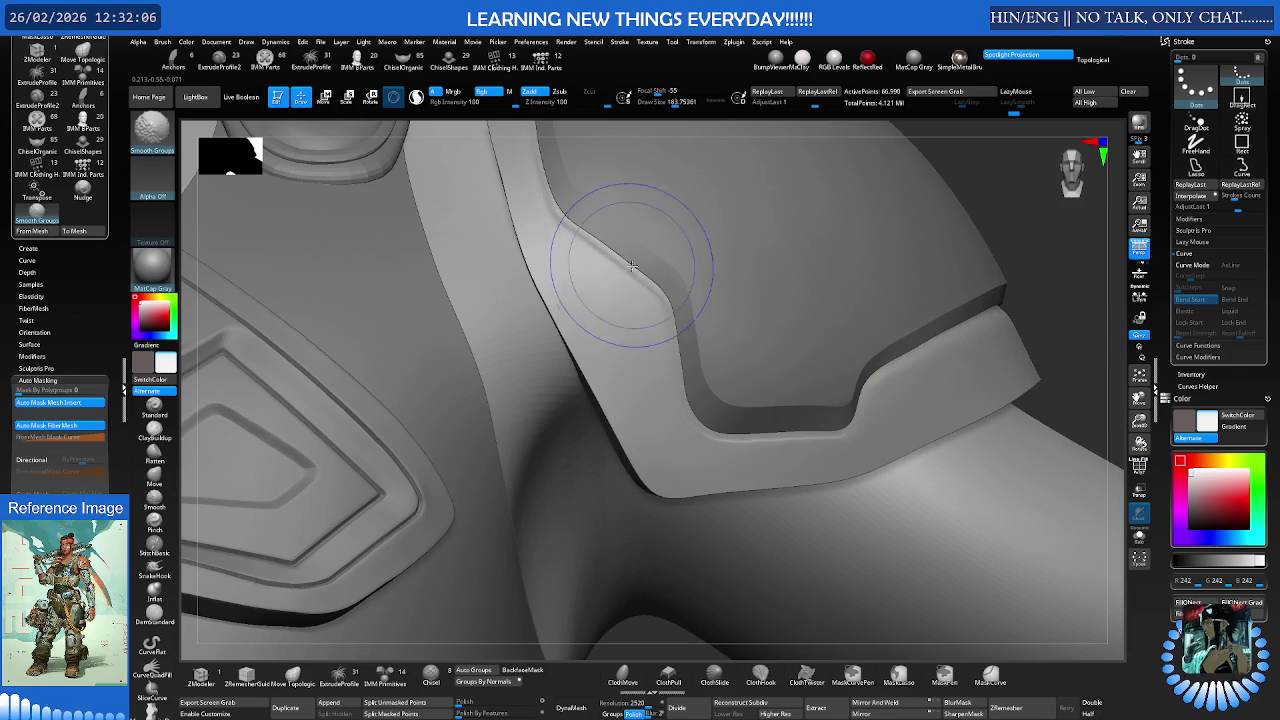
key("b")
key("m")
key("v")
key("s")
left_click_drag(600, 274, 643, 273)
right_click_drag(640, 272, 569, 310)
Choose Nudge, inspect the inset edge from several angles, then select the upper armour plate for moving
key("b")
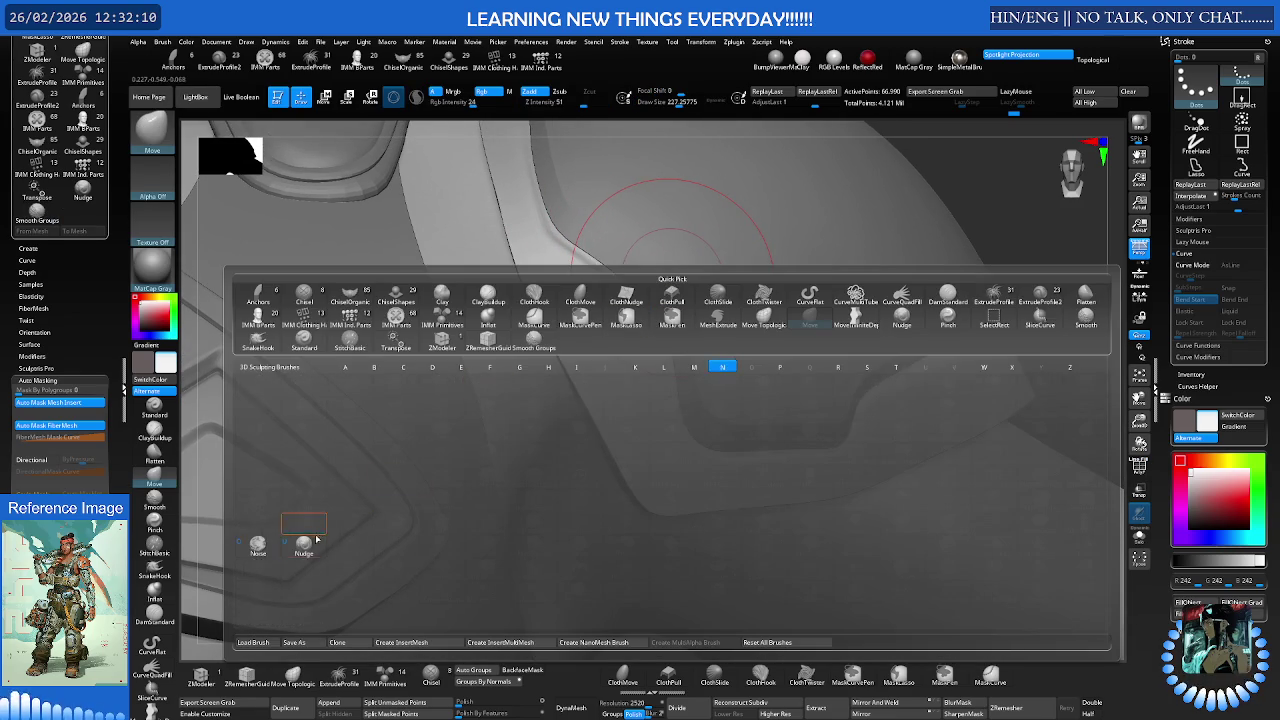
left_click(318, 538)
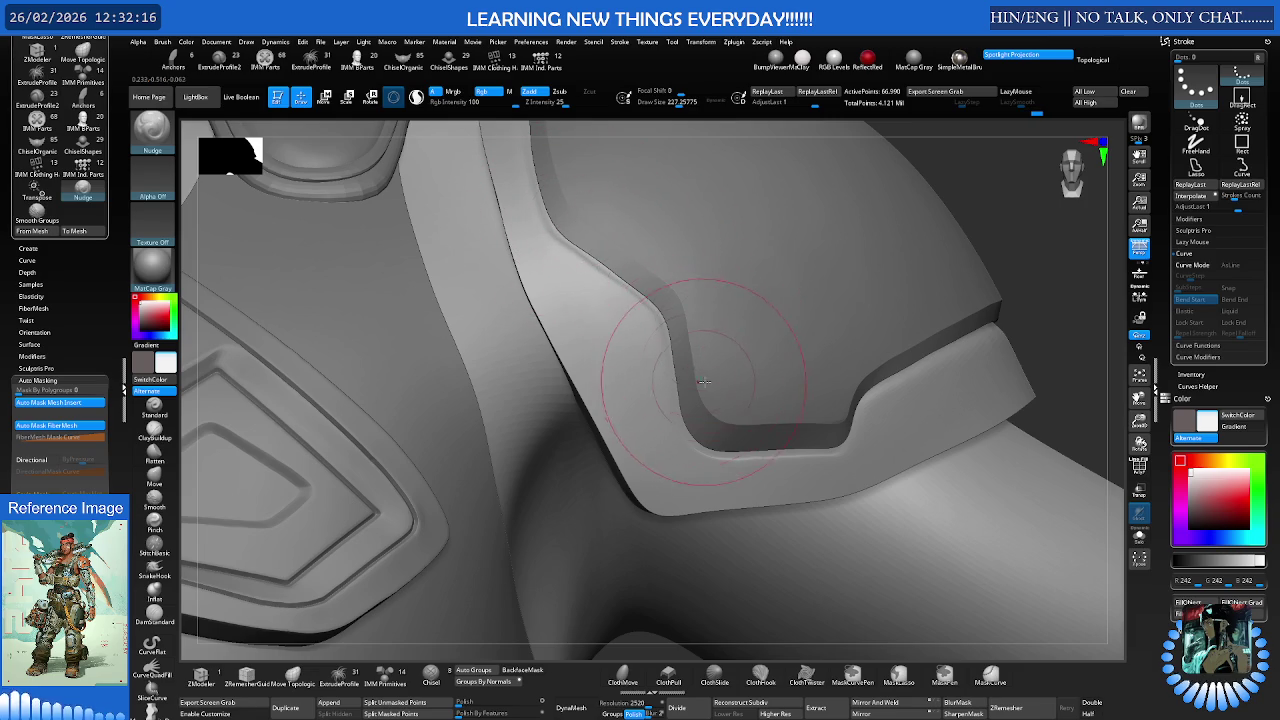
right_click_drag(700, 380, 700, 448)
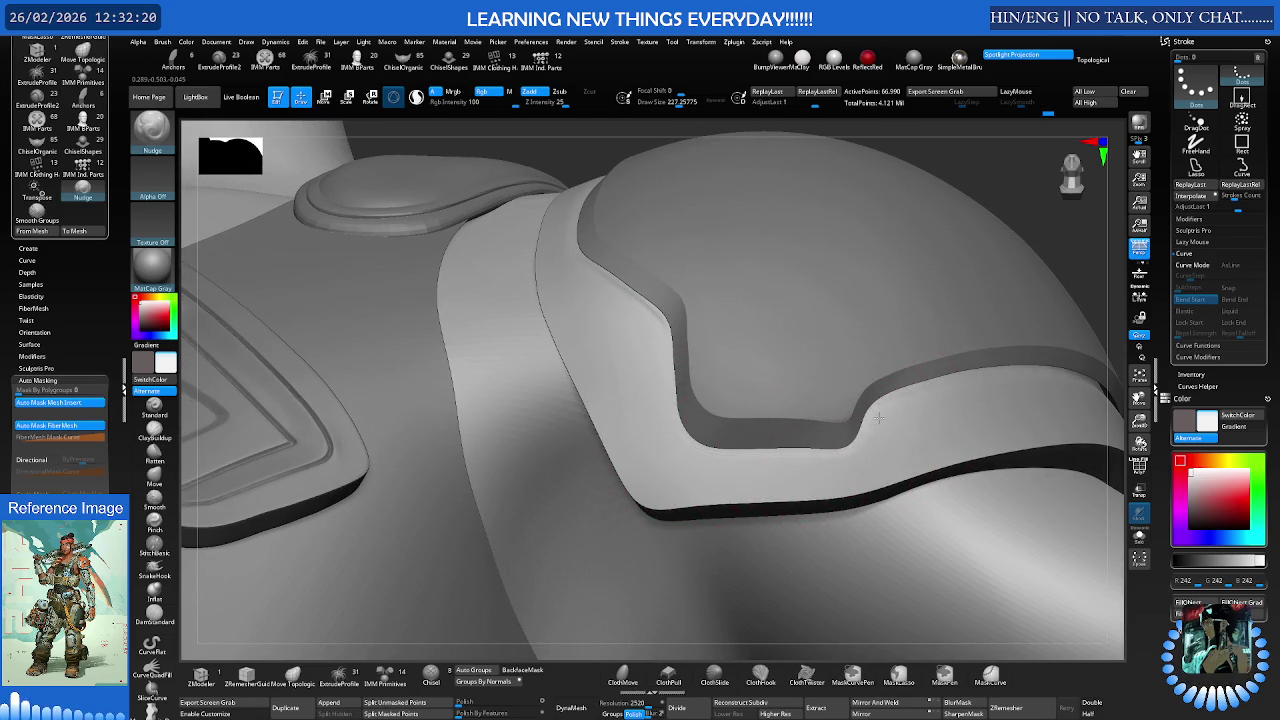
right_click_drag(870, 425, 787, 368)
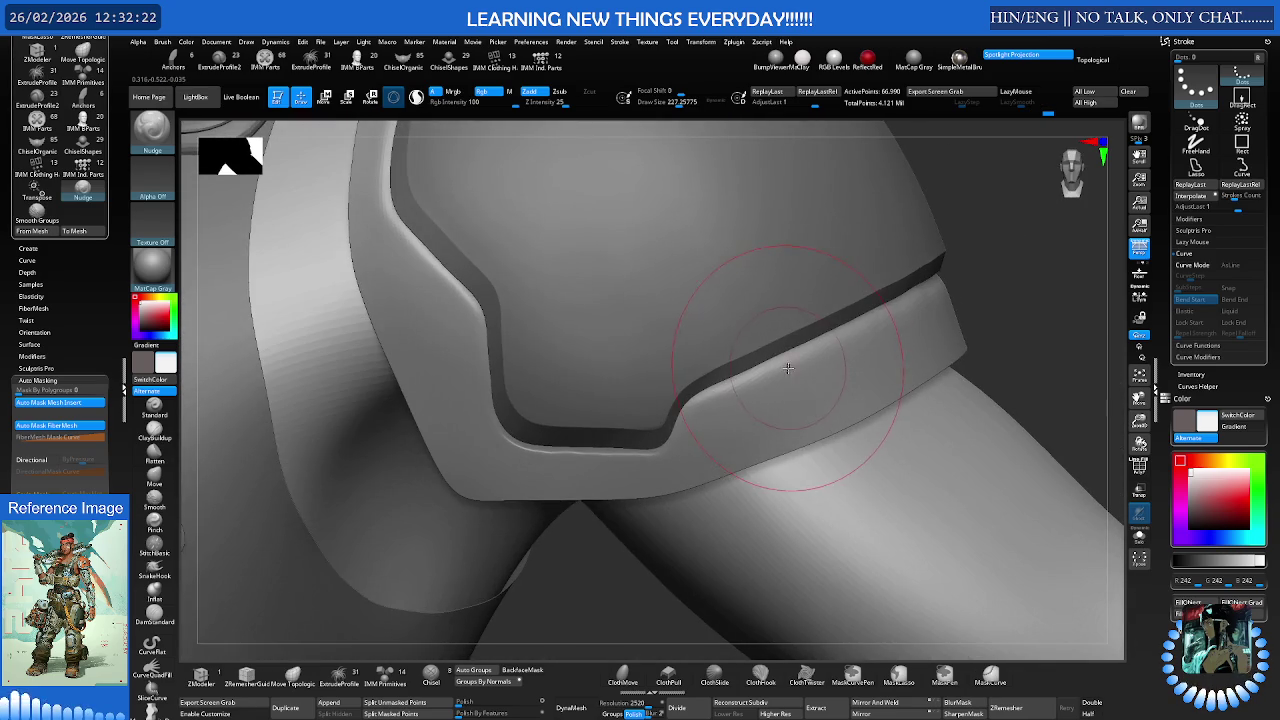
right_click_drag(913, 335, 920, 320)
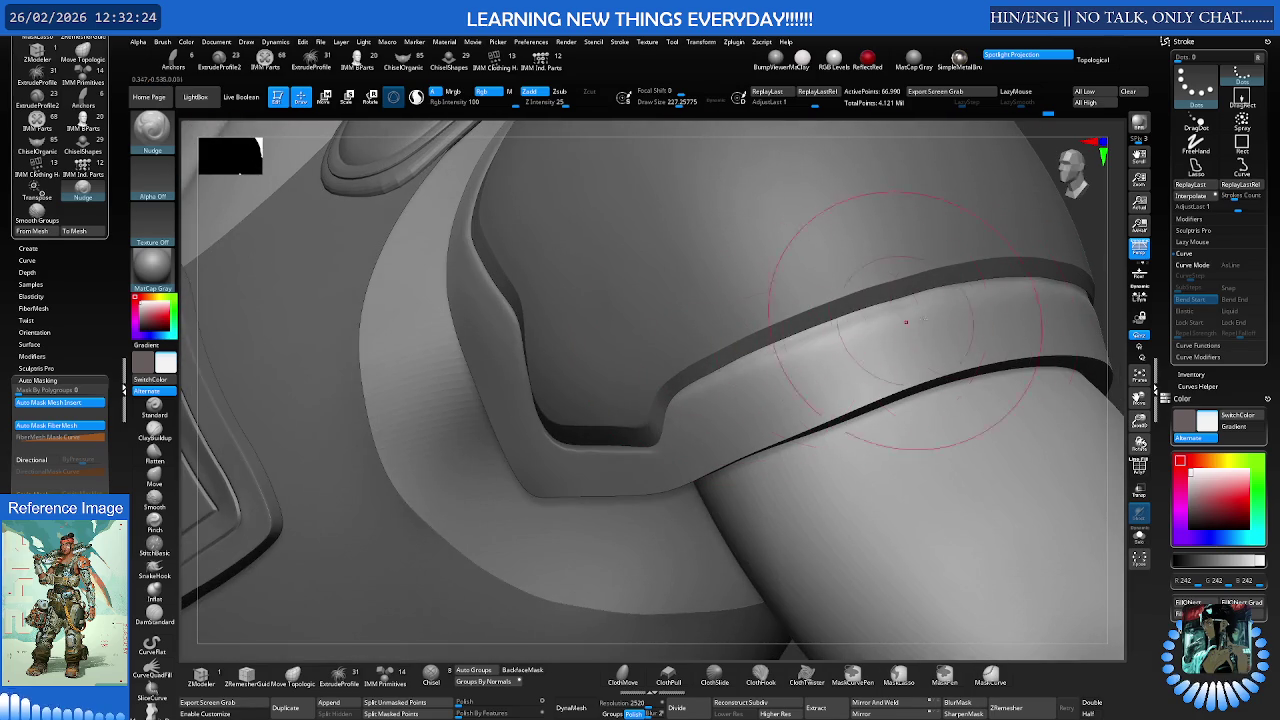
mouse_move(986, 287)
right_mouse_down()
mouse_move(714, 400)
mouse_move(749, 306)
mouse_move(809, 279)
right_mouse_up()
mouse_move(733, 242)
right_mouse_down()
mouse_move(680, 200)
mouse_move(749, 200)
mouse_move(837, 243)
mouse_move(572, 224)
right_mouse_up()
left_click(833, 243, "alt")
key("w")
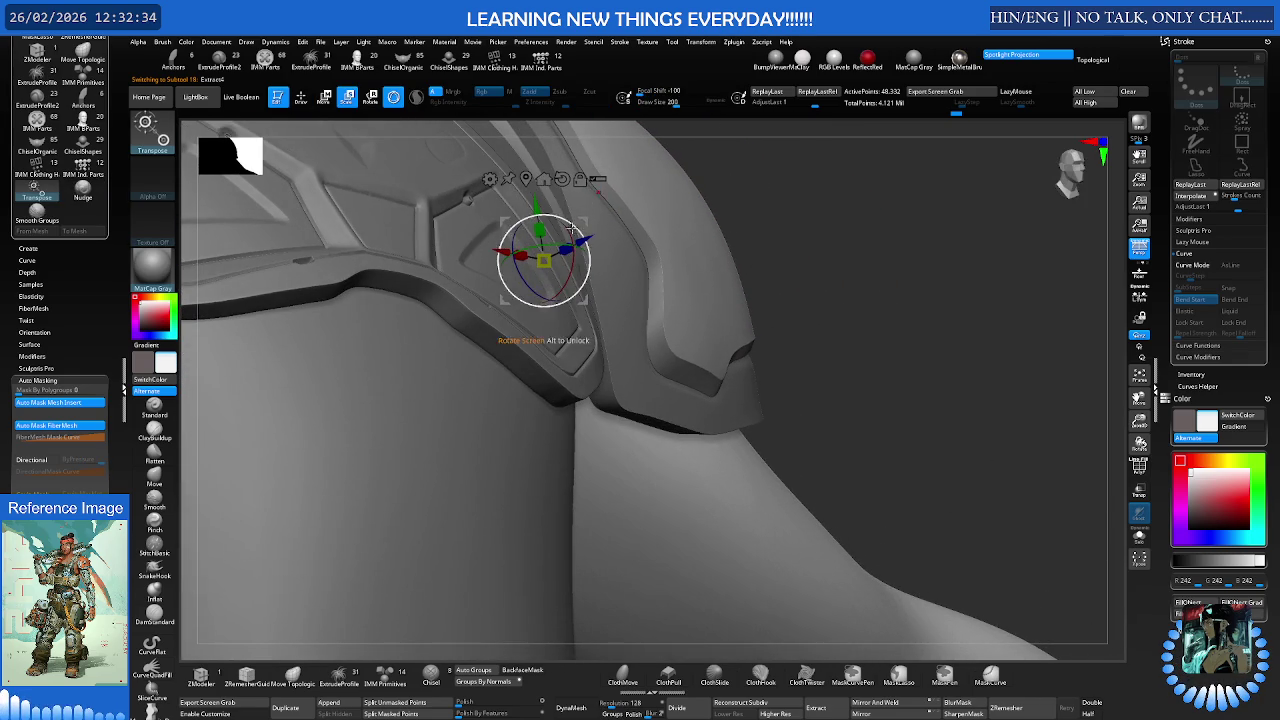
Shift, rotate and nudge the Extract4 plate in tiny increments, undoing one attempt
left_click_drag(583, 220, 581, 221)
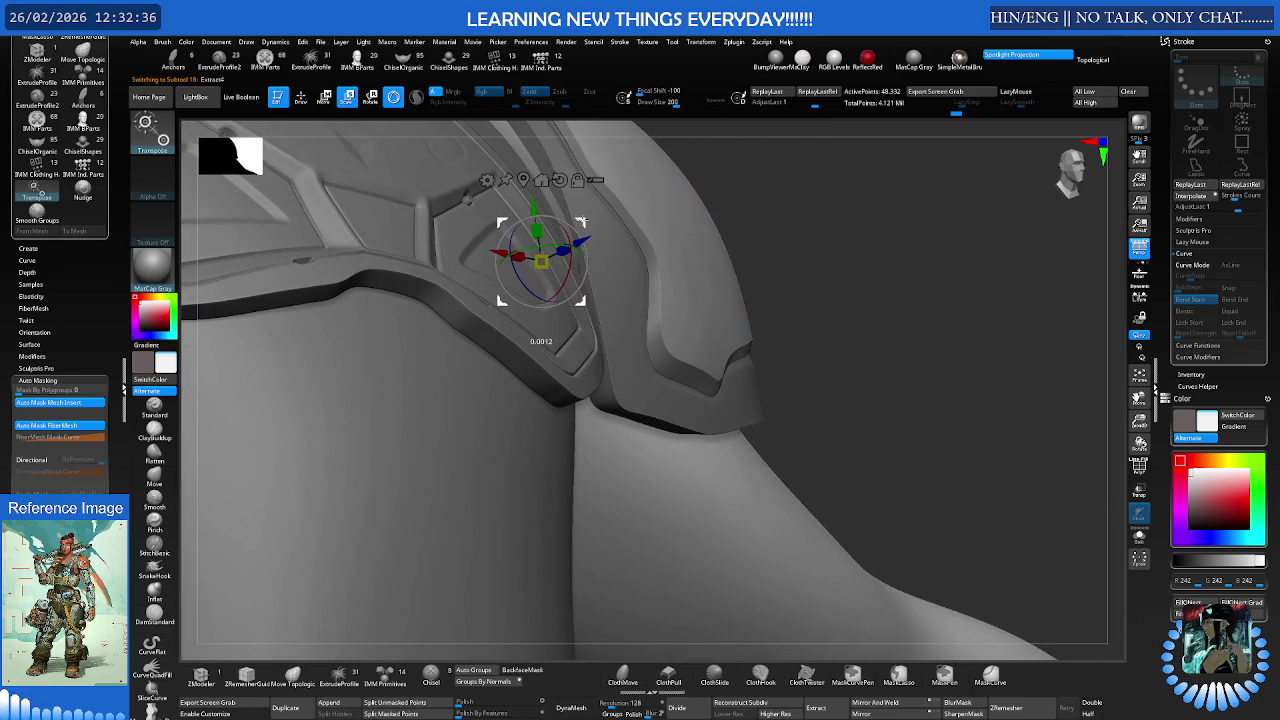
right_click_drag(594, 214, 731, 222)
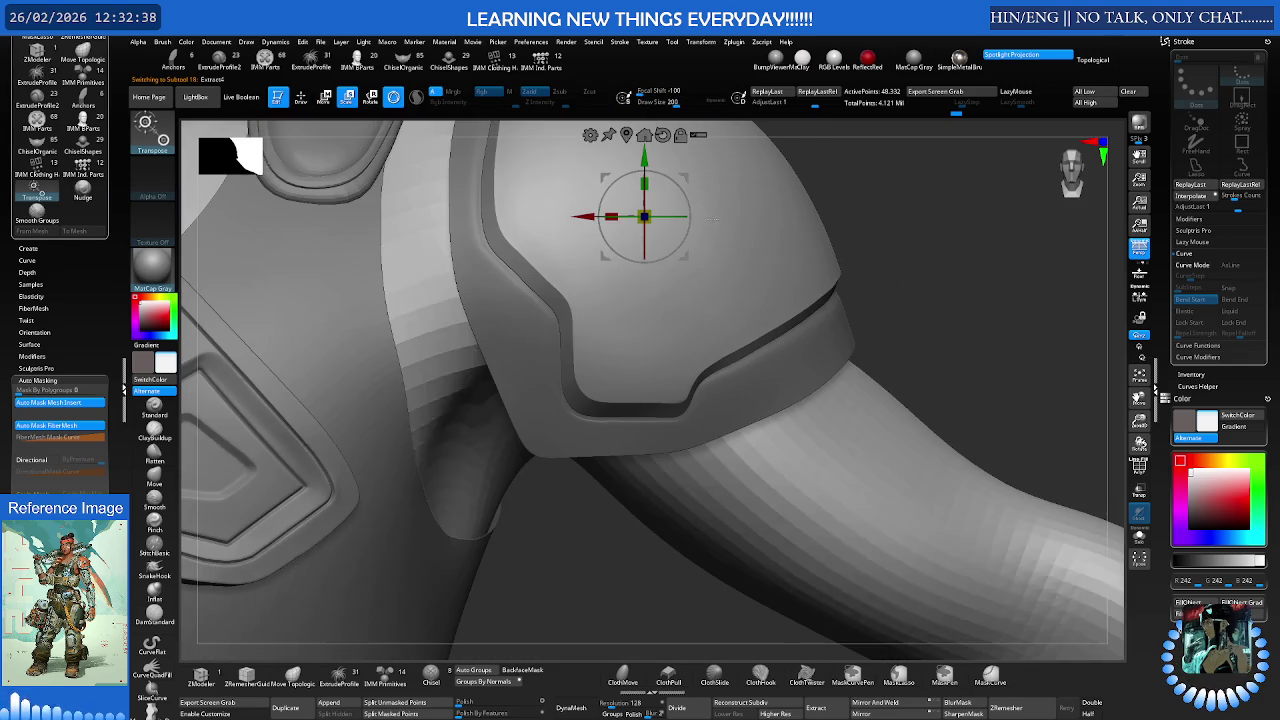
left_click_drag(681, 183, 684, 188)
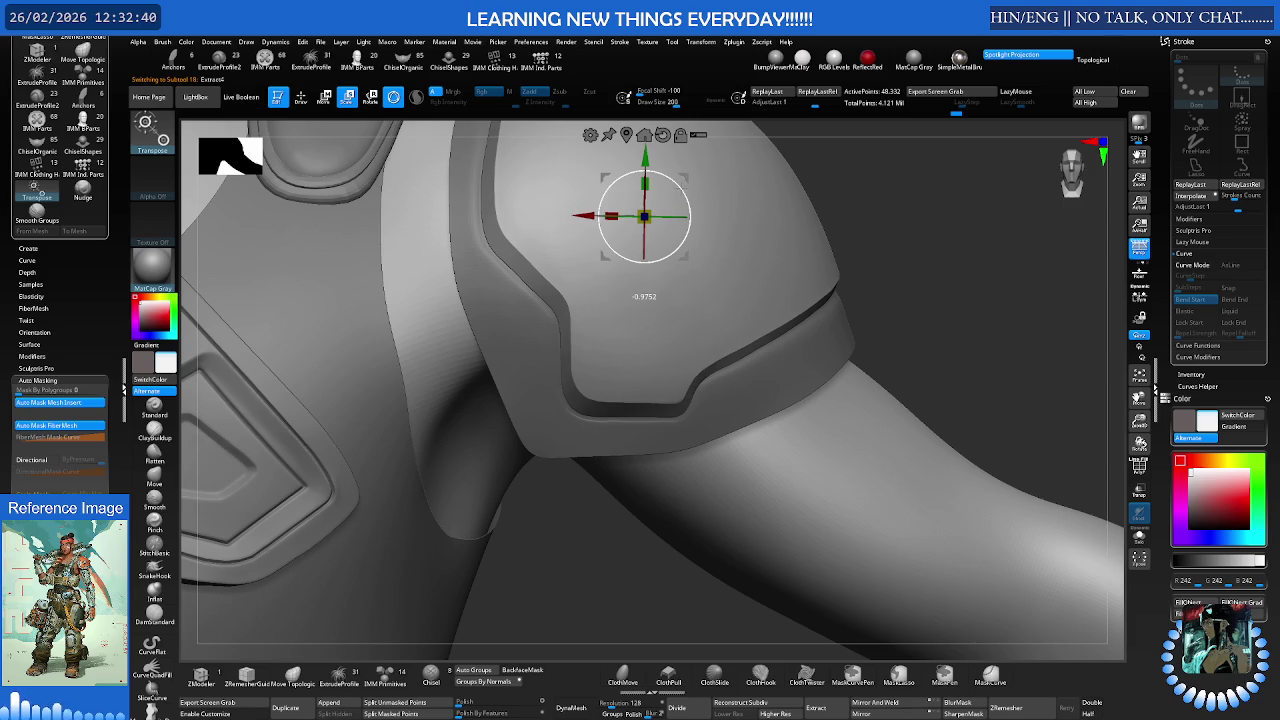
mouse_move(699, 188)
right_mouse_down()
mouse_move(711, 266)
mouse_move(704, 242)
mouse_move(698, 284)
right_mouse_up()
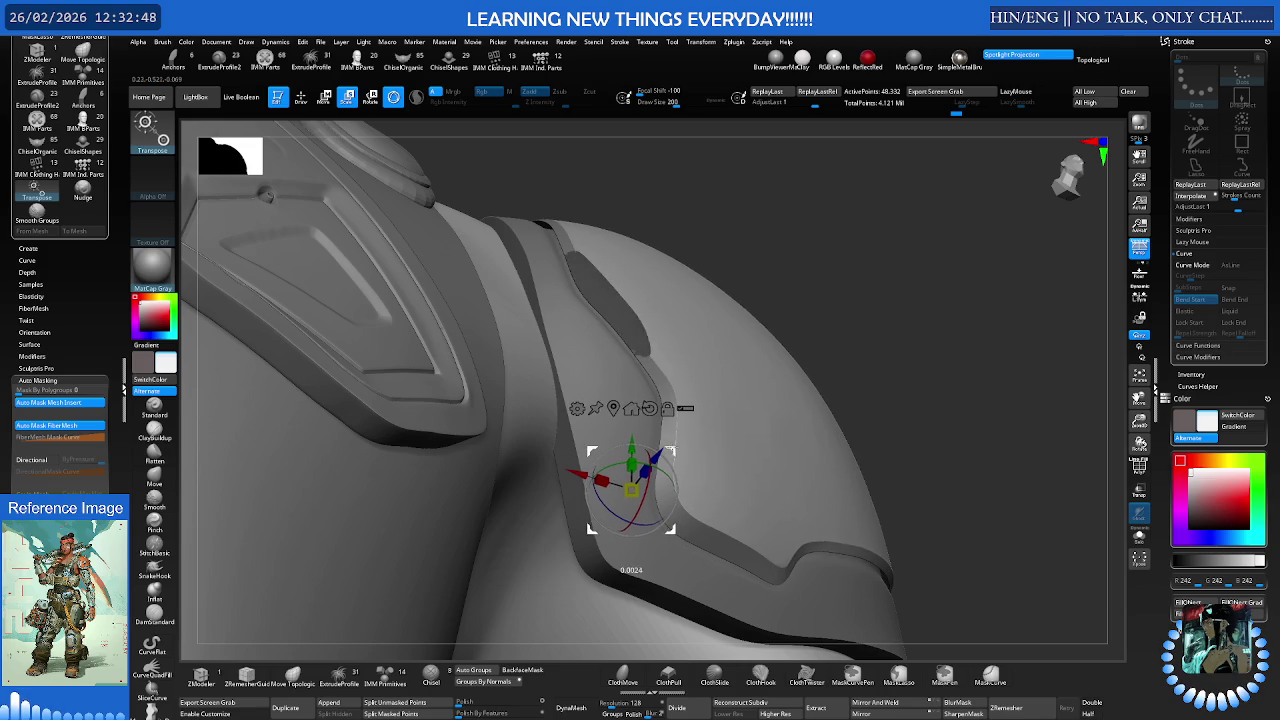
key("ctrl+z")
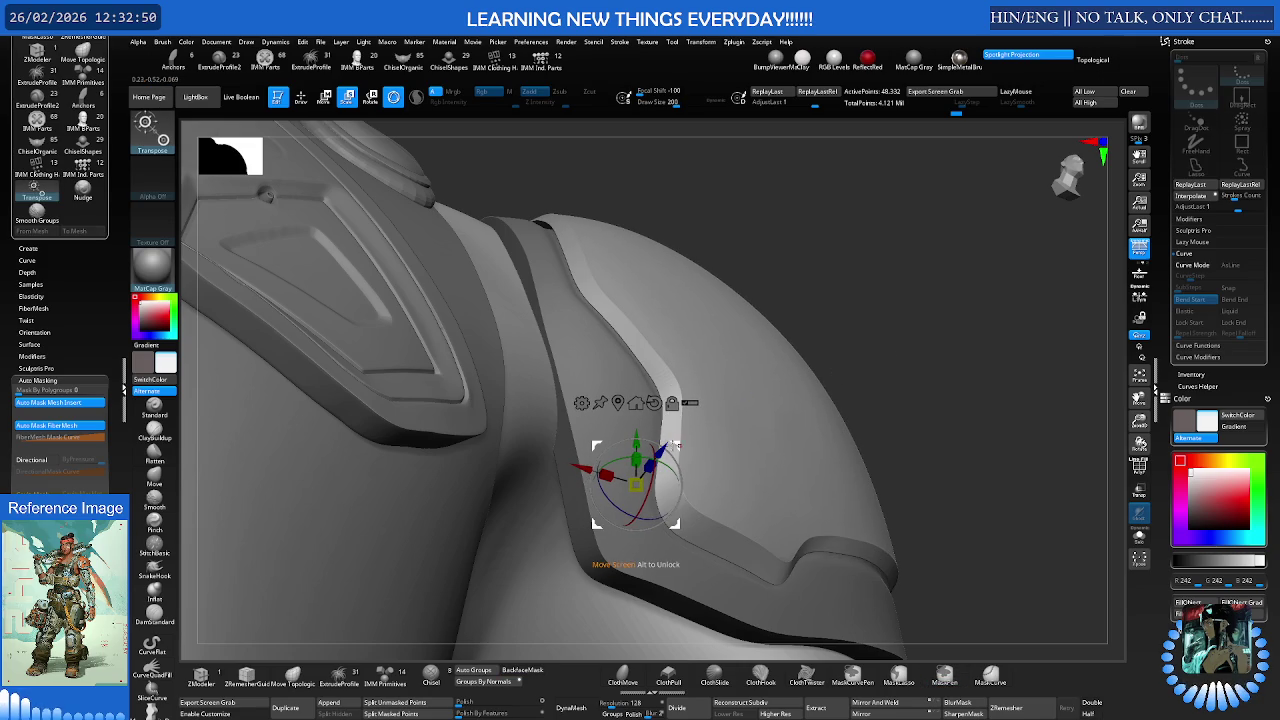
left_click_drag(678, 441, 673, 447)
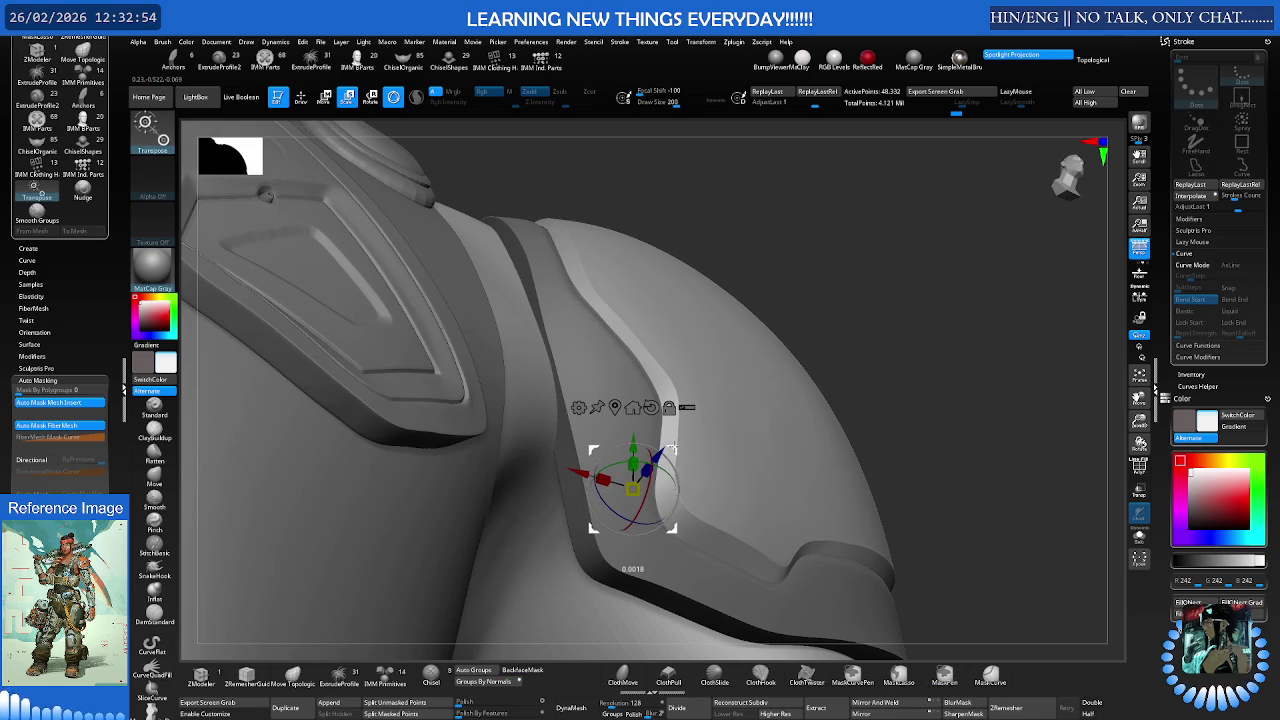
mouse_move(755, 400)
right_mouse_down()
mouse_move(788, 261)
mouse_move(790, 286)
right_mouse_up()
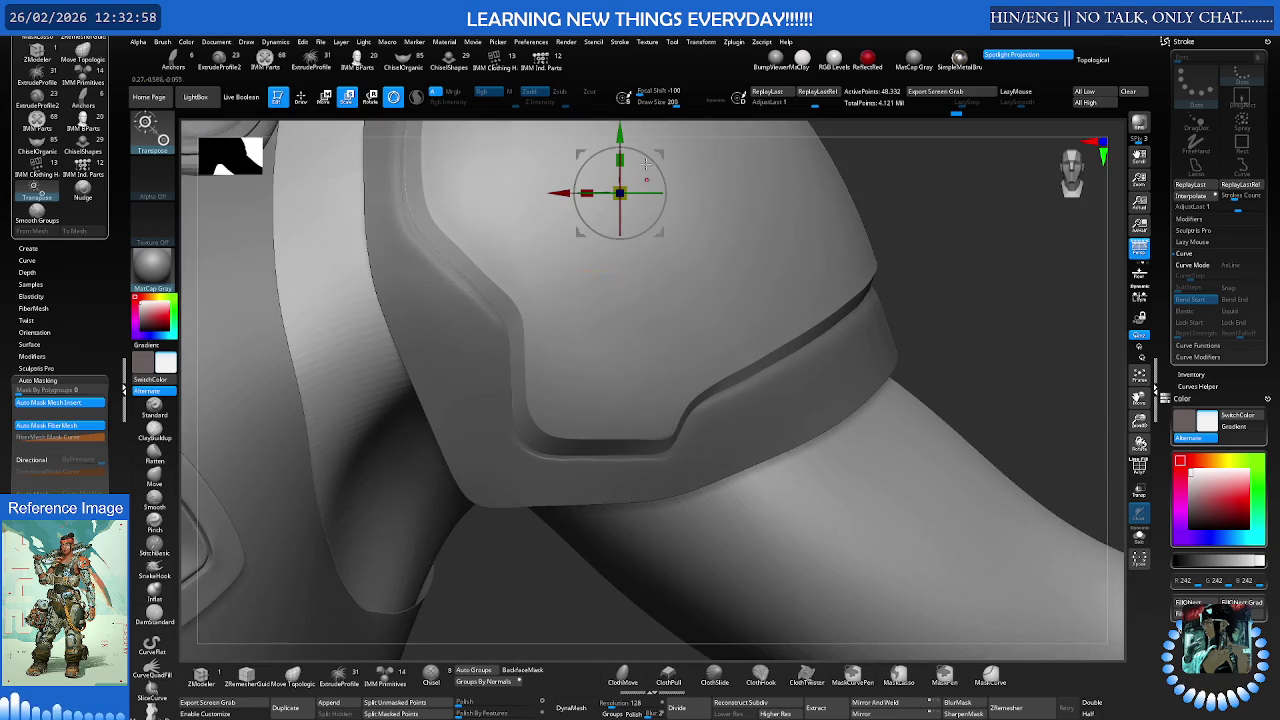
left_click_drag(660, 153, 656, 151)
mouse_move(692, 163)
right_mouse_down()
mouse_move(714, 243)
mouse_move(828, 237)
mouse_move(783, 239)
right_mouse_up()
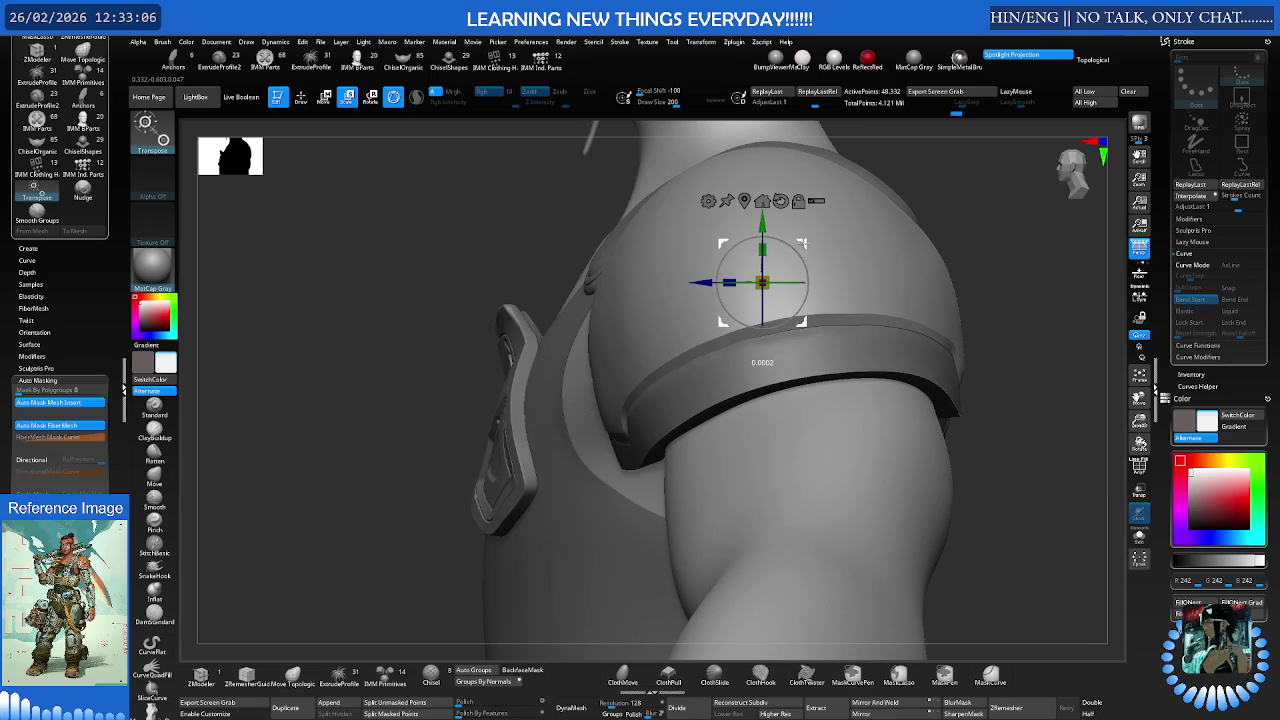
mouse_move(856, 261)
right_mouse_down()
mouse_move(868, 211)
mouse_move(820, 229)
mouse_move(857, 287)
mouse_move(900, 277)
mouse_move(908, 289)
right_mouse_up()
Return to the Move brush, zoom onto the inset edge and select the PolySphere_1_2 pad (subtool 17)
key("w")
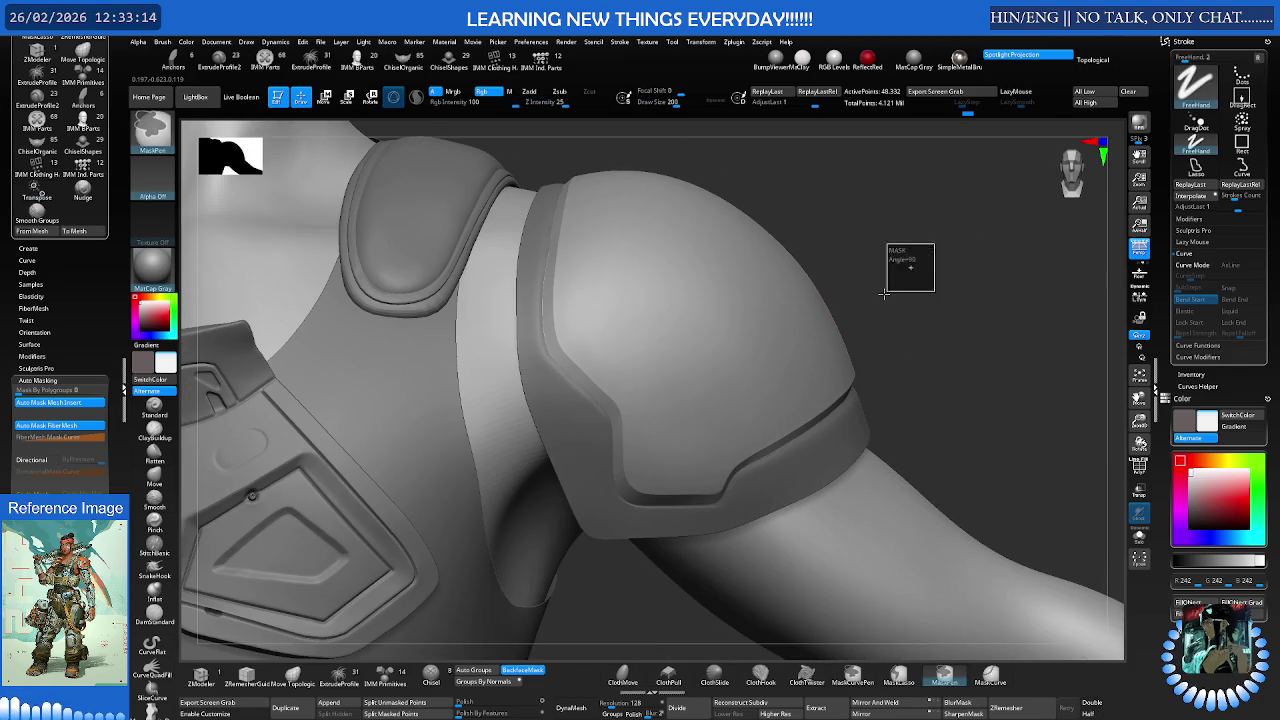
key("b")
key("m")
key("v")
mouse_move(694, 300)
right_mouse_down()
mouse_move(697, 279)
mouse_move(614, 288)
right_mouse_up()
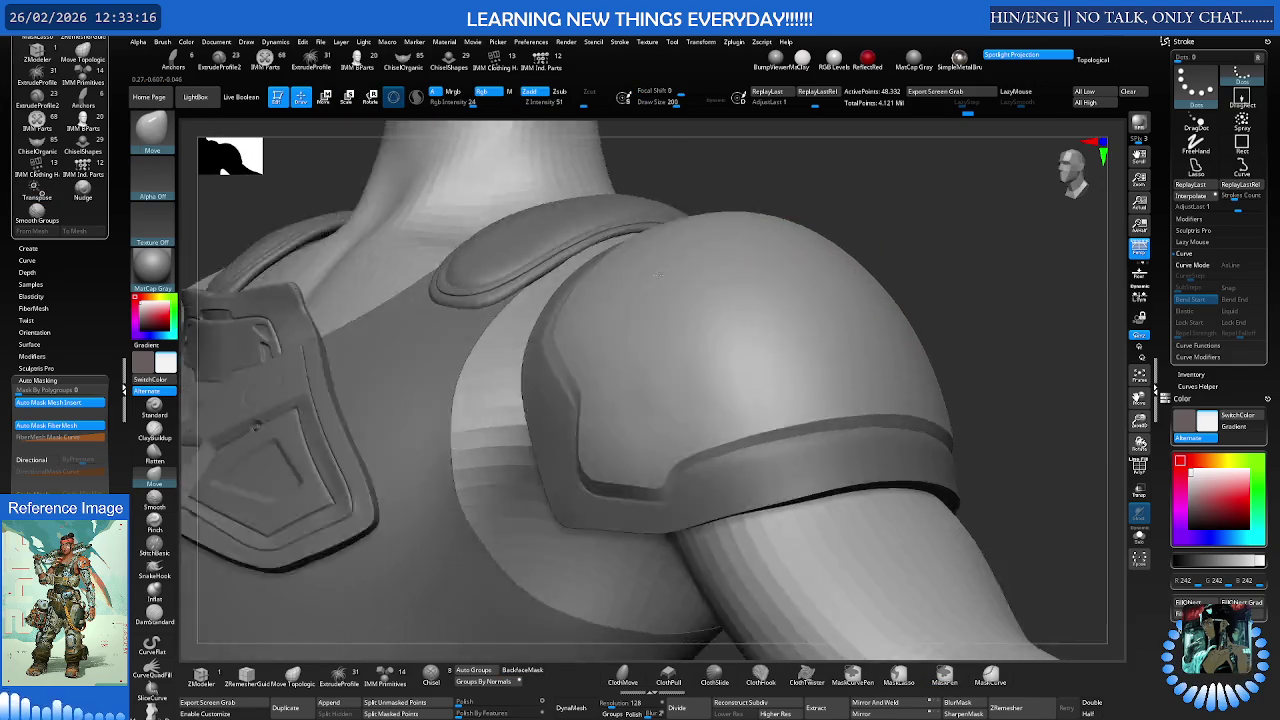
mouse_move(880, 345)
right_mouse_down()
mouse_move(845, 380)
mouse_move(897, 380)
mouse_move(929, 398)
mouse_move(829, 400)
mouse_move(576, 293)
right_mouse_up()
right_click_drag(783, 313, 894, 286, "ctrl")
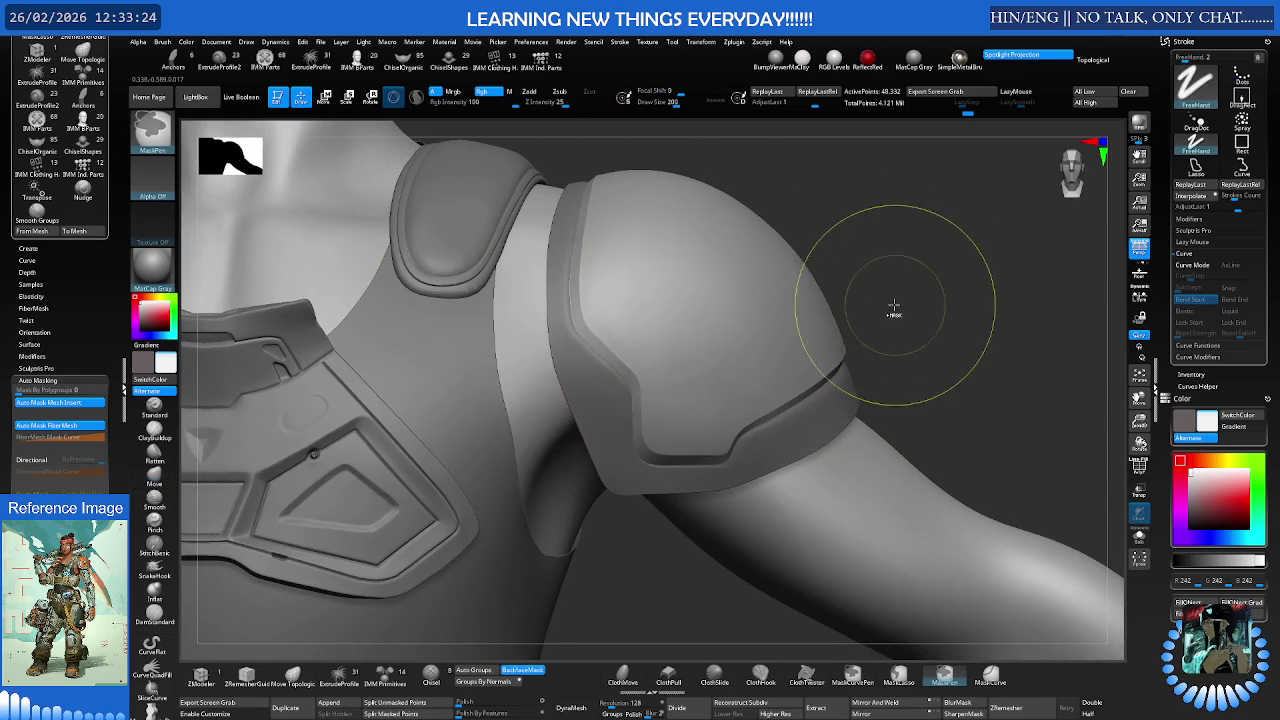
mouse_move(700, 280)
right_mouse_down("ctrl")
mouse_move(761, 333)
mouse_move(663, 354)
right_mouse_up("ctrl")
key("s")
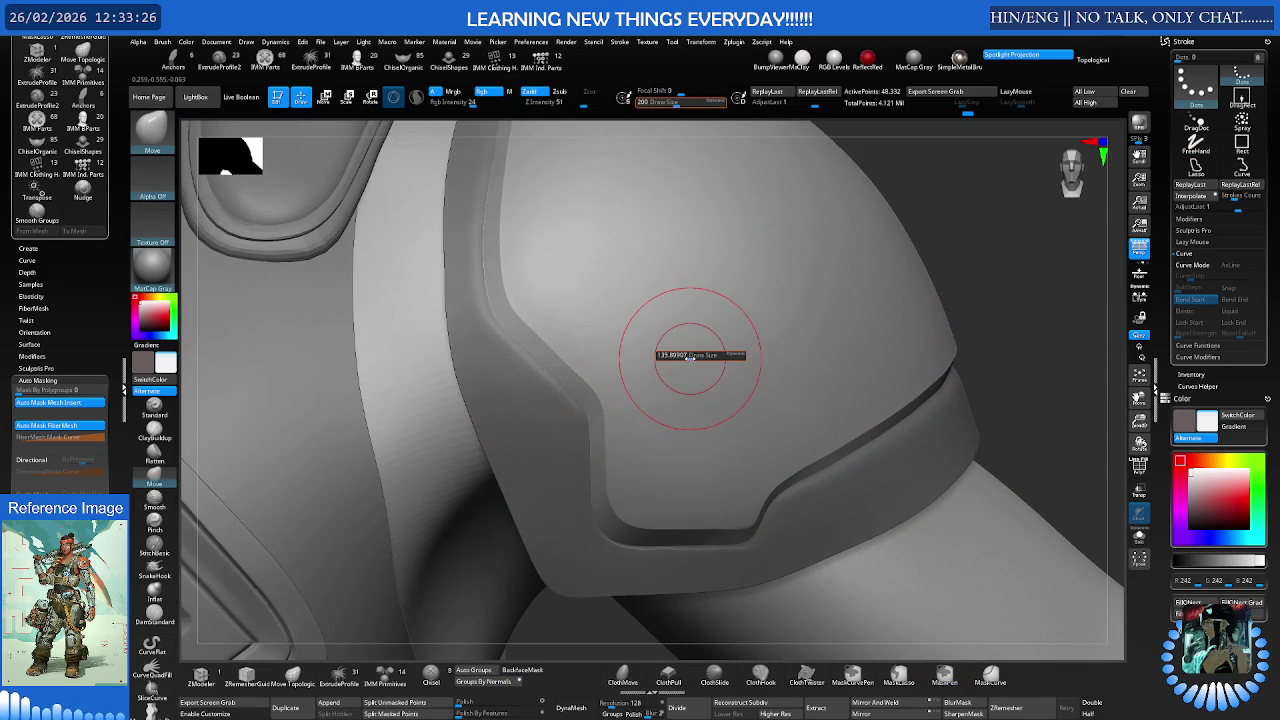
left_click(537, 404, "alt")
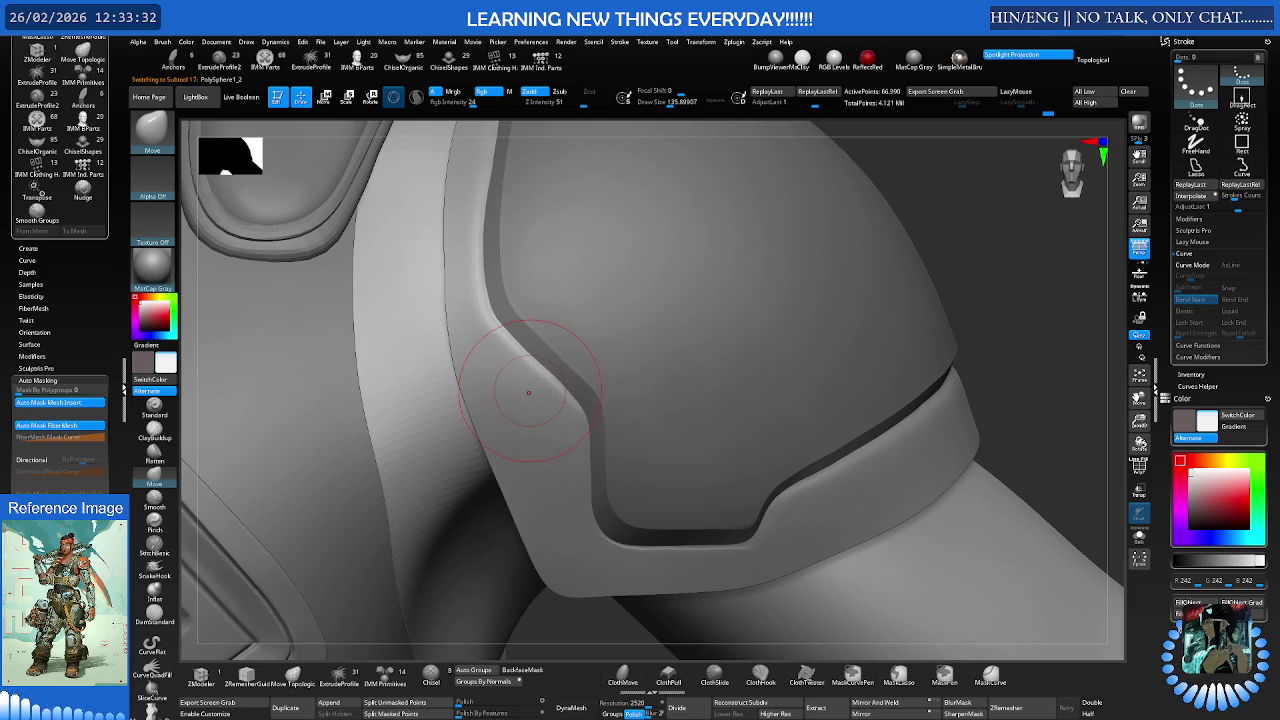
Carve DamStandard creases down the band's inner edge and along the lower band
mouse_move(555, 316)
right_mouse_down("alt")
mouse_move(614, 337)
mouse_move(558, 325)
mouse_move(571, 314)
right_mouse_up("alt")
key("b")
key("d")
key("s")
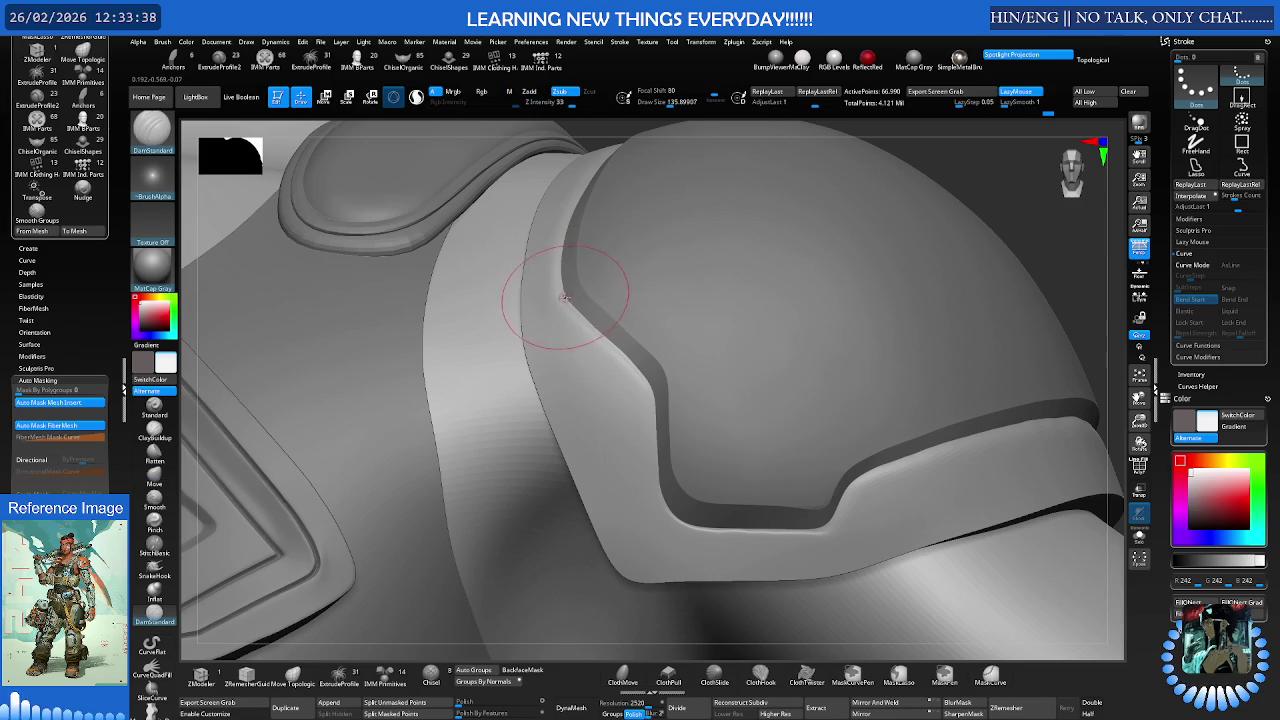
left_click_drag(577, 373, 620, 524)
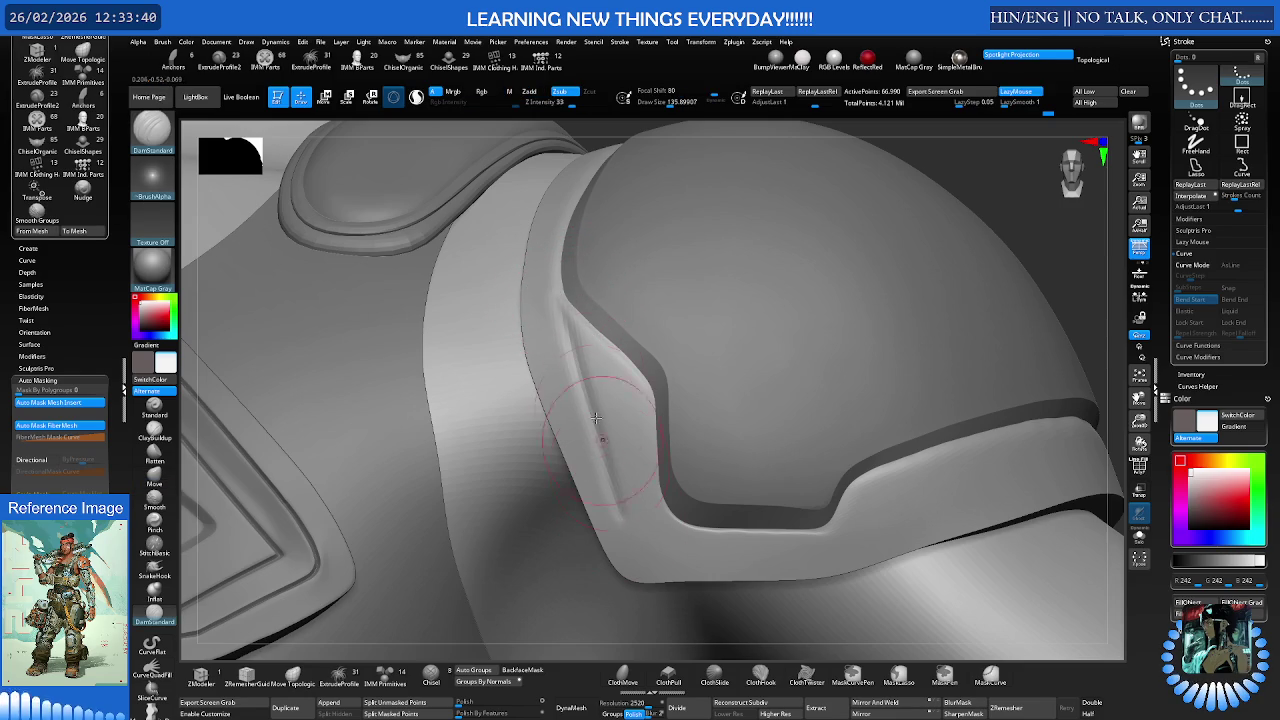
left_click_drag(563, 300, 622, 527)
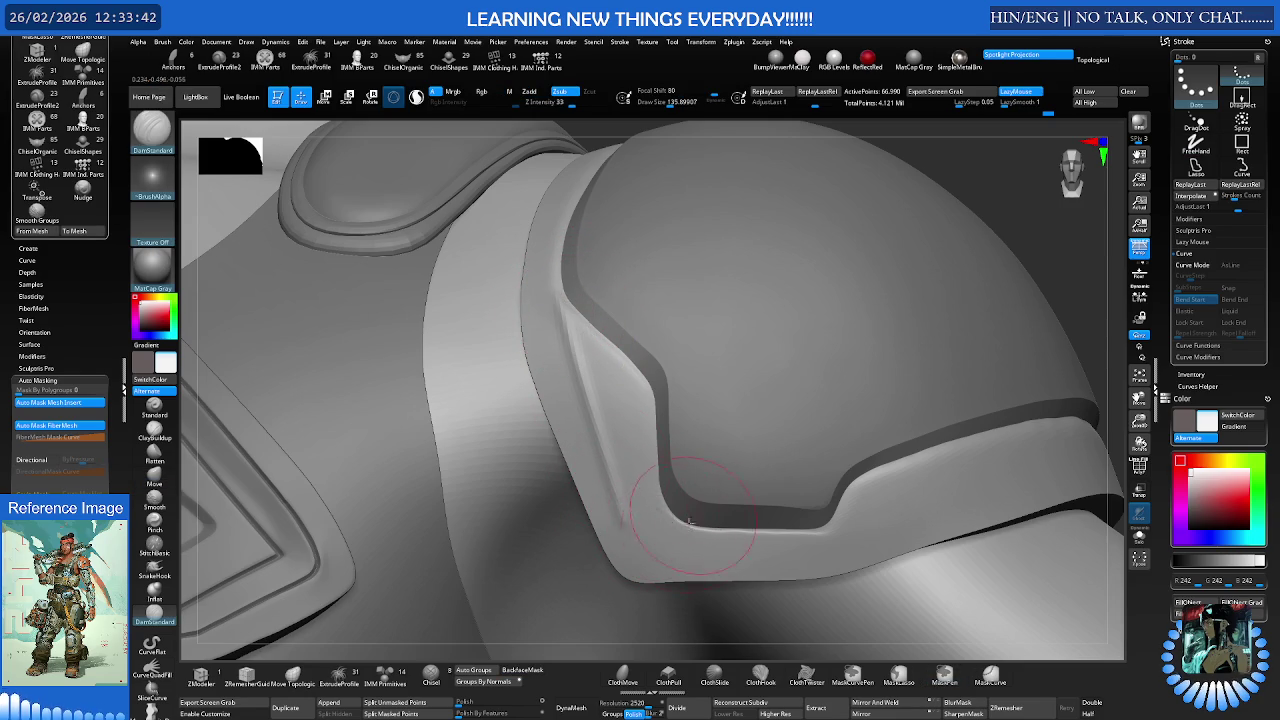
left_click_drag(628, 525, 768, 551)
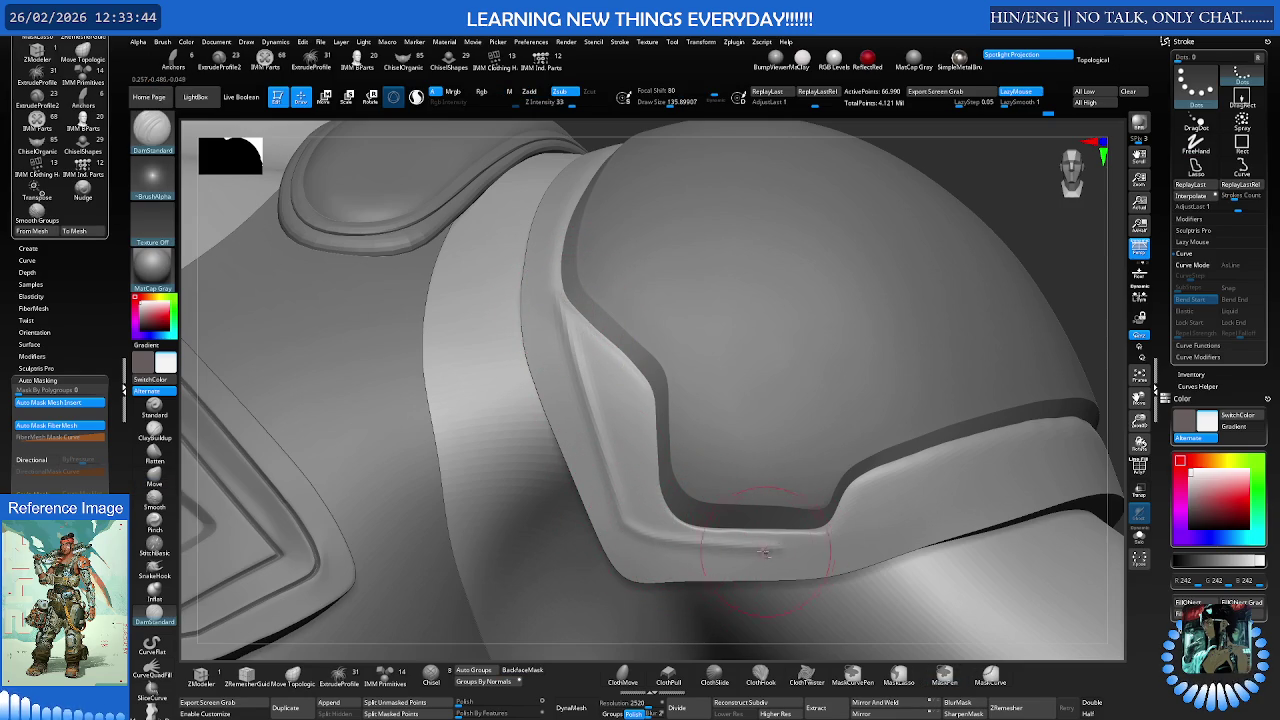
mouse_move(657, 543)
left_mouse_down("shift")
mouse_move(815, 561)
mouse_move(680, 549)
mouse_move(789, 553)
left_mouse_up("shift")
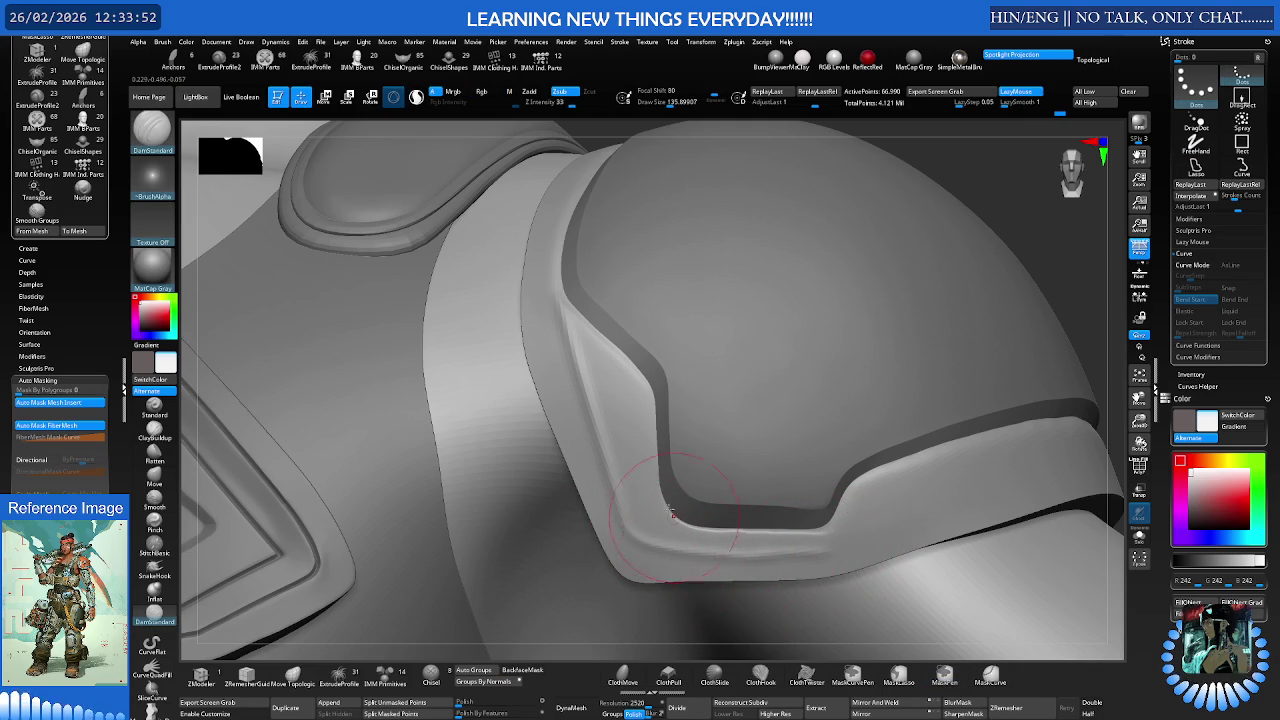
Resize the brush from about 145 down to 59 and smooth the rim surface
mouse_move(586, 414)
right_mouse_down()
mouse_move(614, 357)
mouse_move(586, 386)
mouse_move(571, 343)
right_mouse_up()
key("s")
left_click_drag(571, 343, 552, 315)
key("s")
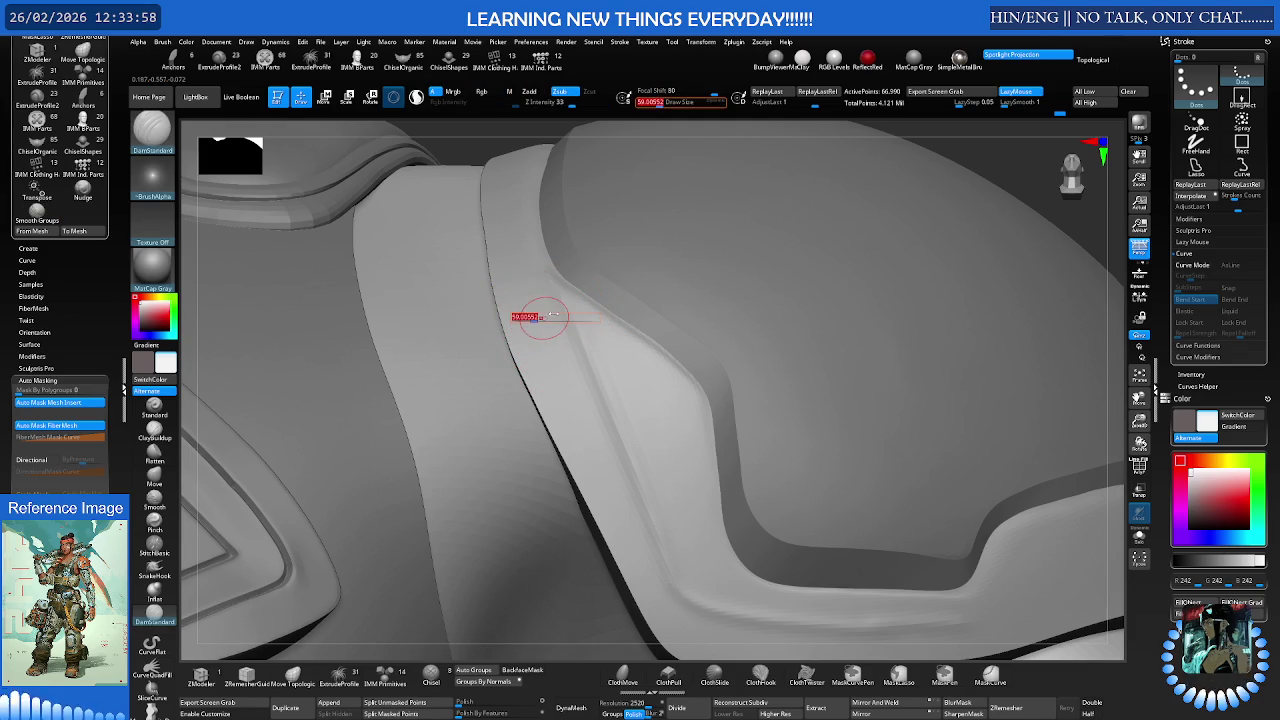
key("shift")
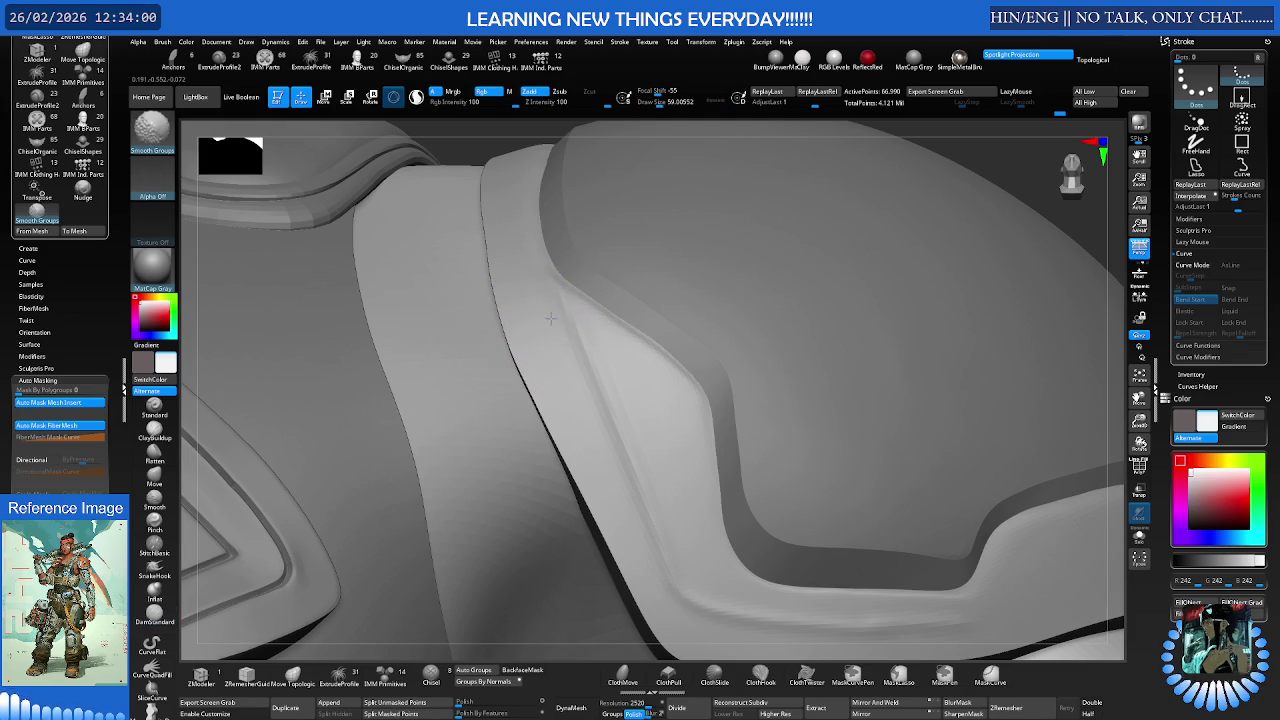
left_click_drag(571, 377, 588, 406, "shift")
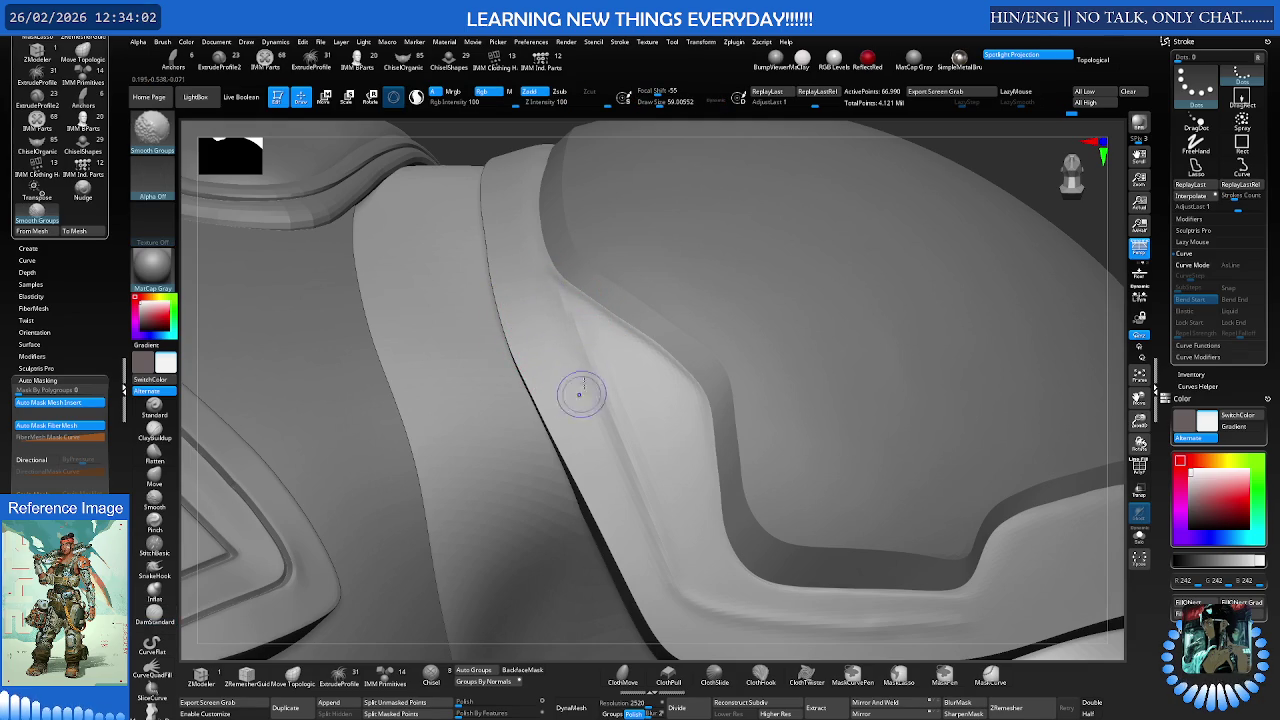
mouse_move(643, 323)
right_mouse_down()
mouse_move(652, 318)
mouse_move(590, 648)
mouse_move(686, 580)
mouse_move(698, 452)
mouse_move(706, 483)
mouse_move(686, 474)
mouse_move(682, 486)
mouse_move(695, 495)
right_mouse_up()
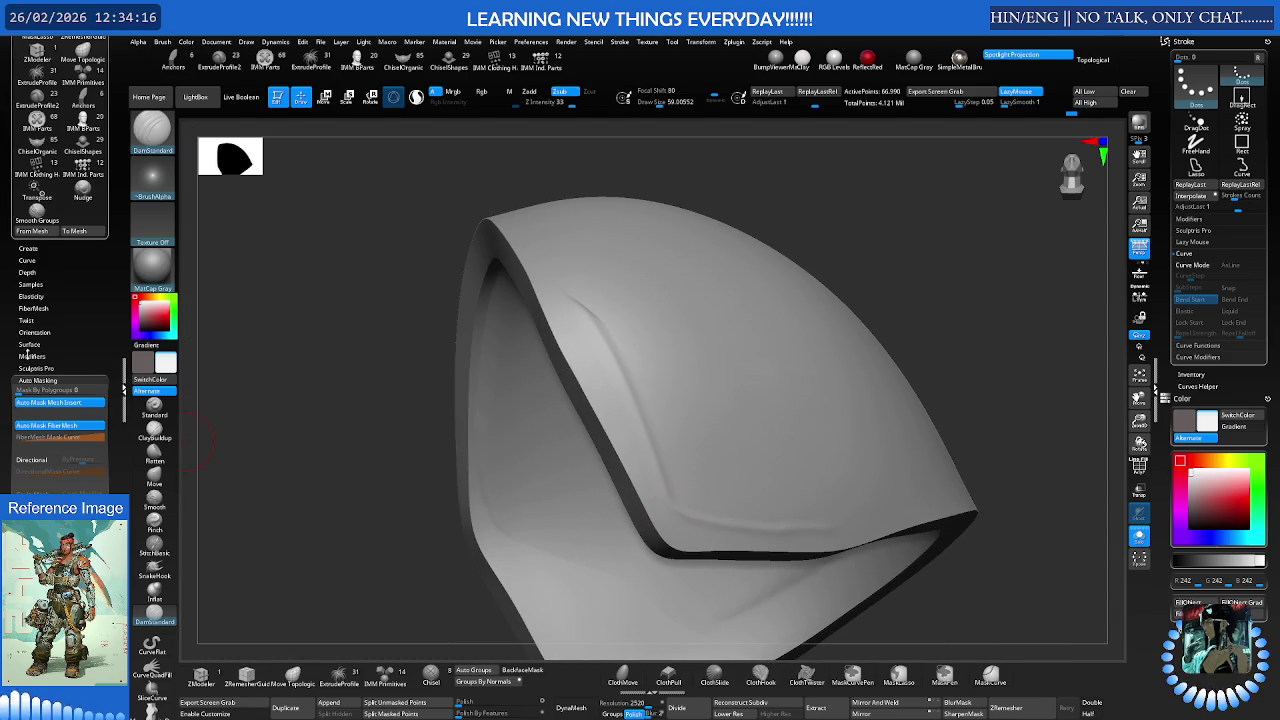
Collapse the Brush palette in the left tray
scroll(60, 250, "up", 5)
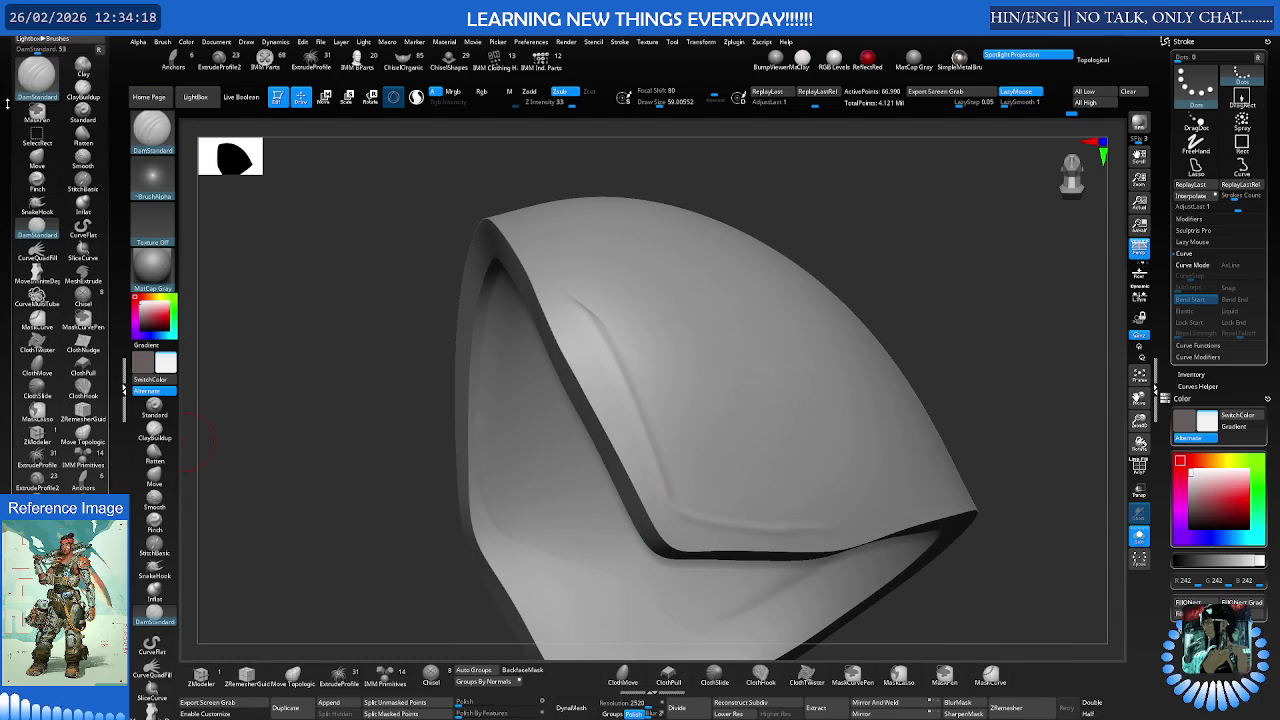
scroll(7, 148, "up", 2)
left_click(22, 77)
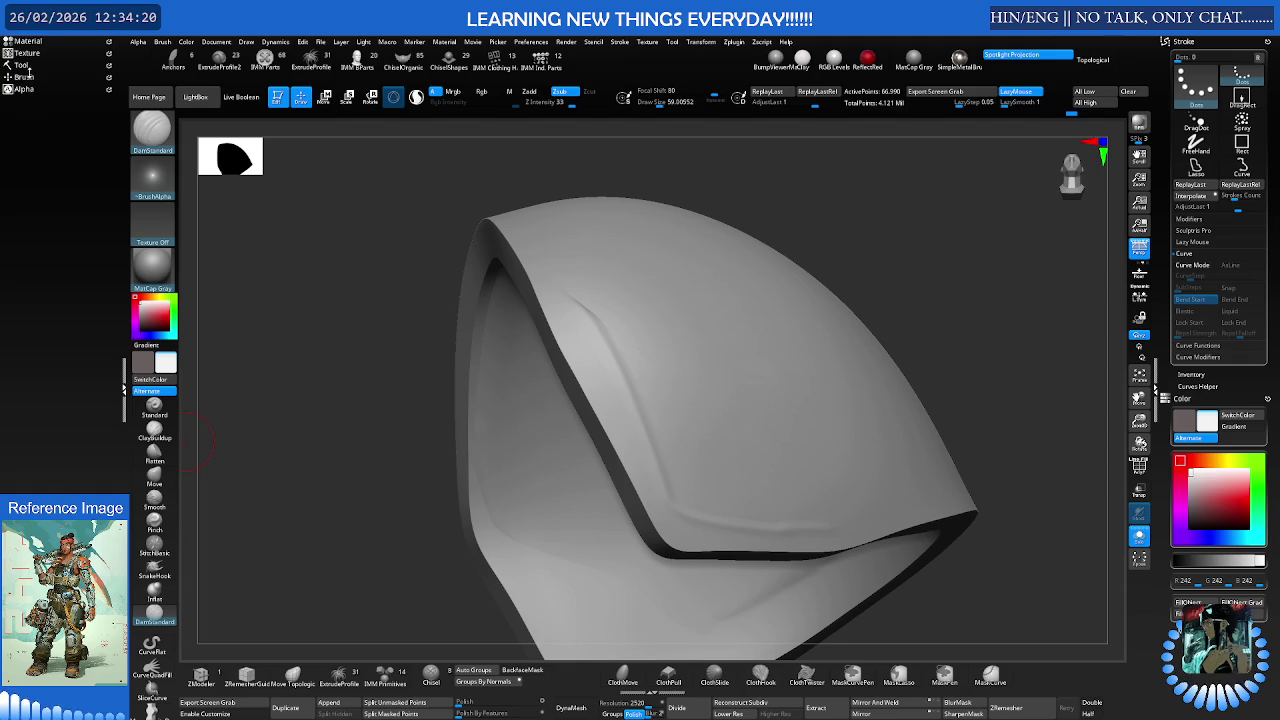
left_click(22, 77)
left_click(22, 41)
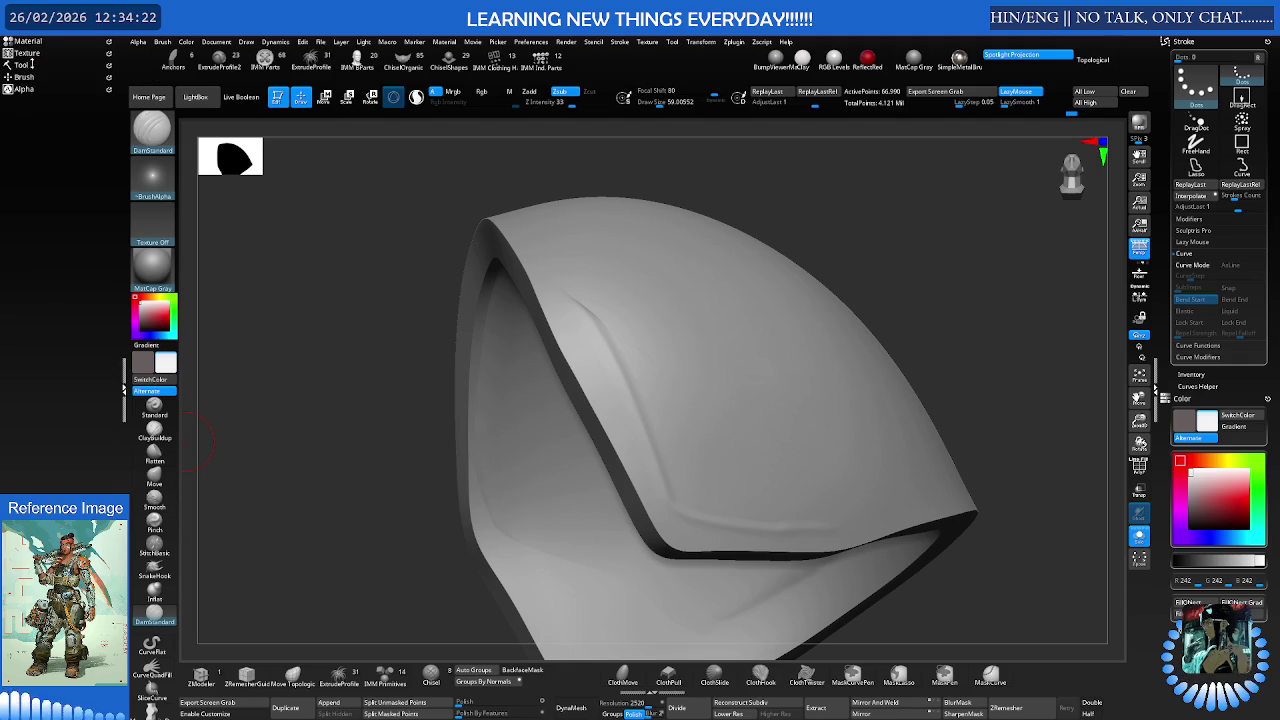
Open Tool > Geometry and expand the Dynamic Subdiv settings for the shoulder pad
left_click(31, 64)
left_click(33, 219)
scroll(38, 295, "down", 2)
left_click(40, 301)
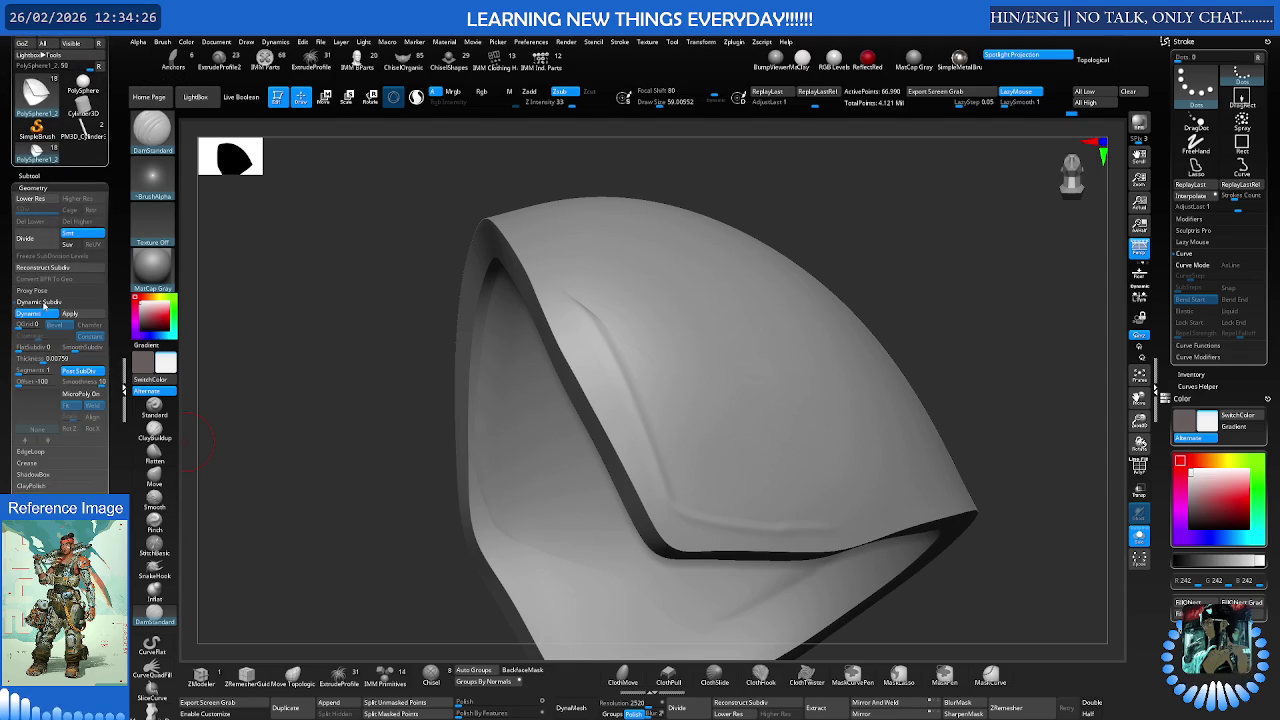
mouse_move(599, 389)
right_mouse_down()
mouse_move(610, 291)
mouse_move(626, 306)
right_mouse_up()
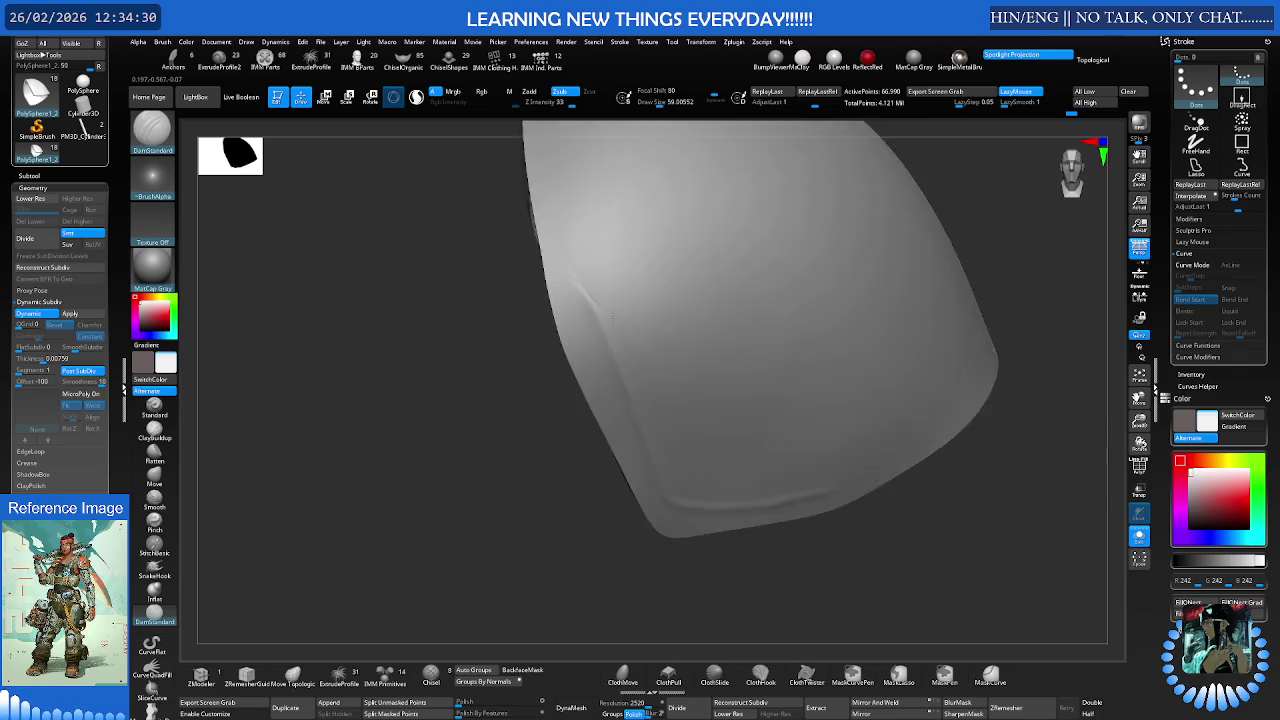
Smooth the pad with Draw Size about 131, then turn on PolyFrame to show polygroups
key("shift")
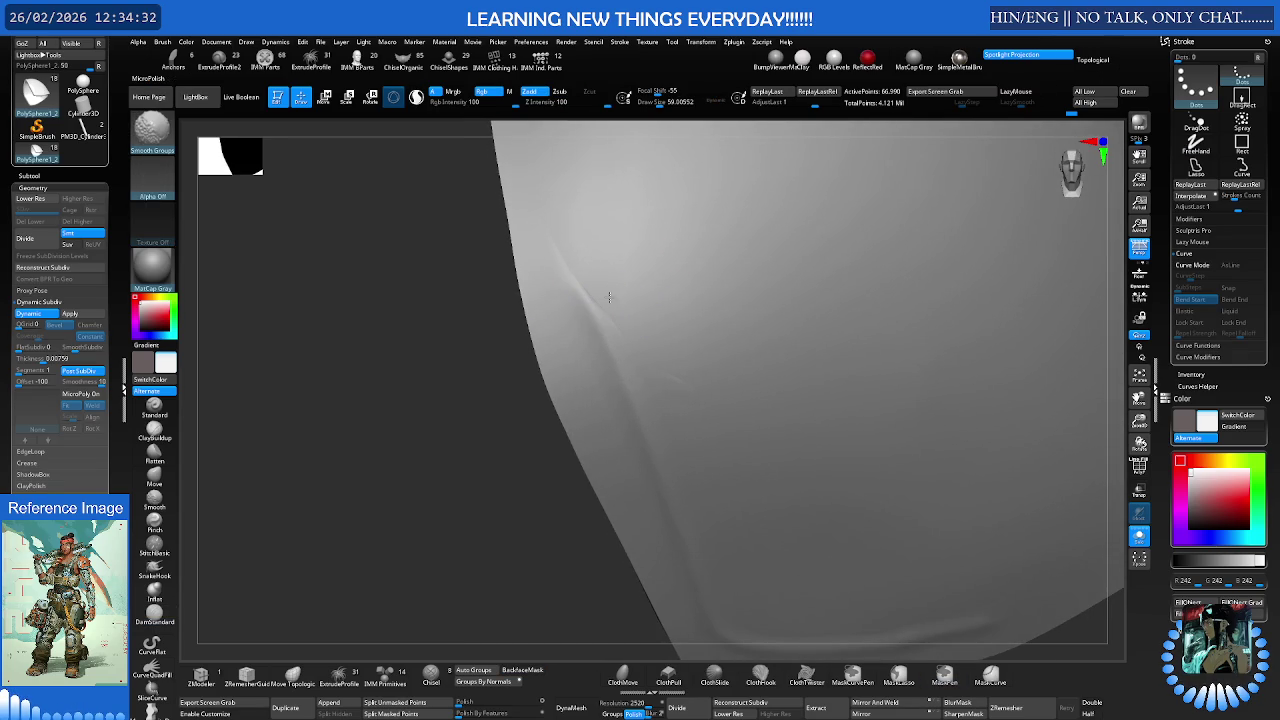
key("s")
left_click(630, 289)
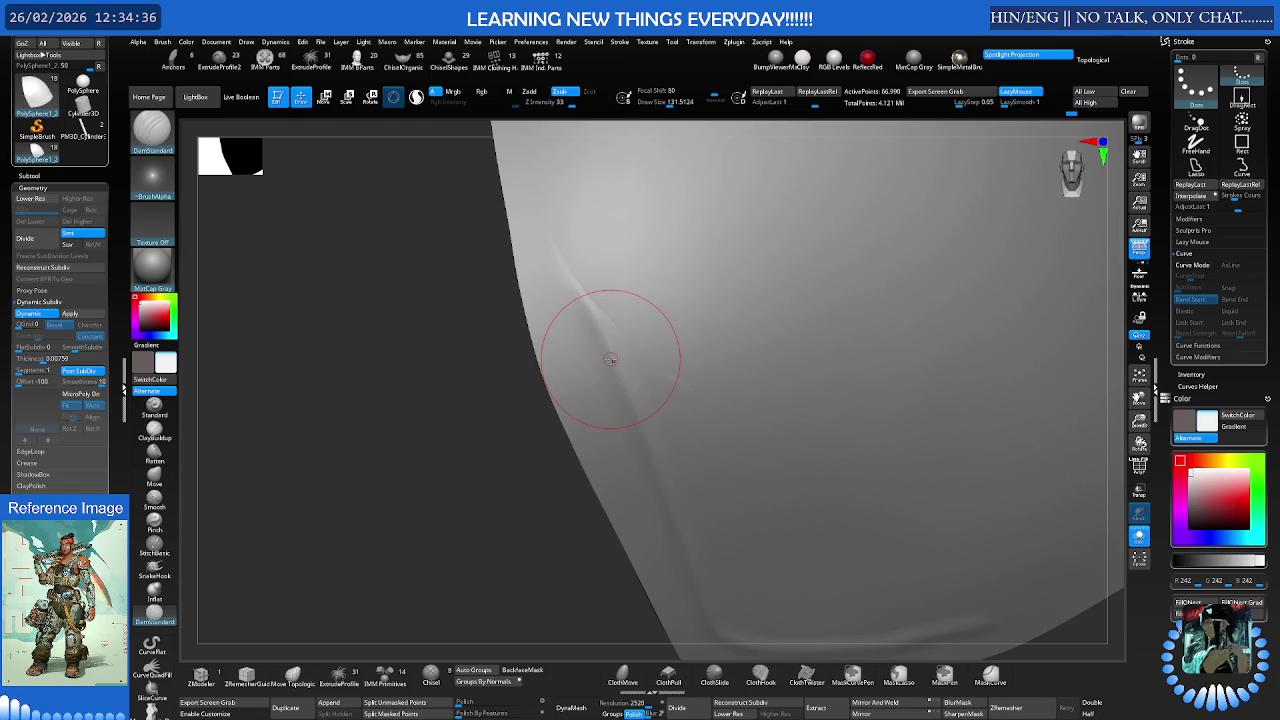
key("shift")
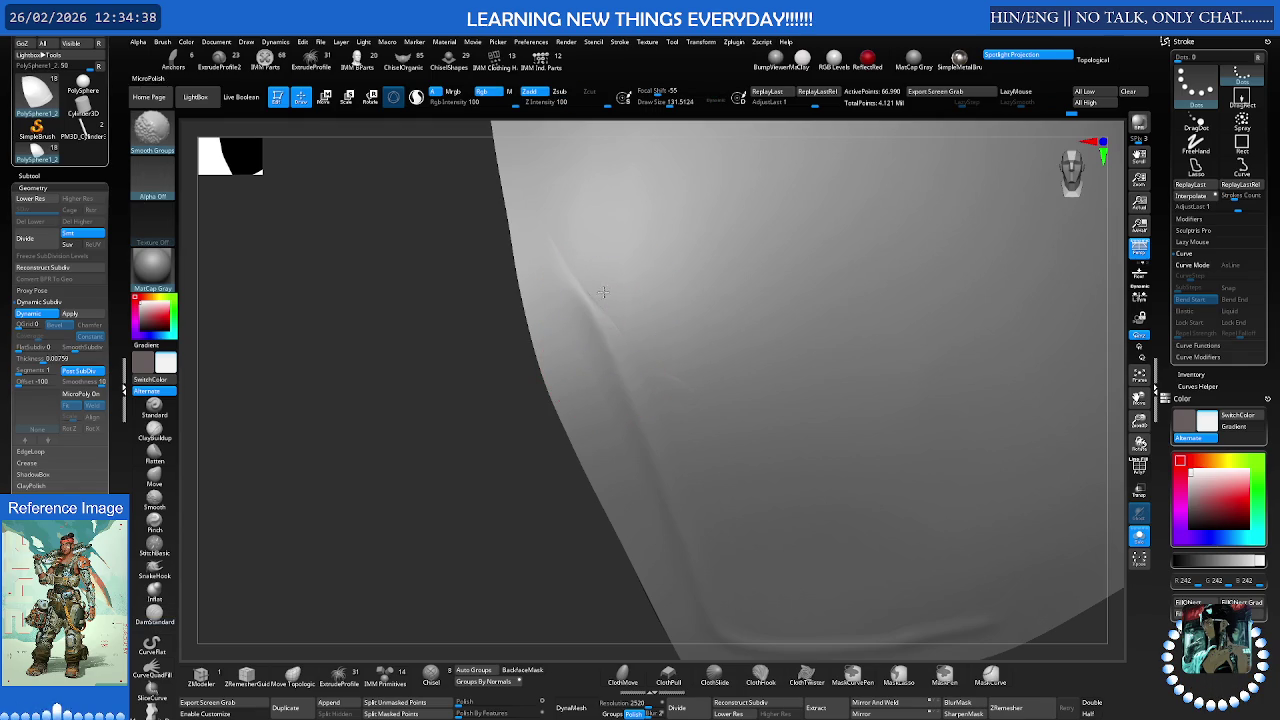
mouse_move(618, 323)
right_mouse_down()
mouse_move(619, 295)
mouse_move(551, 329)
mouse_move(677, 354)
mouse_move(676, 371)
mouse_move(608, 383)
mouse_move(660, 380)
right_mouse_up()
key("shift+f")
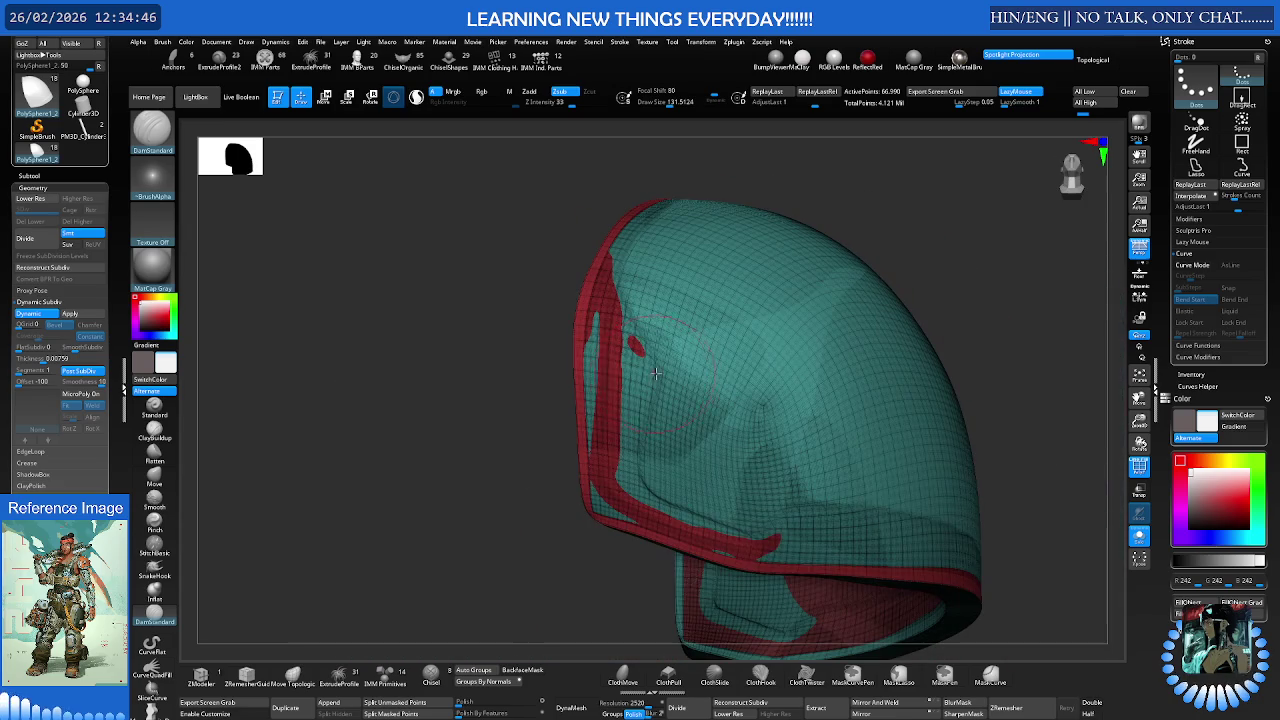
Mask the pad's shell polygroup, turn Solo off to show the full character, clear the mask, and zoom out
key("shift+d")
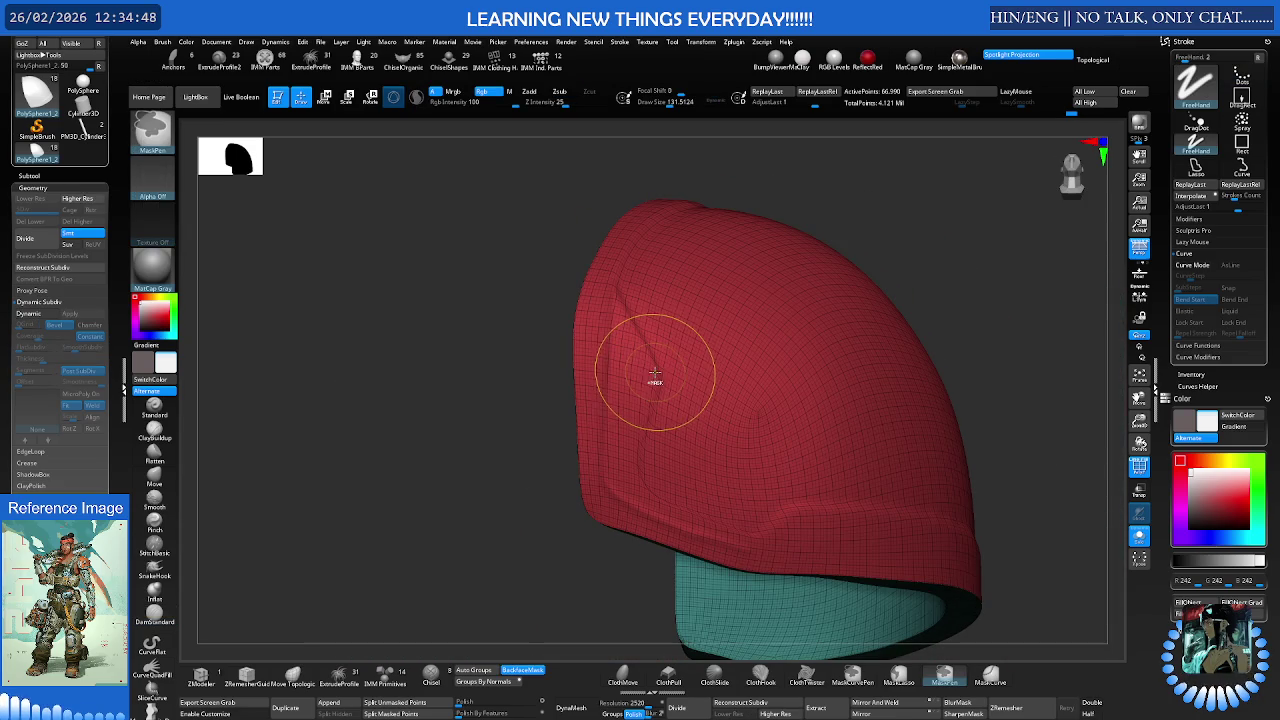
mouse_move(654, 374)
right_mouse_down()
mouse_move(677, 371)
mouse_move(659, 383)
mouse_move(652, 371)
mouse_move(675, 354)
mouse_move(723, 349)
mouse_move(700, 345)
right_mouse_up()
key("ctrl+shift+s")
key("ctrl+shift+a")
right_click_drag(628, 273, 829, 329, "ctrl")
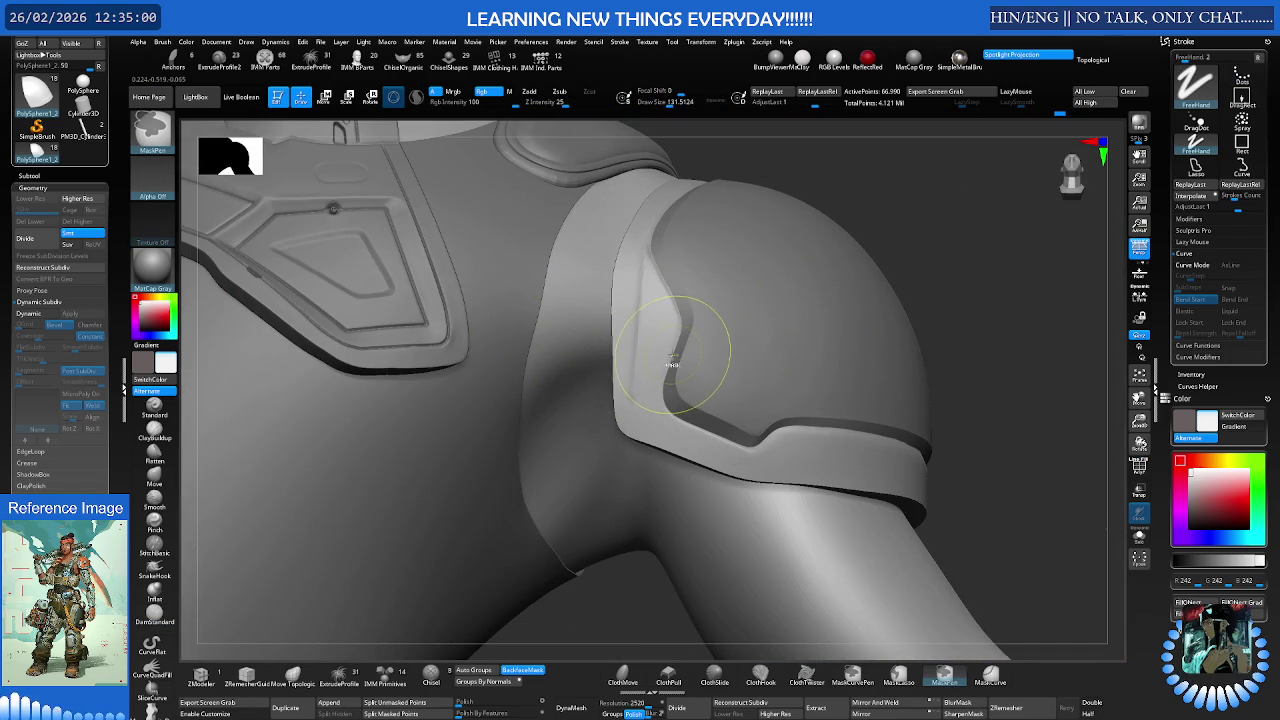
Apply Dynamic Subdiv as real geometry, bringing the pad to level 2 with 267,054 points
right_click_drag(680, 368, 697, 345)
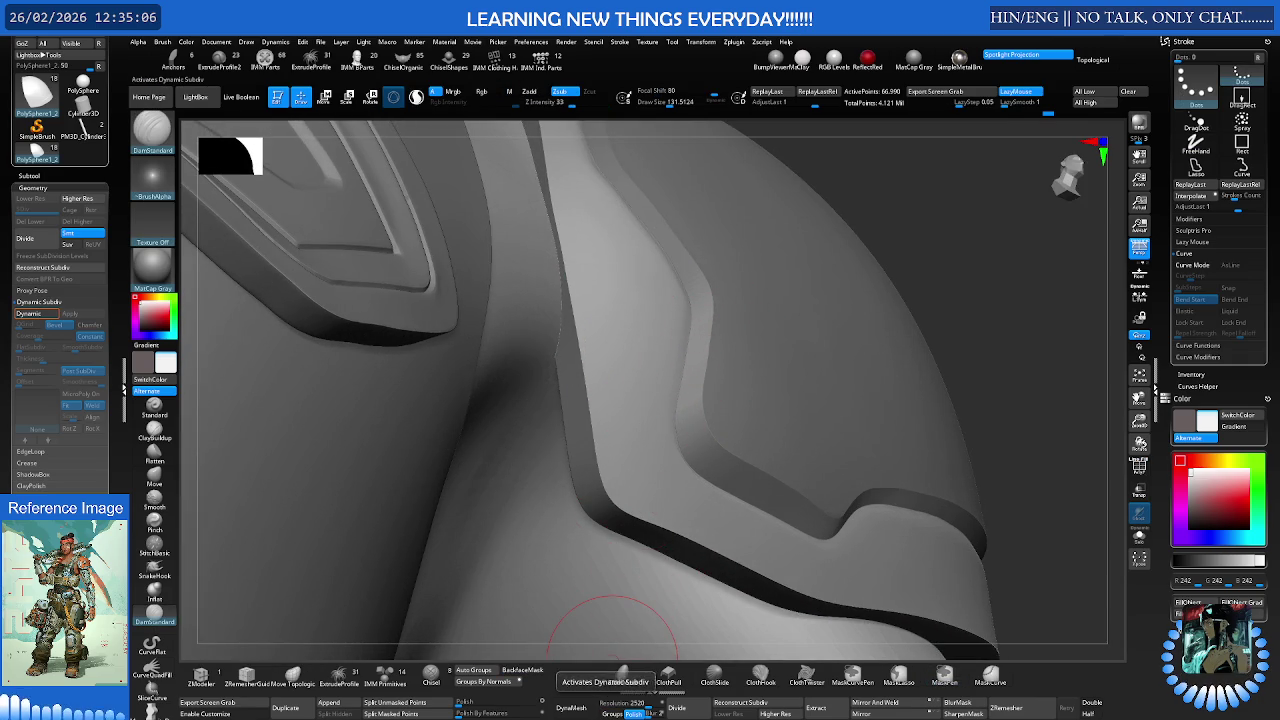
left_click(622, 678)
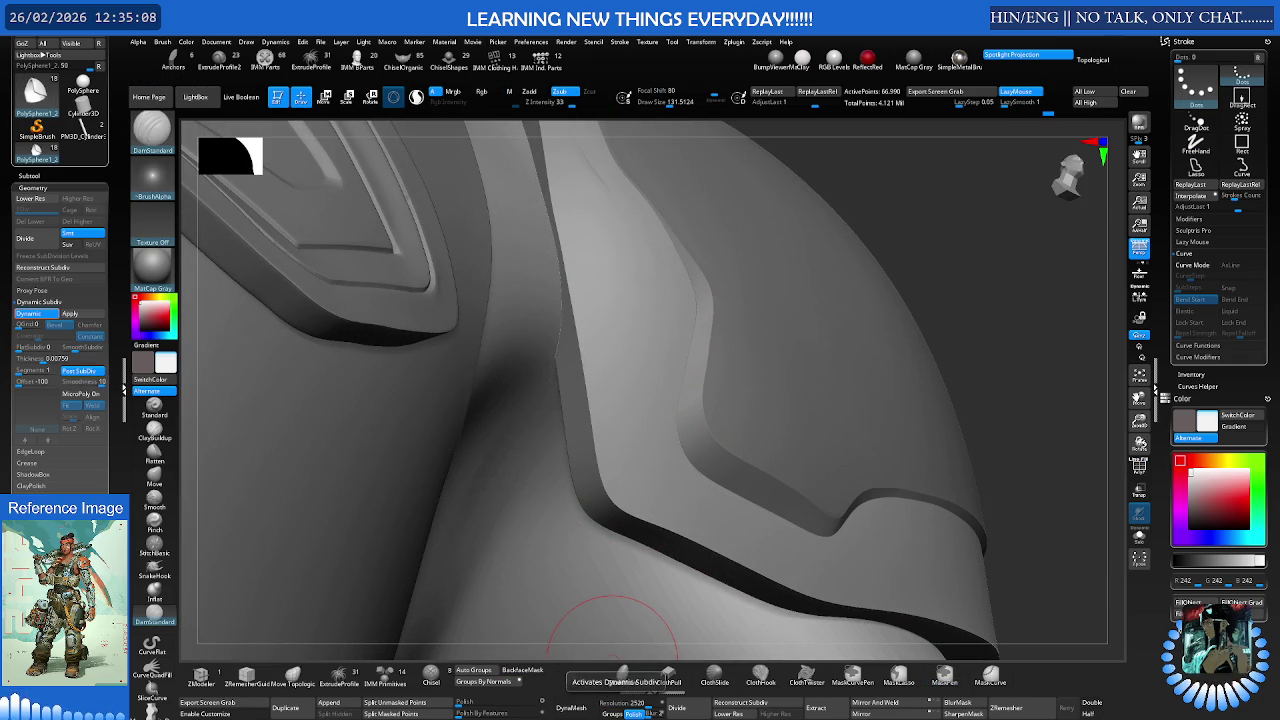
left_click(622, 679)
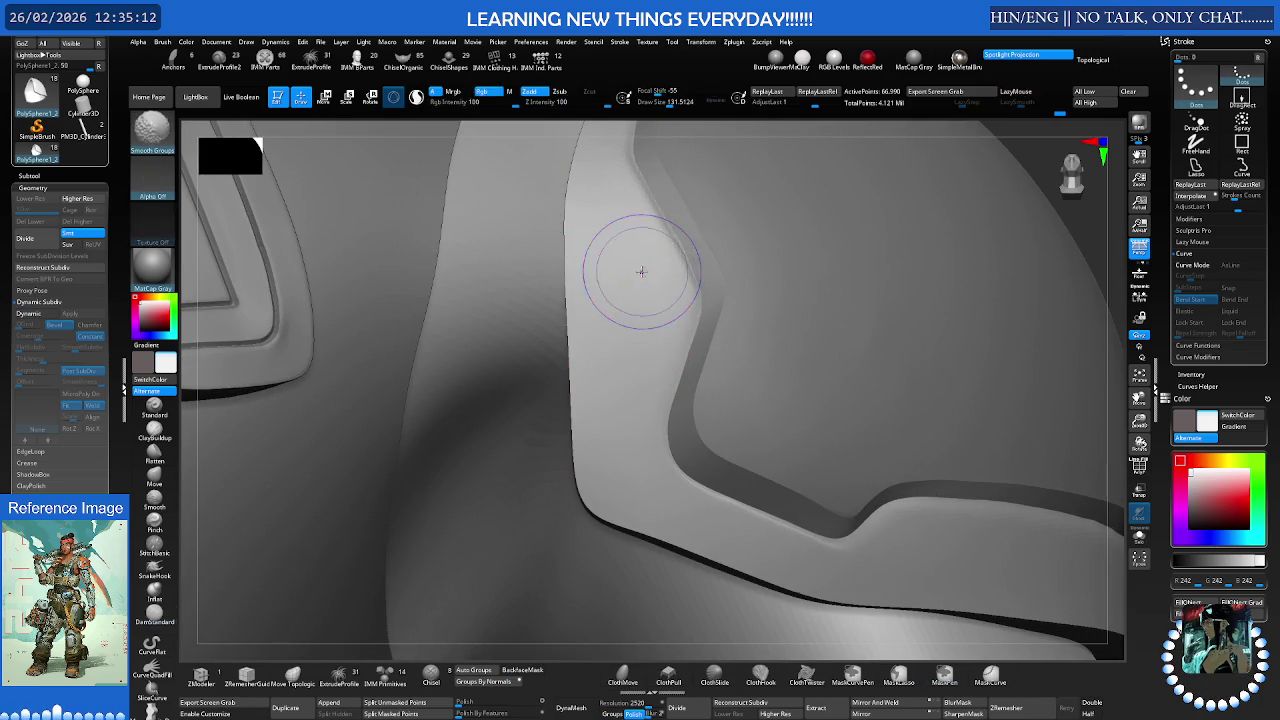
left_click(640, 280, "ctrl")
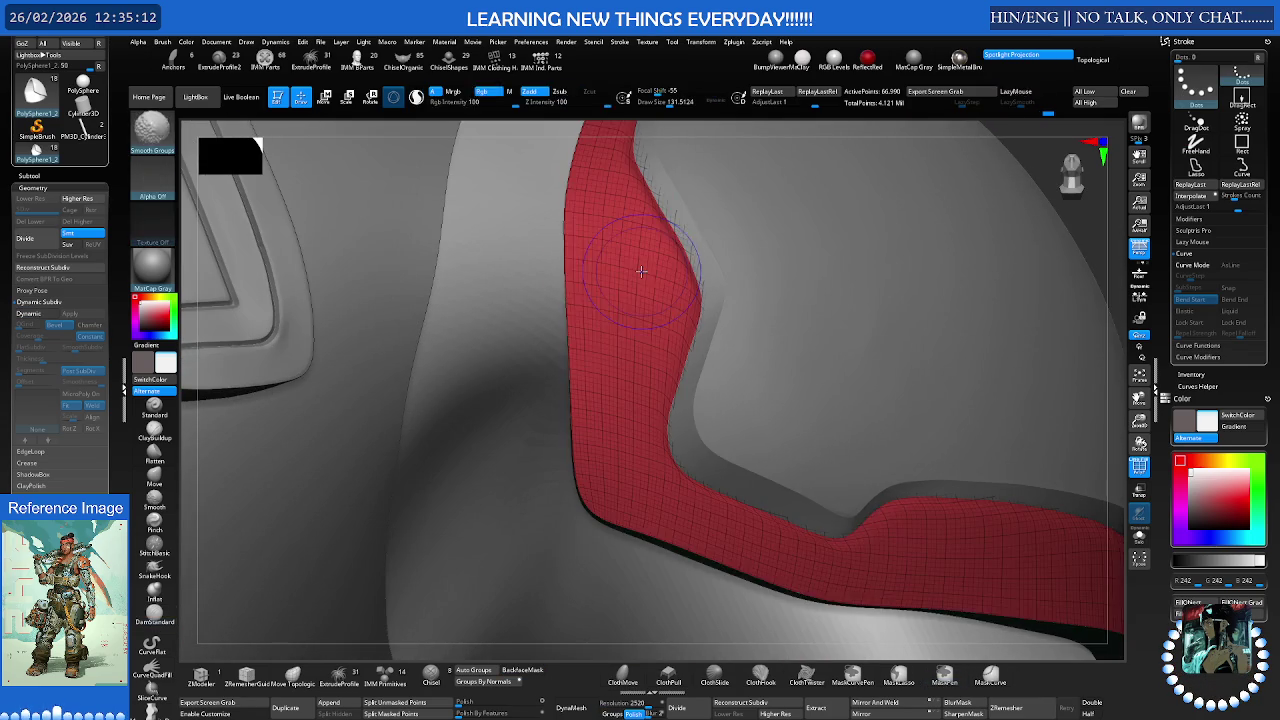
left_click(645, 289, "ctrl+alt")
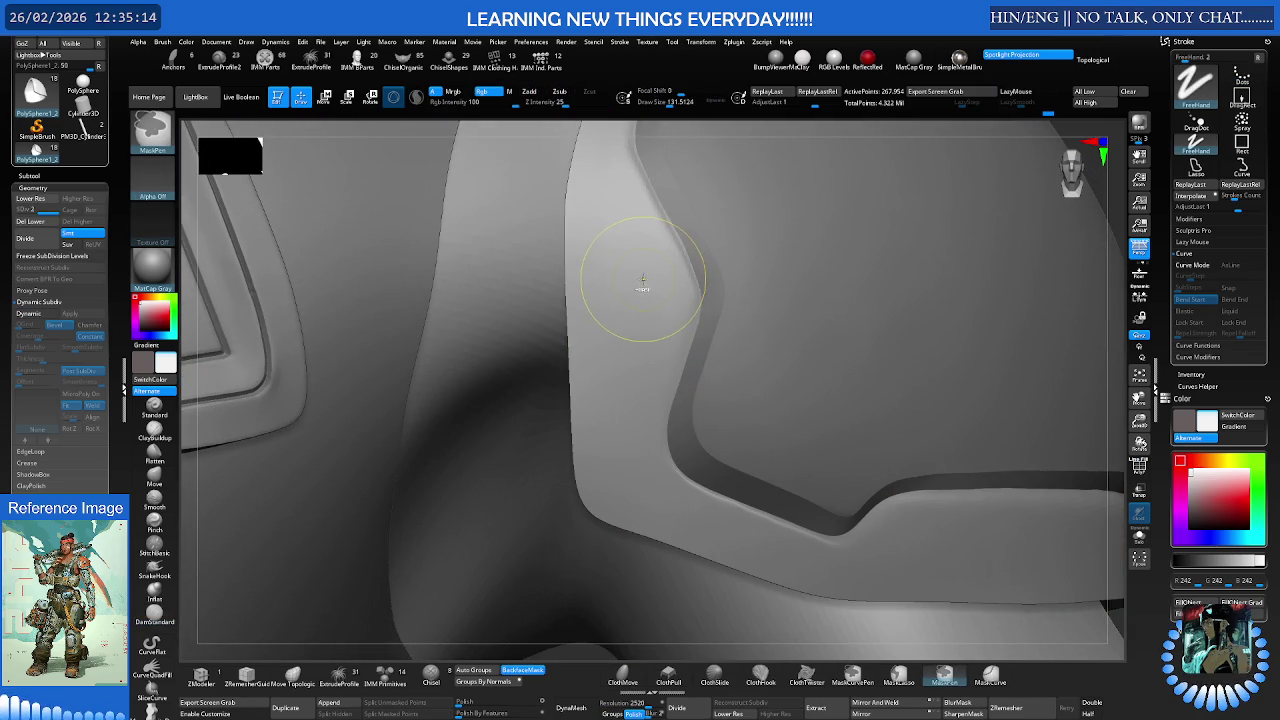
Subdivide to 1.071 million points, undo the old grooves, and redraw a DamStandard groove along the band edge
key("ctrl+d")
mouse_move(614, 167)
left_mouse_down()
mouse_move(621, 463)
mouse_move(812, 570)
left_mouse_up()
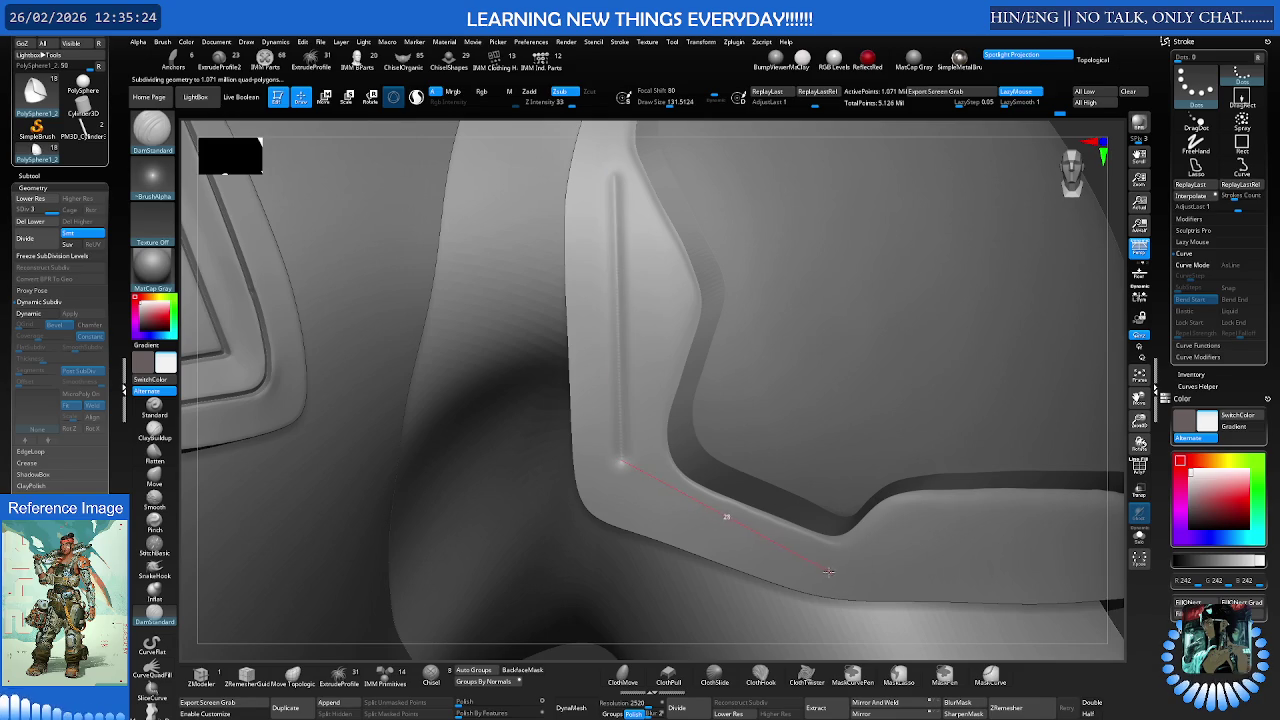
key("ctrl+z")
key("ctrl+z")
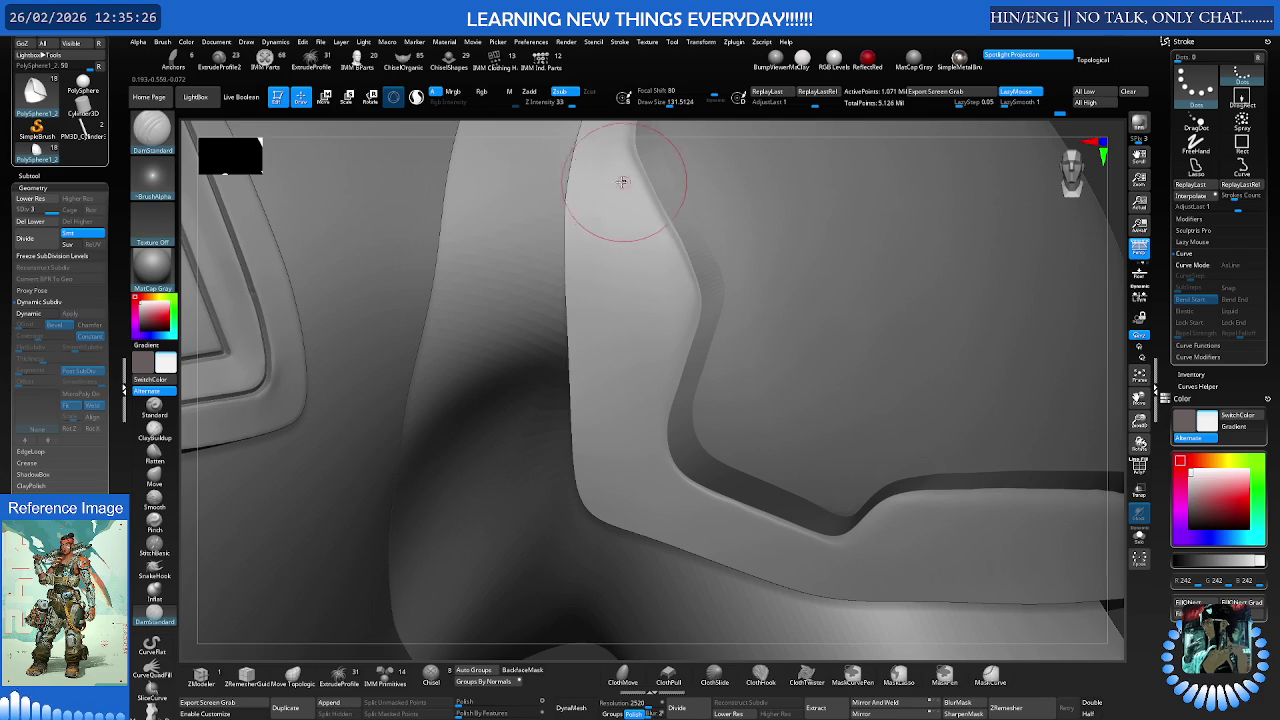
left_click_drag(600, 180, 615, 408)
key("ctrl+z")
mouse_move(607, 182)
left_mouse_down()
mouse_move(620, 478)
mouse_move(765, 553)
mouse_move(951, 581)
mouse_move(868, 585)
left_mouse_up()
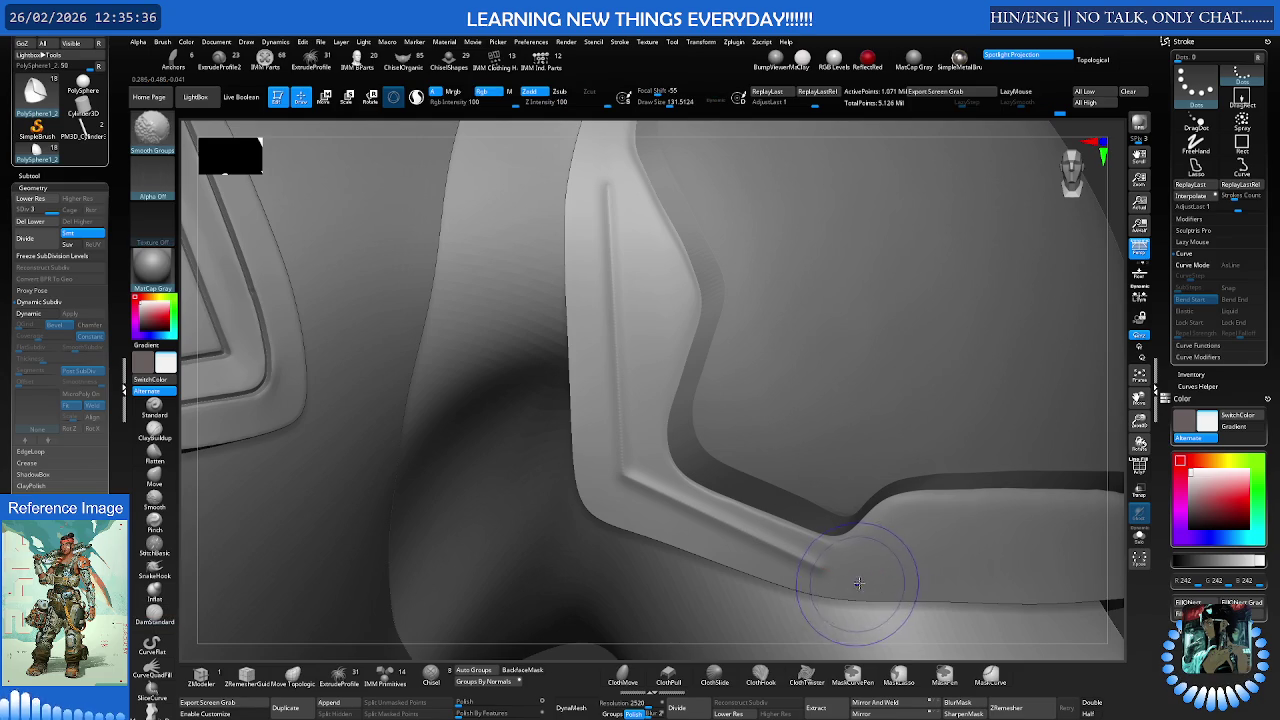
Carve a crease along the armour panel's ridge
key("ctrl")
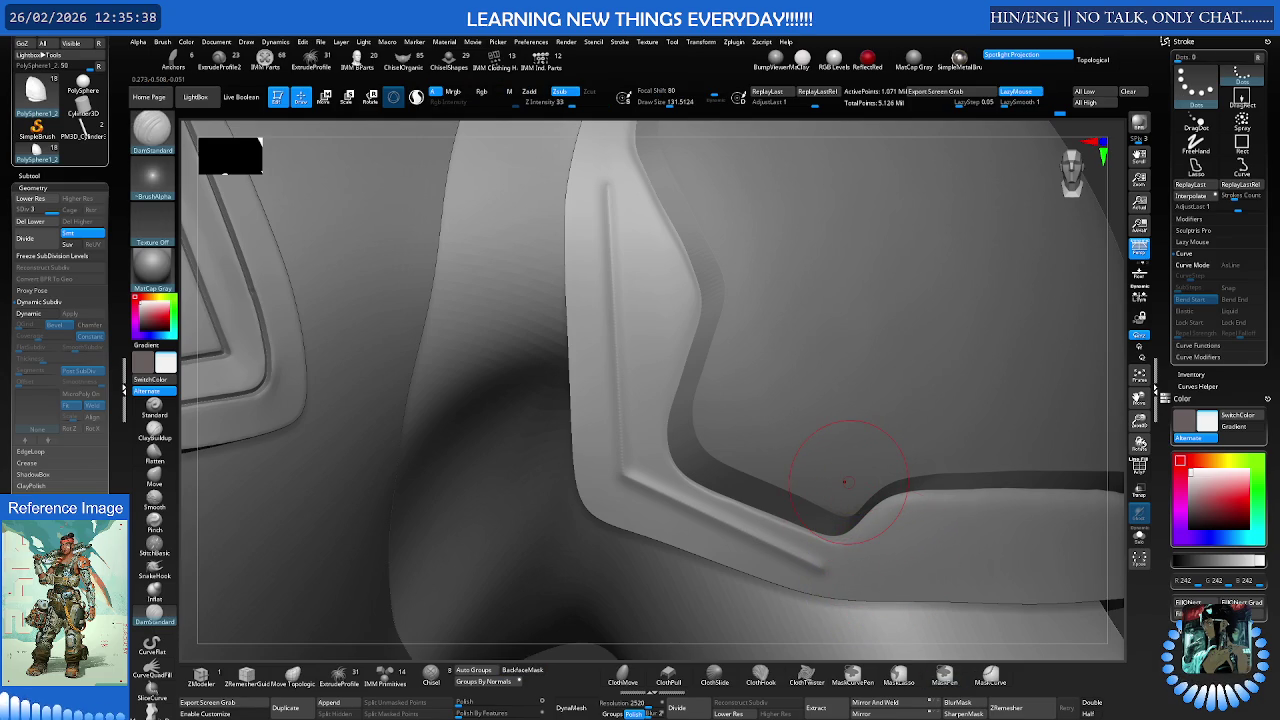
mouse_move(845, 483)
right_mouse_down()
mouse_move(657, 371)
mouse_move(195, 218)
right_mouse_up()
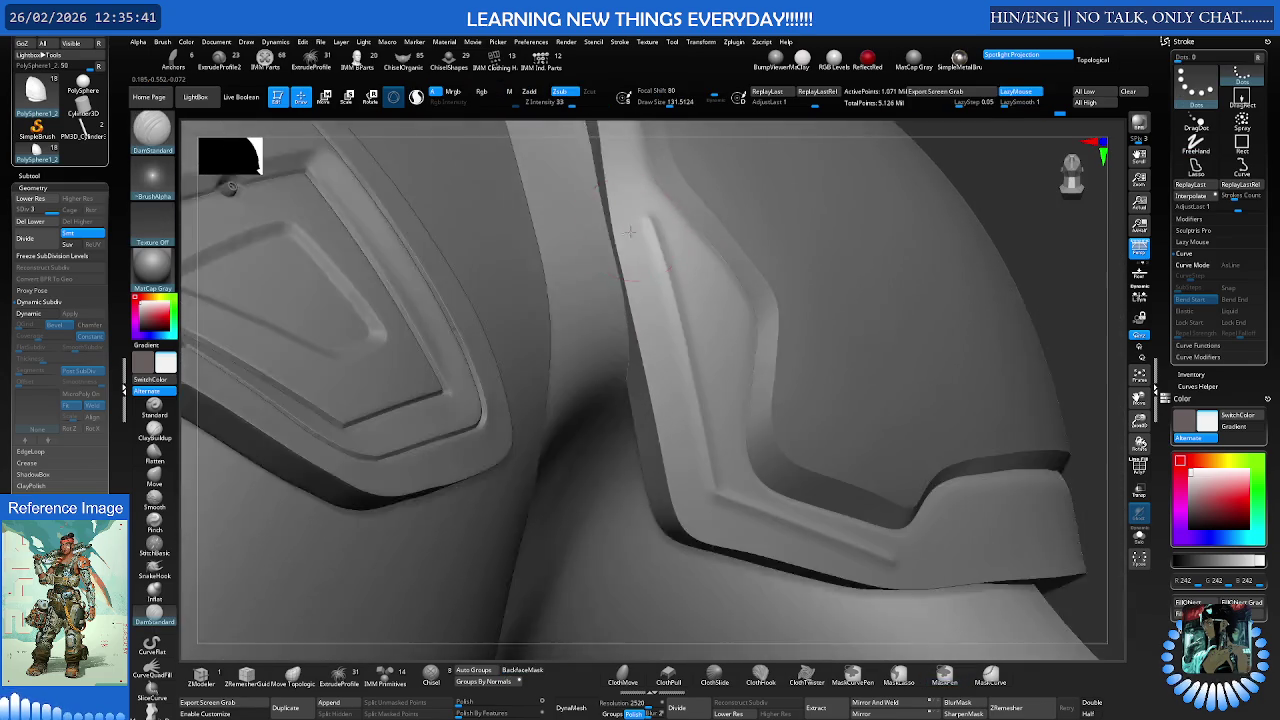
mouse_move(614, 243)
right_mouse_down("ctrl")
mouse_move(623, 214)
mouse_move(683, 197)
mouse_move(628, 194)
mouse_move(623, 214)
right_mouse_up("ctrl")
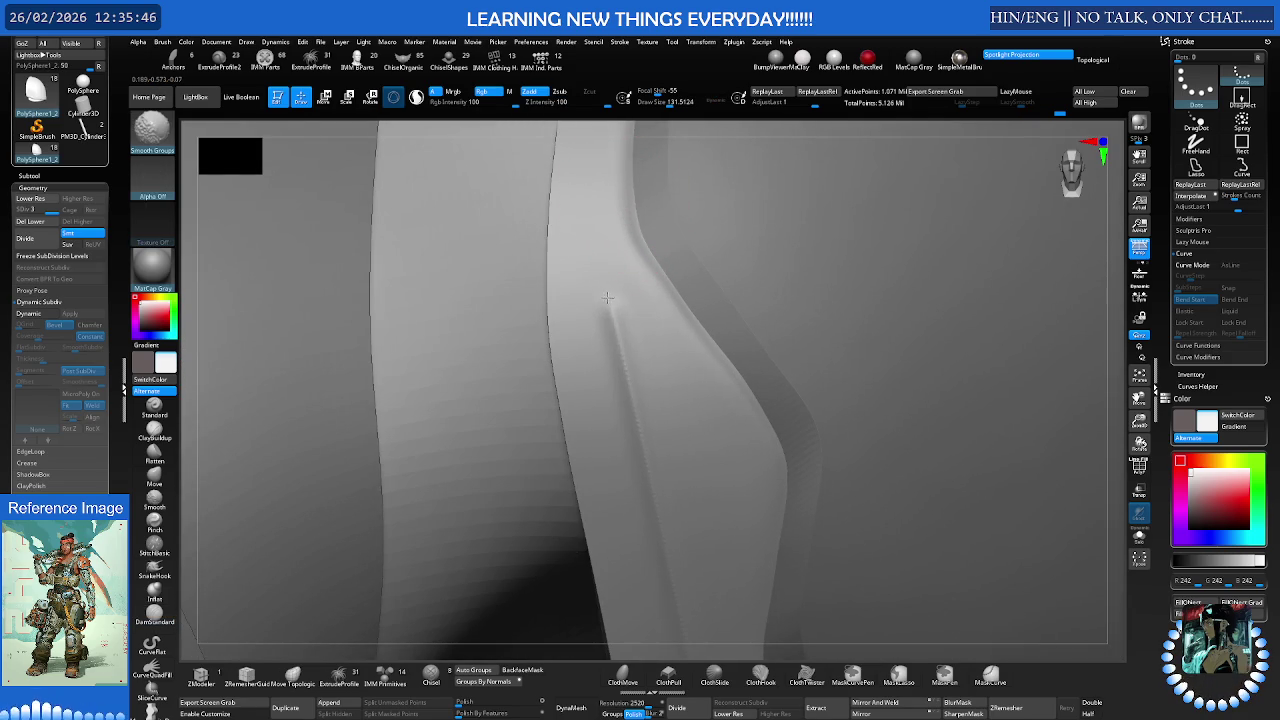
left_click_drag(621, 216, 606, 300)
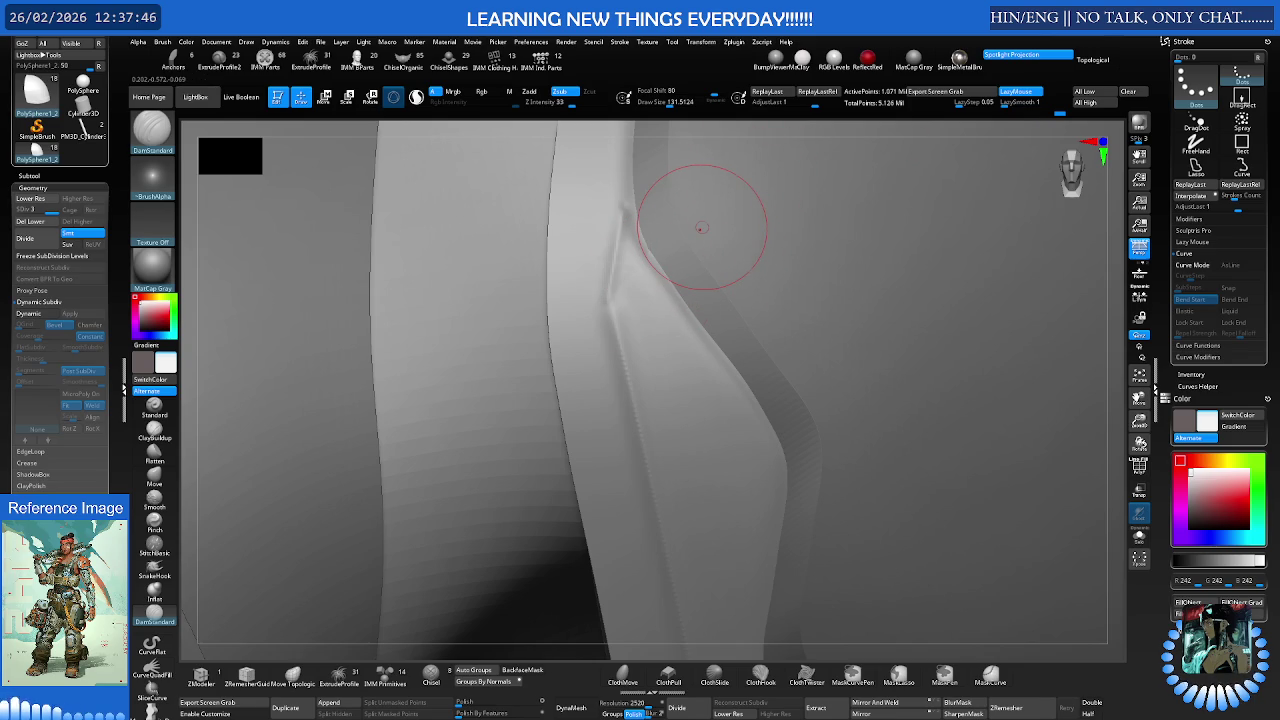
Smooth the sharp crease near the ridge of the clothing fold
right_click_drag(701, 227, 663, 300)
right_click(636, 268)
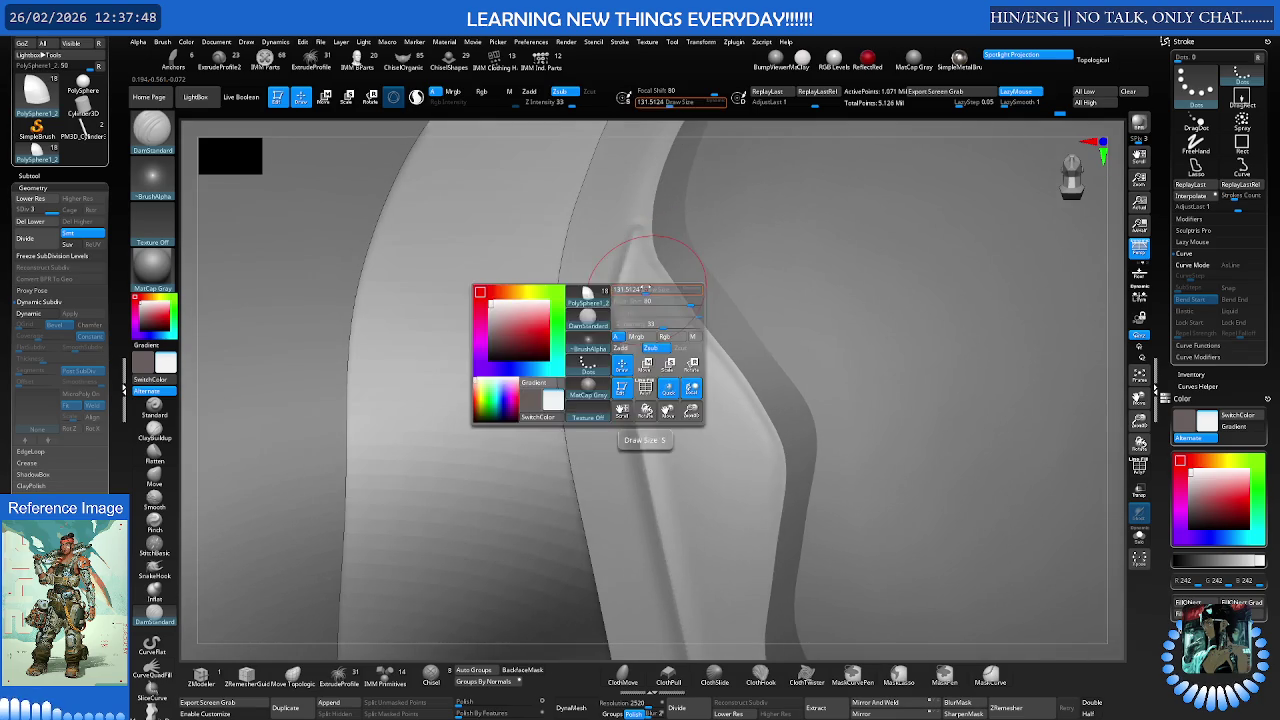
right_click_drag(666, 243, 655, 278)
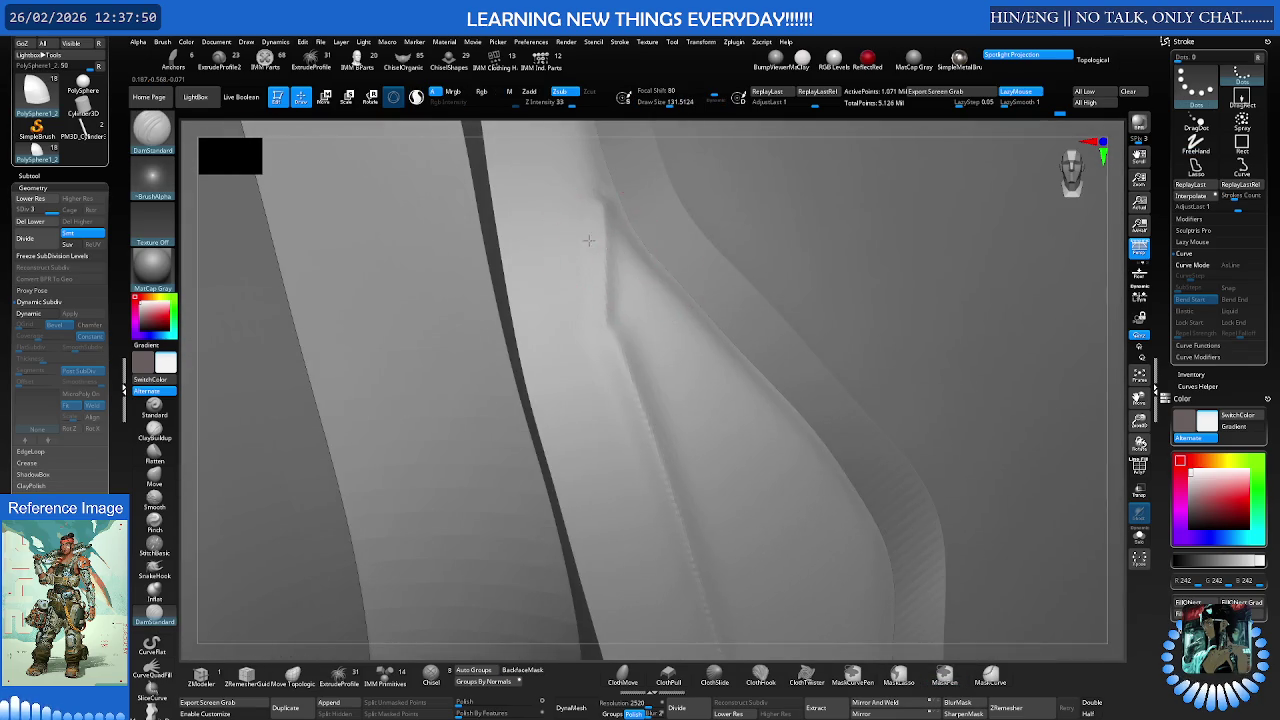
right_click_drag(586, 234, 586, 214)
left_click_drag(577, 229, 573, 308, "shift")
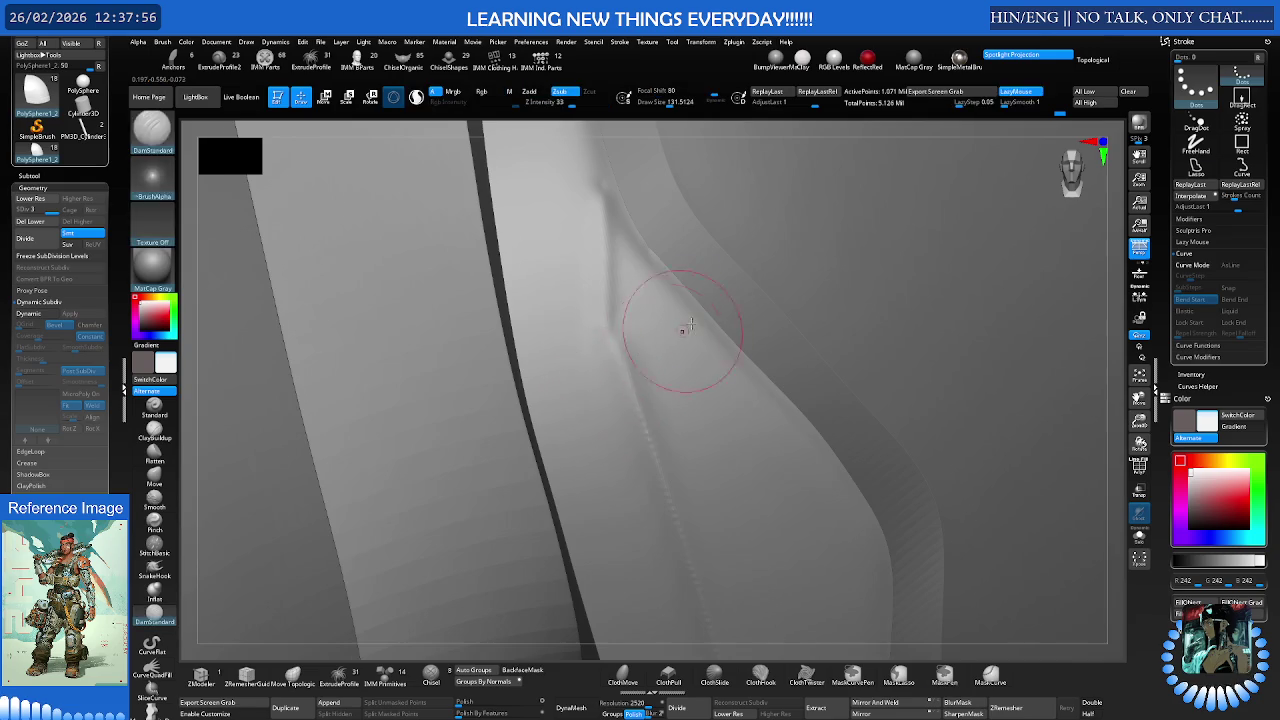
Smooth the lower part of the fold crease, then zoom in close on the shoulder pad
right_click_drag(594, 309, 637, 342)
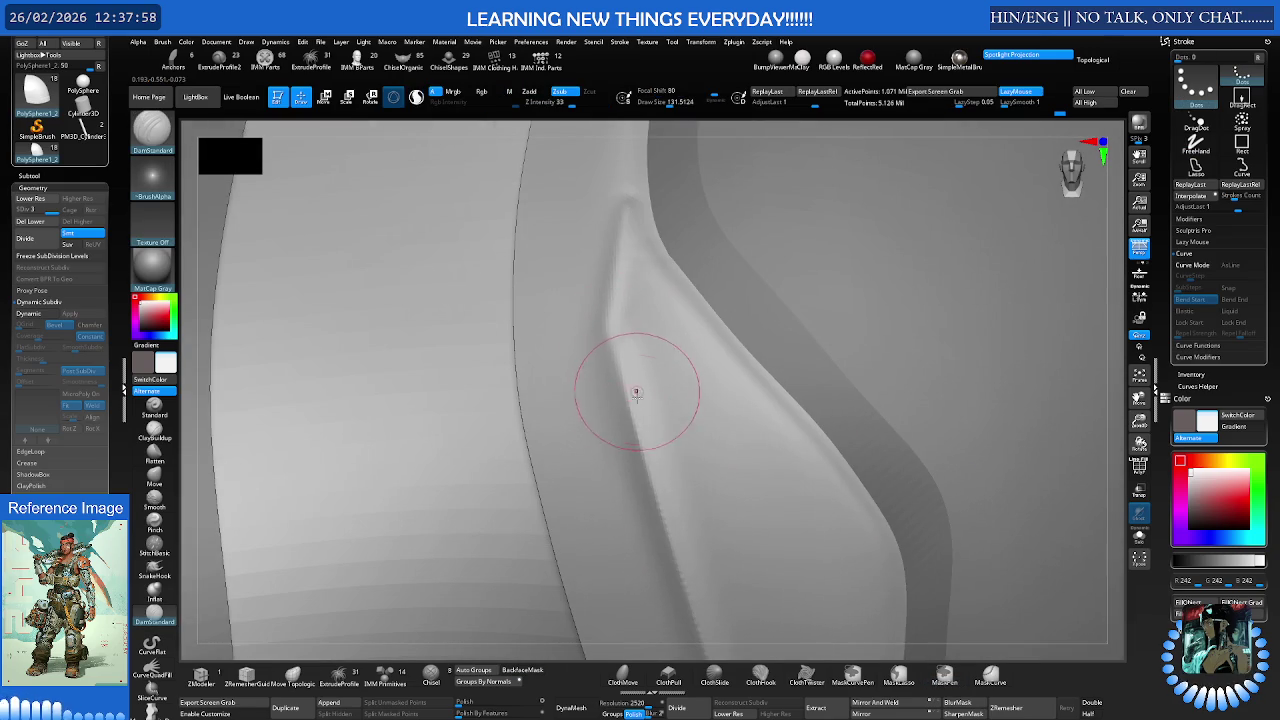
right_click_drag(657, 451, 495, 244)
left_click_drag(495, 244, 505, 300, "shift")
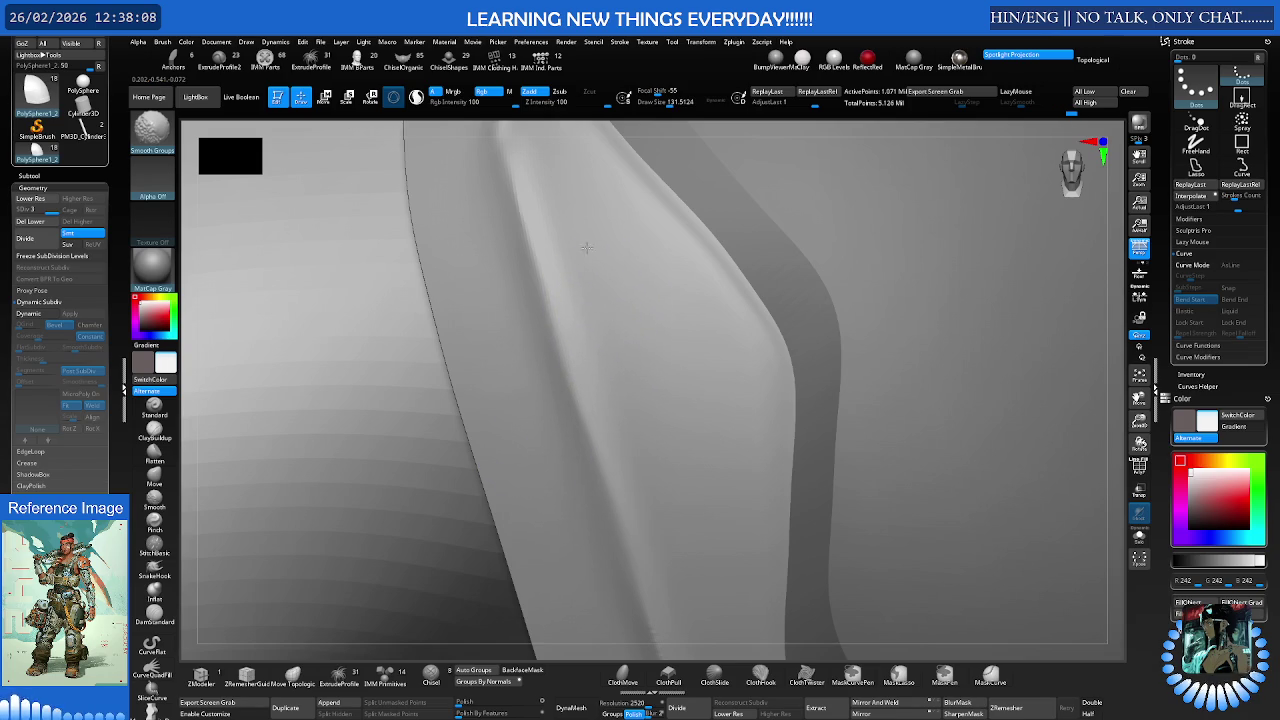
left_click_drag(573, 210, 700, 228, "alt")
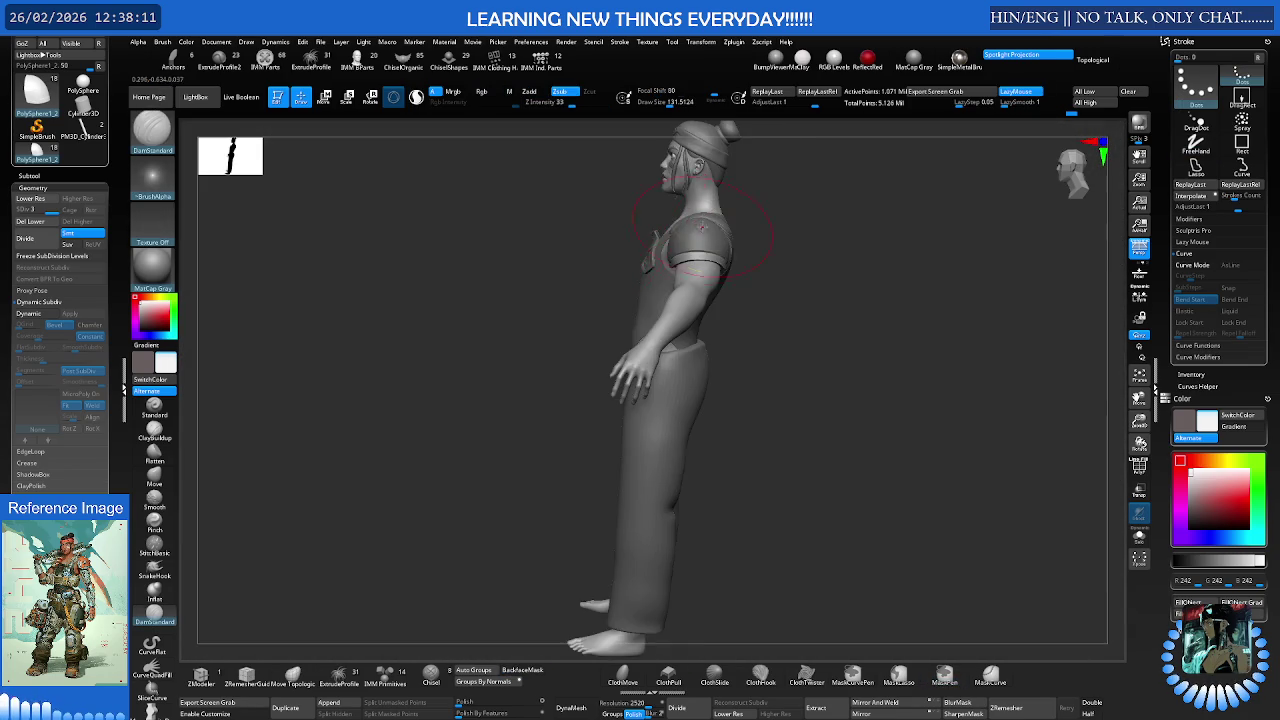
mouse_move(700, 228)
right_mouse_down("ctrl")
mouse_move(627, 278)
mouse_move(543, 243)
mouse_move(543, 271)
mouse_move(576, 241)
mouse_move(517, 209)
right_mouse_up("ctrl")
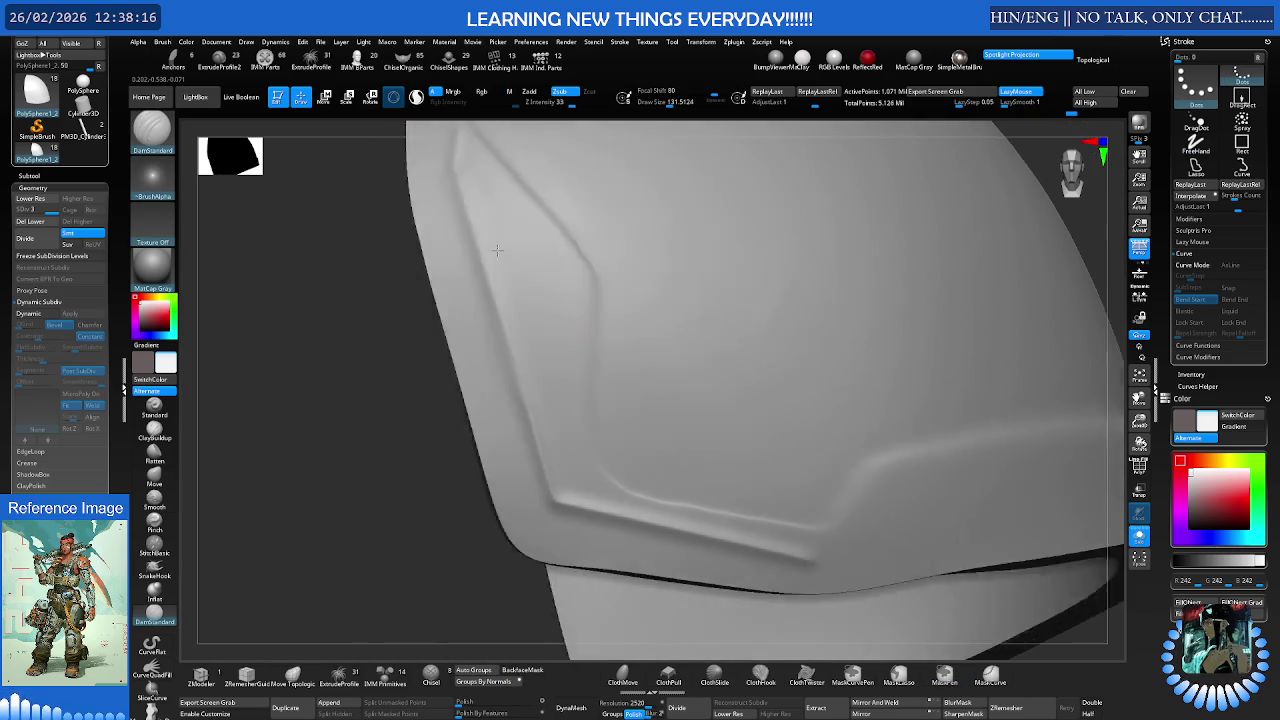
Select Flatten with Focal Shift -100 and smooth down the pad's left edge
mouse_move(514, 254)
right_mouse_down()
mouse_move(495, 248)
mouse_move(523, 243)
right_mouse_up()
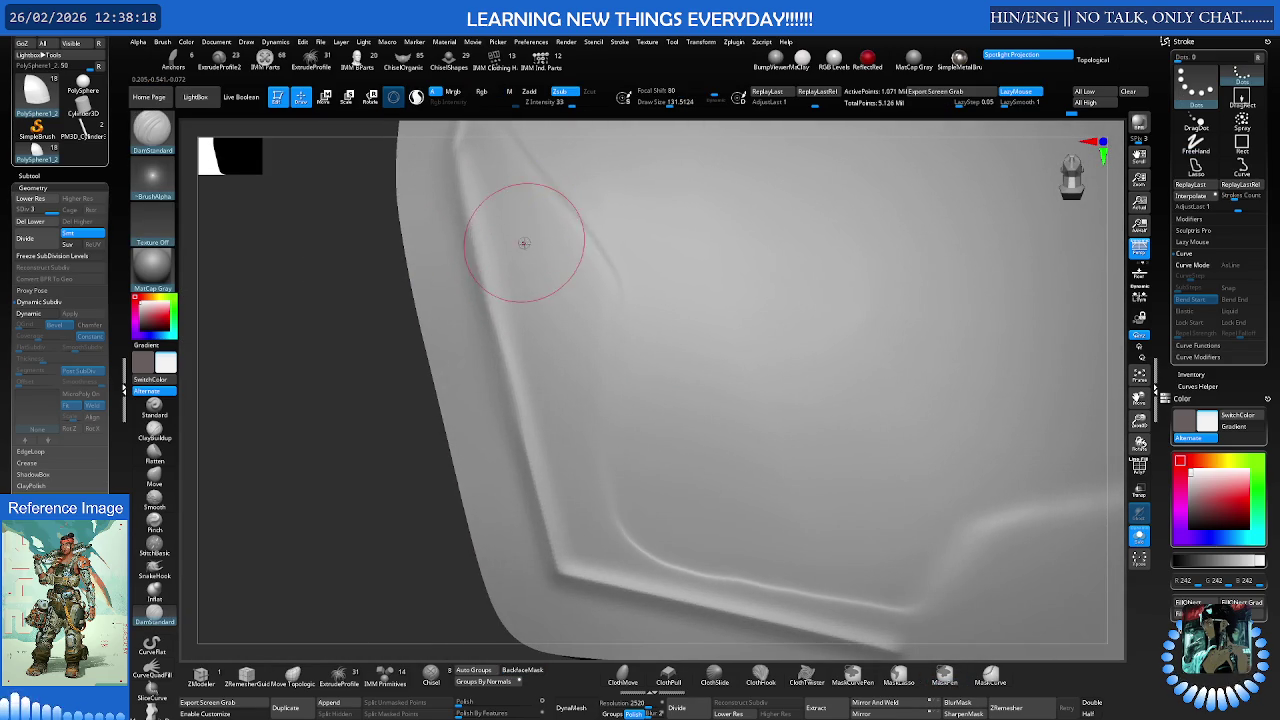
left_click(160, 452)
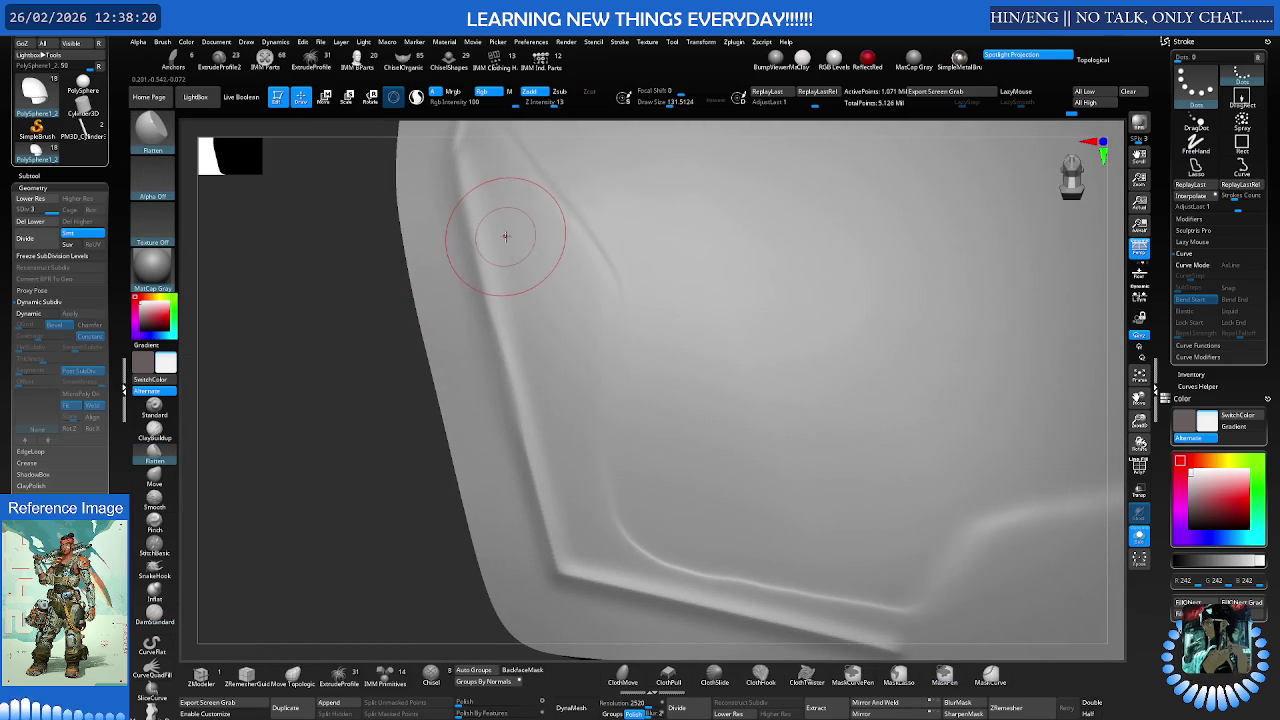
left_click_drag(678, 91, 636, 91)
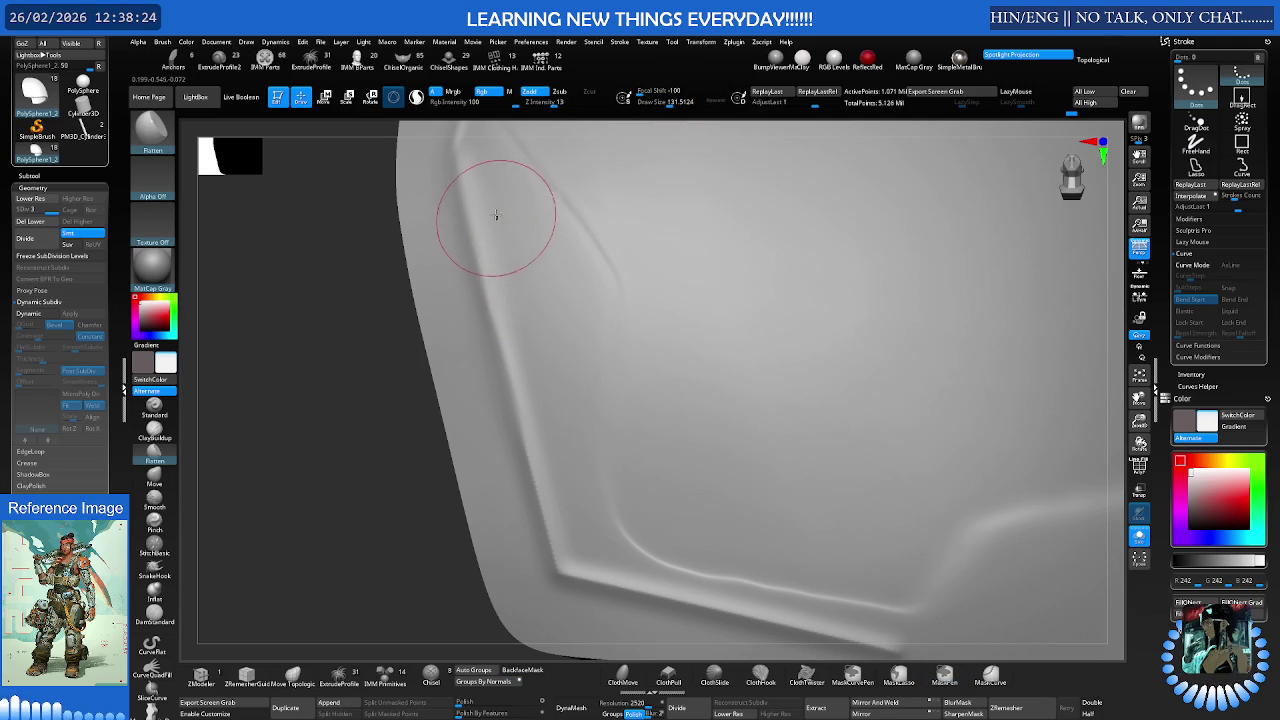
mouse_move(500, 214)
left_mouse_down("shift")
mouse_move(529, 320)
mouse_move(457, 273)
left_mouse_up("shift")
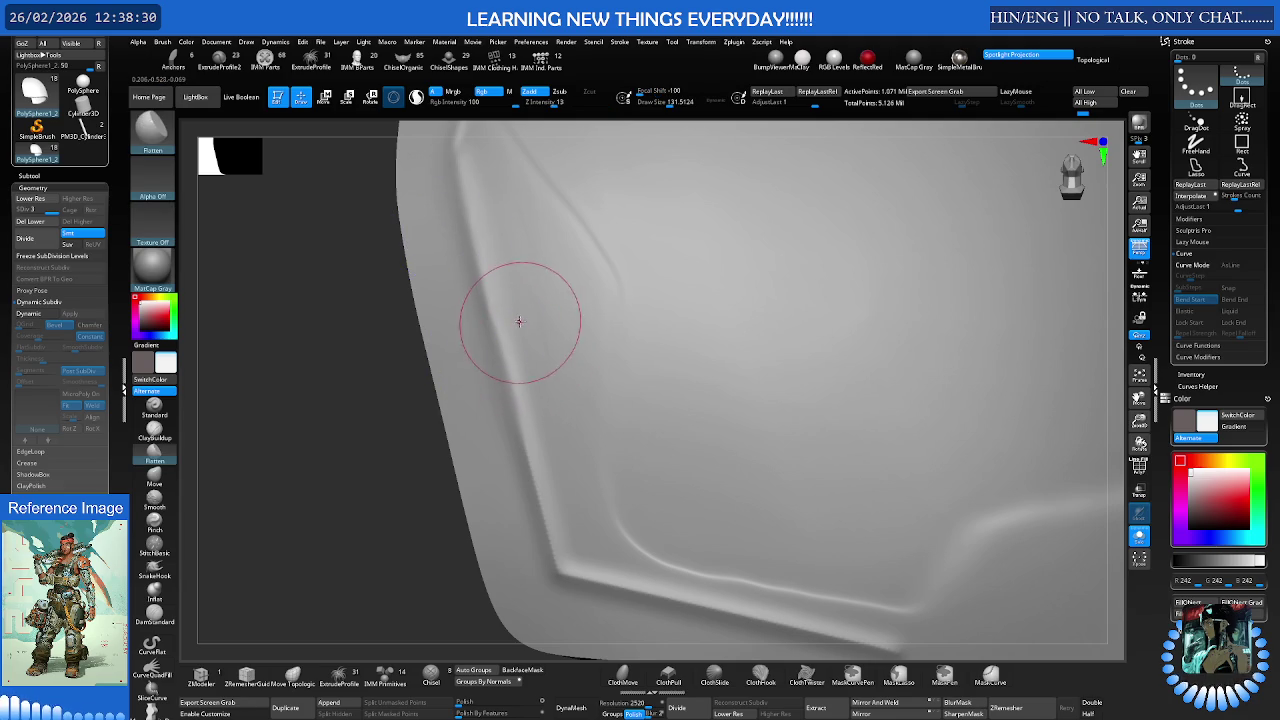
left_click_drag(534, 362, 489, 397, "shift")
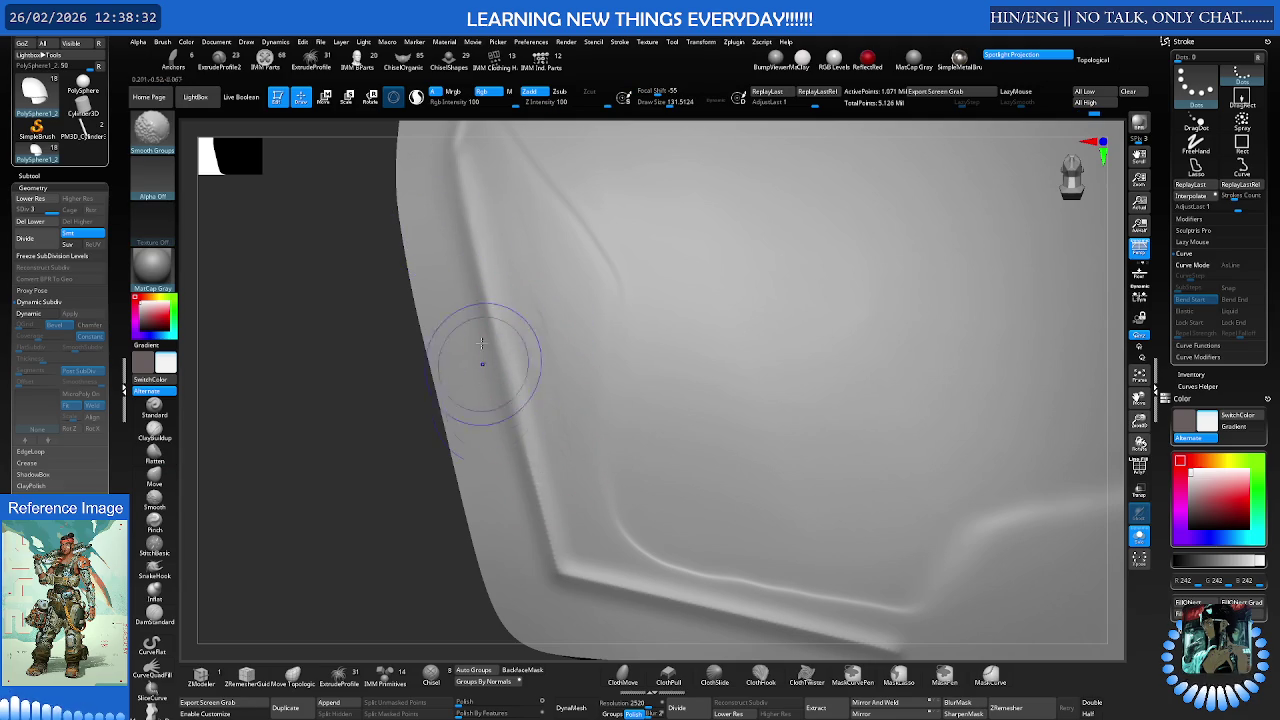
Inspect the pad's bevel from several angles with a PolyFrame check, then open the LightBox brush library
right_click_drag(595, 478, 591, 349)
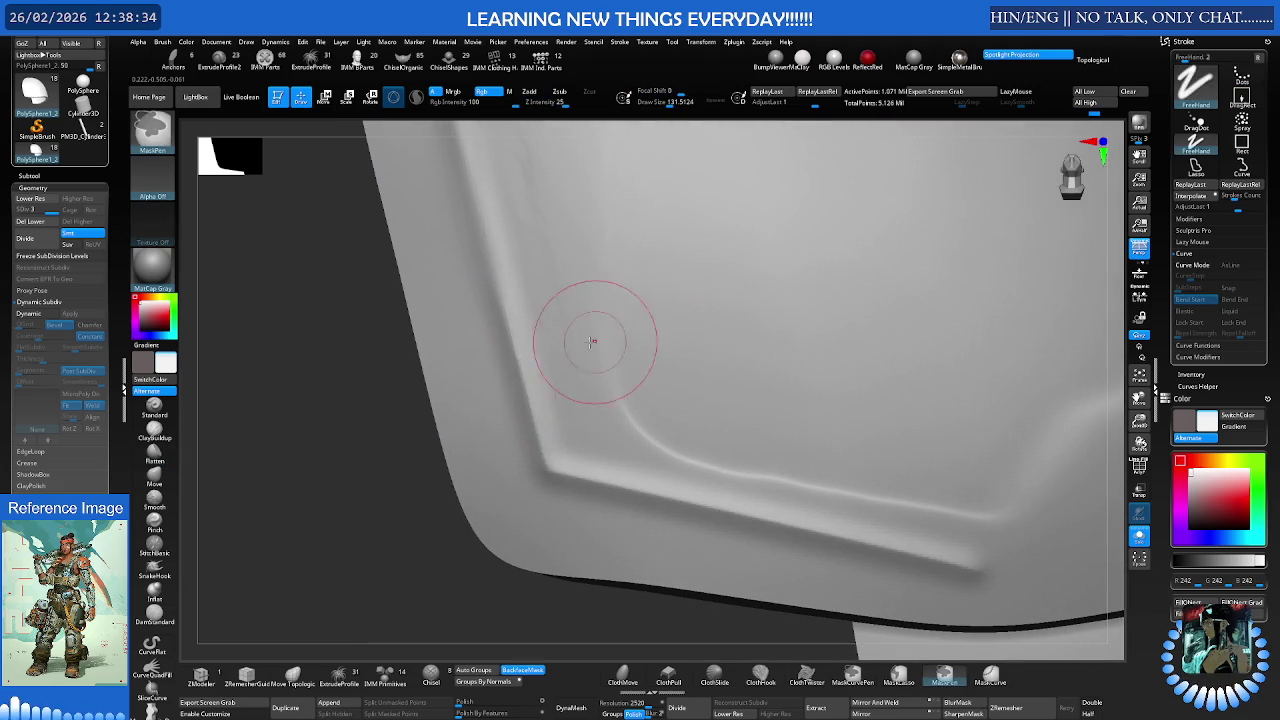
key("shift")
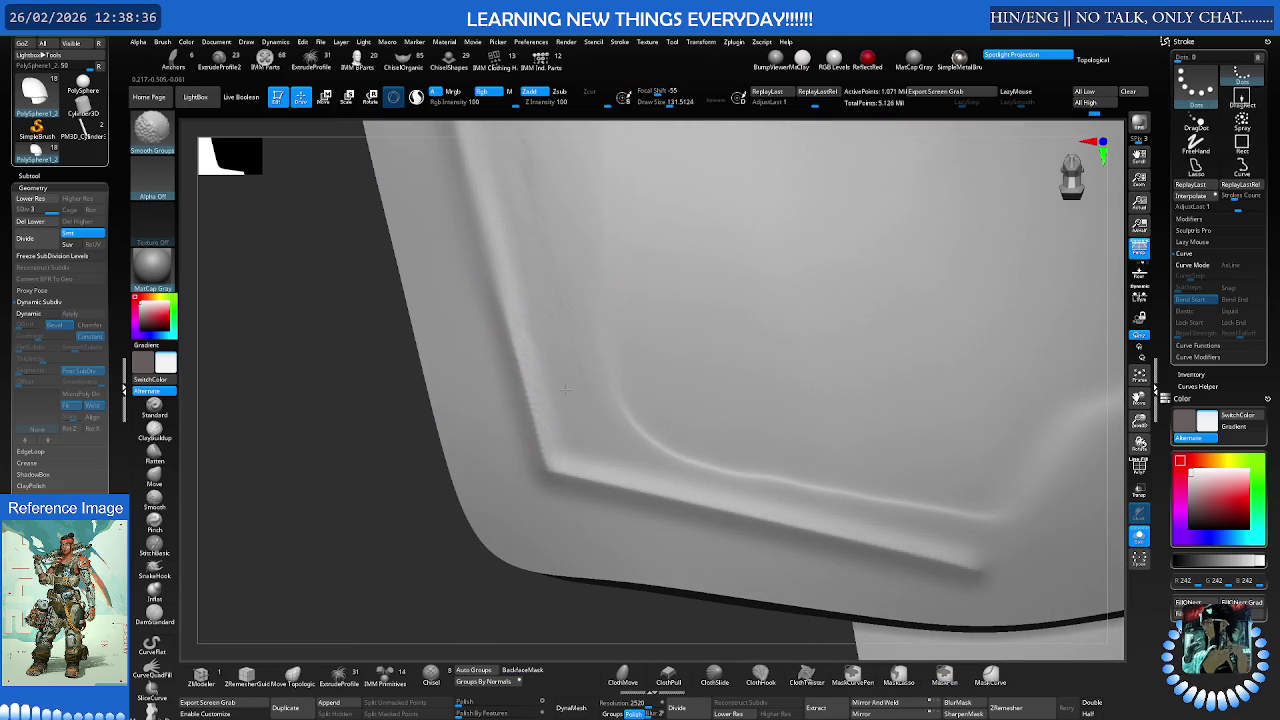
right_click_drag(568, 413, 594, 320)
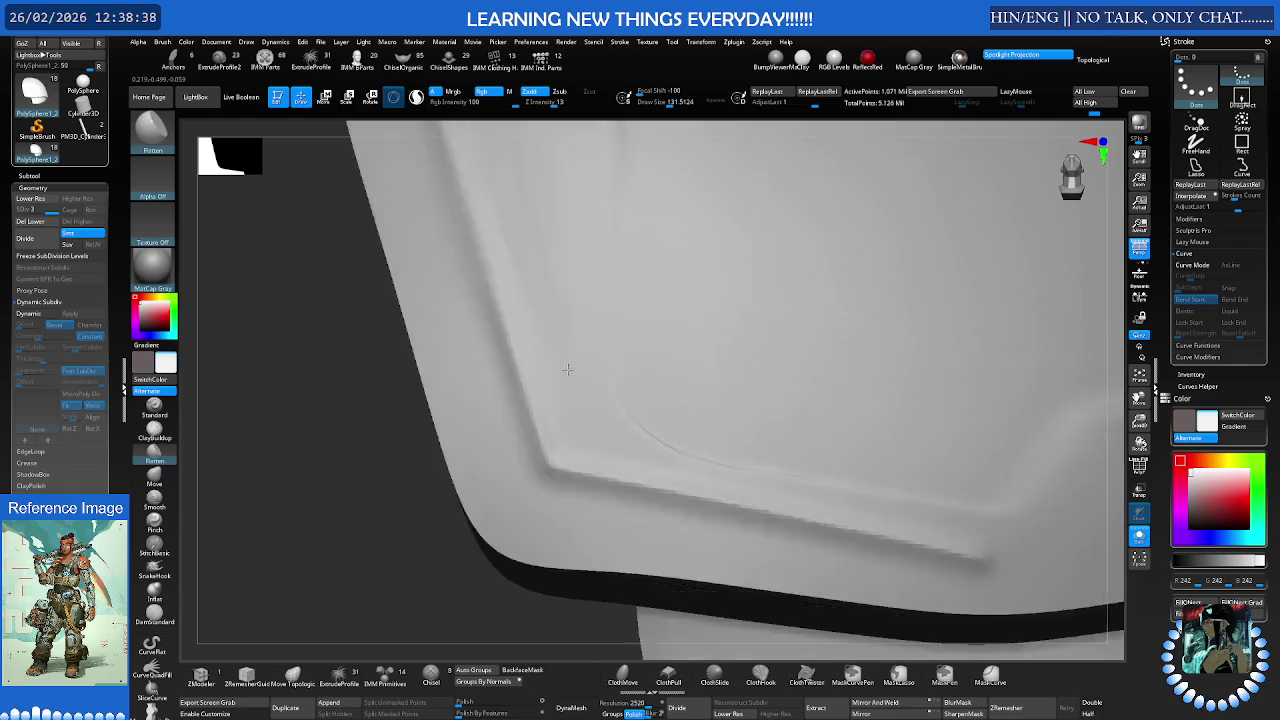
key("ctrl")
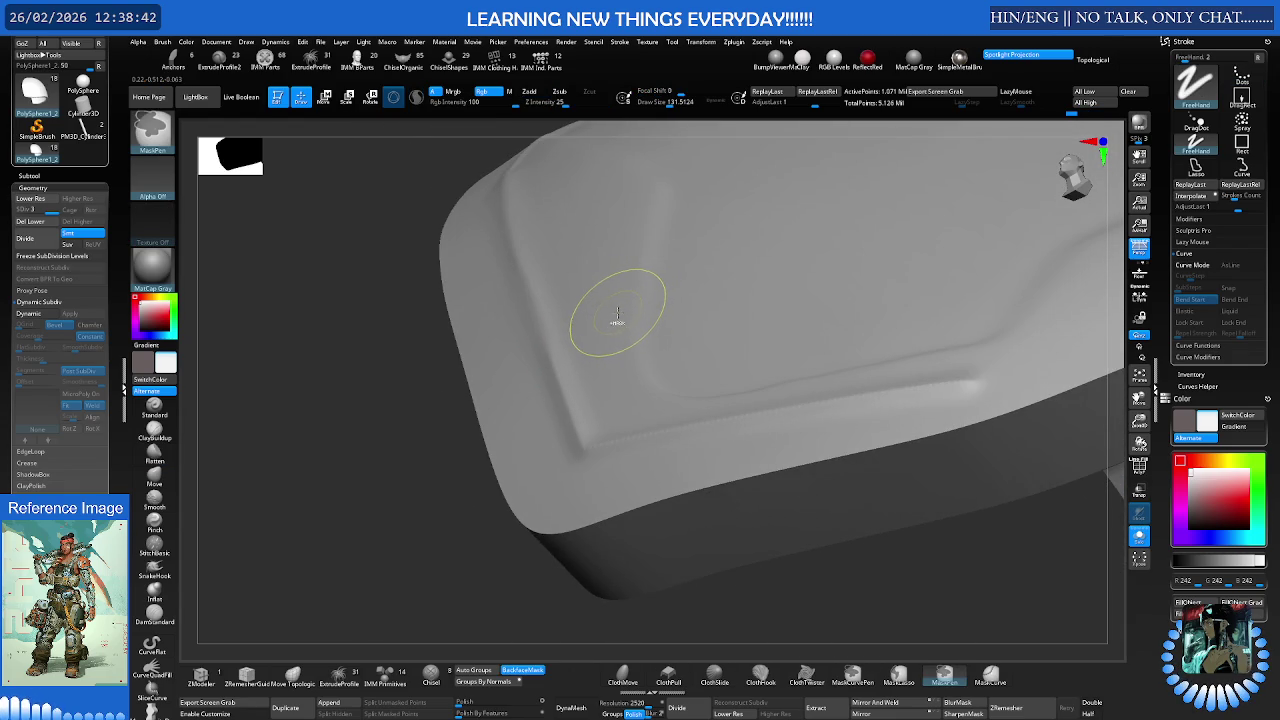
mouse_move(600, 286)
right_mouse_down()
mouse_move(585, 337)
mouse_move(572, 328)
right_mouse_up()
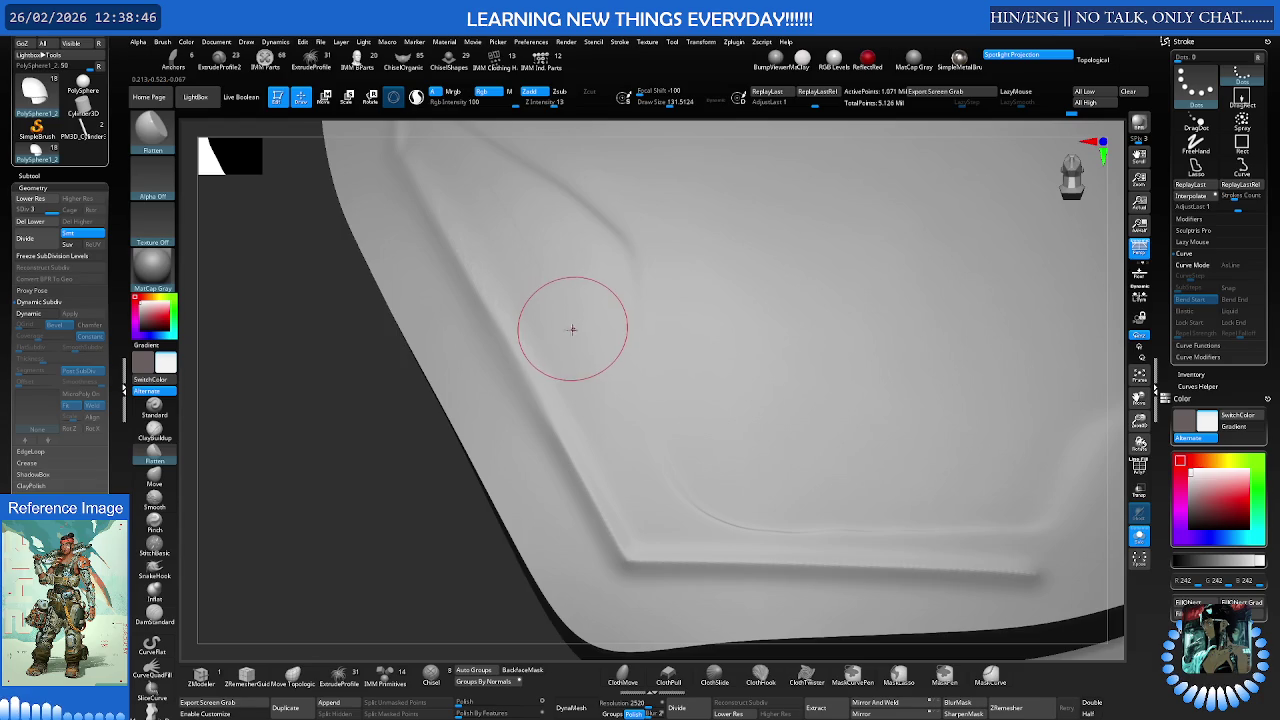
key("shift+f")
key("shift+f")
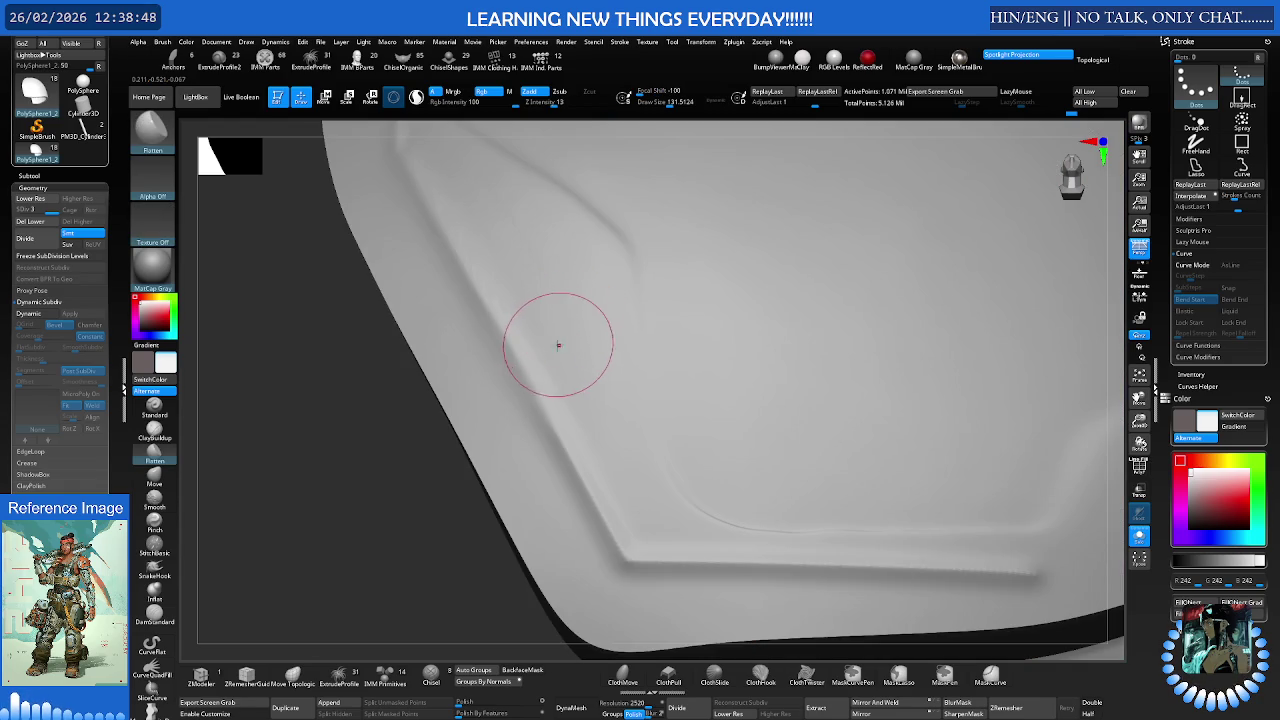
right_click_drag(520, 349, 561, 334)
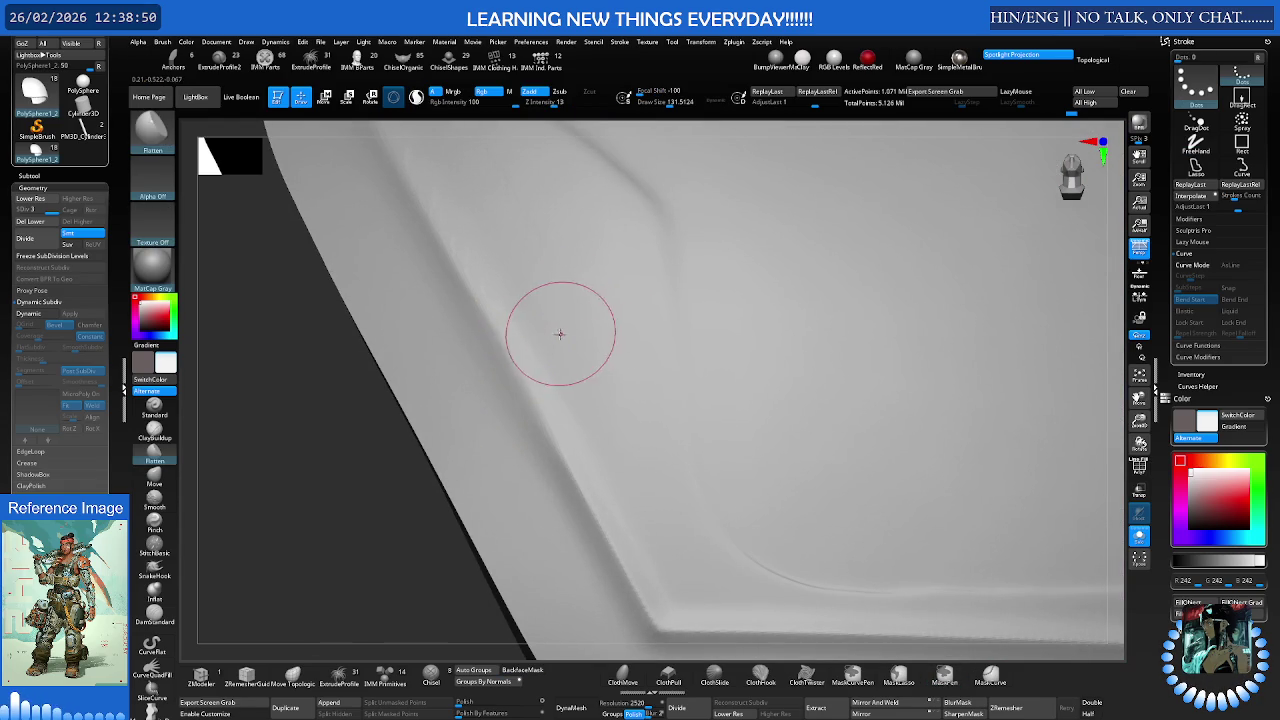
key("shift")
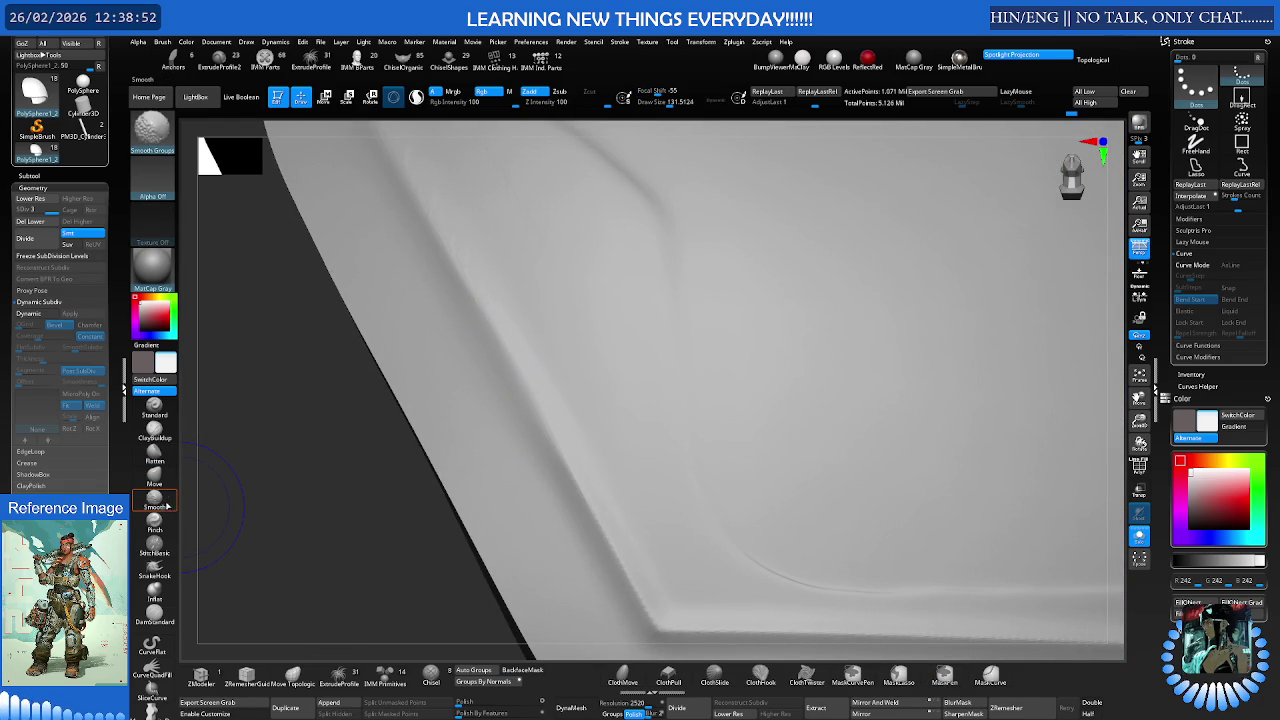
left_click(195, 97)
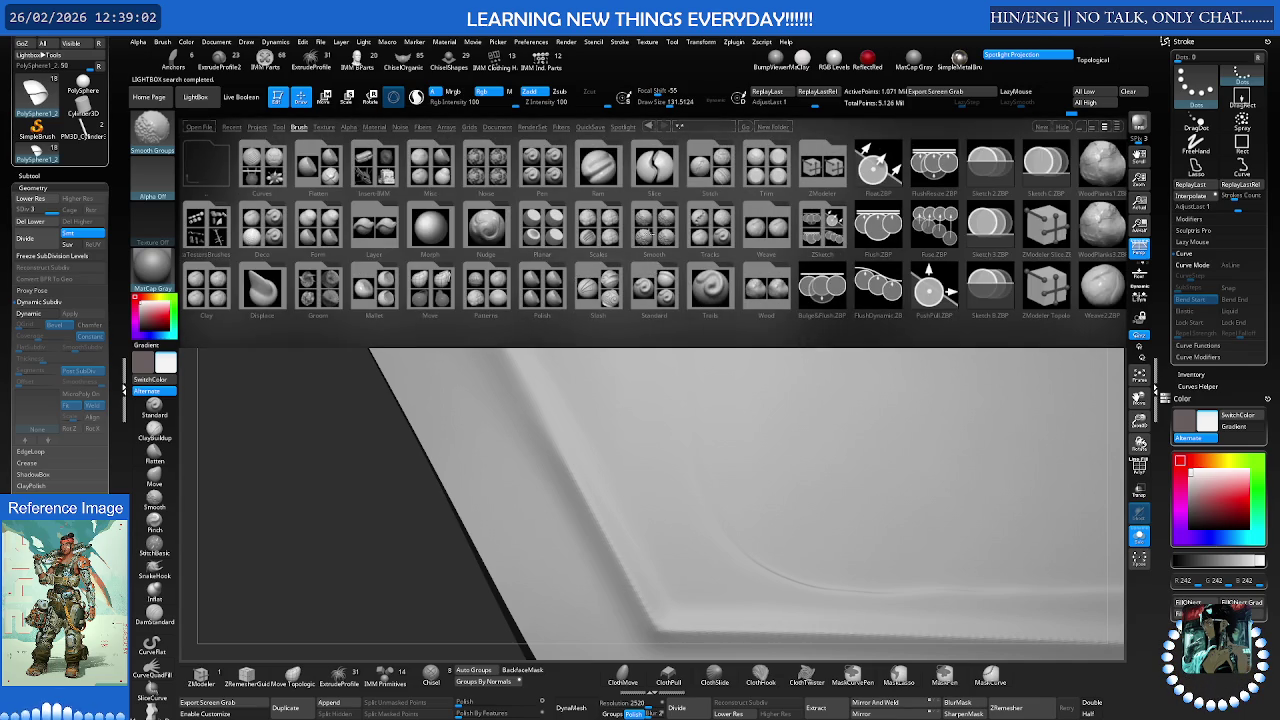
Load the SmoothPeaks brush from LightBox's Smooth folder
left_click(655, 231)
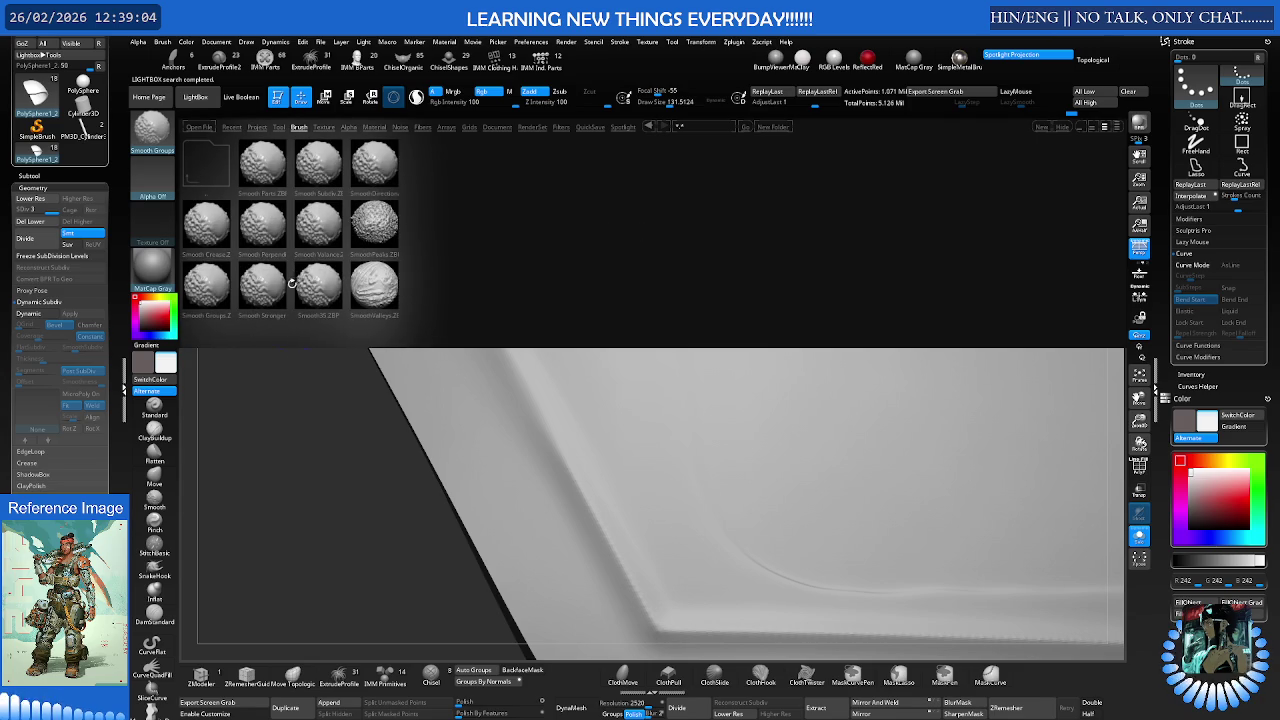
left_click(377, 236)
double_click(377, 228)
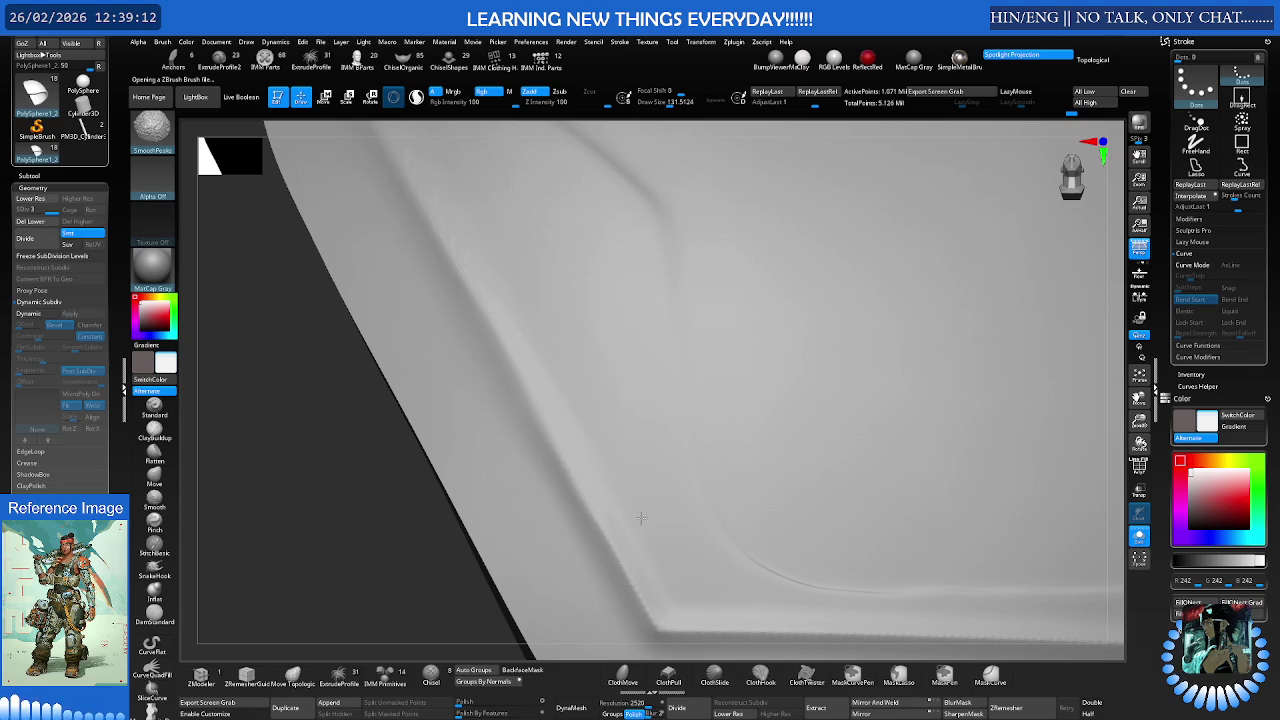
Switch to Flatten and test SmoothPeaks on the pad's edge, then reopen LightBox
key("b")
key("f")
key("l")
mouse_move(629, 386)
right_mouse_down()
mouse_move(588, 344)
mouse_move(576, 390)
mouse_move(553, 287)
right_mouse_up()
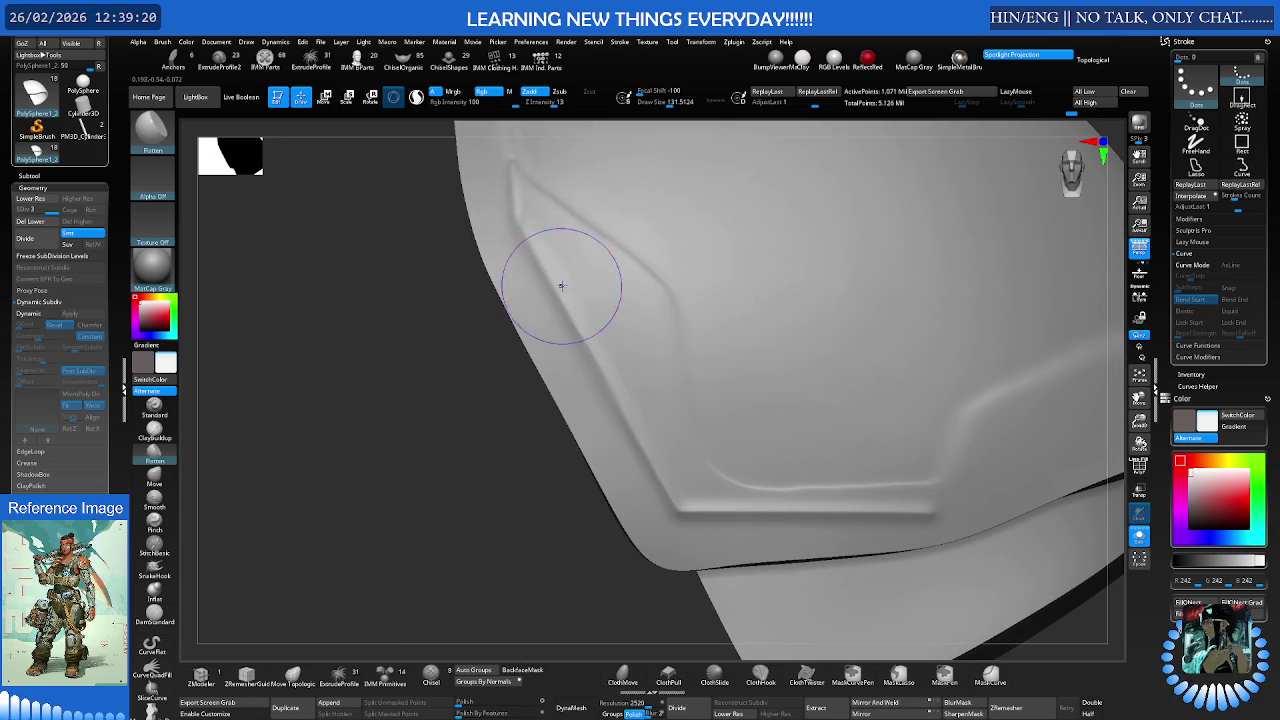
key("shift")
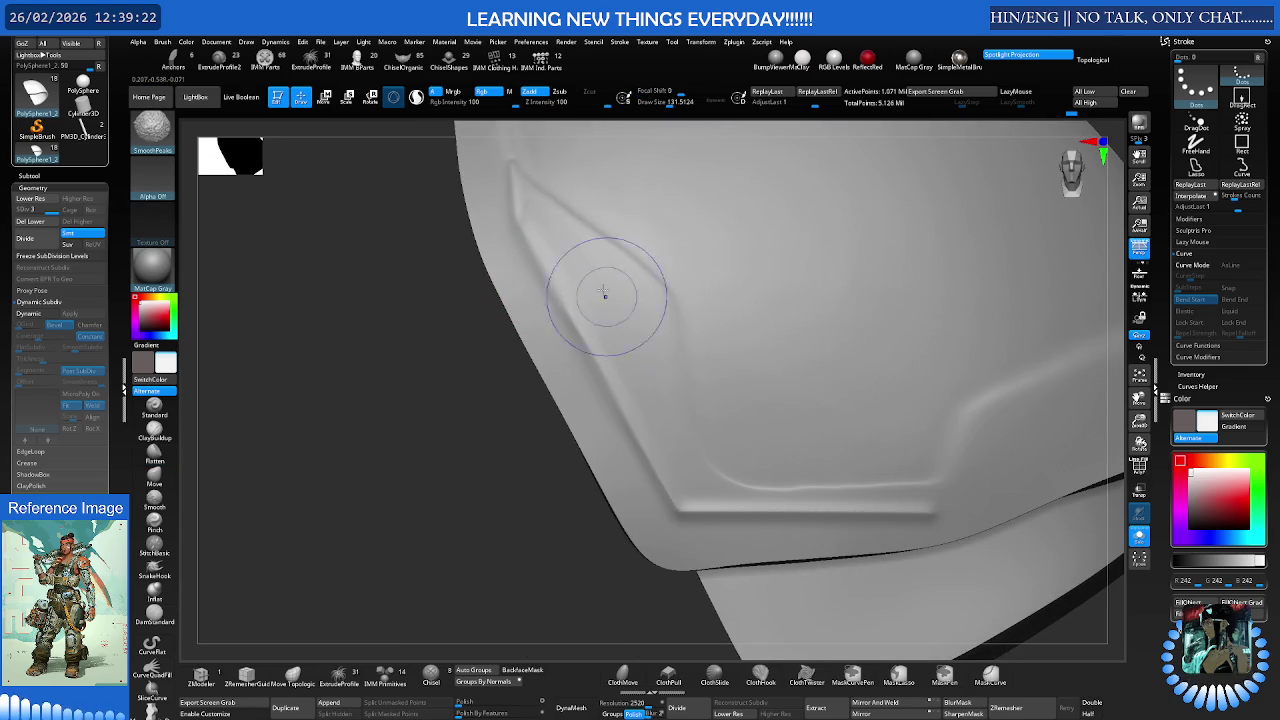
left_click(195, 97)
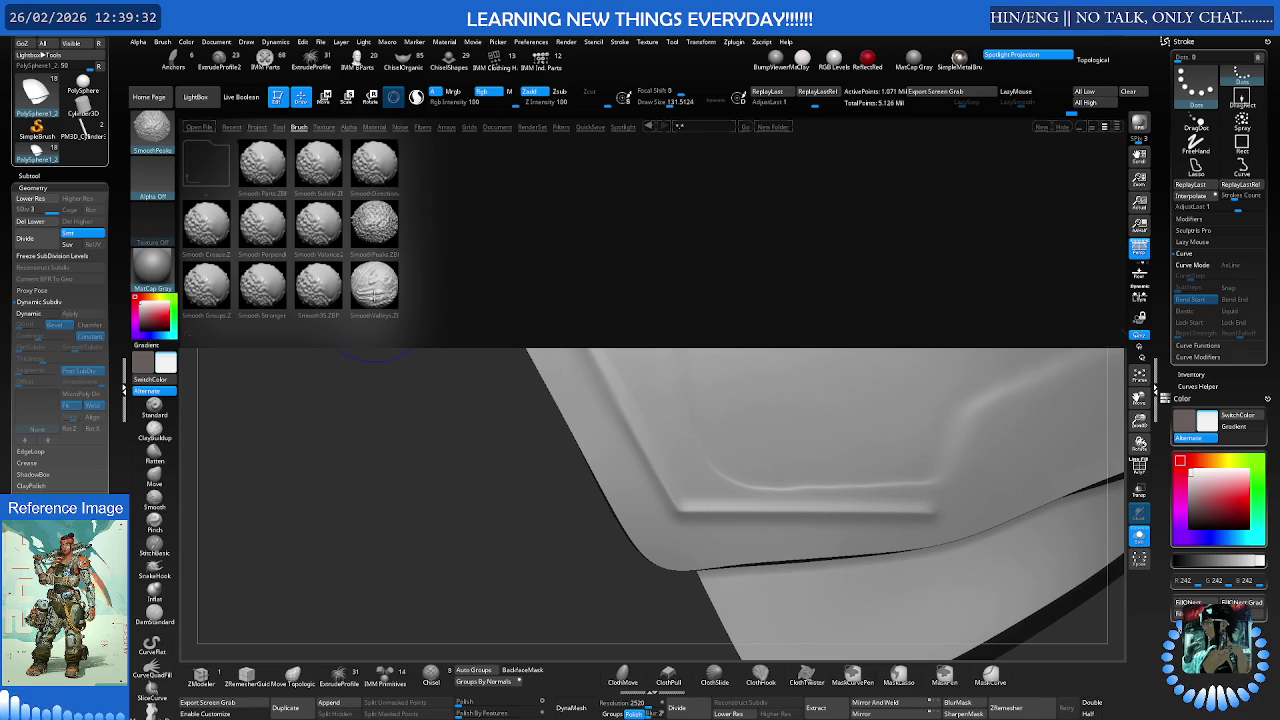
Load the SmoothValleys brush and lower the Draw Size
double_click(374, 290)
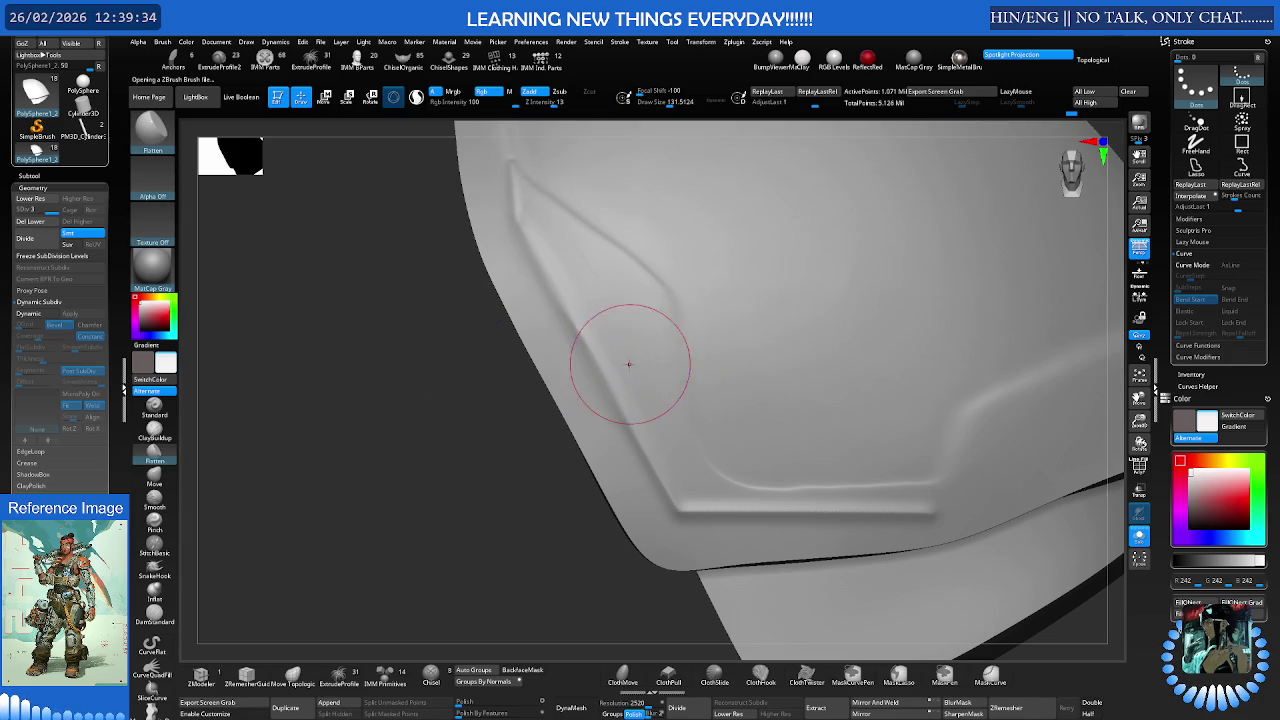
right_click_drag(630, 361, 594, 320)
key("s")
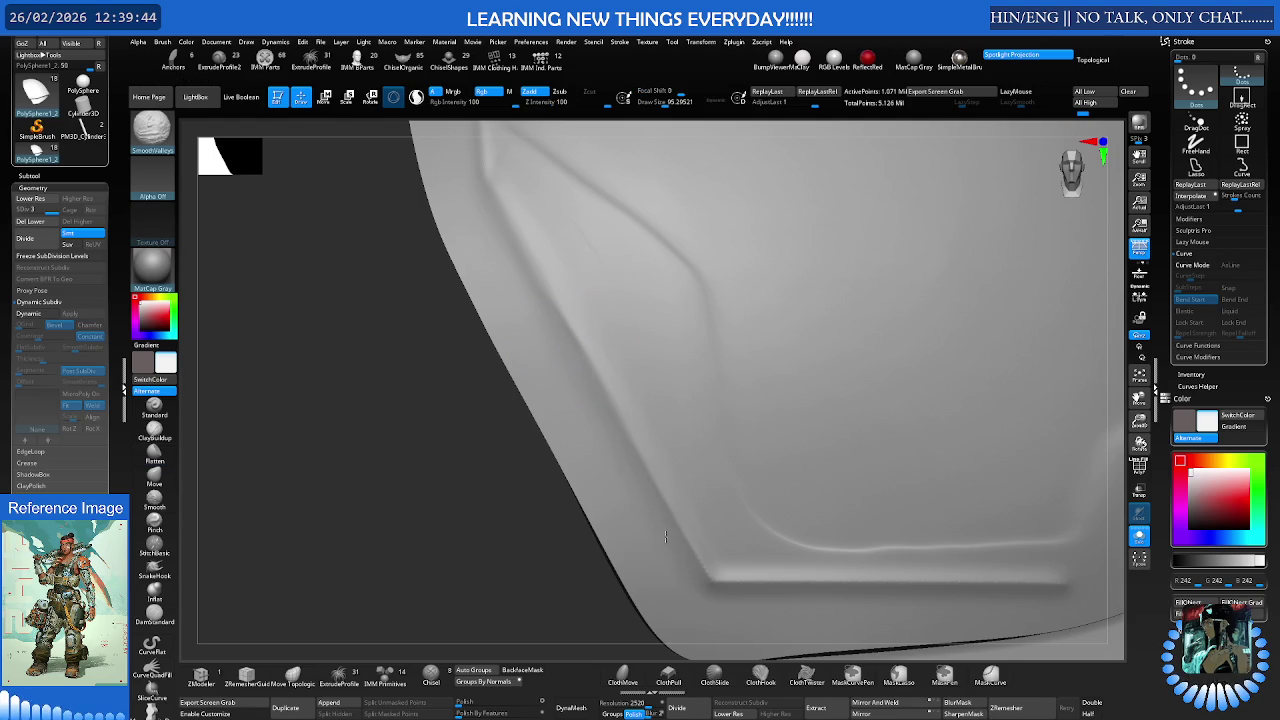
mouse_move(606, 409)
right_mouse_down()
mouse_move(641, 380)
mouse_move(614, 380)
right_mouse_up()
key("space")
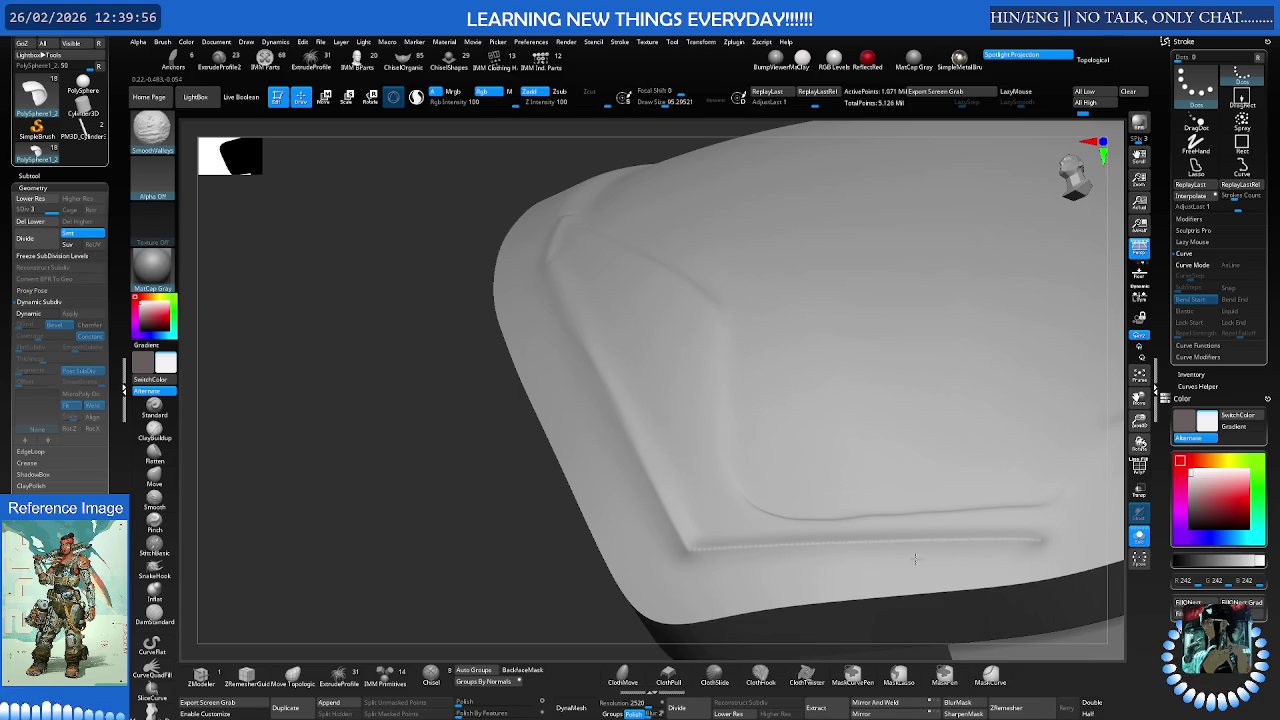
Refine the pad's bevel corner, alternating Flatten and SmoothValleys with an adjusted brush size
mouse_move(920, 563)
right_mouse_down("ctrl")
mouse_move(800, 557)
mouse_move(793, 531)
mouse_move(906, 514)
mouse_move(791, 514)
right_mouse_up("ctrl")
key("b")
key("f")
key("l")
key("s")
key("shift")
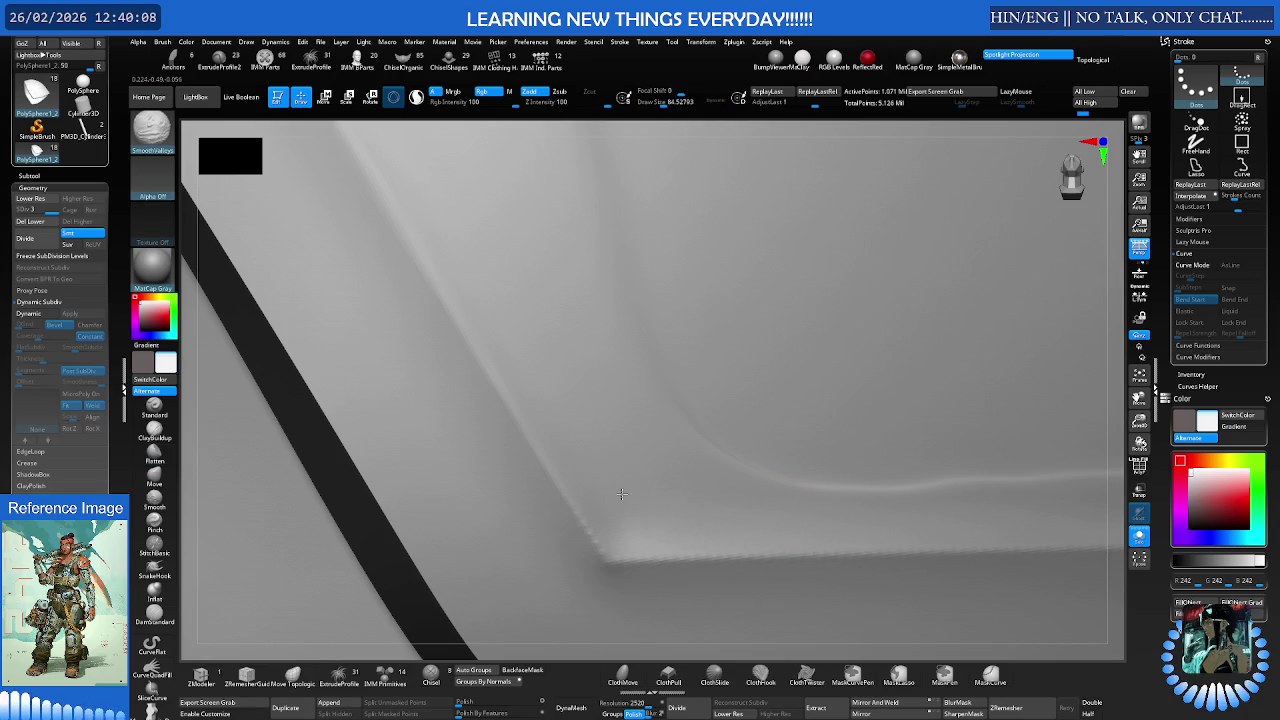
Frame the shoulder pad, turn Solo off to show the other armor, and zoom out to head and torso
key("shift")
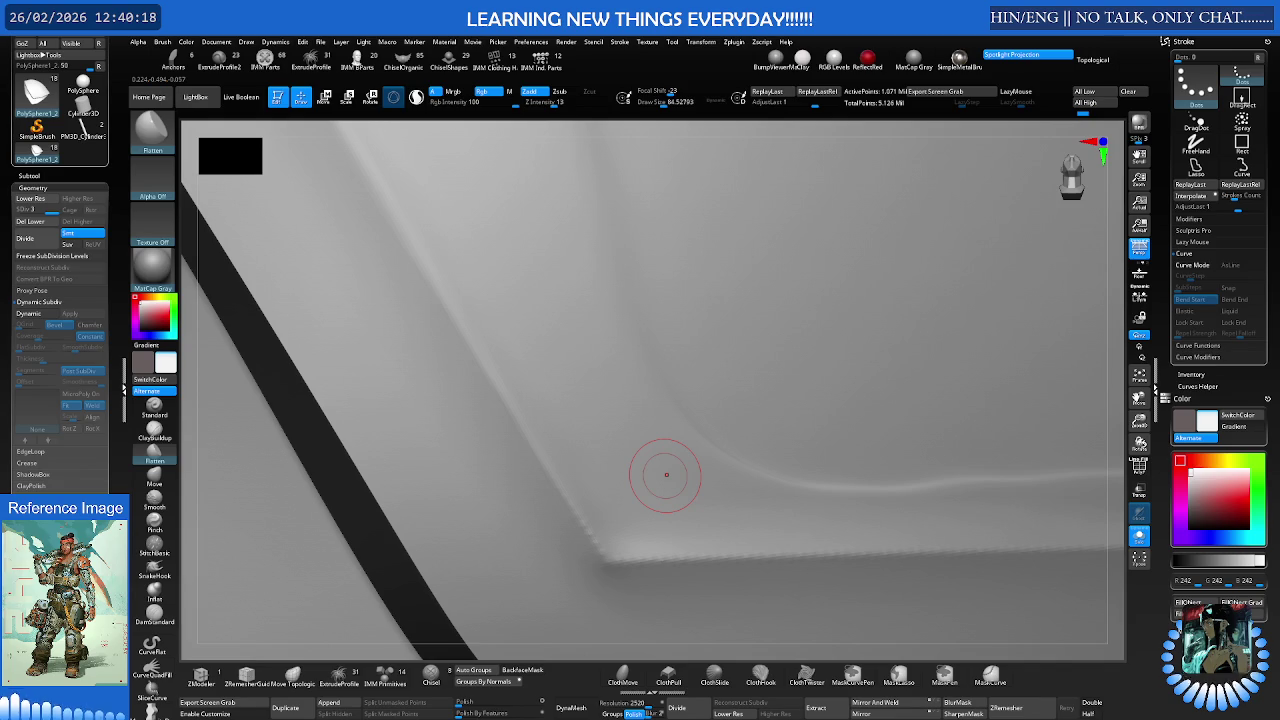
key("f")
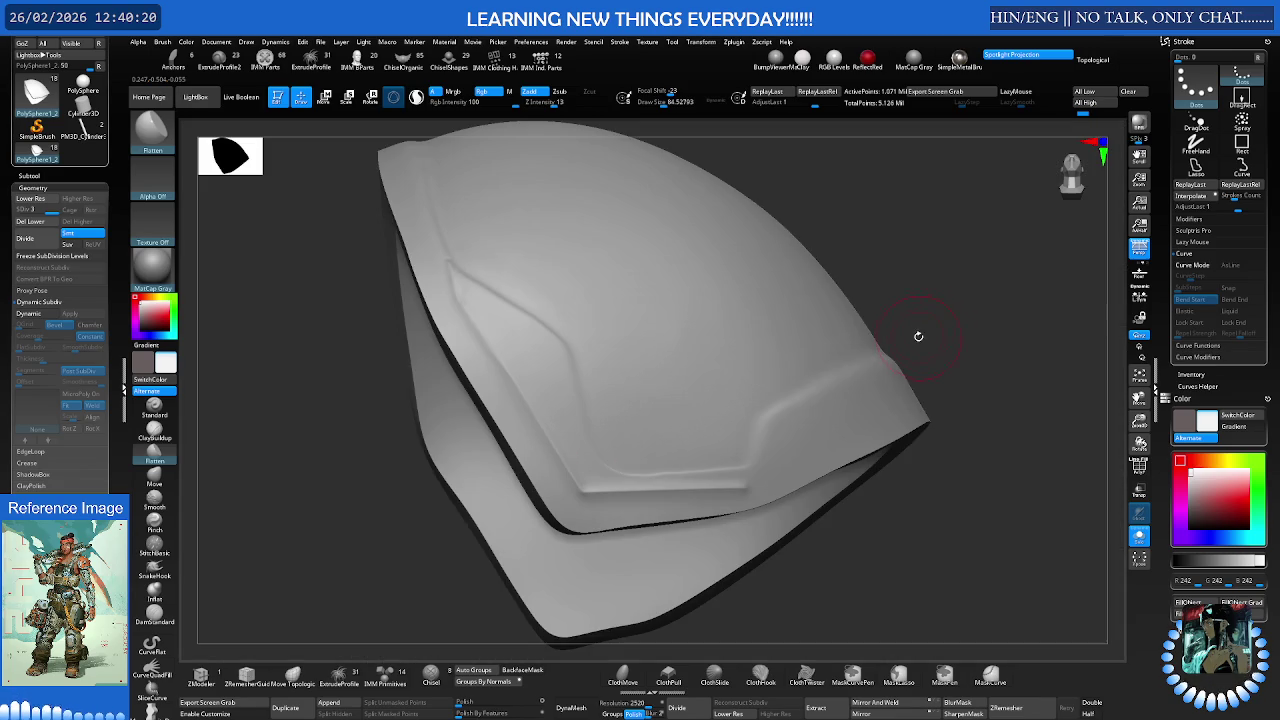
key("alt+s")
mouse_move(810, 342)
right_mouse_down()
mouse_move(723, 571)
mouse_move(610, 391)
mouse_move(918, 332)
mouse_move(863, 323)
mouse_move(875, 315)
right_mouse_up()
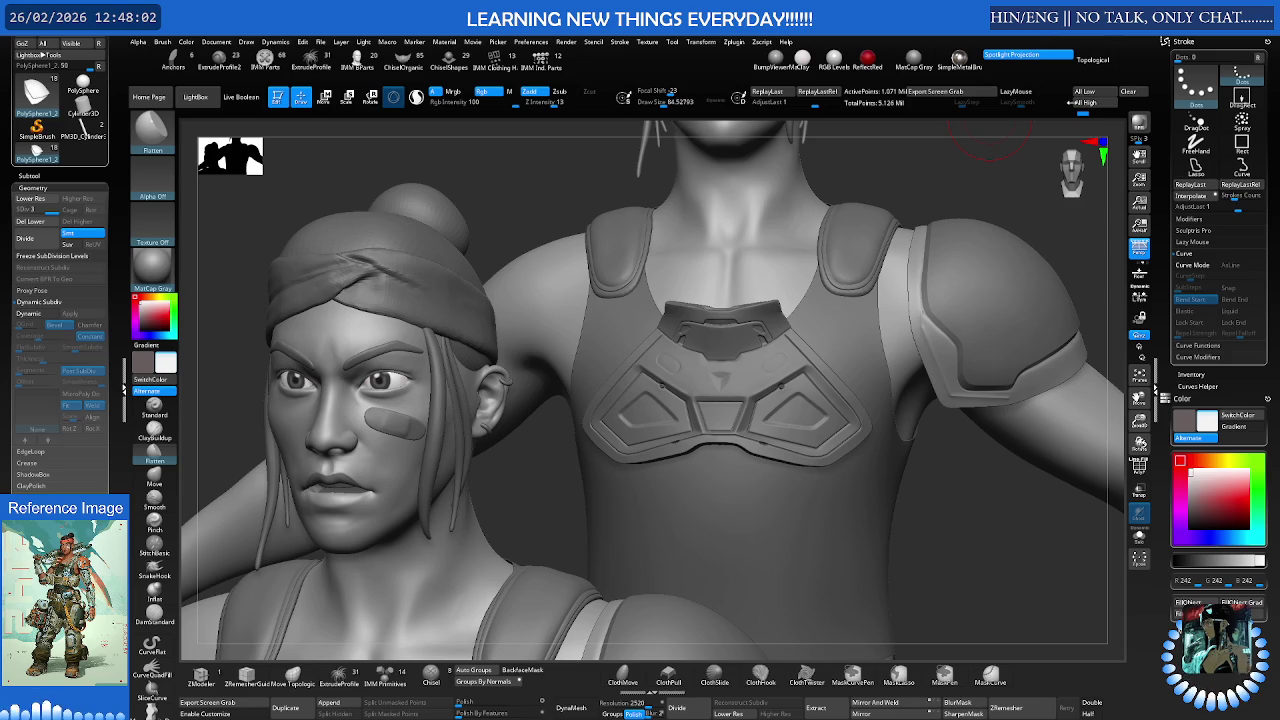
Clear the leftover head snapshot and zoom from the full figure to the shoulder pad's edge
left_click(1129, 91)
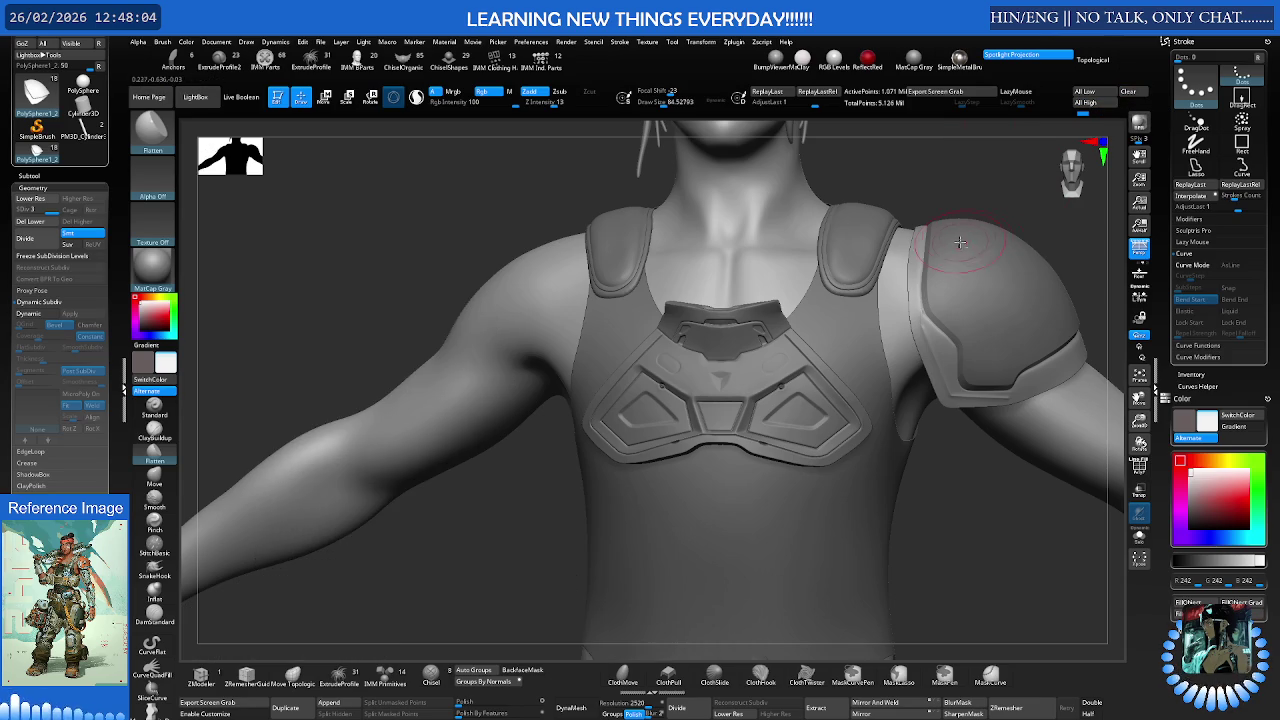
right_click_drag(968, 218, 848, 345, "alt")
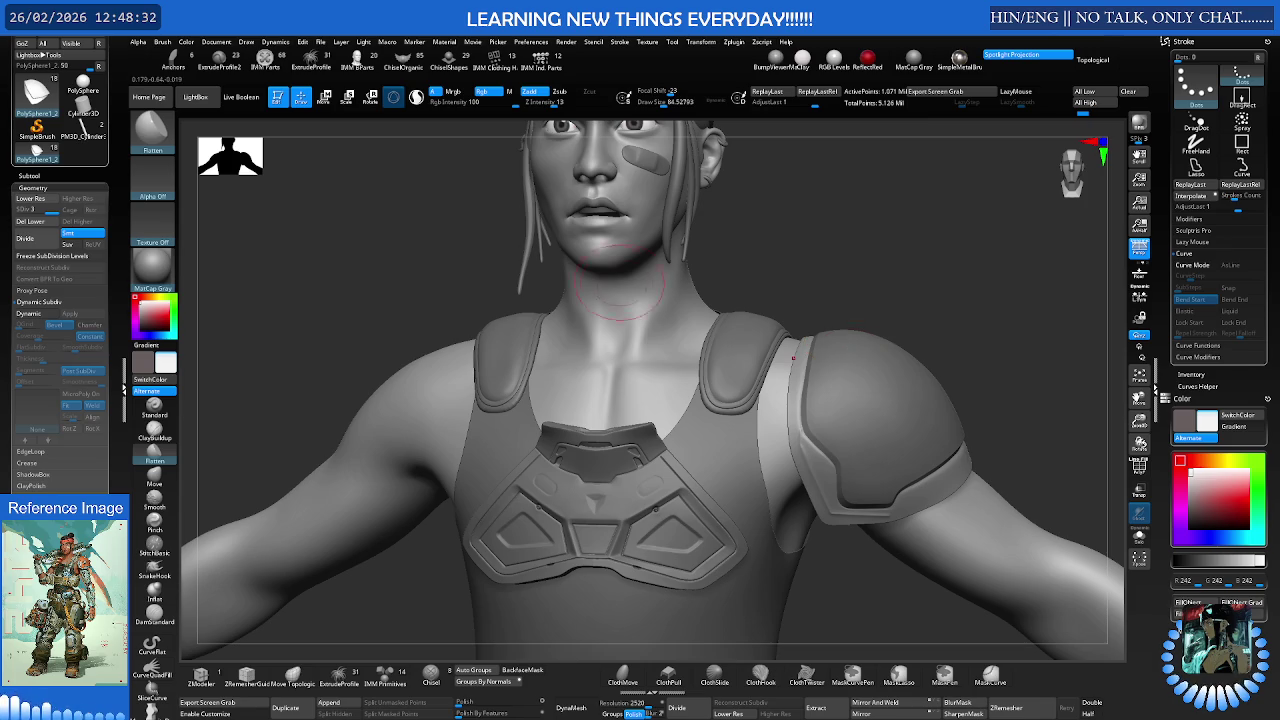
mouse_move(649, 291)
right_mouse_down()
mouse_move(694, 357)
mouse_move(617, 363)
mouse_move(690, 358)
mouse_move(707, 305)
mouse_move(651, 349)
mouse_move(604, 357)
right_mouse_up()
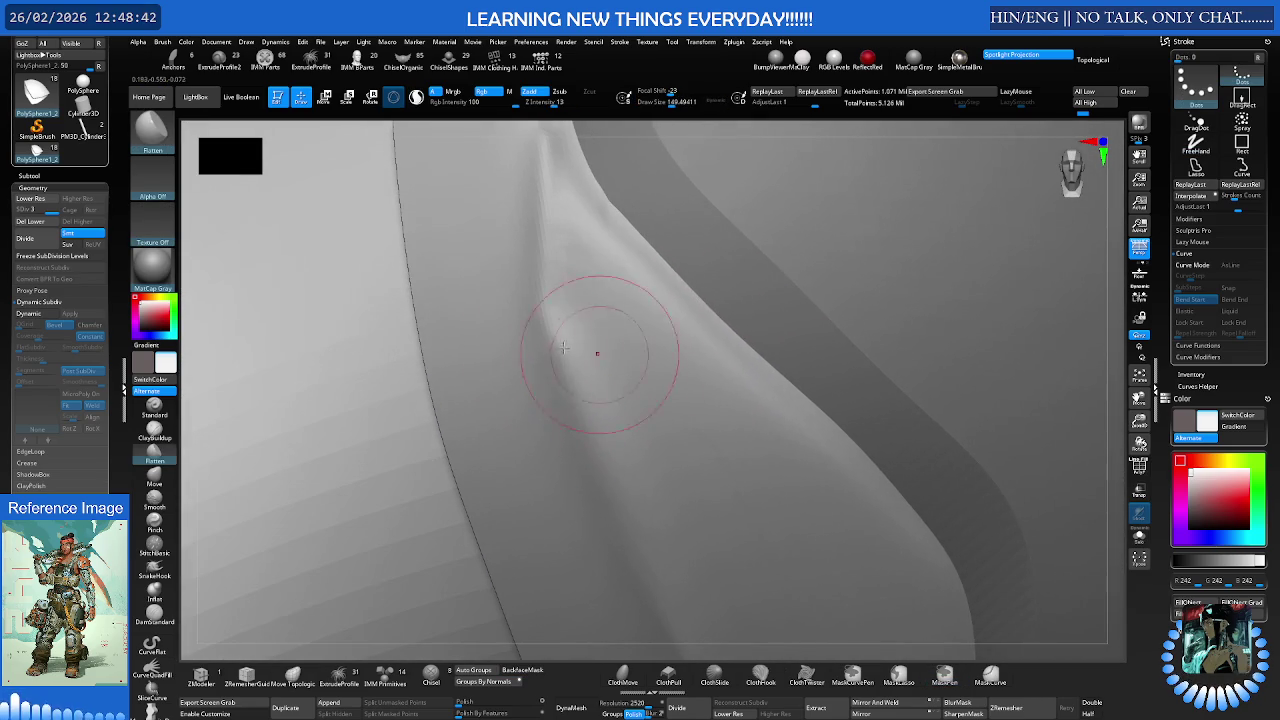
Show the full brush library grid in the left tray
left_click(20, 42)
left_click(30, 55)
left_click(24, 55)
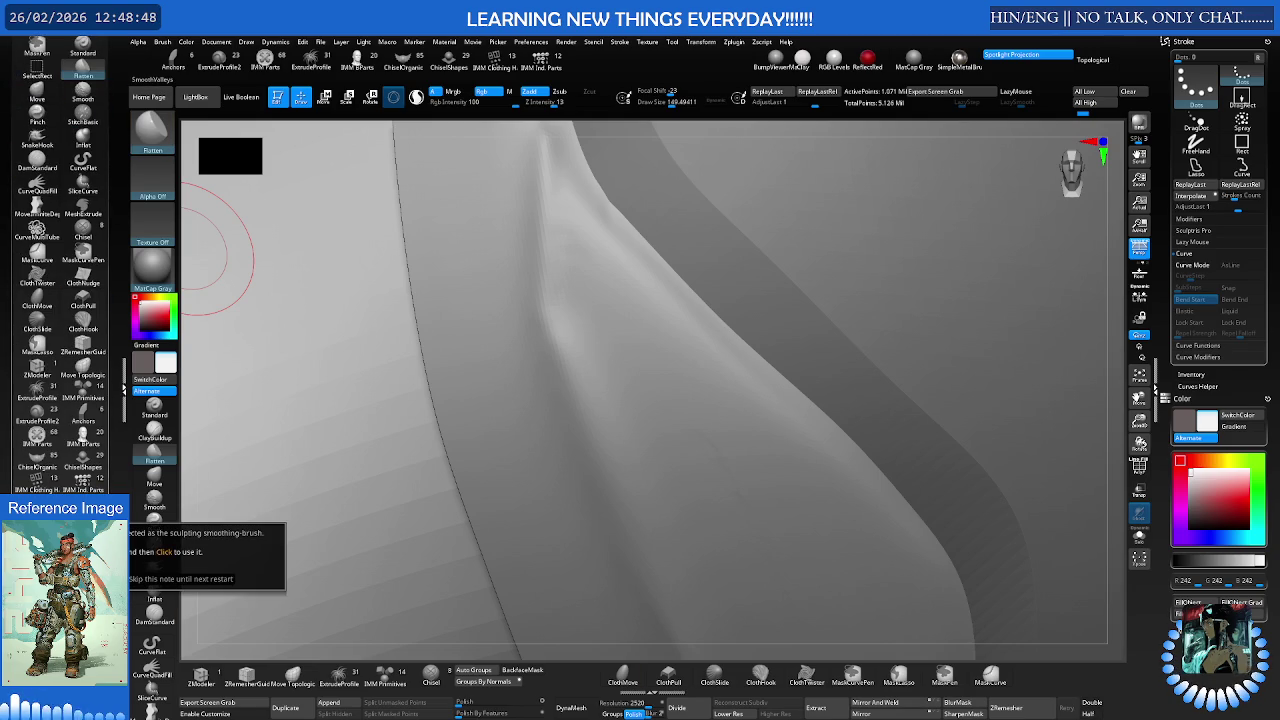
Smooth the lumpy ridge on the pad with SmoothValleys at Draw Size 106
key("shift")
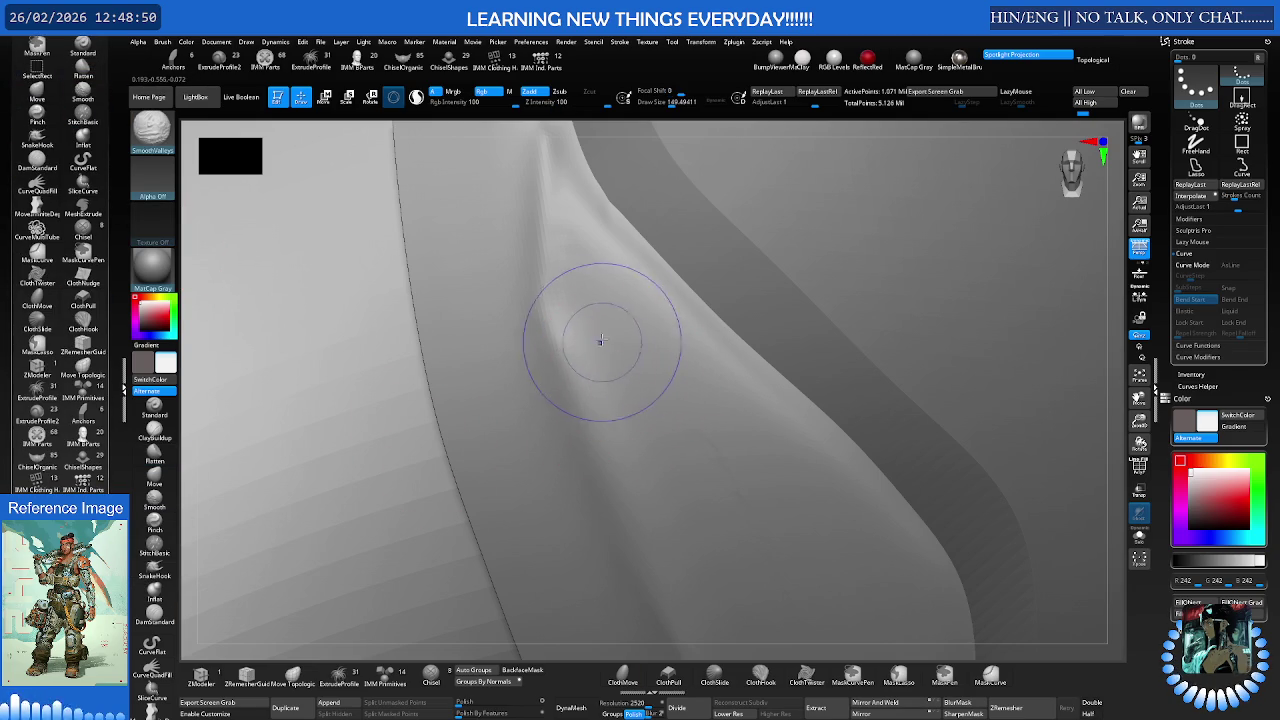
right_click_drag(640, 383, 531, 266)
key("s")
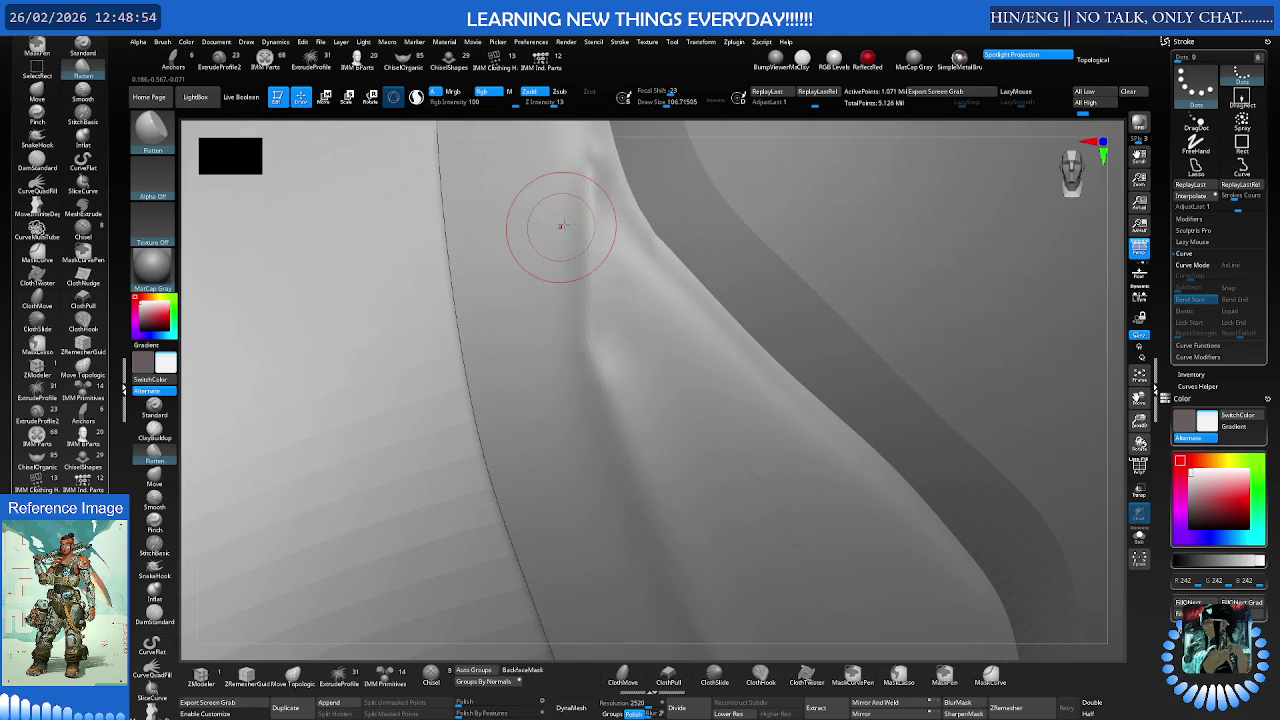
key("shift")
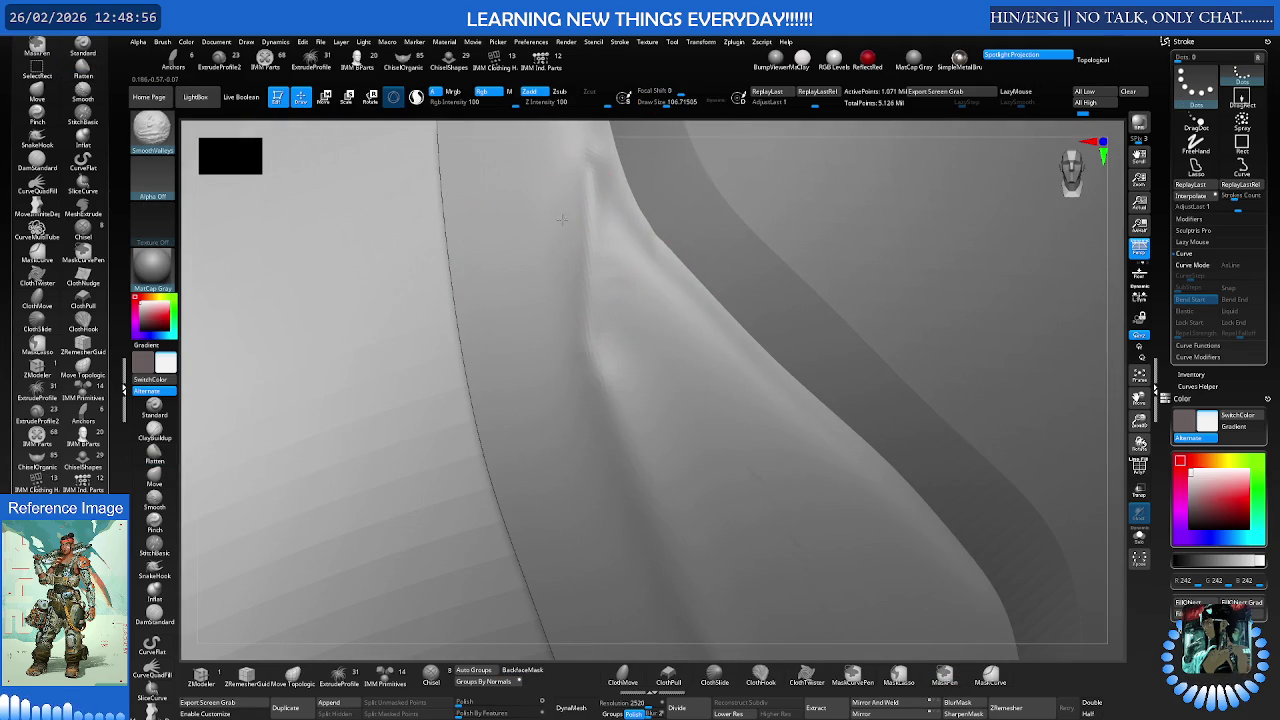
left_click_drag(617, 242, 614, 208, "shift")
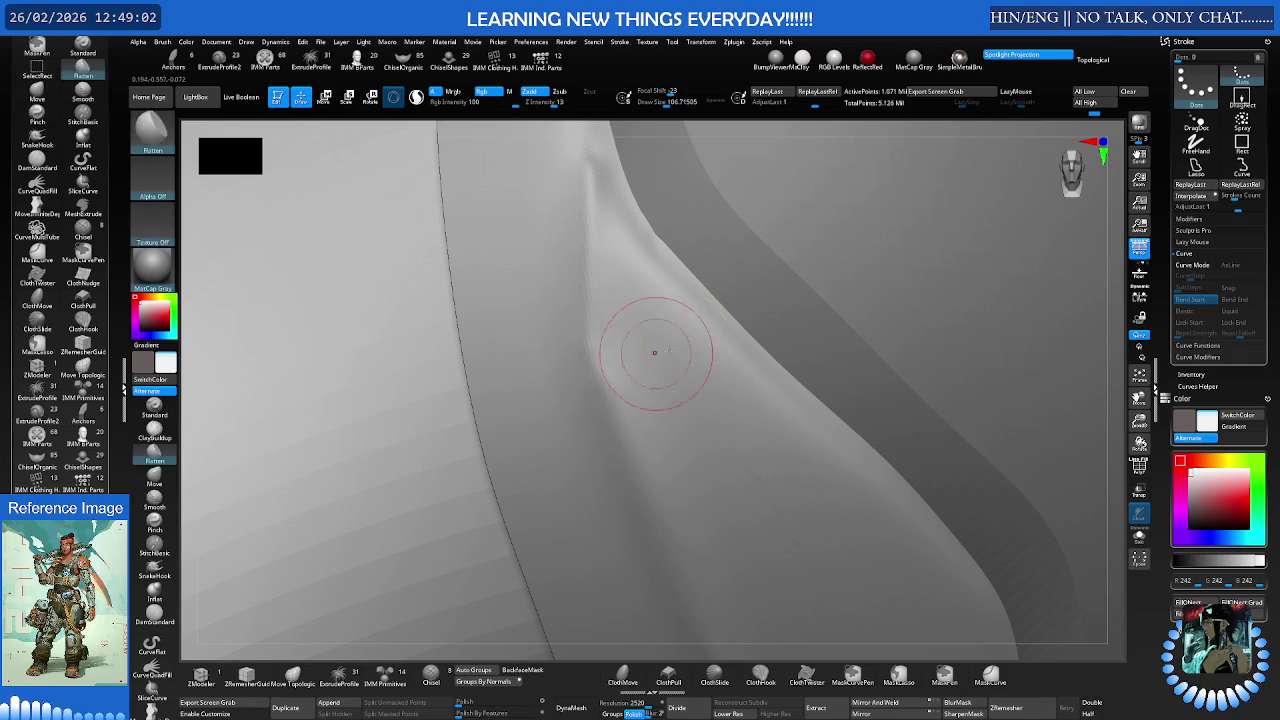
right_click_drag(634, 380, 637, 341)
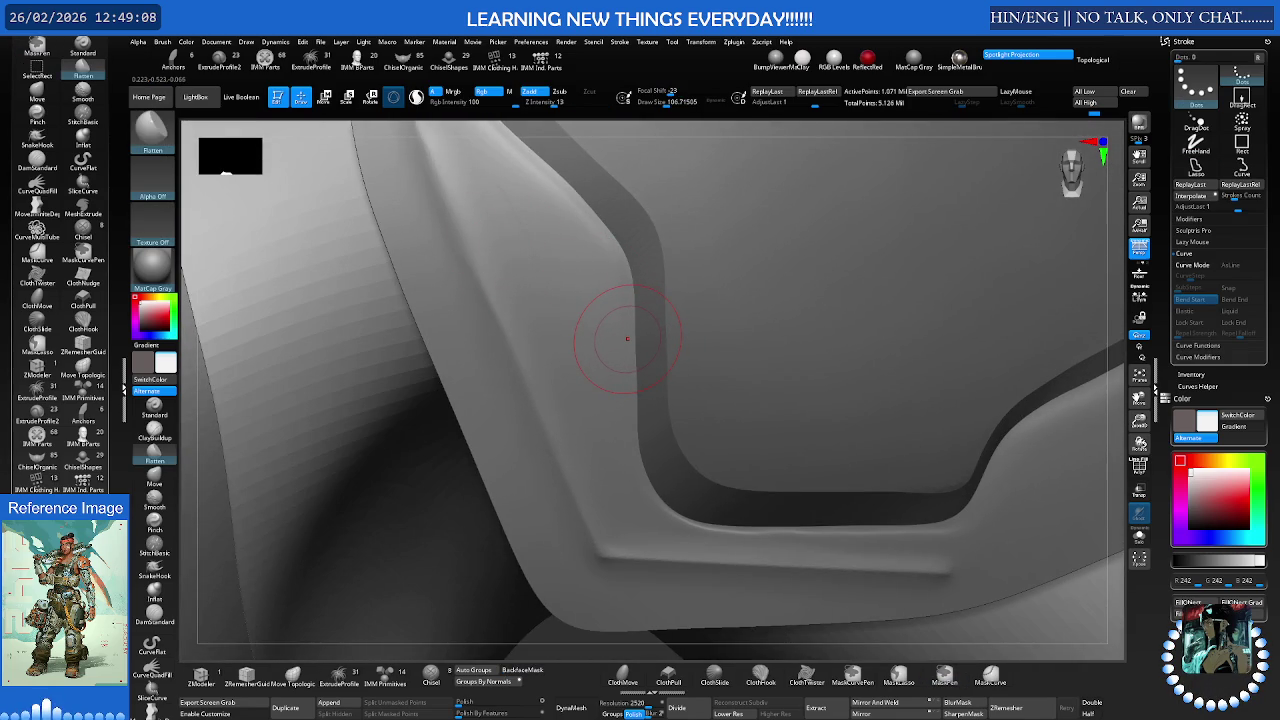
Turn to the pad's lower rim and set the smoothing brush to Draw Size 81
right_click_drag(598, 367, 594, 317)
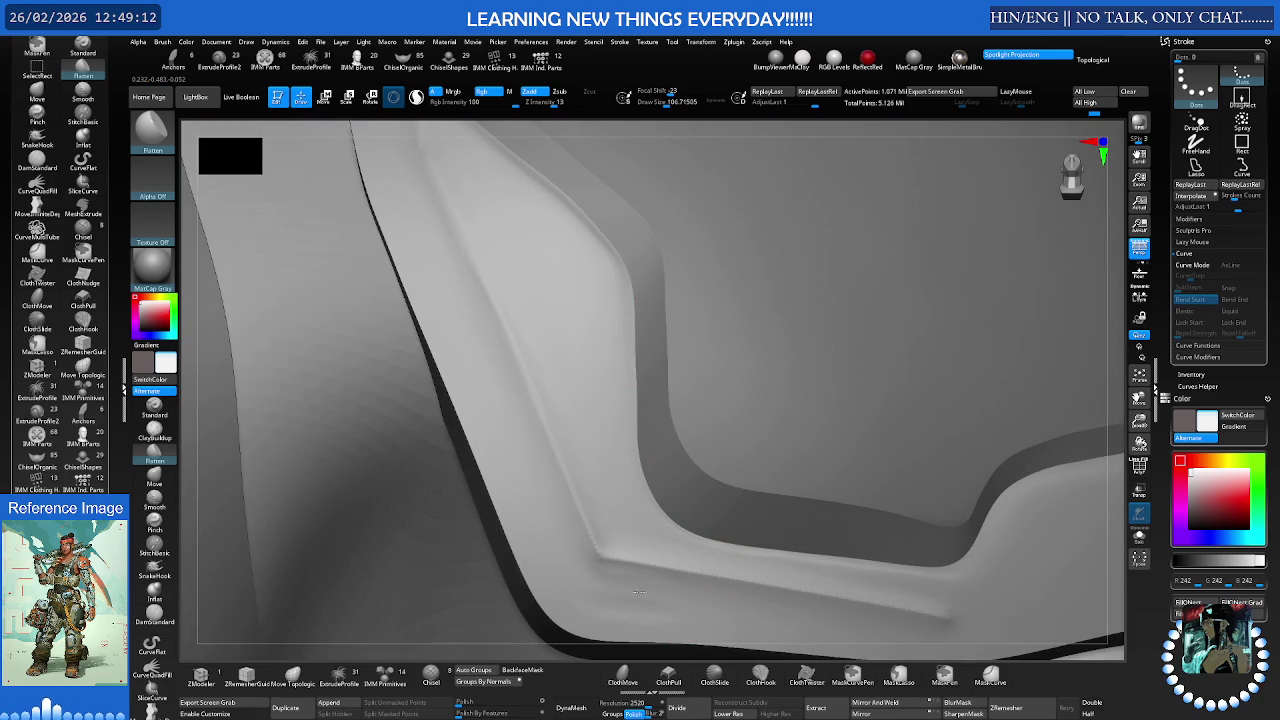
right_click_drag(652, 586, 697, 505)
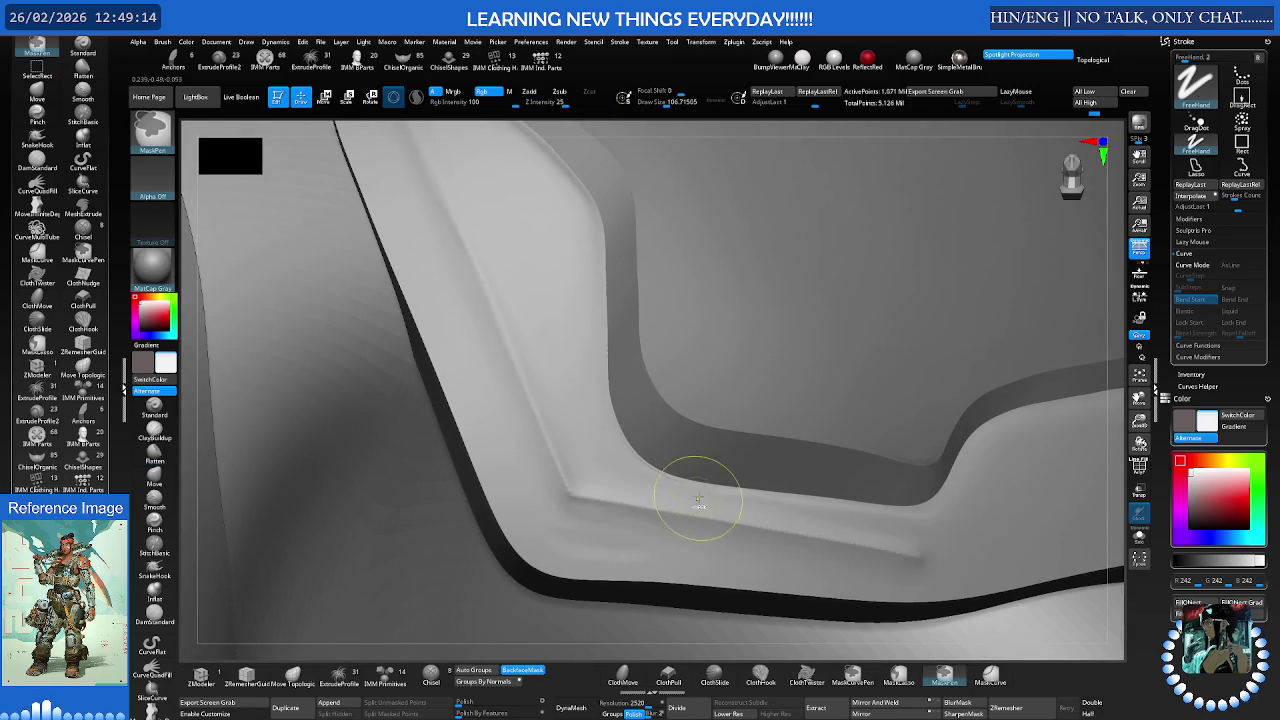
key("shift")
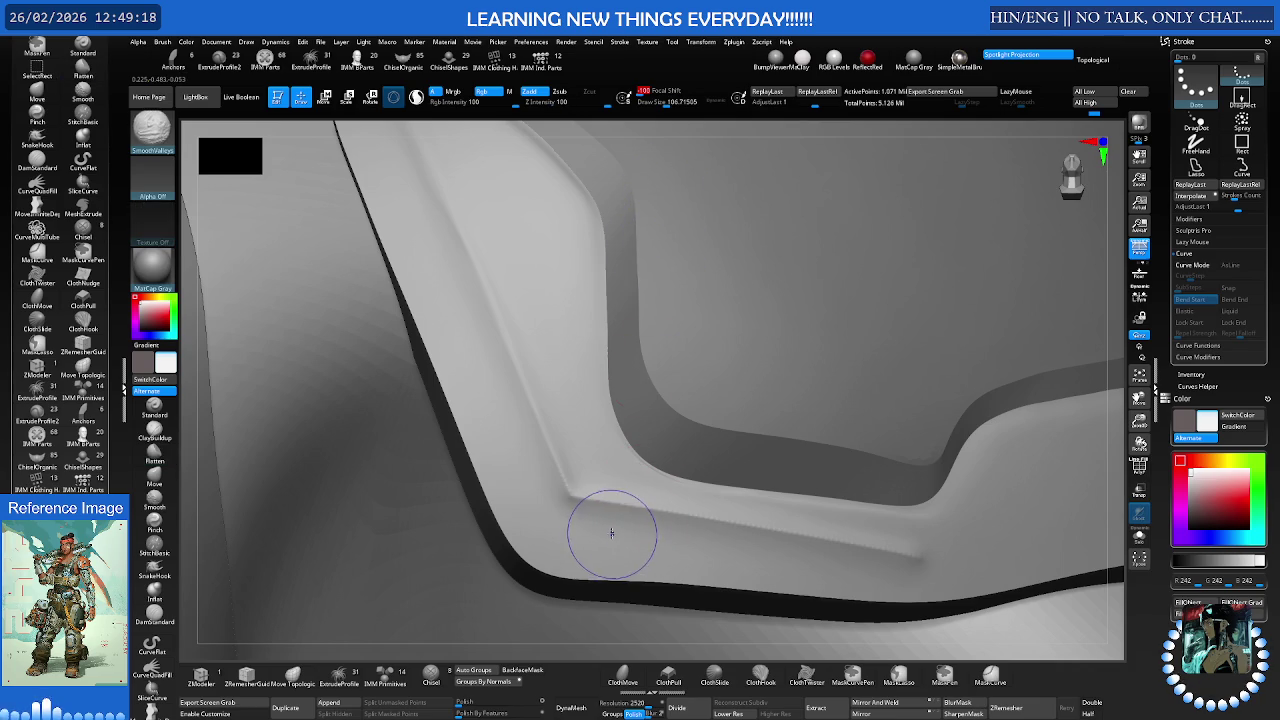
key("s")
left_click_drag(605, 527, 578, 517)
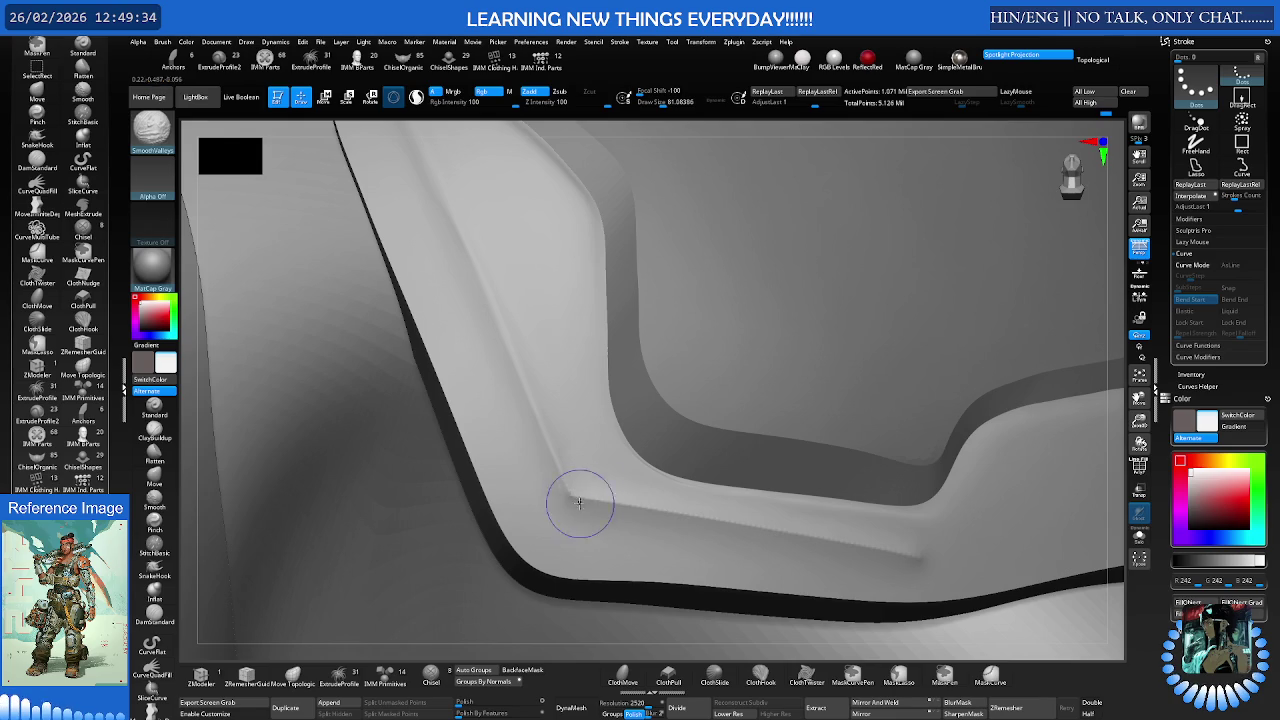
Smooth the inset groove and raised peaks around the pad's lower corner
key("b")
key("f")
key("l")
mouse_move(623, 491)
right_mouse_down()
mouse_move(652, 465)
mouse_move(820, 500)
right_mouse_up()
key("shift")
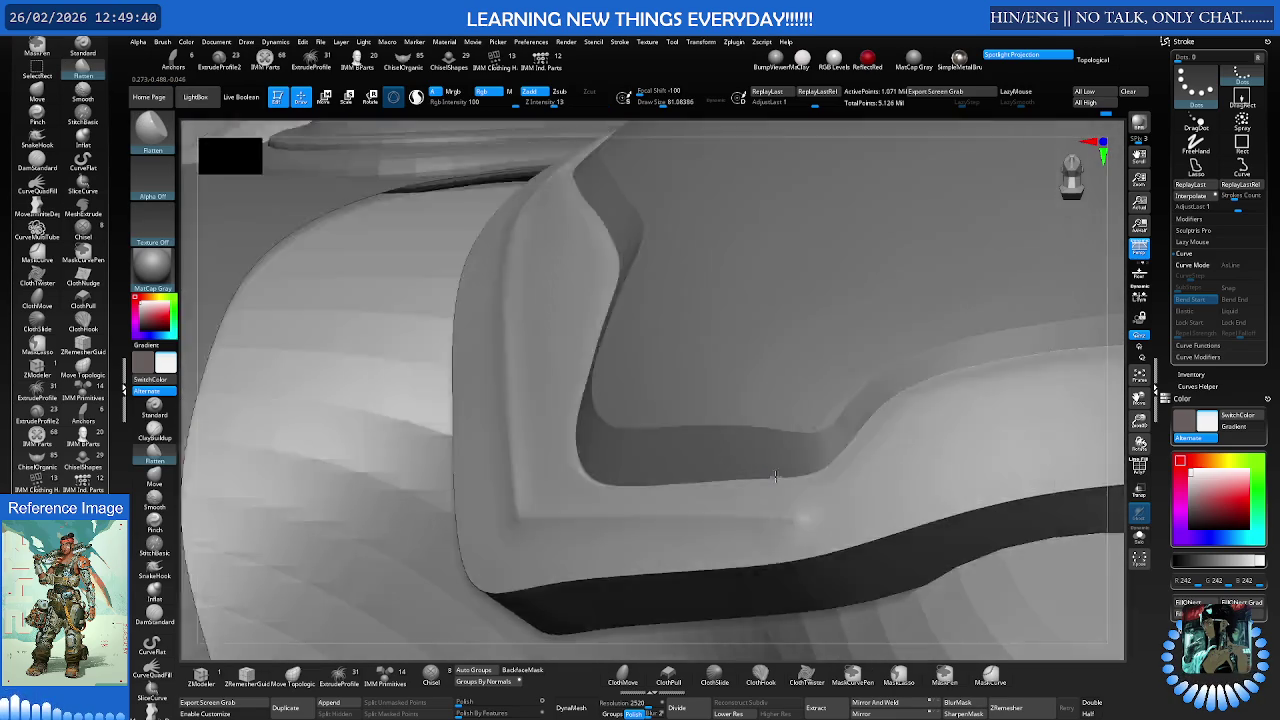
right_click_drag(818, 525, 669, 455)
key("shift")
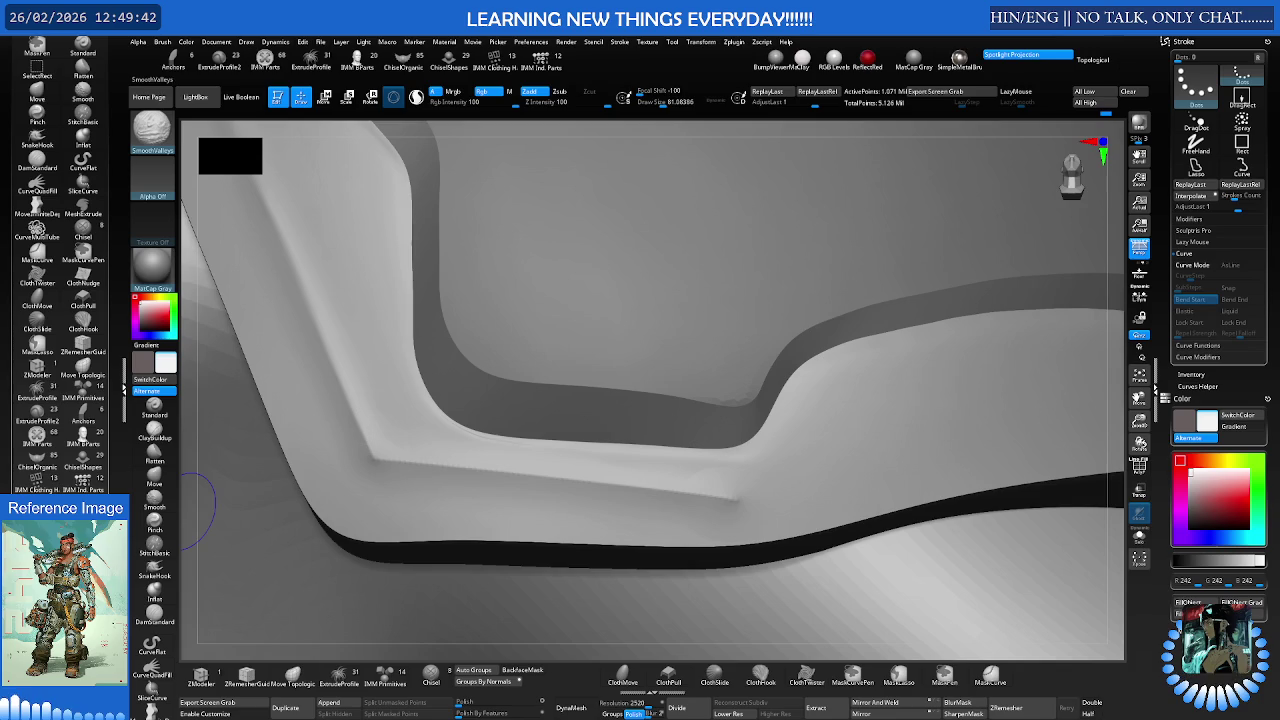
key("alt")
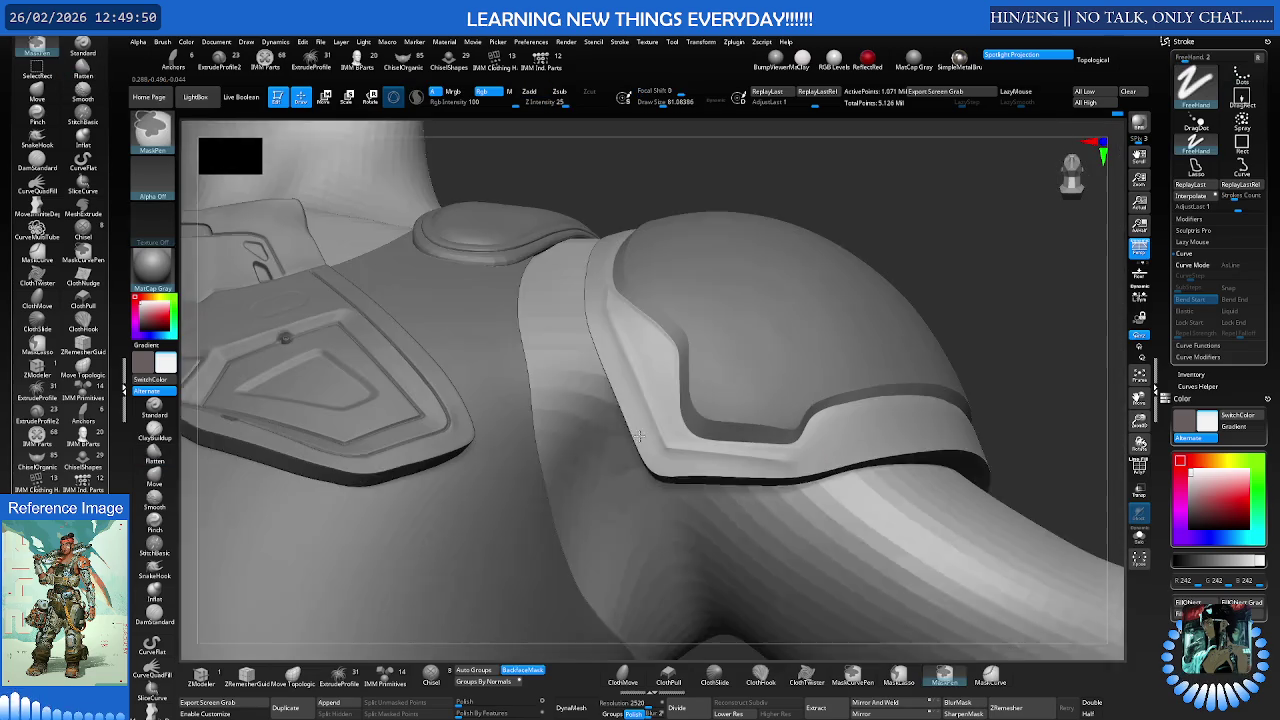
left_click_drag(718, 484, 700, 455, "alt")
mouse_move(700, 455)
right_mouse_down()
mouse_move(636, 423)
mouse_move(622, 318)
mouse_move(586, 229)
mouse_move(557, 229)
mouse_move(543, 249)
mouse_move(508, 225)
right_mouse_up()
Select the DamStandard brush with LazyMouse for carving crisp grooves
key("b")
key("d")
key("s")
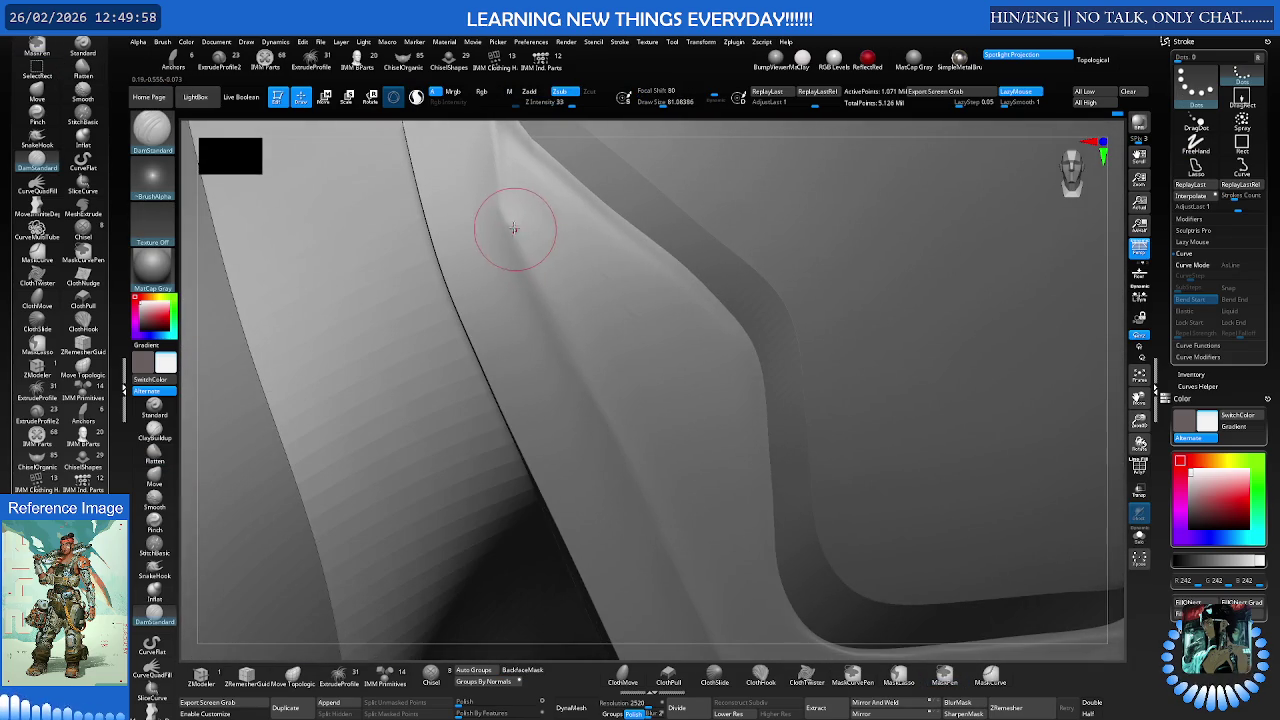
Carve a DamStandard groove along the pad's edge, redoing the first attempt
left_click_drag(589, 397, 589, 397)
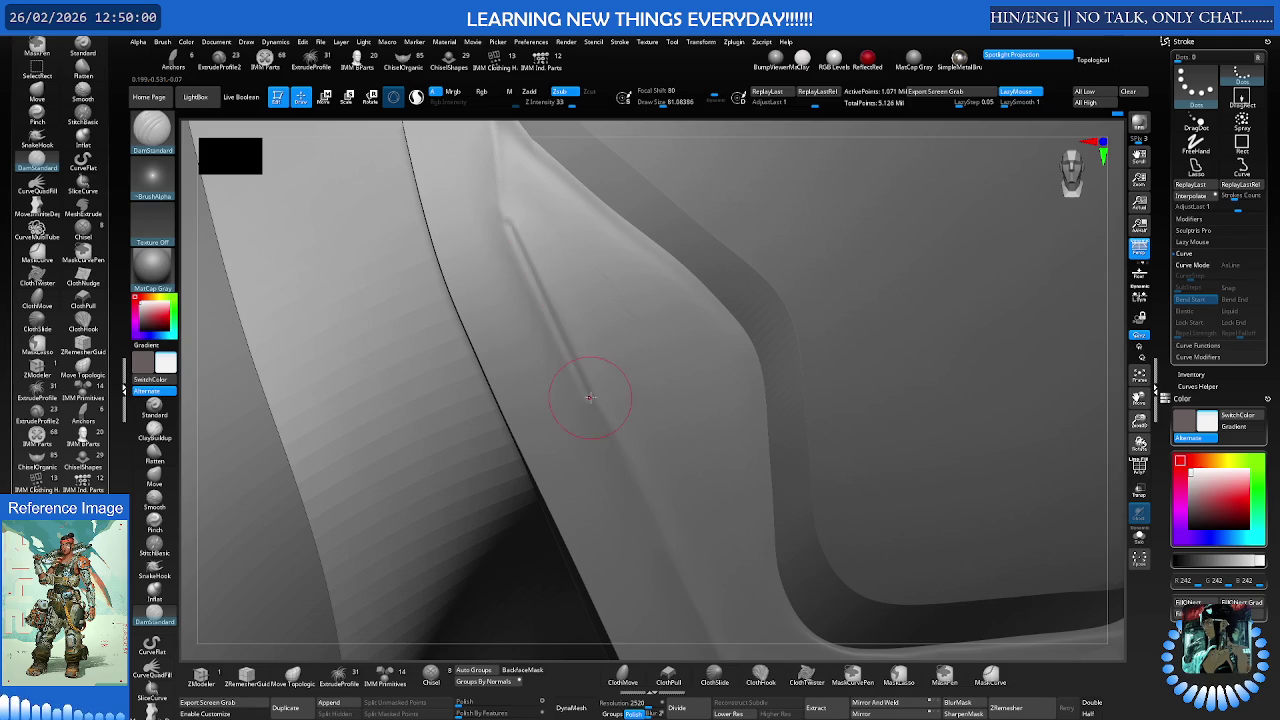
key("ctrl+z")
left_click_drag(501, 215, 567, 341)
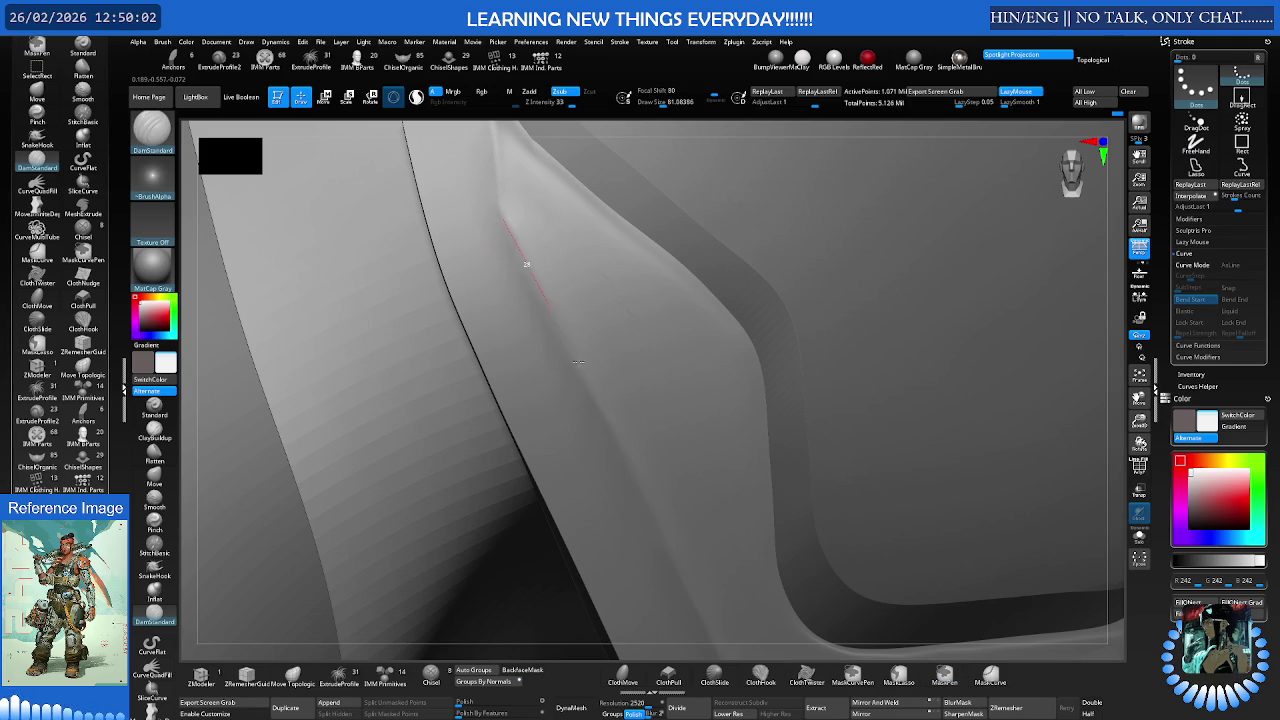
left_click_drag(604, 414, 604, 414)
right_click_drag(608, 402, 568, 344)
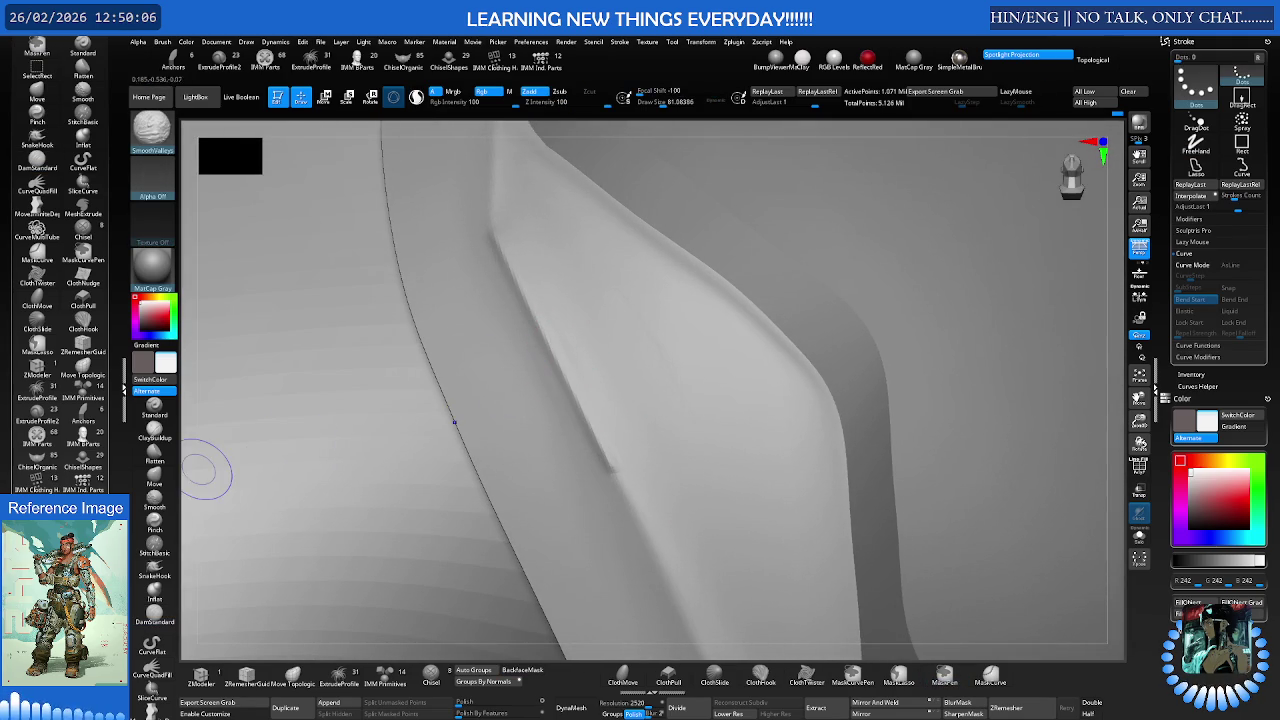
Soften the freshly carved groove and lower smoothing strength to 5
key("shift")
left_click_drag(527, 337, 595, 481, "shift")
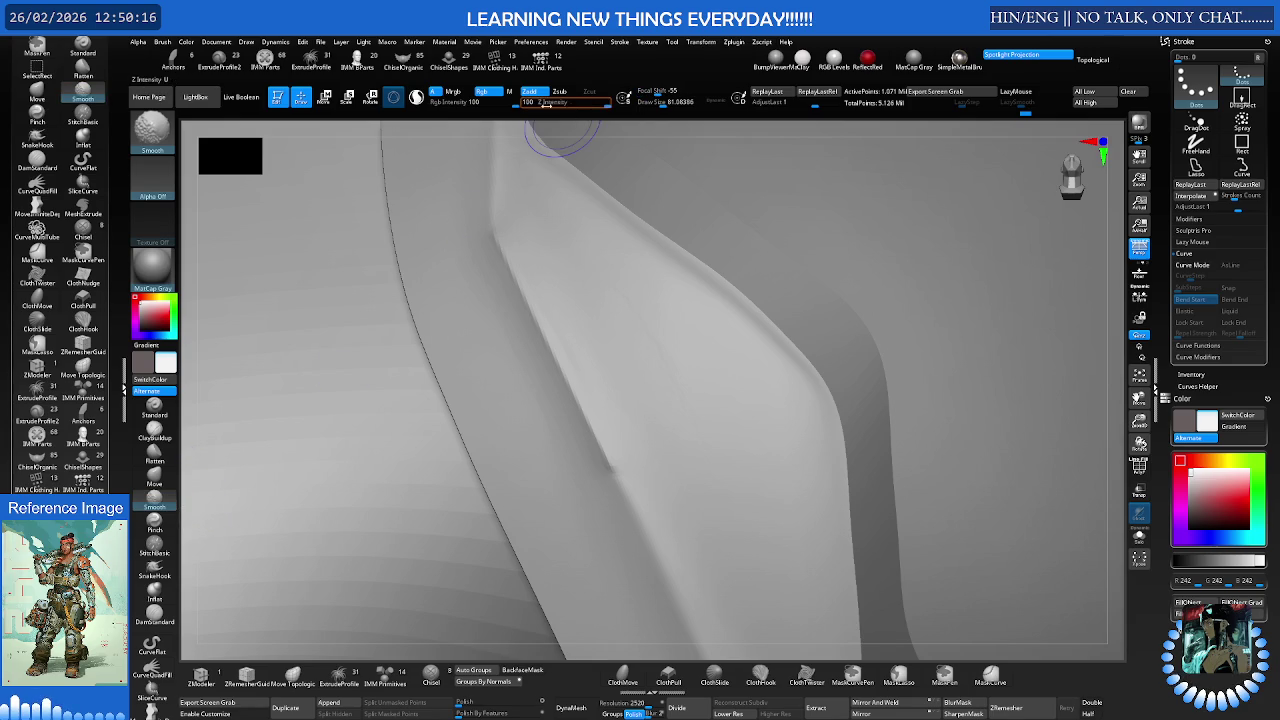
type("5")
key("Return")
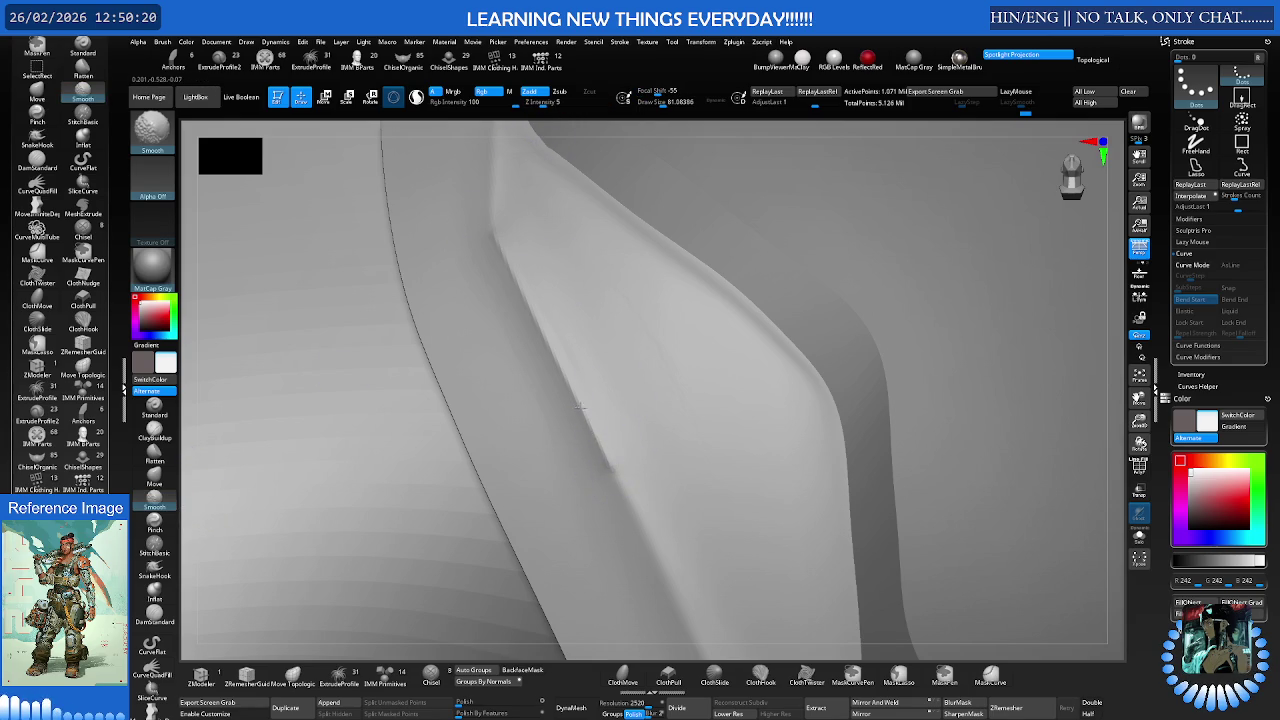
right_click_drag(690, 375, 752, 351)
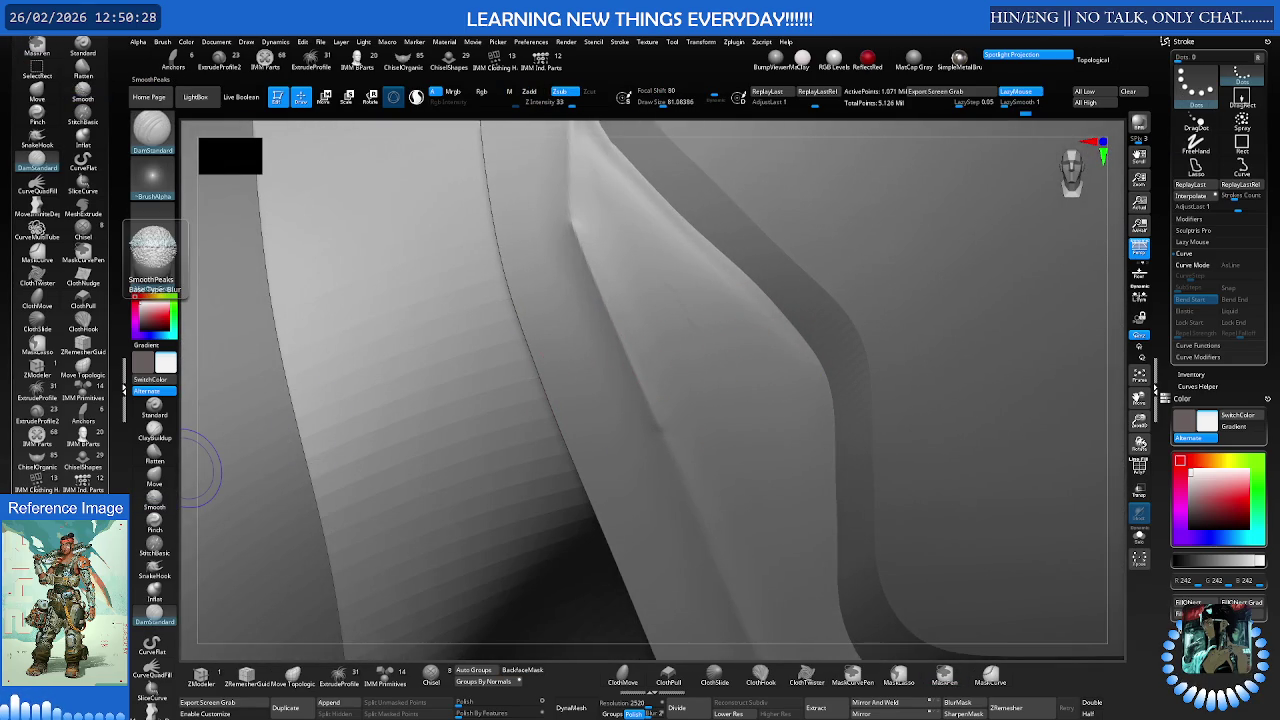
right_click_drag(200, 470, 597, 231)
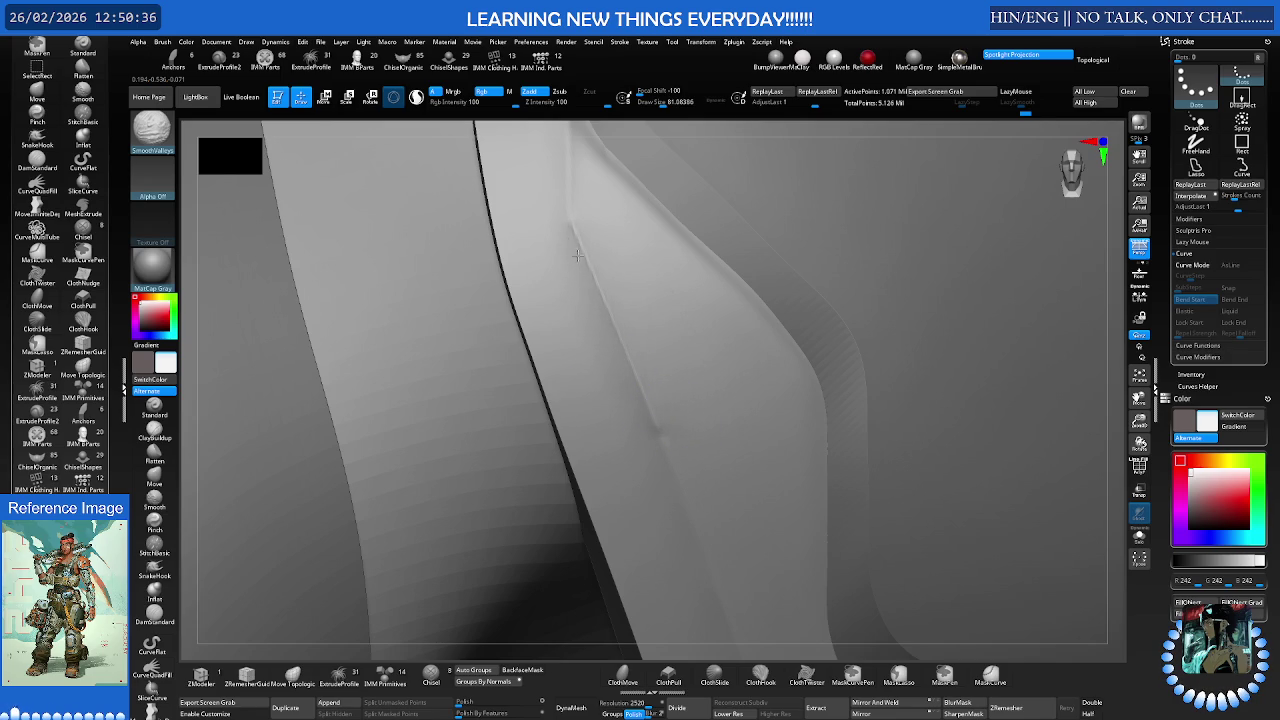
Switch to the standard Smooth brush at a much larger size
key("b")
key("d")
key("s")
mouse_move(581, 262)
right_mouse_down()
mouse_move(597, 288)
mouse_move(557, 354)
right_mouse_up()
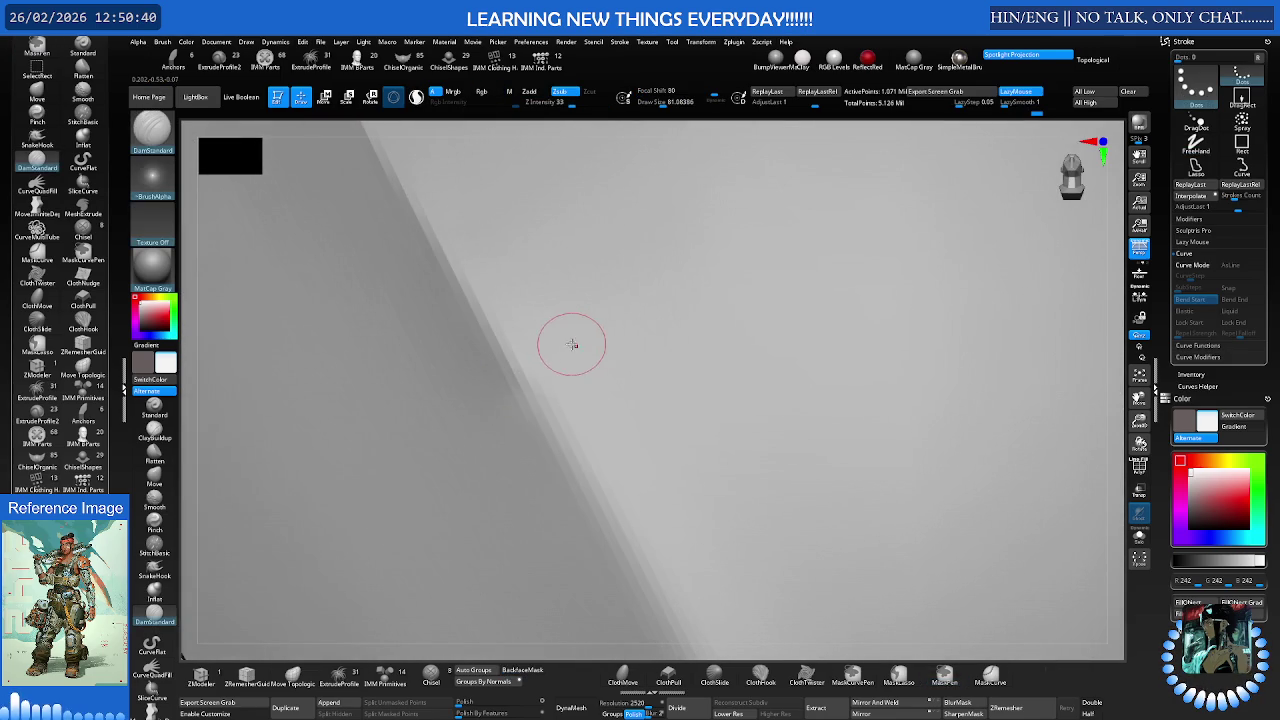
key("shift")
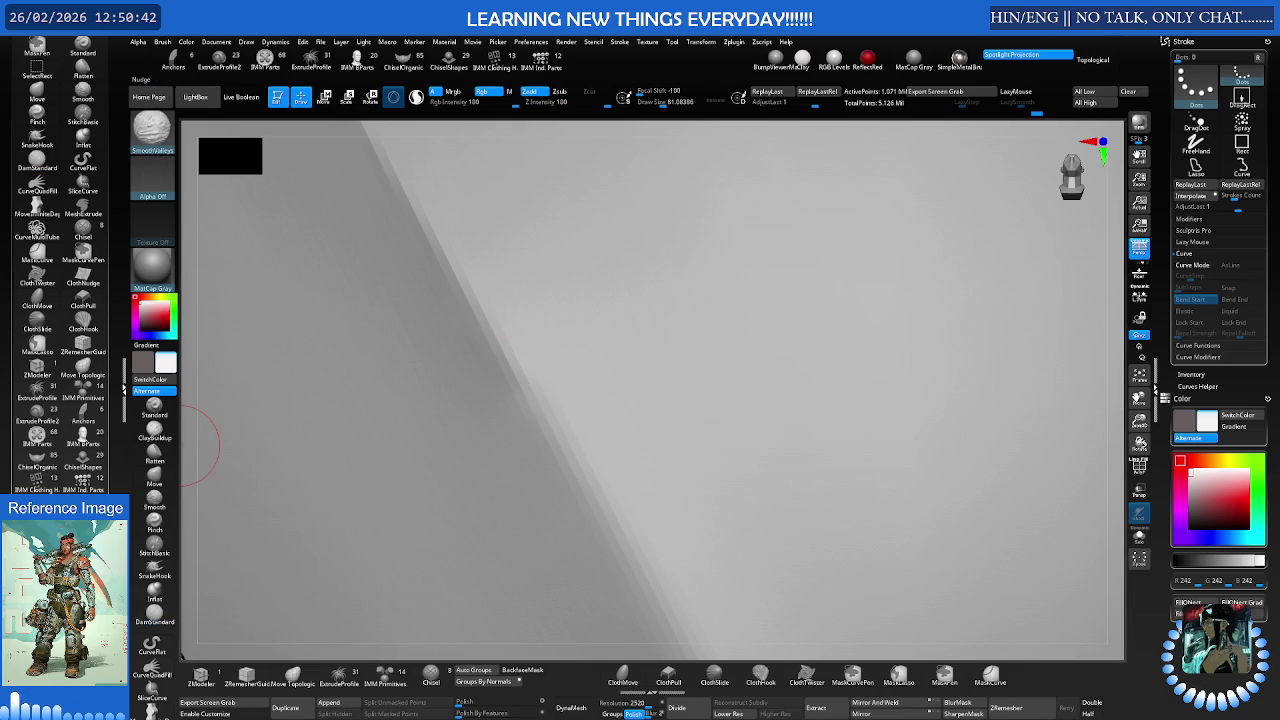
left_click(158, 498)
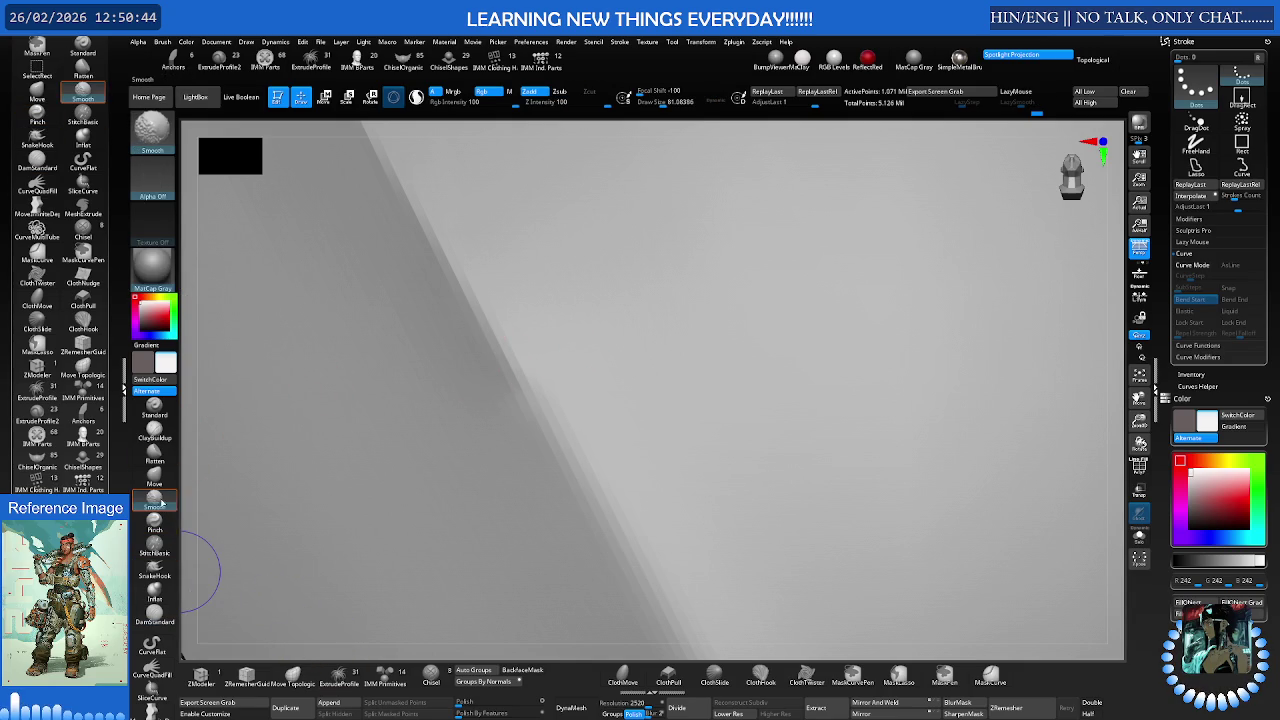
key("s")
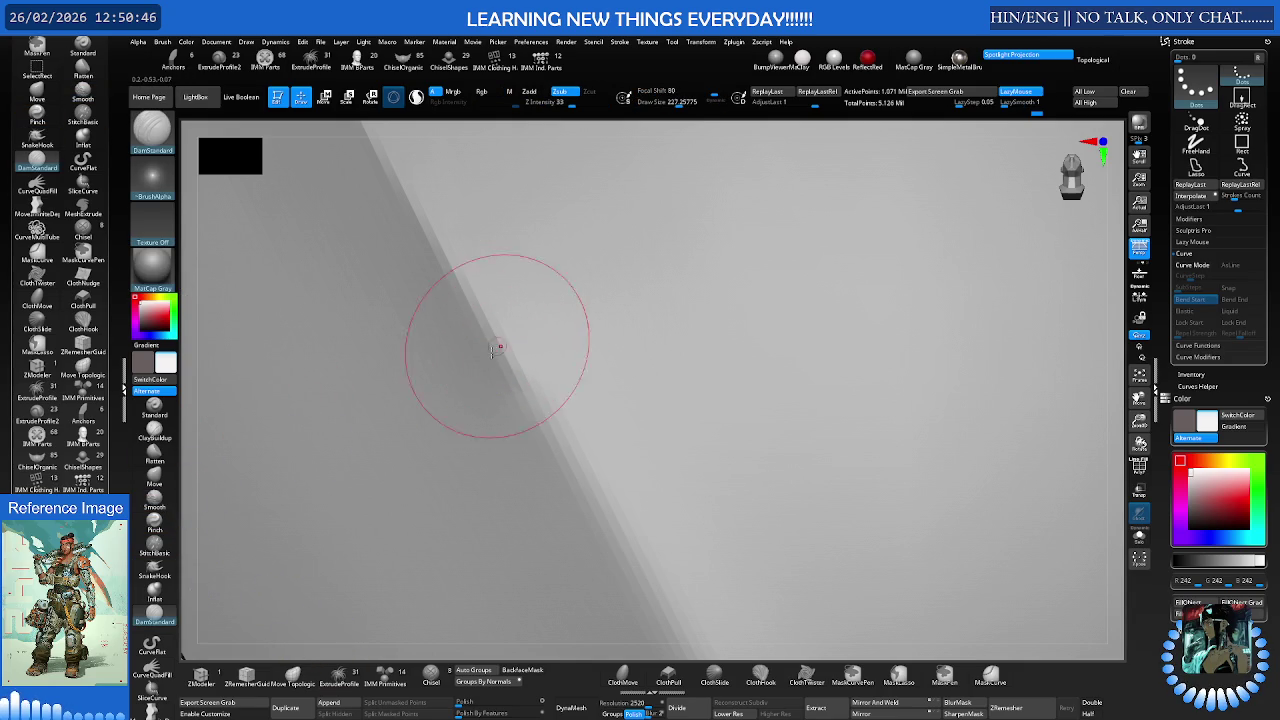
key("shift")
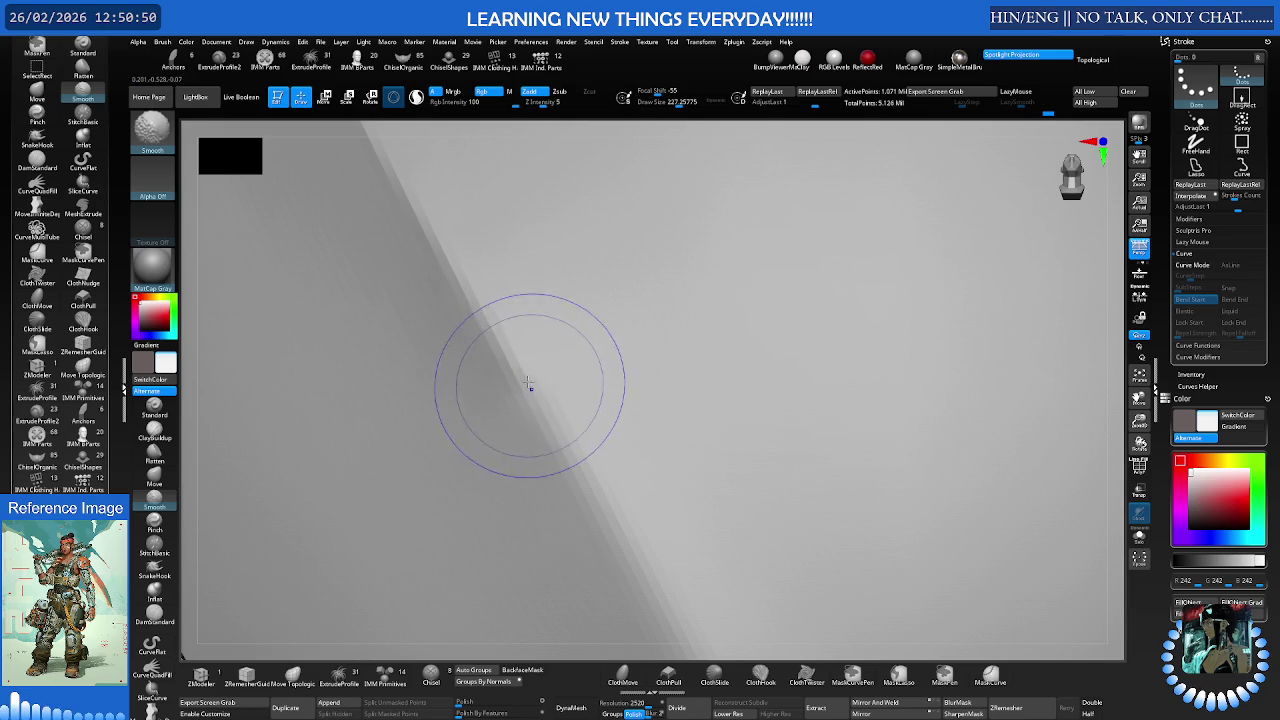
Readjust the Smooth brush size while turning around the armour surface
scroll(560, 360, "down", 2)
scroll(620, 330, "down", 1)
scroll(630, 330, "down", 2)
mouse_move(630, 331)
right_mouse_down()
mouse_move(614, 314)
mouse_move(645, 371)
mouse_move(629, 357)
mouse_move(623, 306)
right_mouse_up()
key("s")
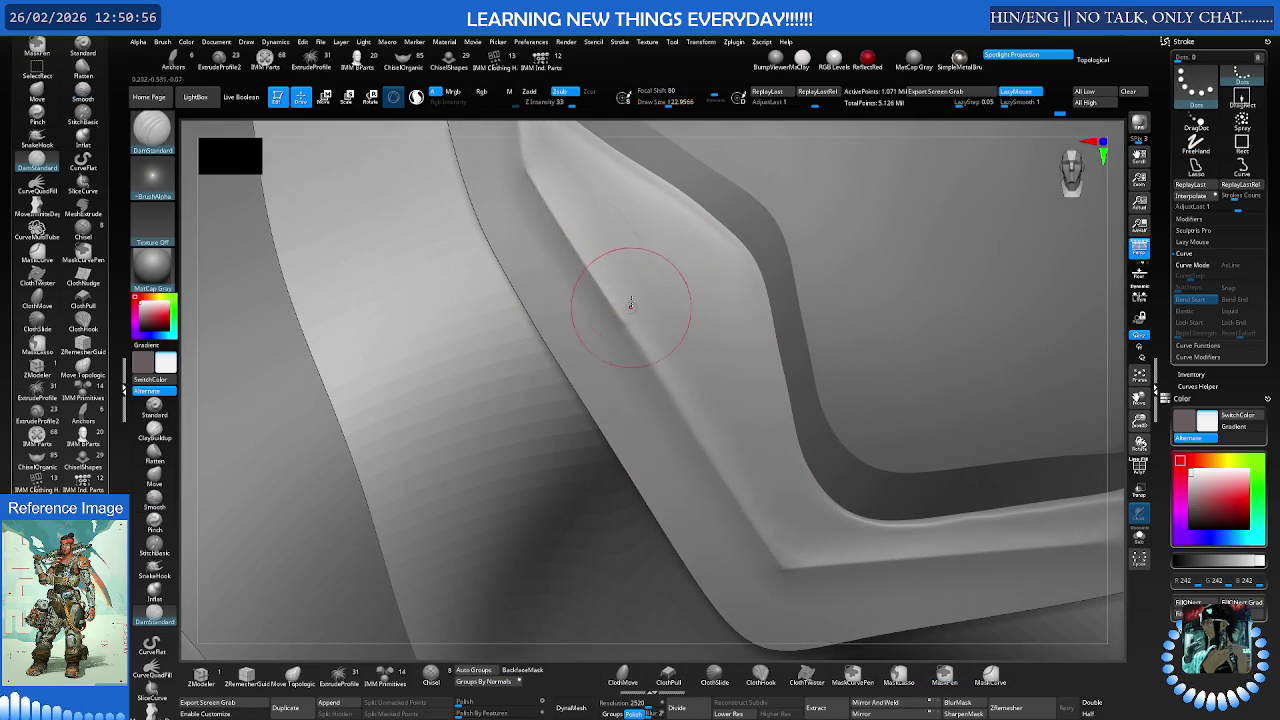
key("shift")
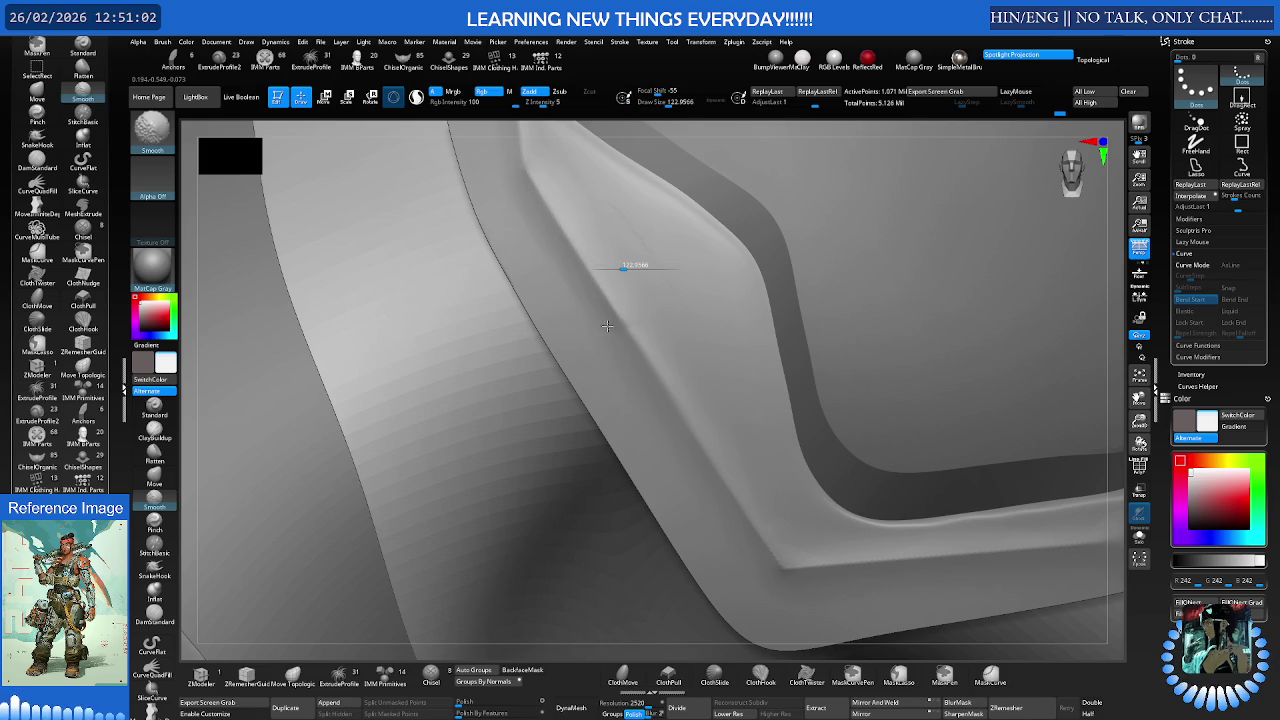
mouse_move(643, 300)
right_mouse_down()
mouse_move(623, 300)
mouse_move(614, 266)
mouse_move(622, 291)
mouse_move(585, 358)
mouse_move(530, 380)
right_mouse_up()
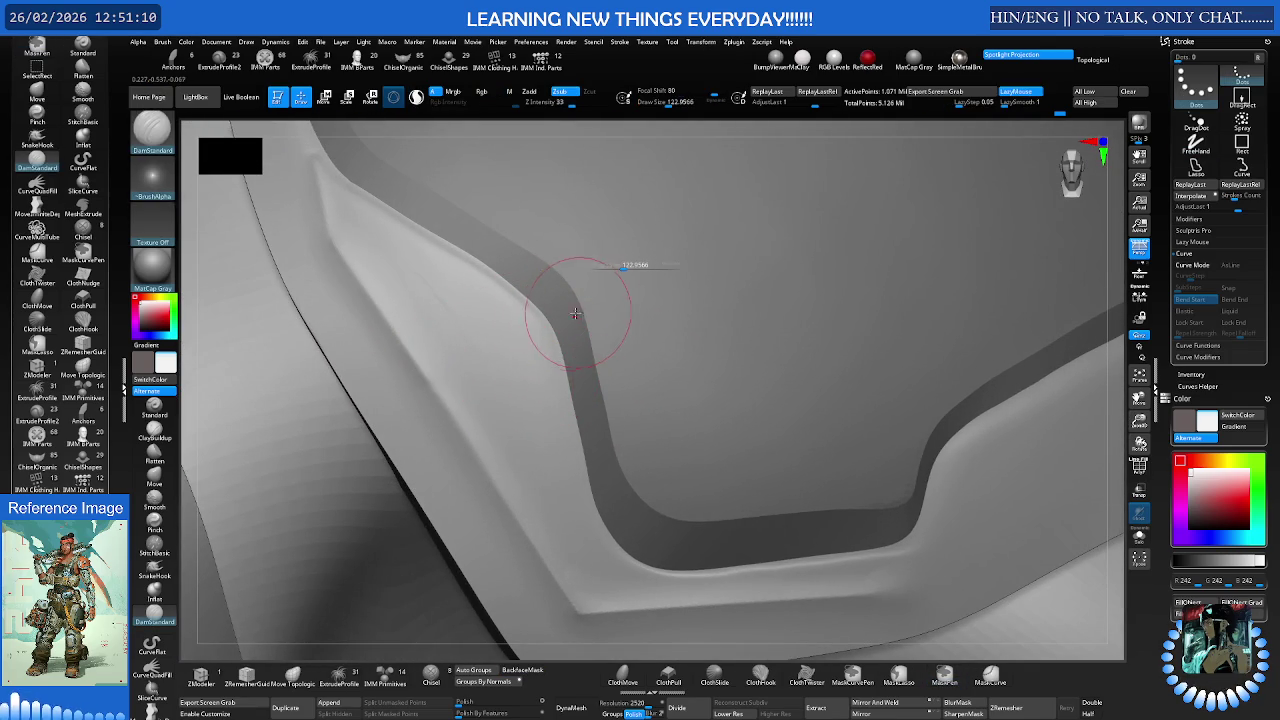
Nudge the surface near the raised rim with the Move brush
key("b")
key("m")
key("v")
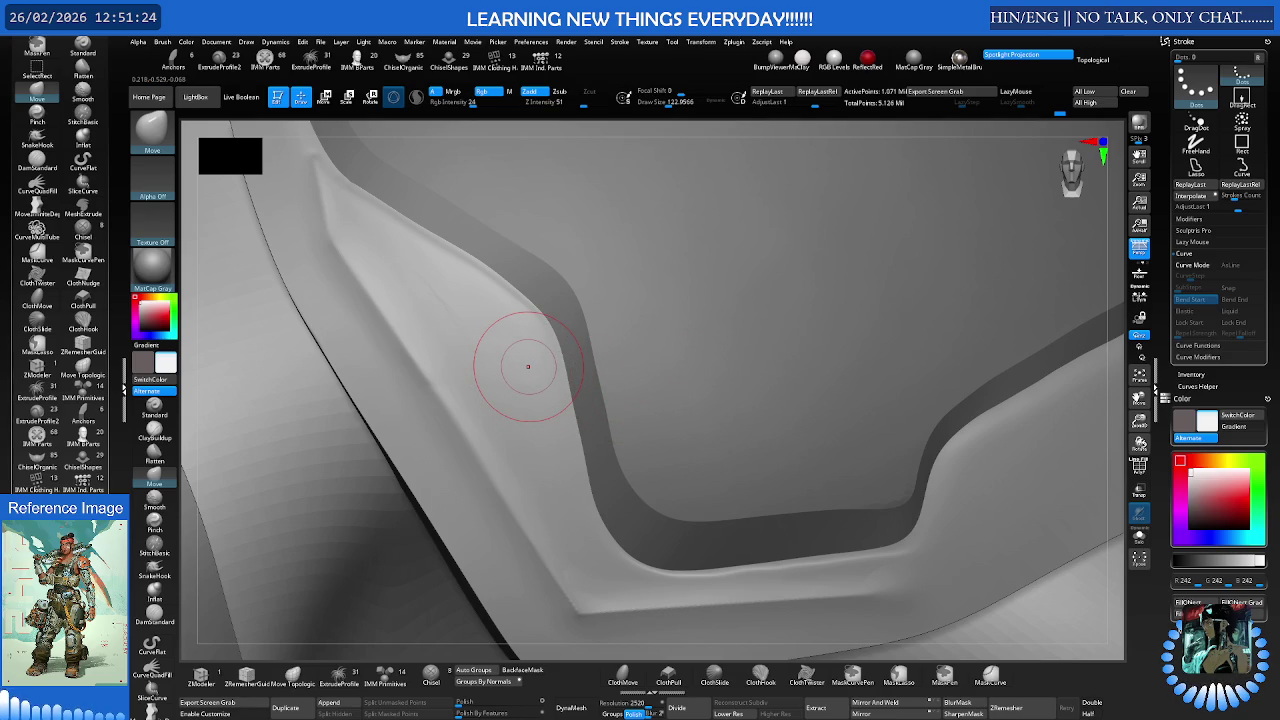
left_click_drag(528, 366, 531, 372)
right_click_drag(531, 372, 647, 377)
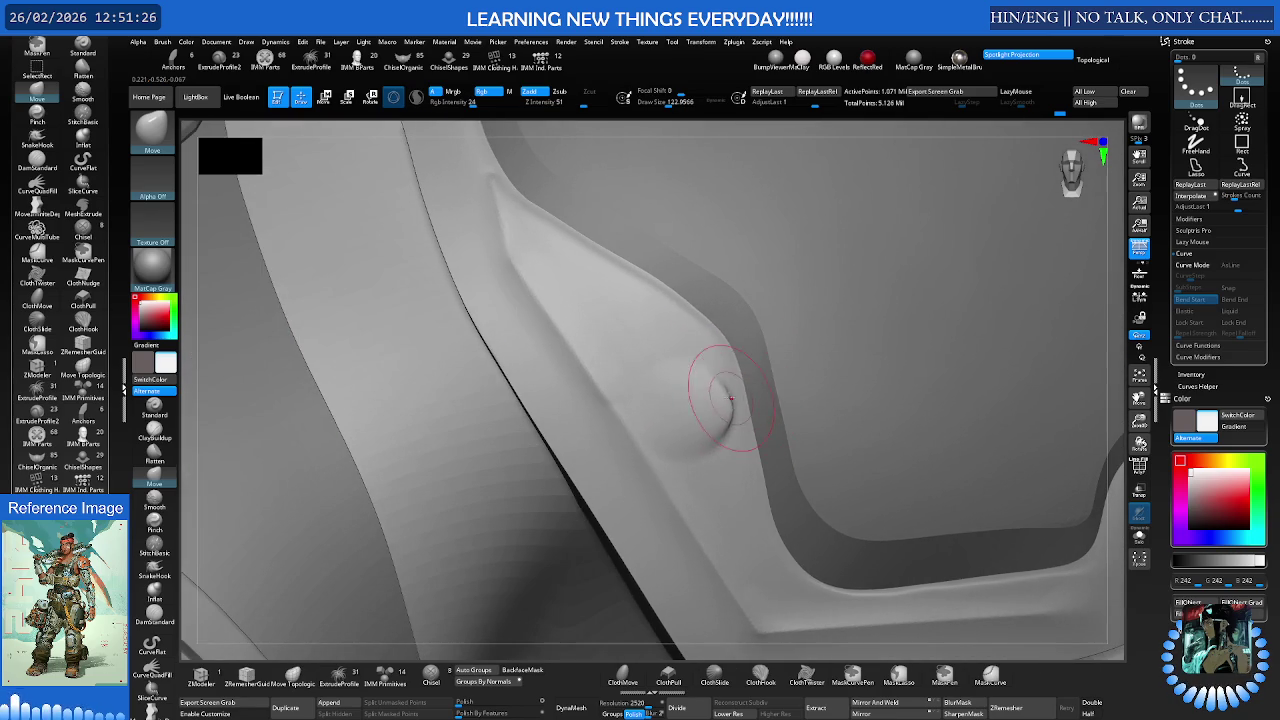
Lower the Draw Size to about 31 and switch to MaskPen
key("s")
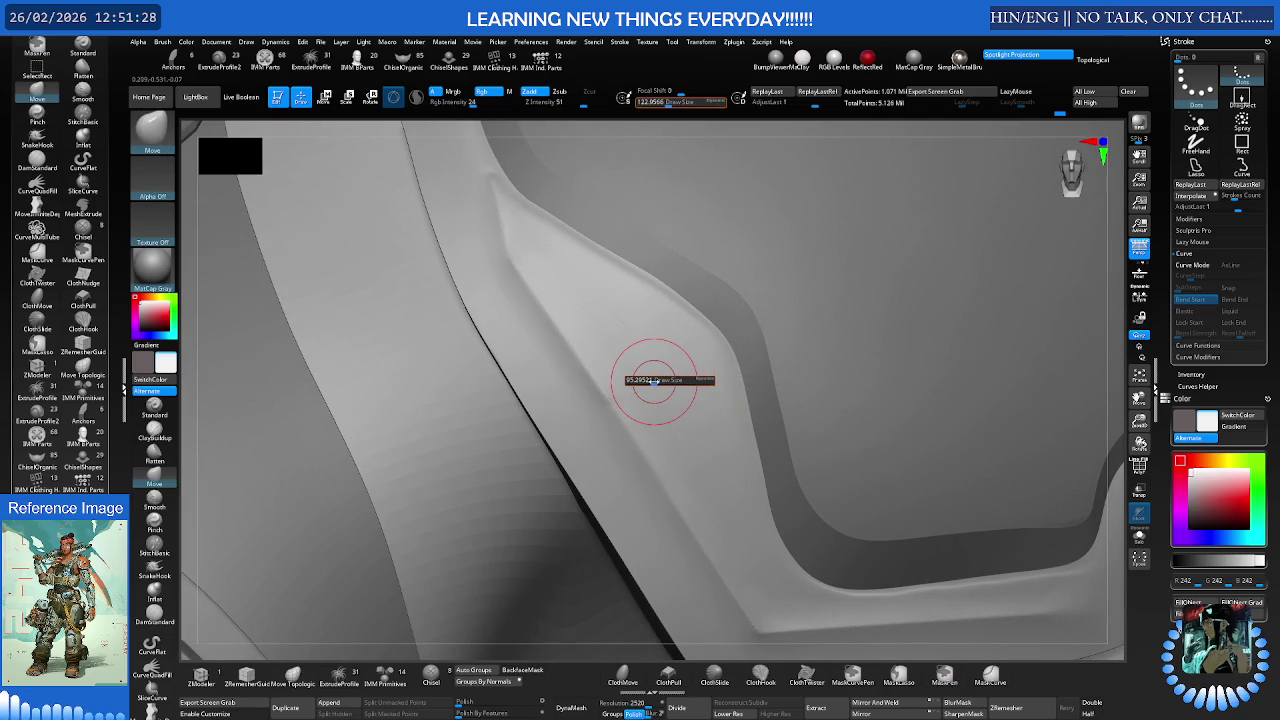
right_click_drag(606, 371, 606, 309)
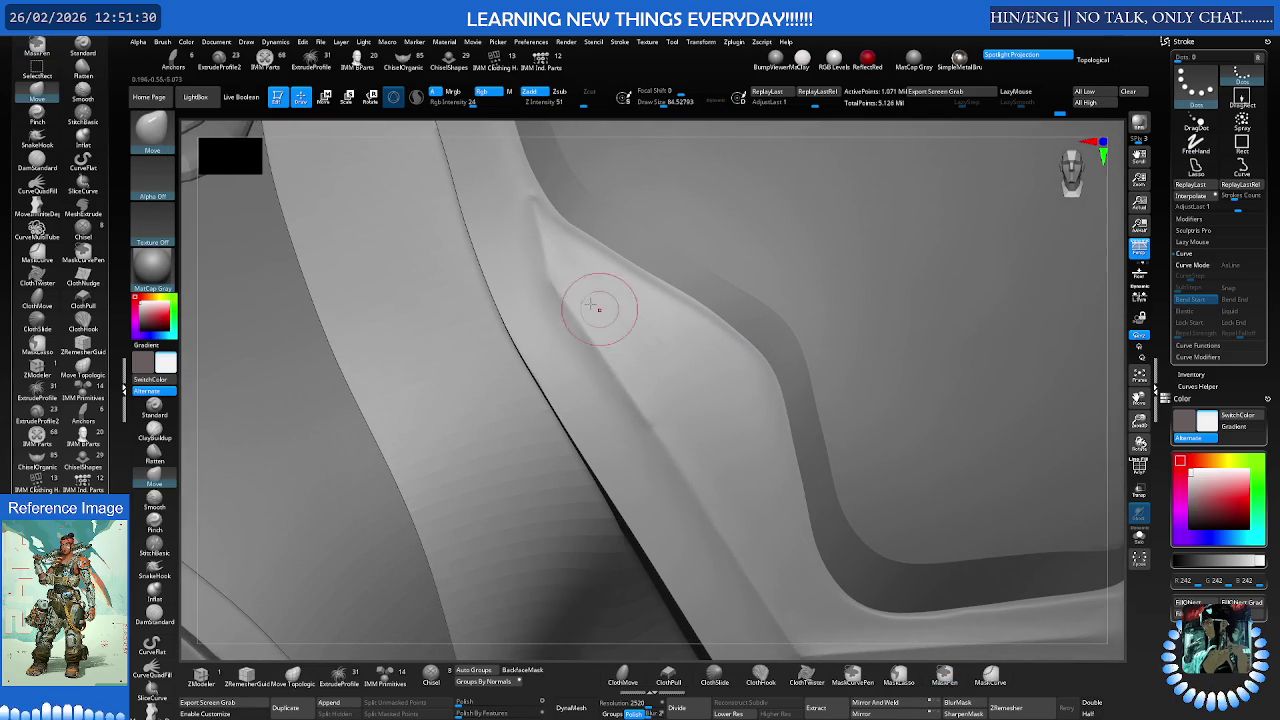
key("s")
left_click_drag(578, 289, 556, 290)
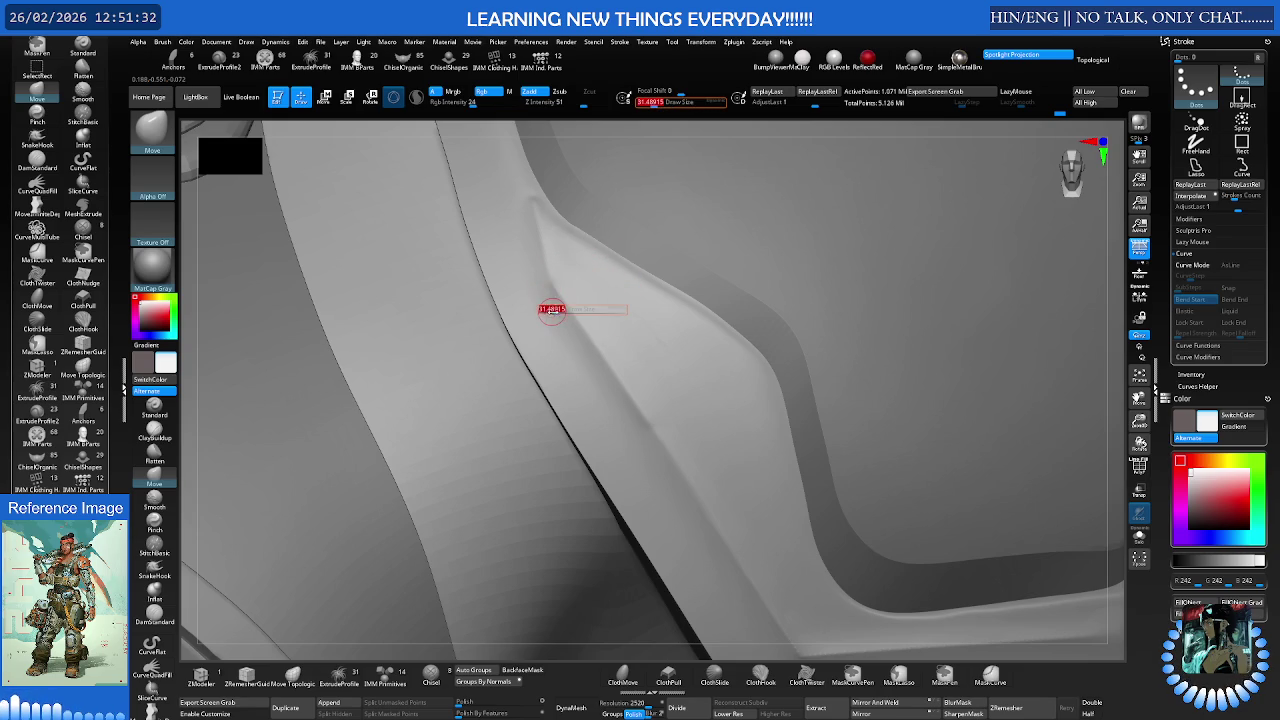
key("ctrl")
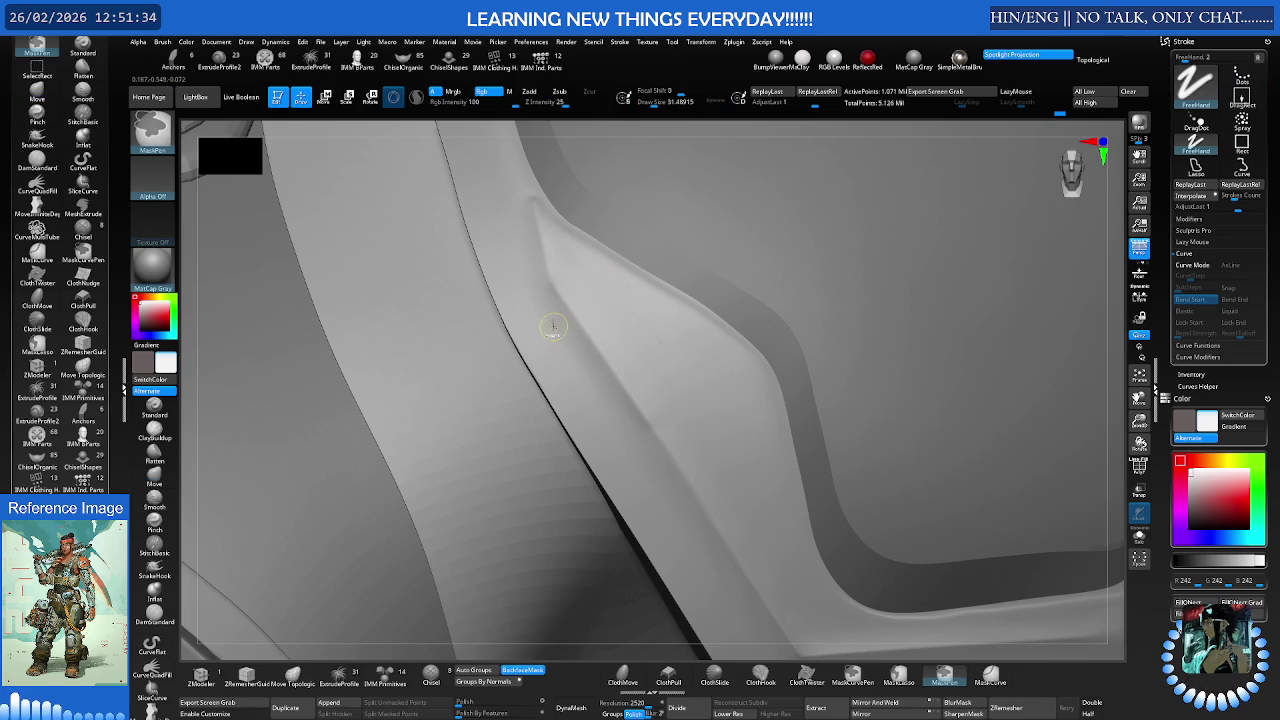
Paint a MaskPen outline down along the crease, hooking it into a loop
left_click_drag(560, 336, 553, 321, "ctrl")
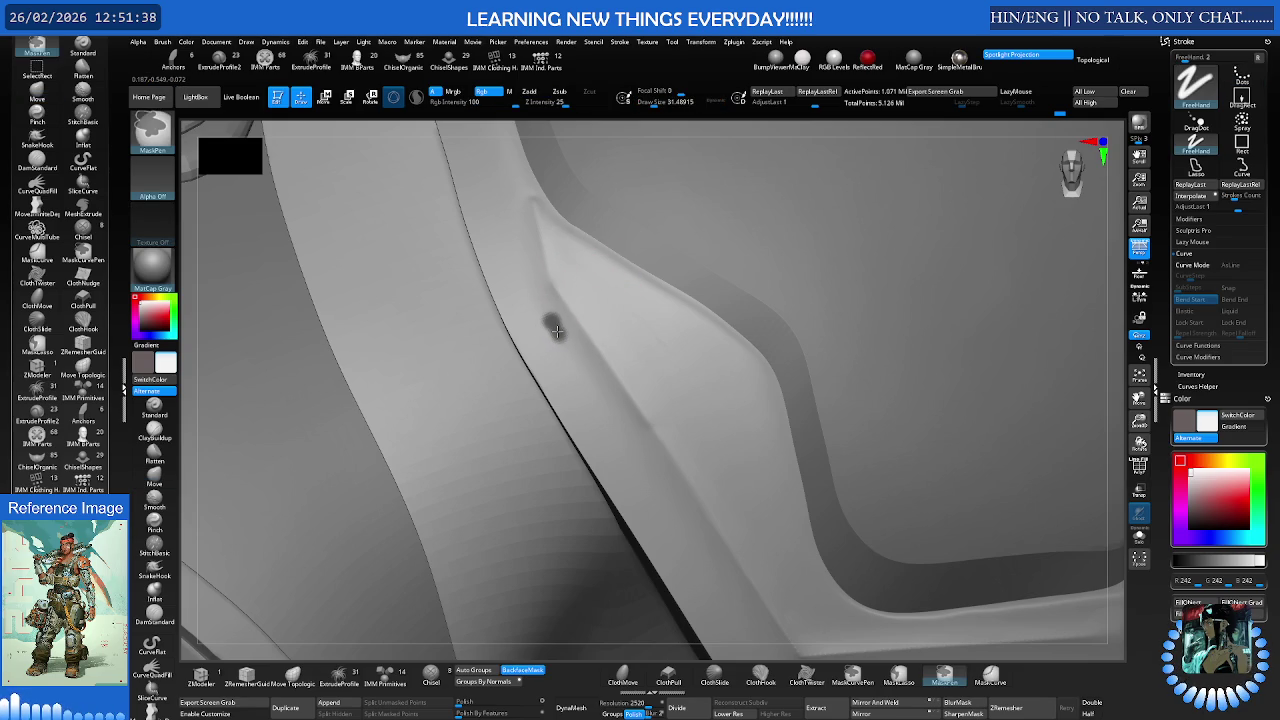
right_click_drag(560, 320, 590, 330)
left_click_drag(560, 336, 623, 435, "ctrl")
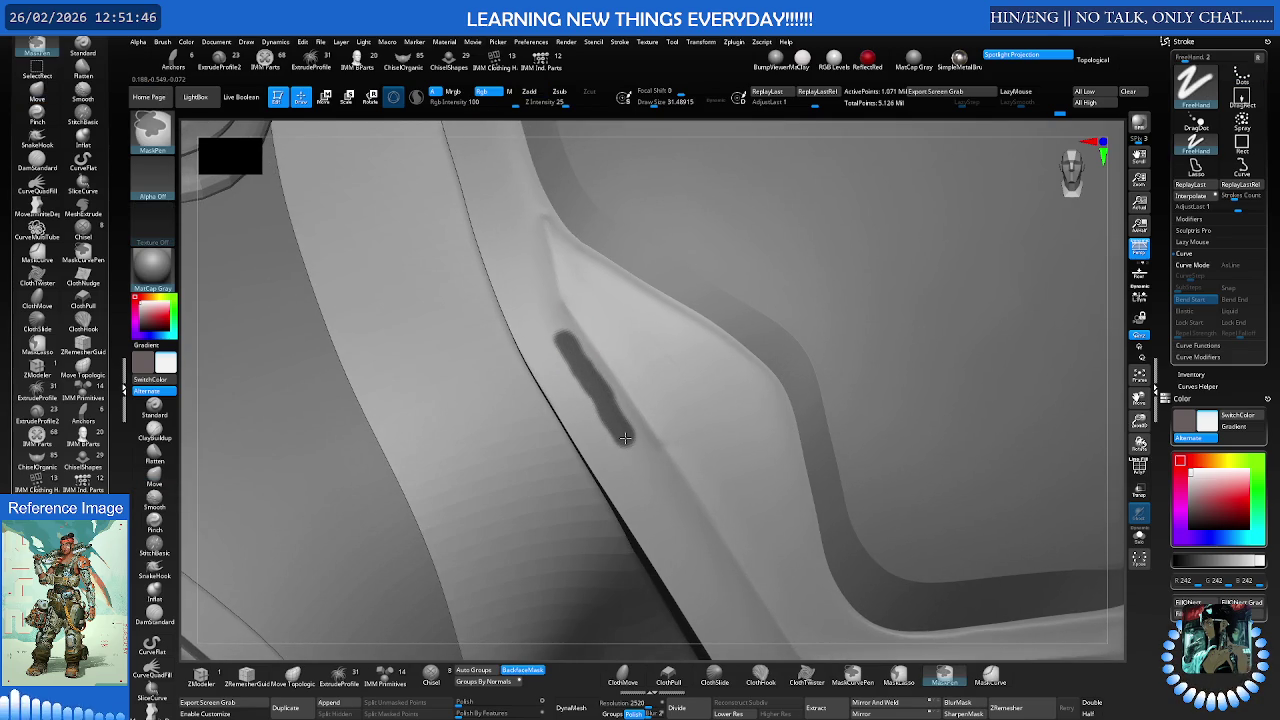
left_click_drag(625, 440, 673, 518, "ctrl")
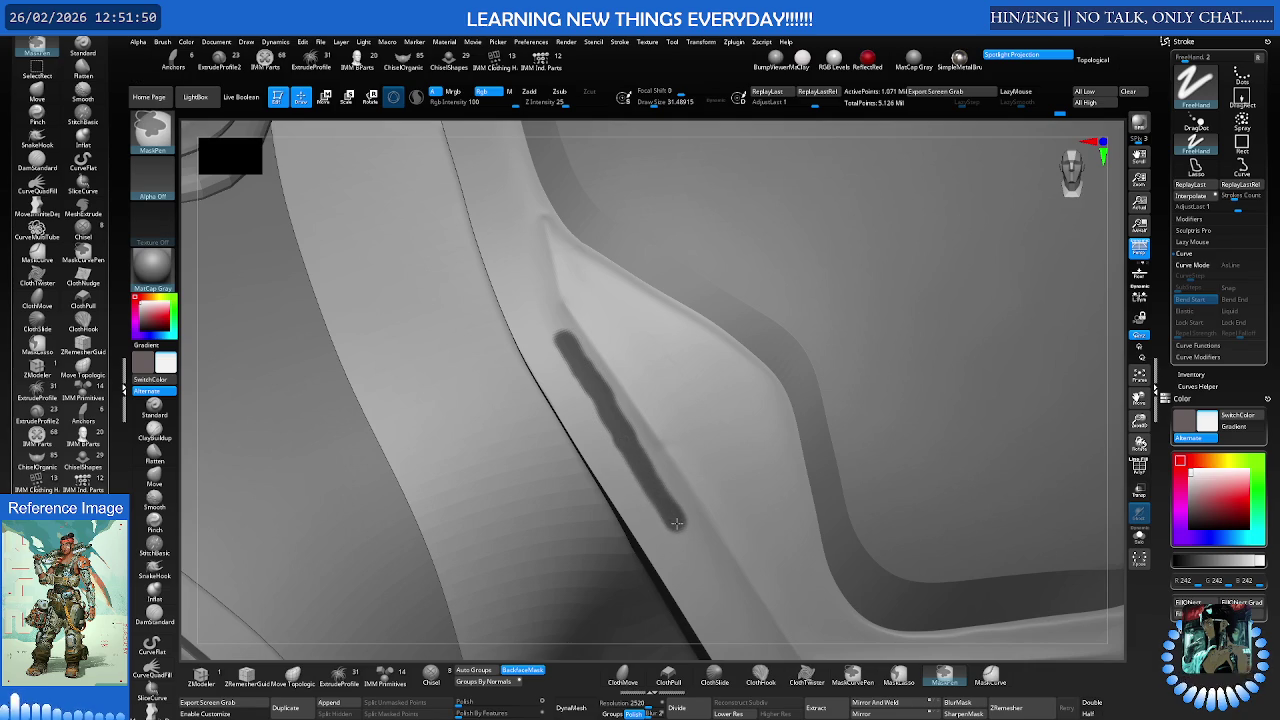
mouse_move(677, 523)
left_mouse_down("ctrl")
mouse_move(697, 510)
mouse_move(688, 417)
mouse_move(704, 441)
left_mouse_up("ctrl")
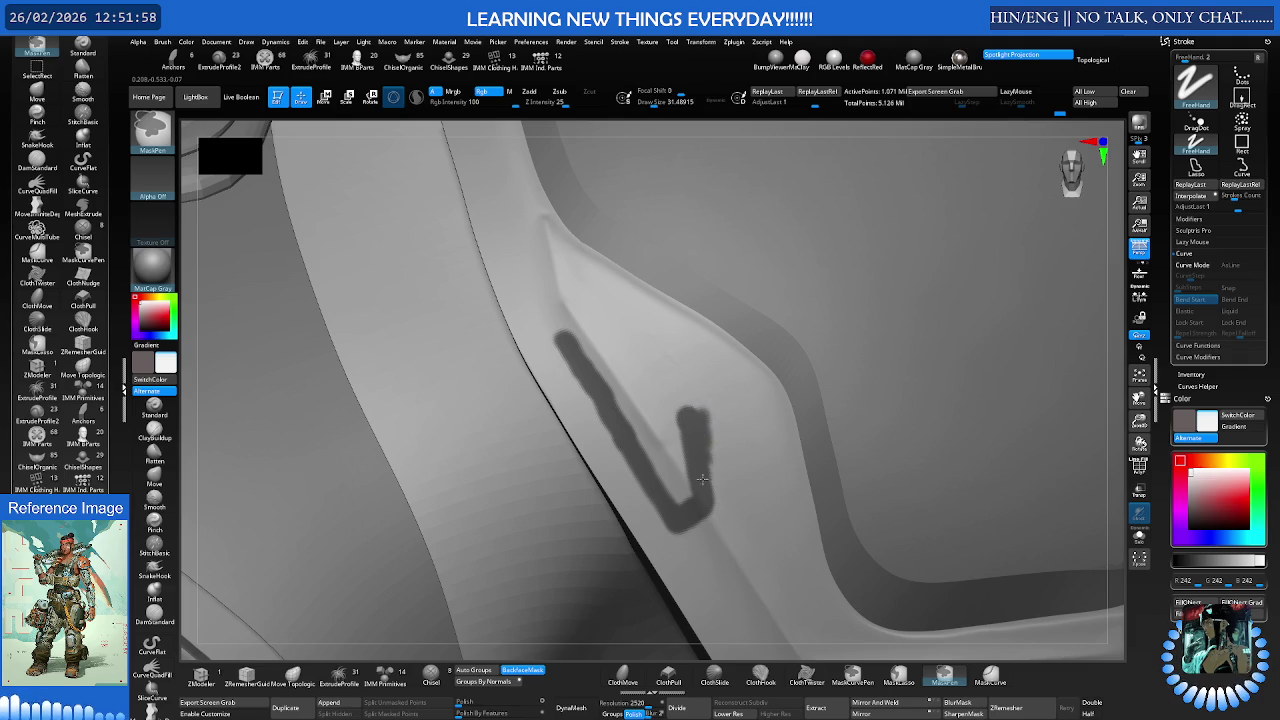
mouse_move(704, 495)
left_mouse_down("ctrl")
mouse_move(700, 437)
mouse_move(712, 429)
mouse_move(702, 432)
left_mouse_up("ctrl")
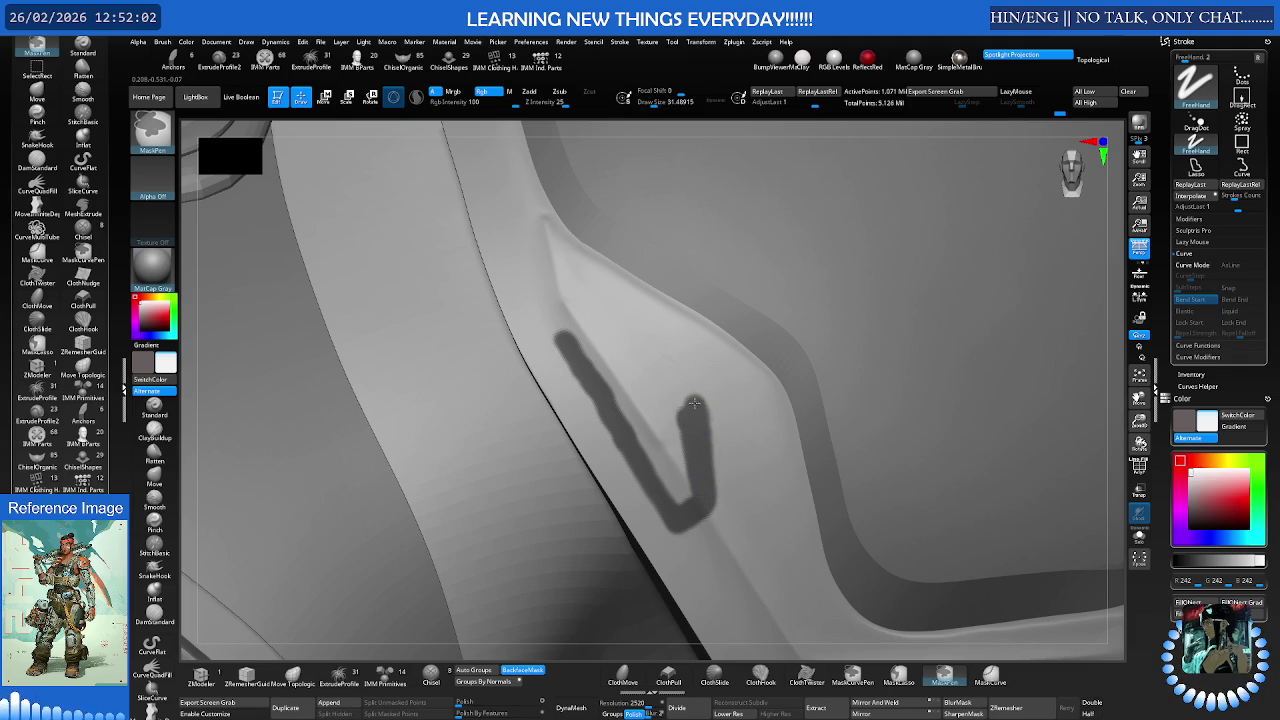
Blur the mask edges and add a short hooked segment at the outline's top
left_click(610, 327, "ctrl")
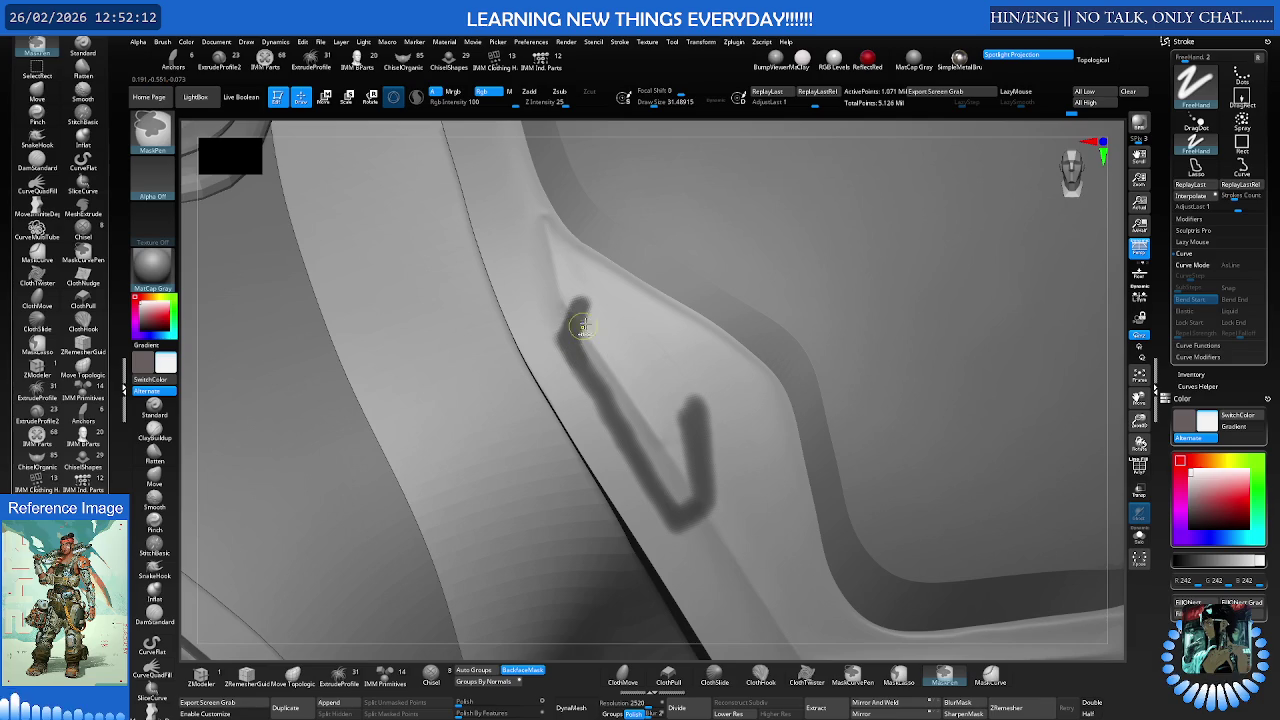
mouse_move(583, 306)
left_mouse_down()
mouse_move(610, 308)
mouse_move(701, 388)
mouse_move(711, 489)
mouse_move(680, 522)
left_mouse_up()
scroll(749, 378, "up", 2)
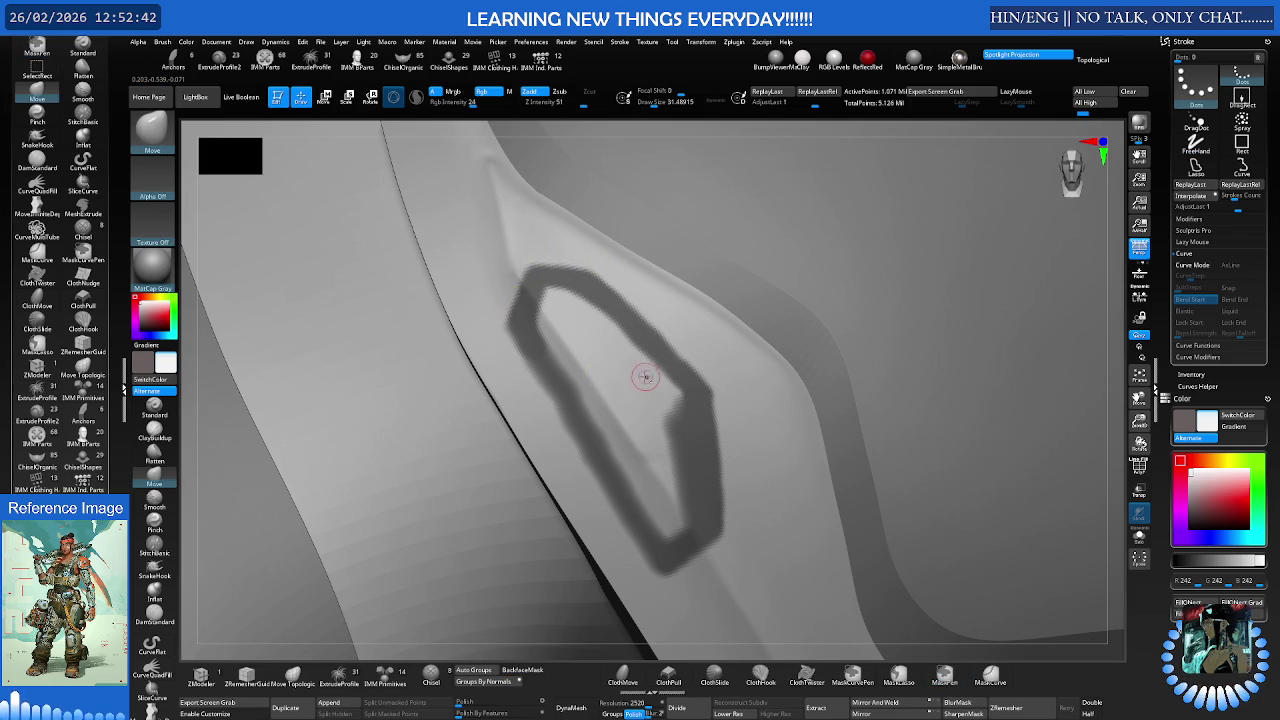
Fill the outline's interior with MaskPen, undoing one stray stroke
right_click_drag(649, 371, 609, 366)
mouse_move(494, 325)
right_mouse_down()
mouse_move(589, 316)
mouse_move(537, 314)
right_mouse_up()
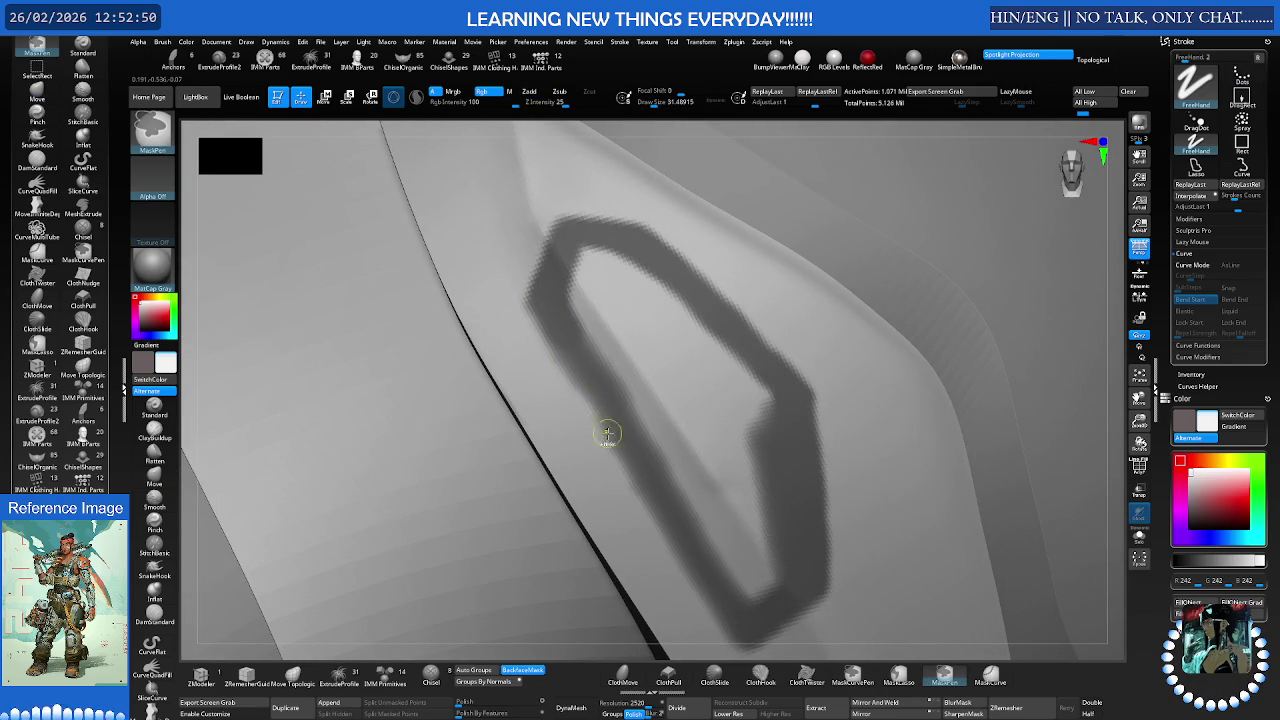
left_click_drag(558, 412, 586, 421)
key("ctrl+z")
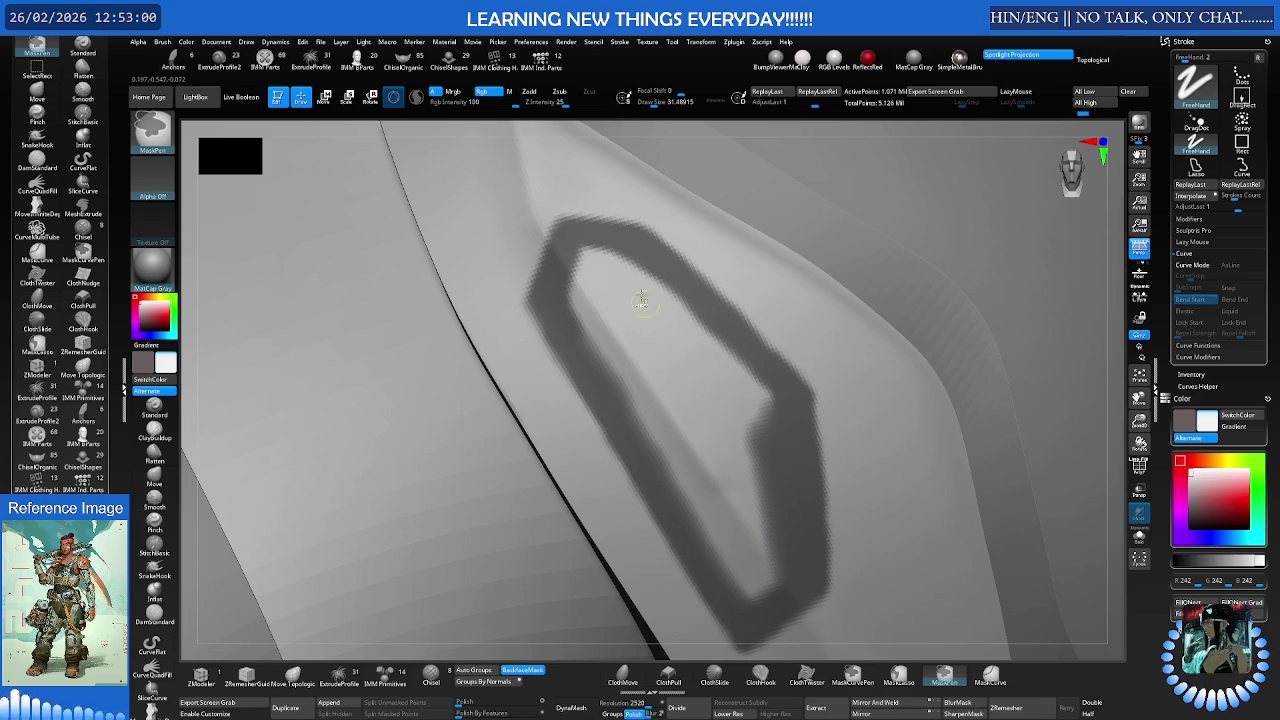
key("s")
mouse_move(620, 340)
left_mouse_down("ctrl")
mouse_move(589, 270)
mouse_move(738, 441)
mouse_move(737, 494)
mouse_move(766, 527)
mouse_move(689, 286)
left_mouse_up("ctrl")
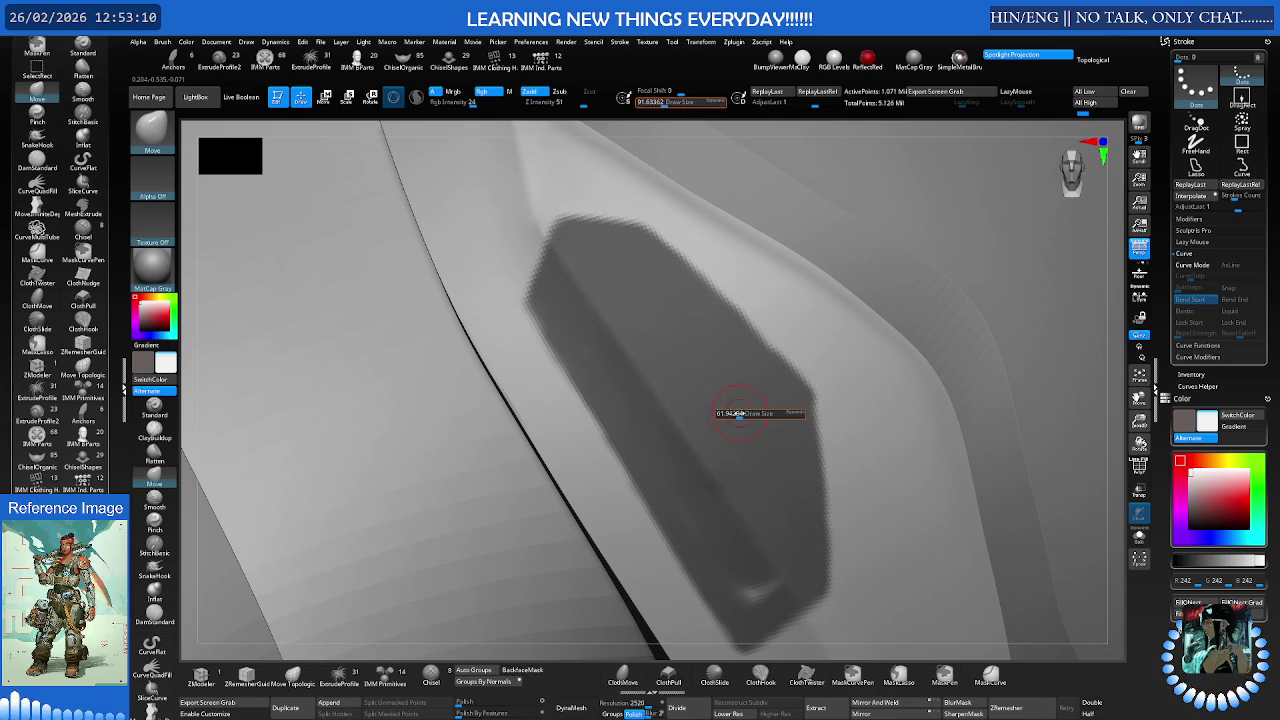
mouse_move(650, 251)
left_mouse_down("ctrl")
mouse_move(791, 345)
mouse_move(811, 490)
left_mouse_up("ctrl")
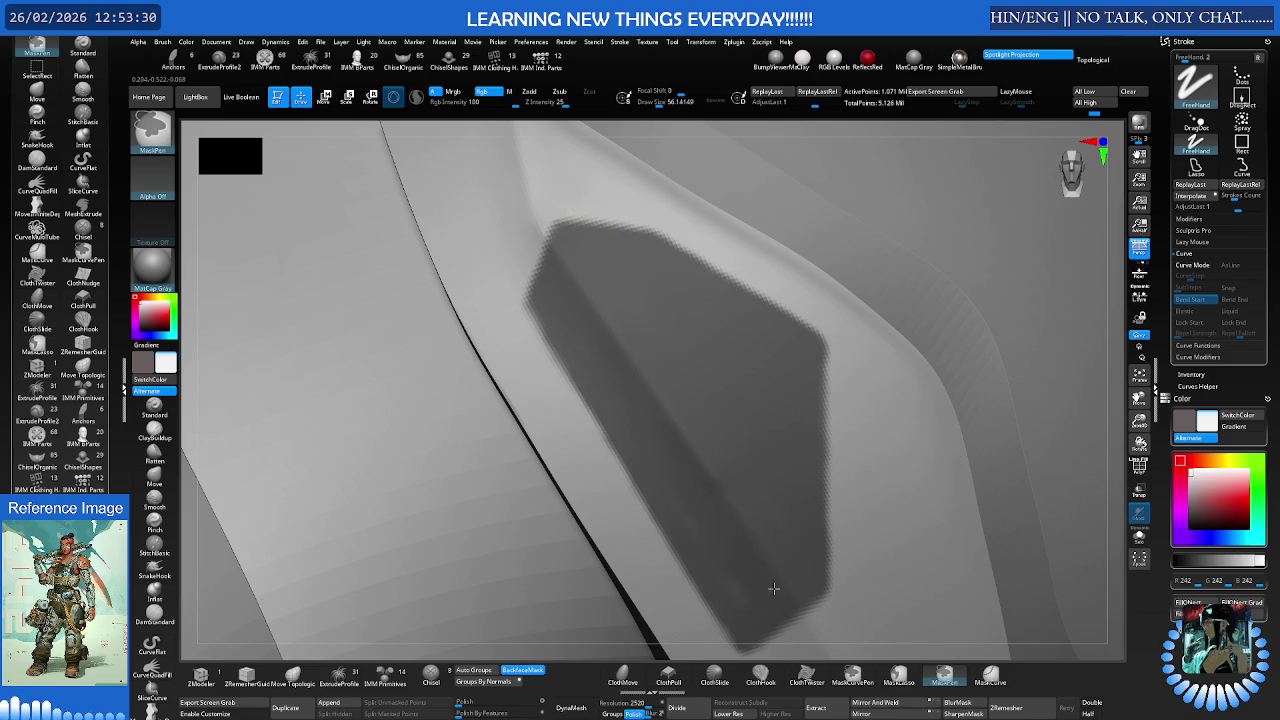
Orbit around the masked panel and convert it to a new polygroup with Ctrl+W
key("ctrl")
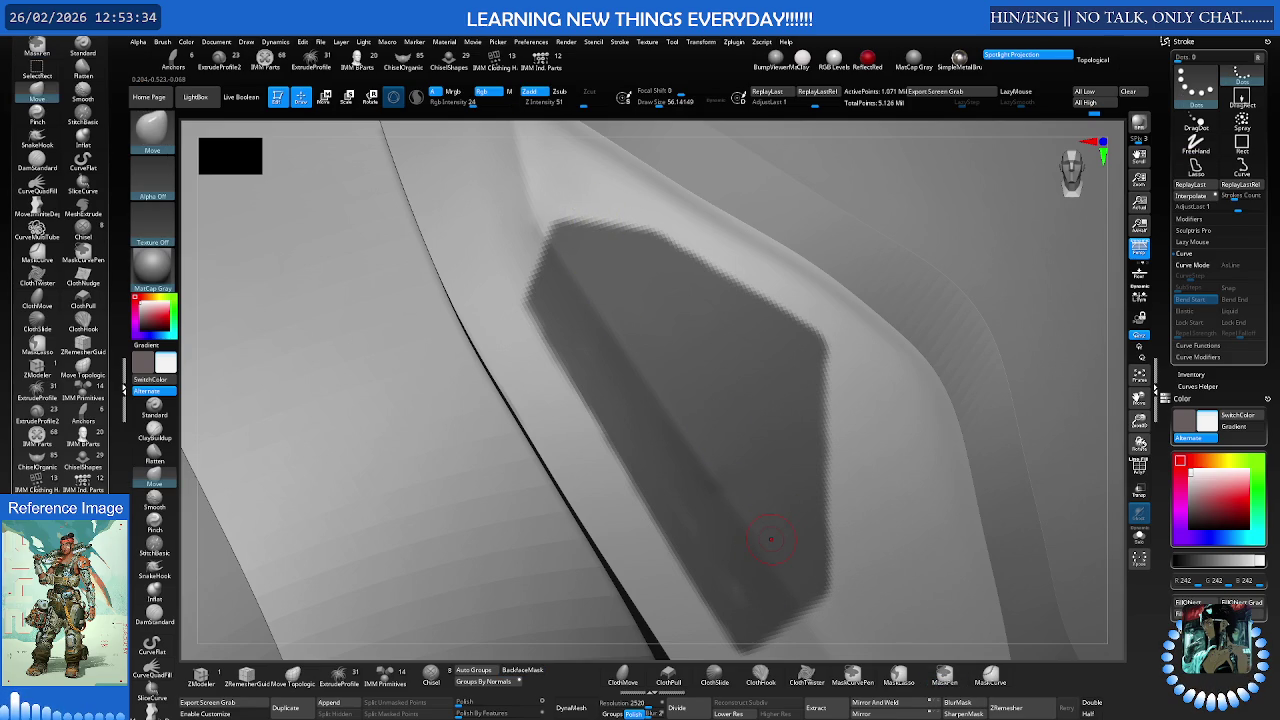
mouse_move(817, 454)
right_mouse_down()
mouse_move(714, 451)
mouse_move(866, 466)
mouse_move(748, 456)
right_mouse_up()
key("ctrl")
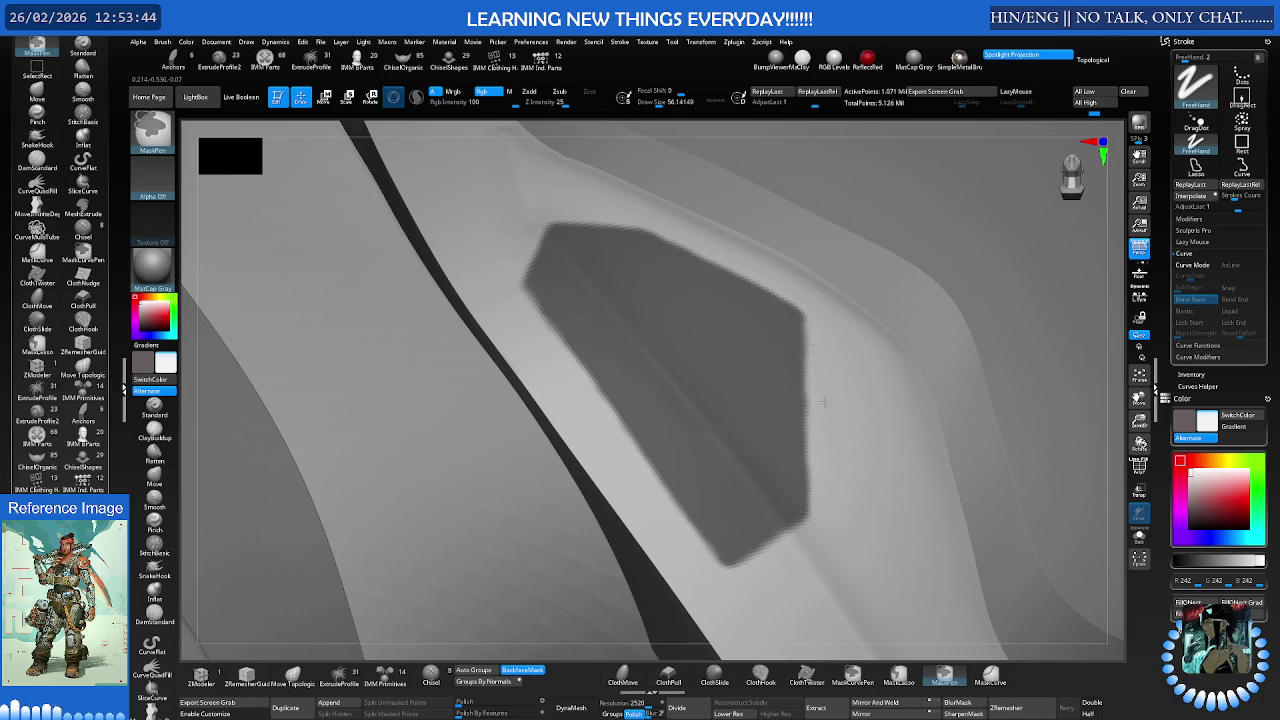
mouse_move(803, 428)
right_mouse_down()
mouse_move(728, 400)
mouse_move(770, 405)
right_mouse_up()
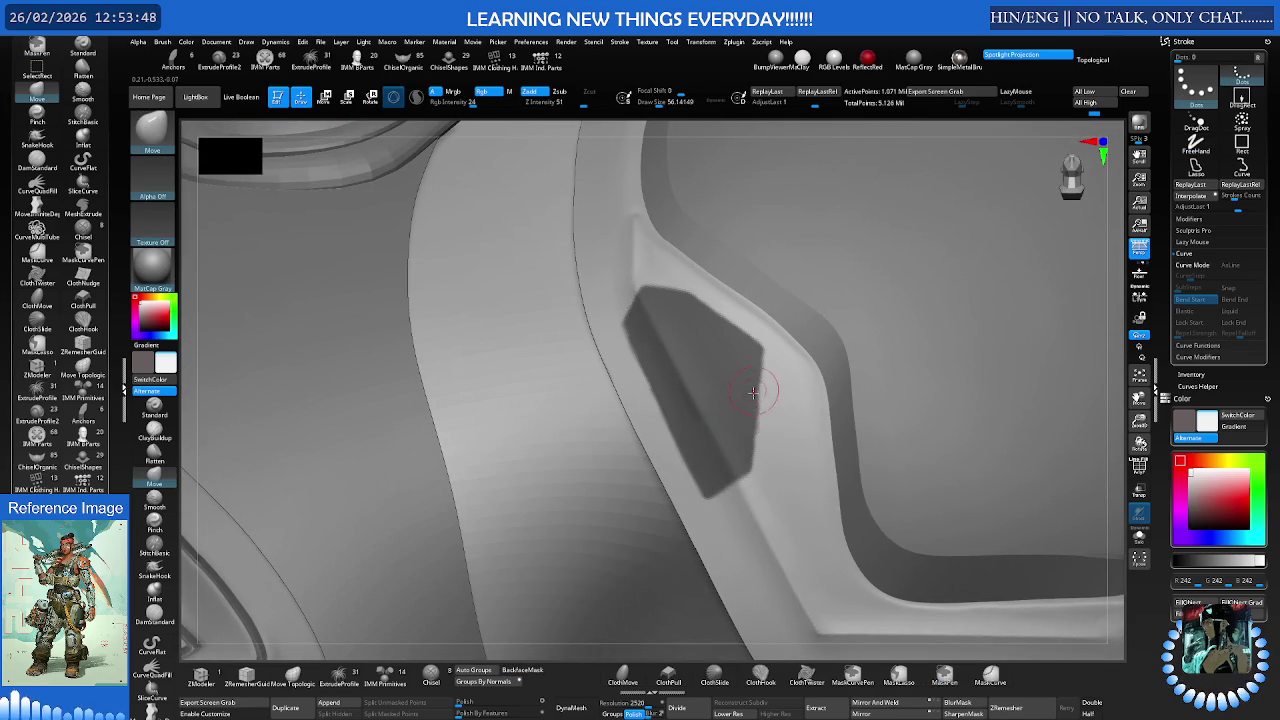
mouse_move(737, 406)
right_mouse_down("ctrl")
mouse_move(807, 393)
mouse_move(714, 409)
mouse_move(864, 336)
mouse_move(891, 380)
mouse_move(623, 437)
right_mouse_up("ctrl")
left_click_drag(546, 426, 545, 422, "ctrl")
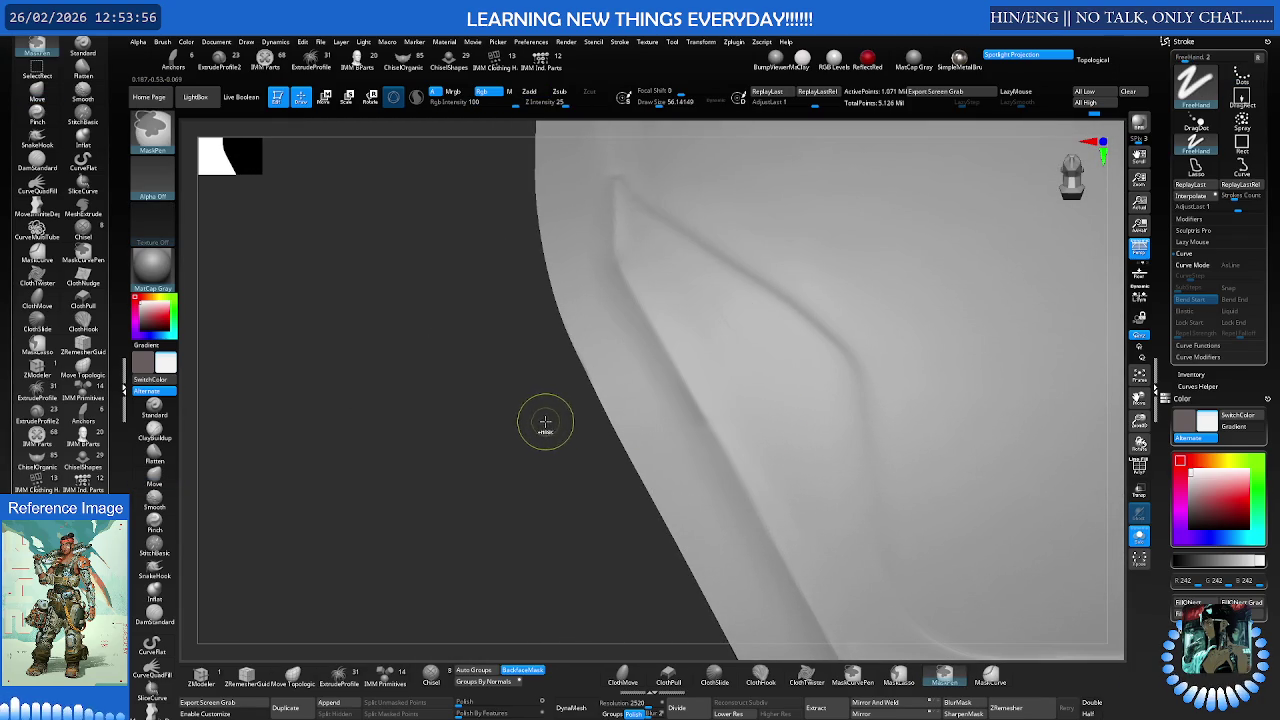
Turn on polyframe and isolate the green panel polygroup
key("shift+f")
right_click_drag(713, 377, 737, 400, "ctrl")
key("s")
mouse_move(714, 372)
left_mouse_down()
mouse_move(729, 372)
mouse_move(727, 400)
left_mouse_up()
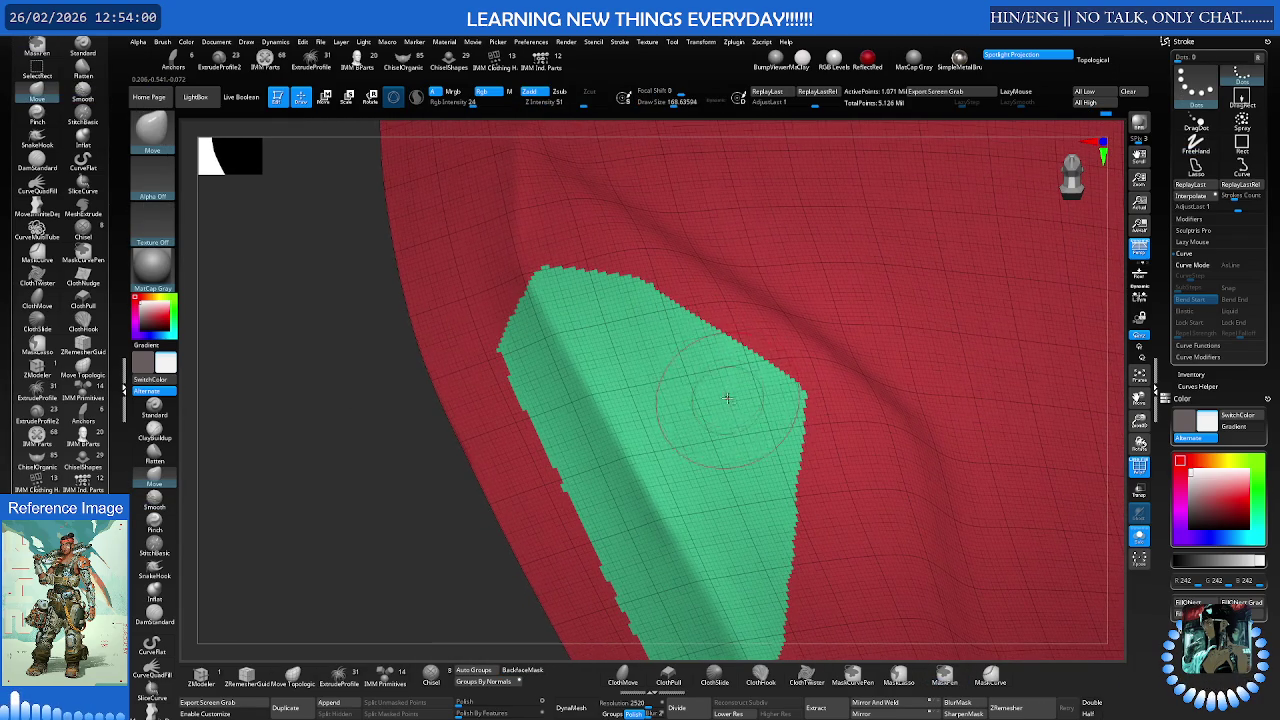
key("shift")
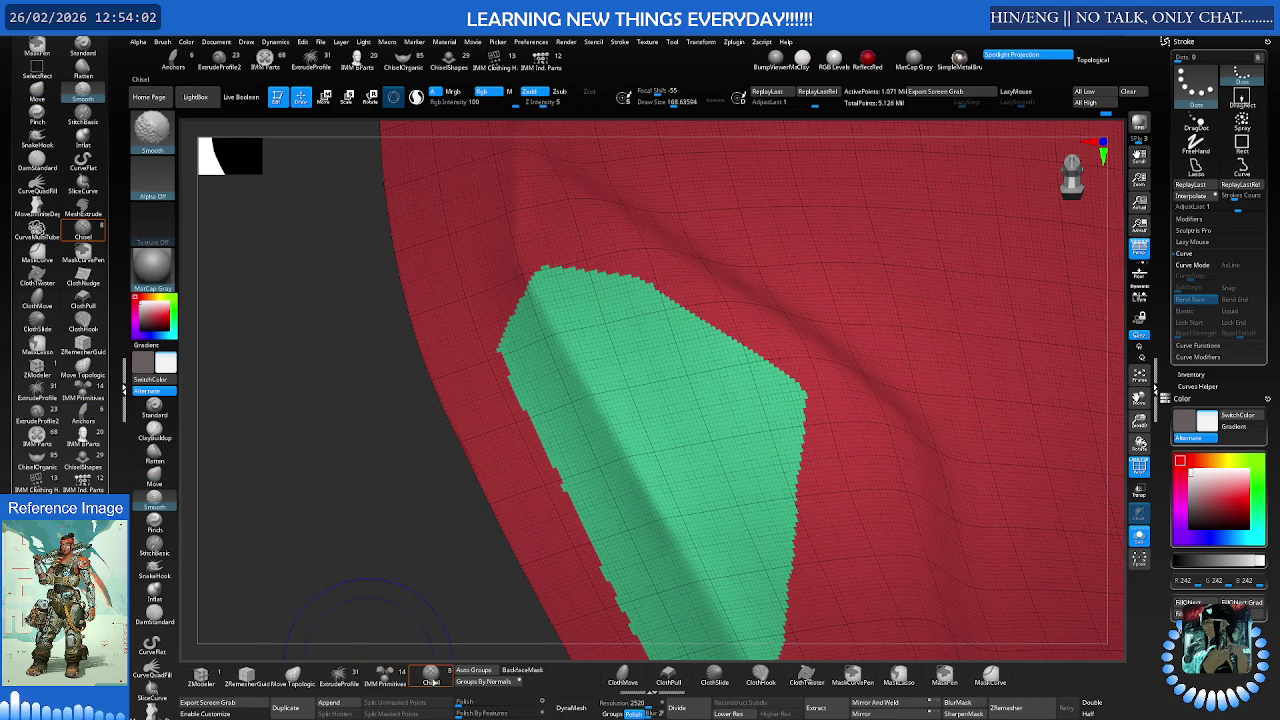
left_click(640, 407, "ctrl+shift")
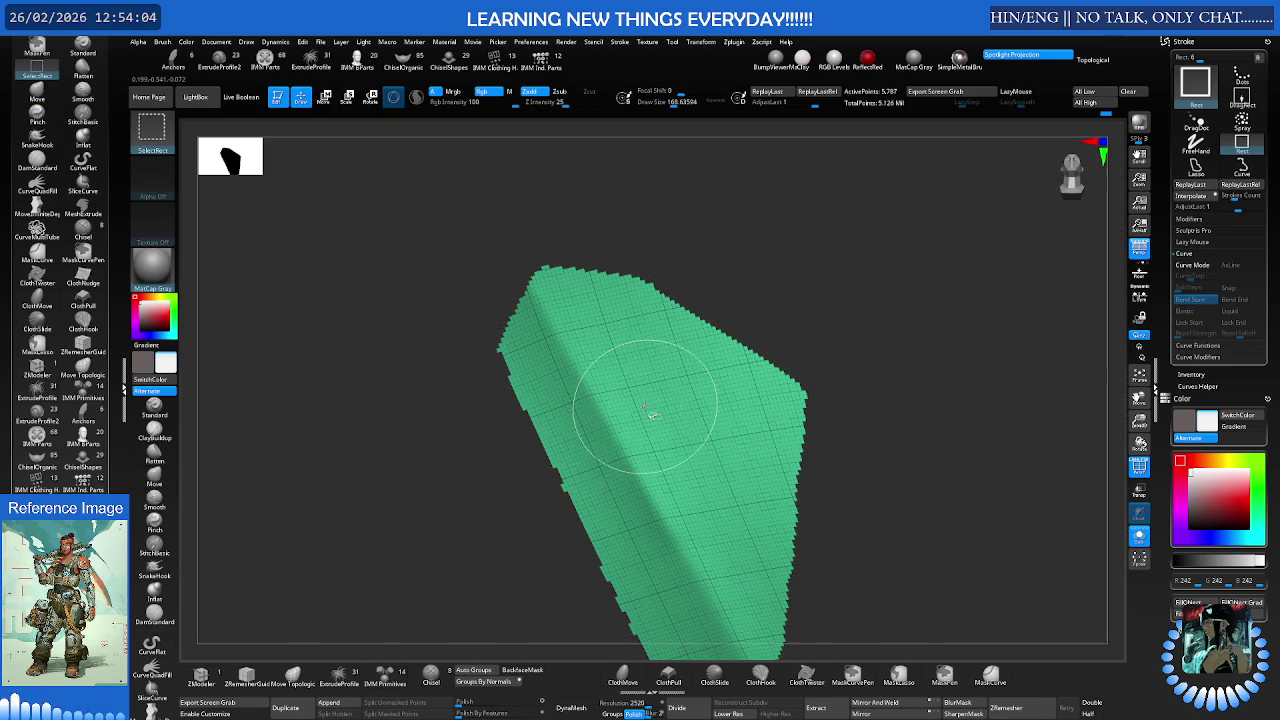
Grow the isolated group's visible area outward by eight polygon rings
left_click(640, 407, "ctrl+shift")
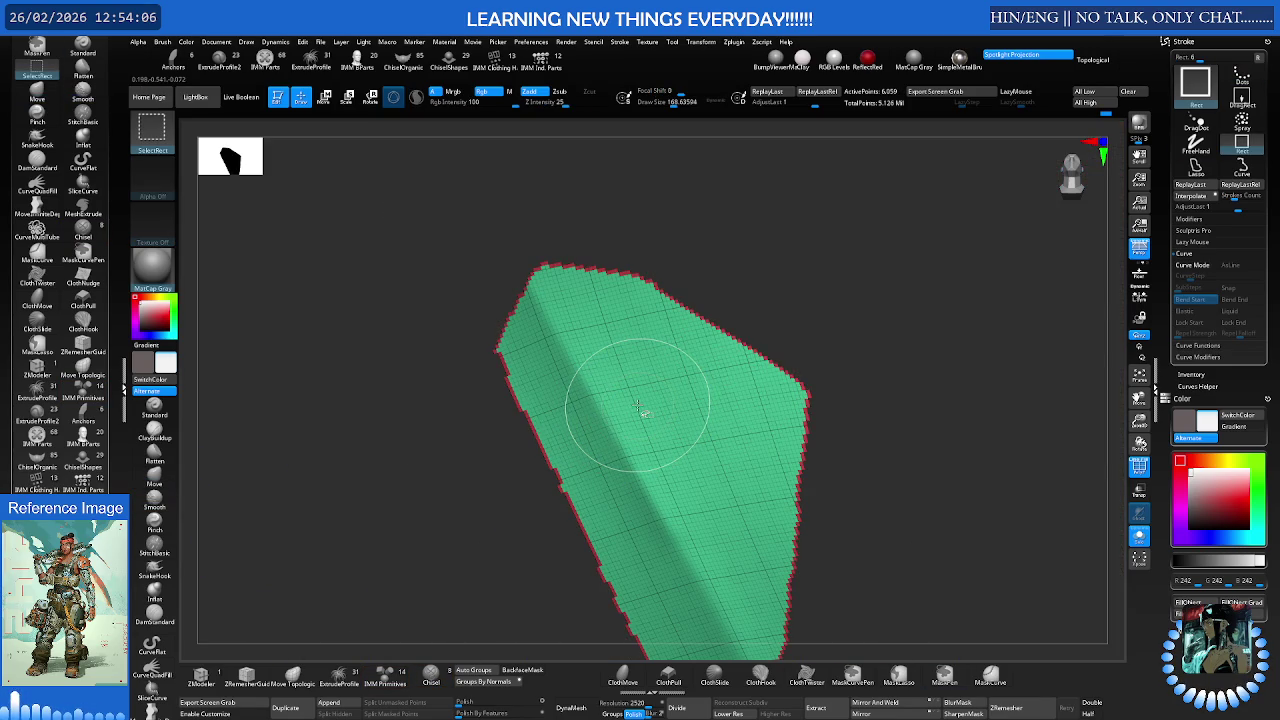
left_click(640, 407, "ctrl+shift")
left_click(640, 407, "ctrl+shift")
left_click(638, 406, "ctrl+shift")
left_click(638, 406, "ctrl+shift")
left_click(636, 405, "ctrl+shift")
left_click(636, 405, "ctrl+shift")
left_click(636, 405, "ctrl+shift")
left_click(636, 405, "ctrl+shift")
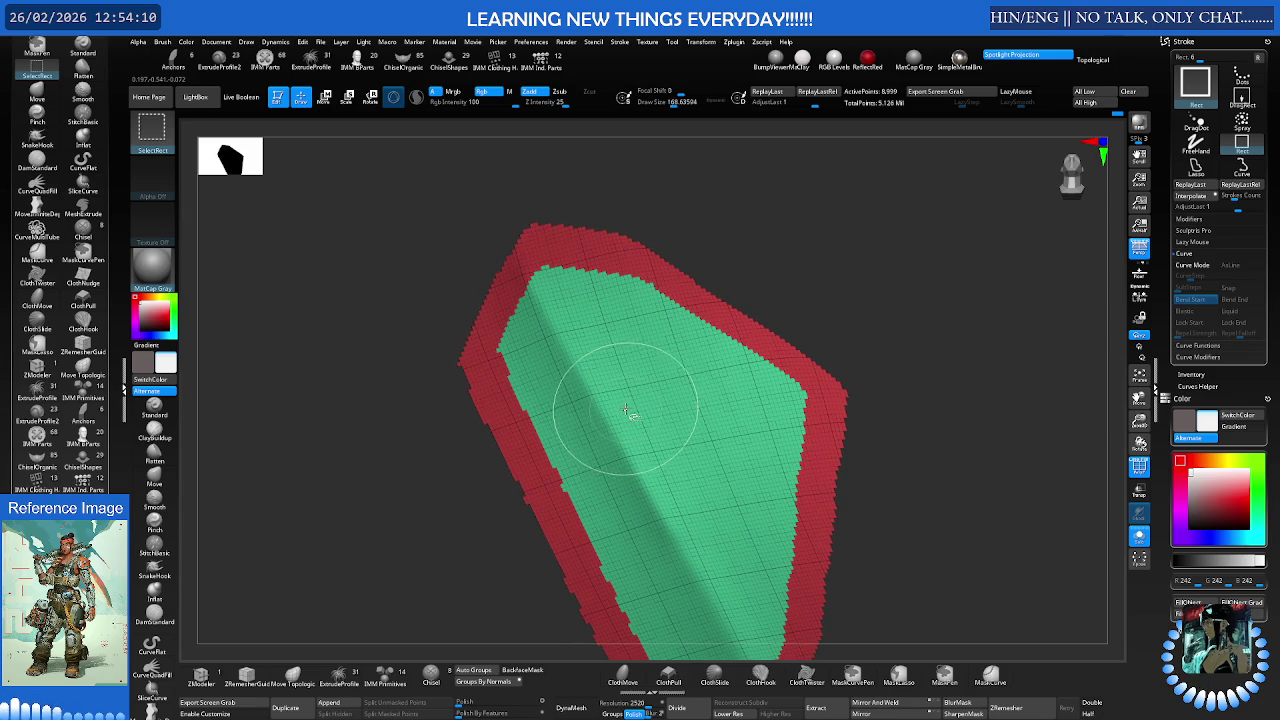
left_click(630, 410, "ctrl+shift")
Mask the enlarged panel region, unhide the mesh, and invert the mask
left_click(449, 451, "ctrl")
left_click(443, 458, "ctrl+shift")
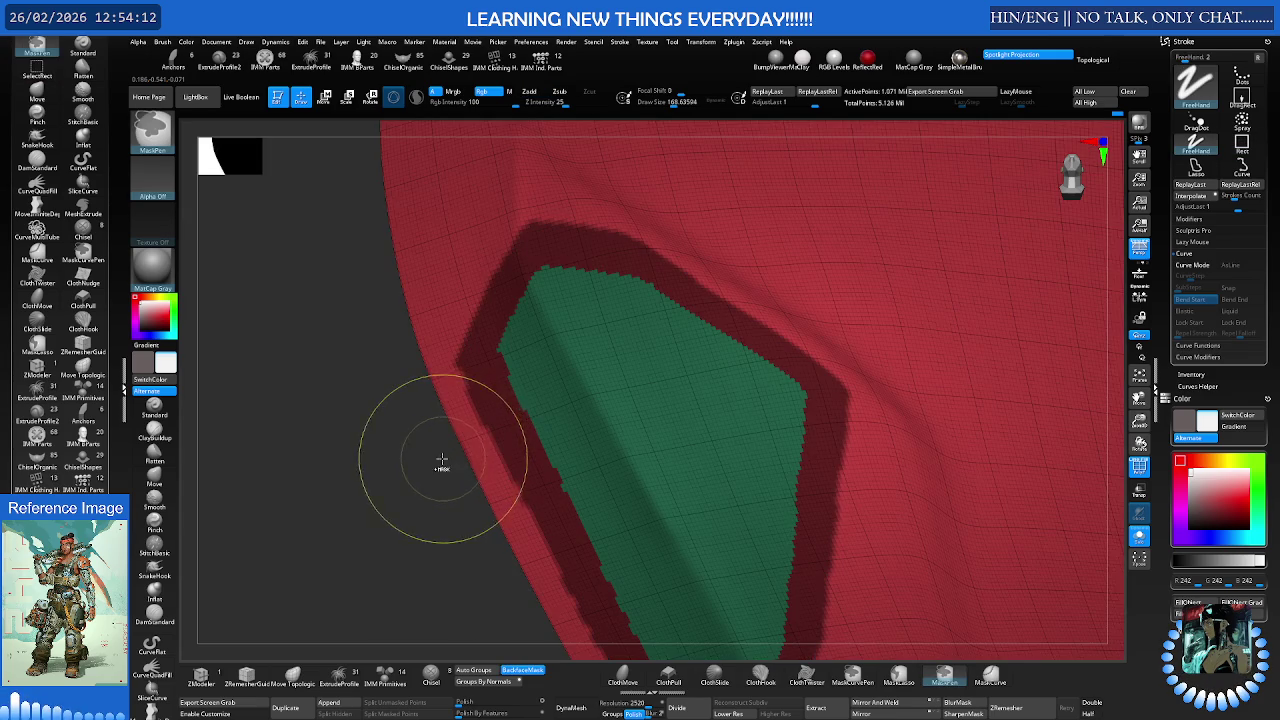
left_click(424, 470, "ctrl")
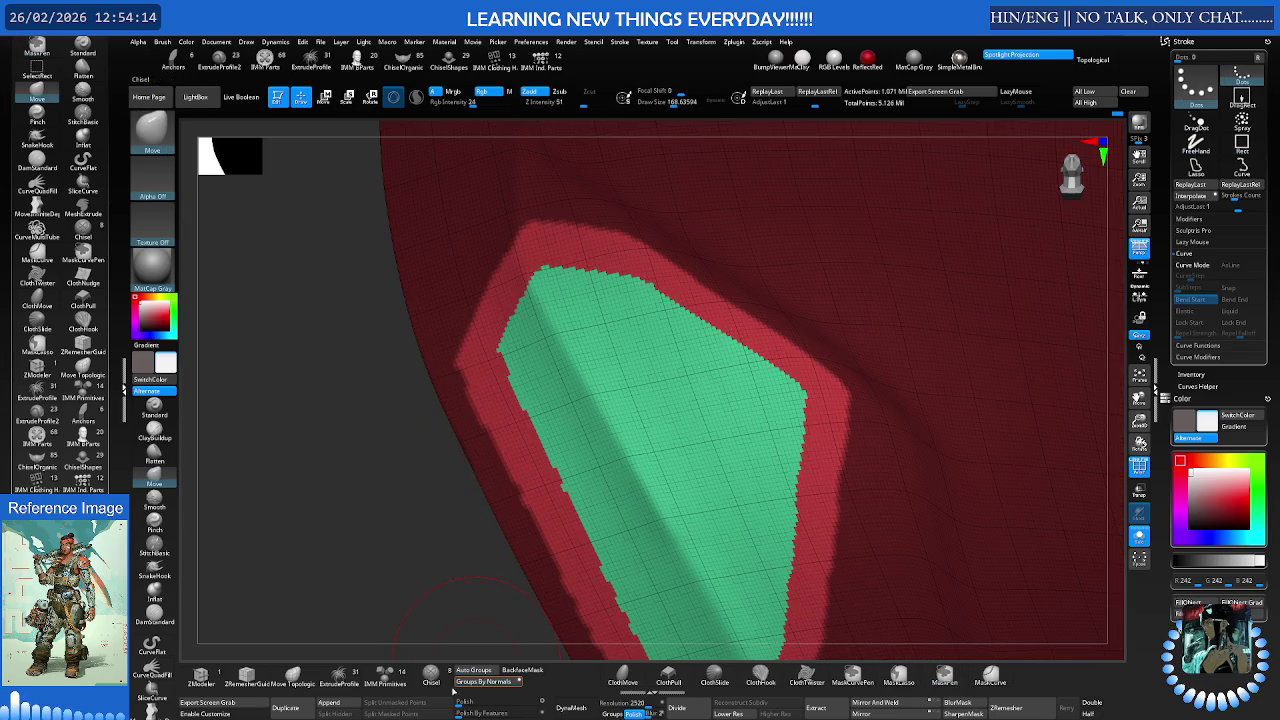
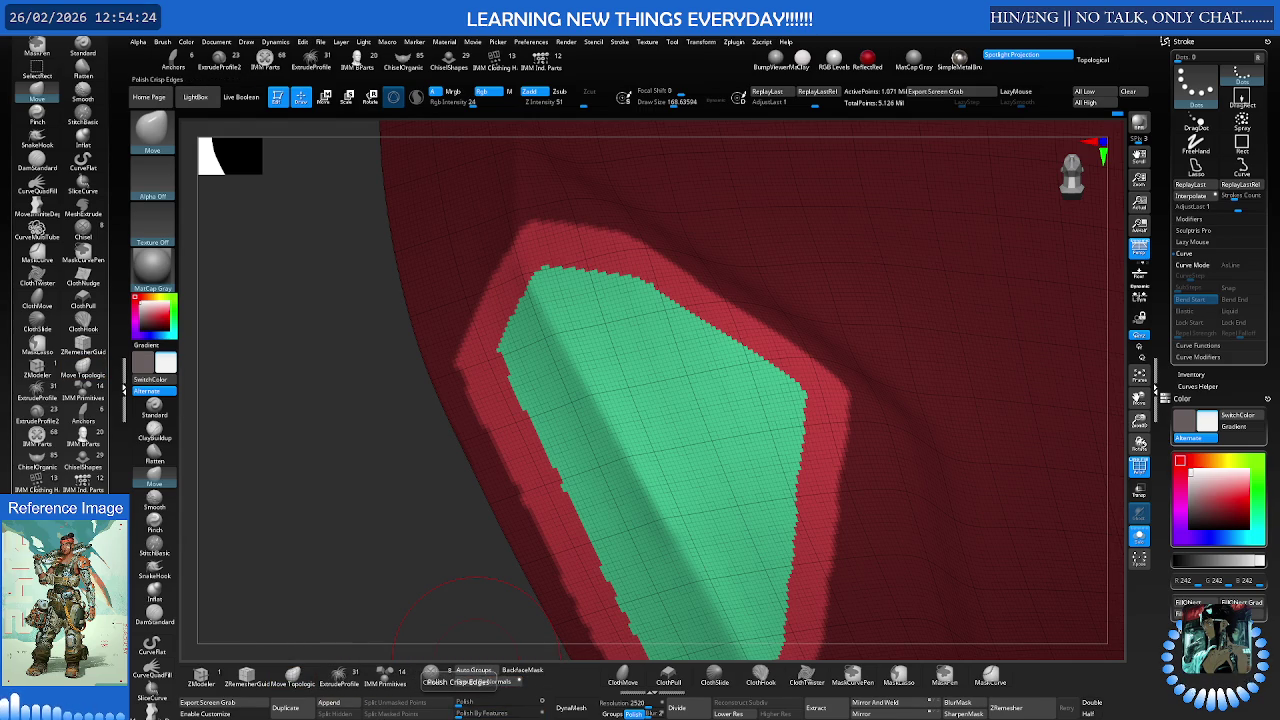
Apply Polish Crisp Edges to smooth the inset panel's polygroup borders
left_click(432, 676)
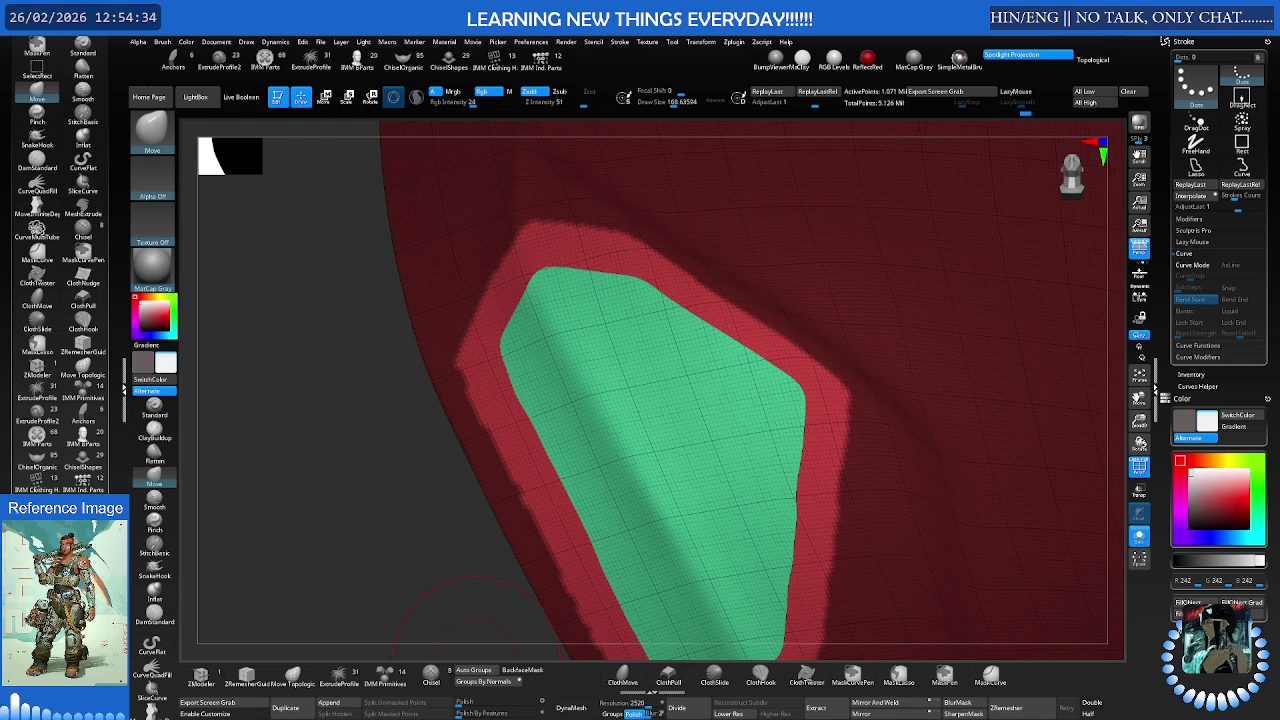
key("g")
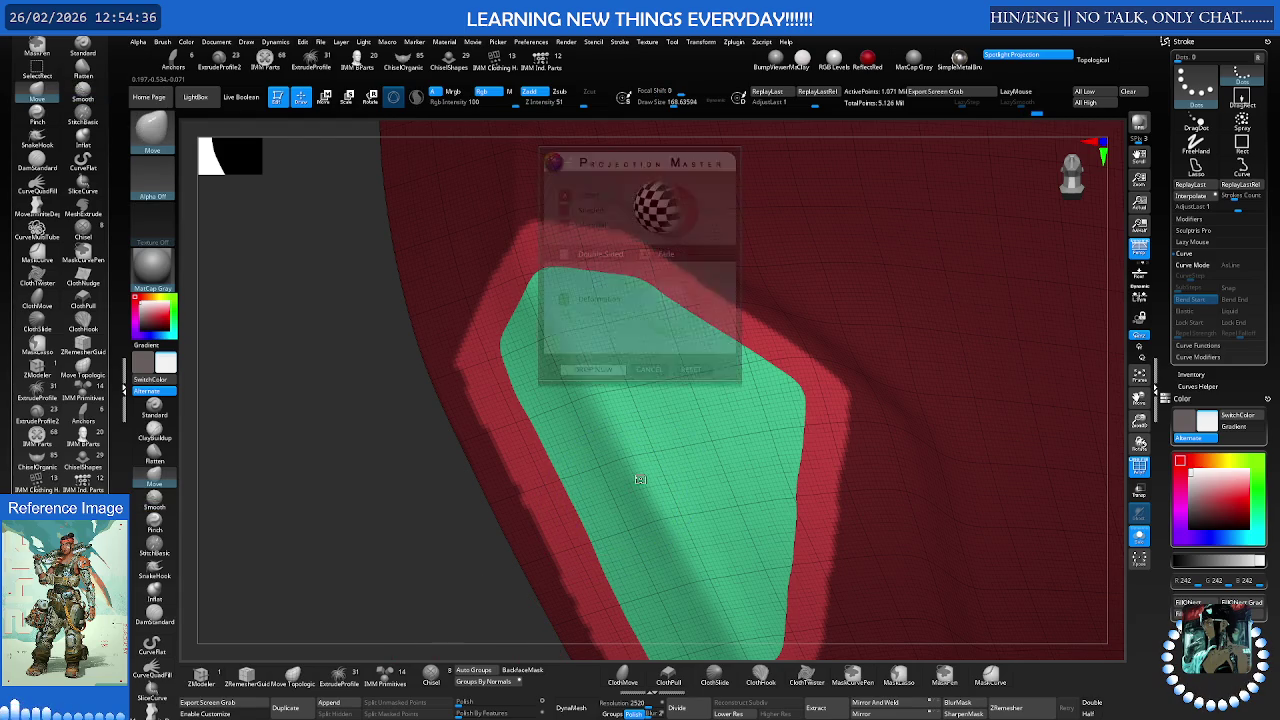
key("Escape")
Turn off the Polyframe display and orbit out to see the whole grey pauldron
key("shift")
key("shift+f")
mouse_move(686, 423)
right_mouse_down()
mouse_move(534, 500)
mouse_move(580, 434)
mouse_move(606, 434)
mouse_move(586, 477)
mouse_move(584, 464)
mouse_move(620, 440)
right_mouse_up()
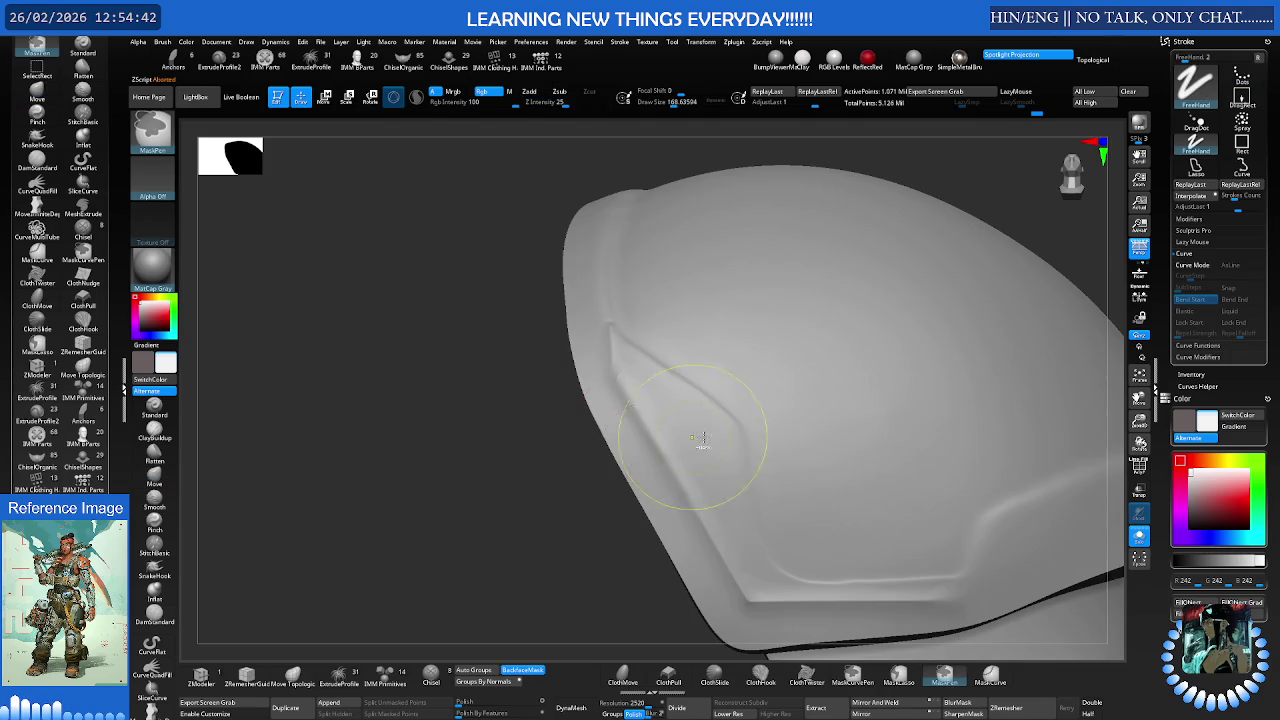
Mask the inset panel, hide the rest of the mesh, and frame the panel face-on
left_click_drag(640, 440, 728, 437, "ctrl")
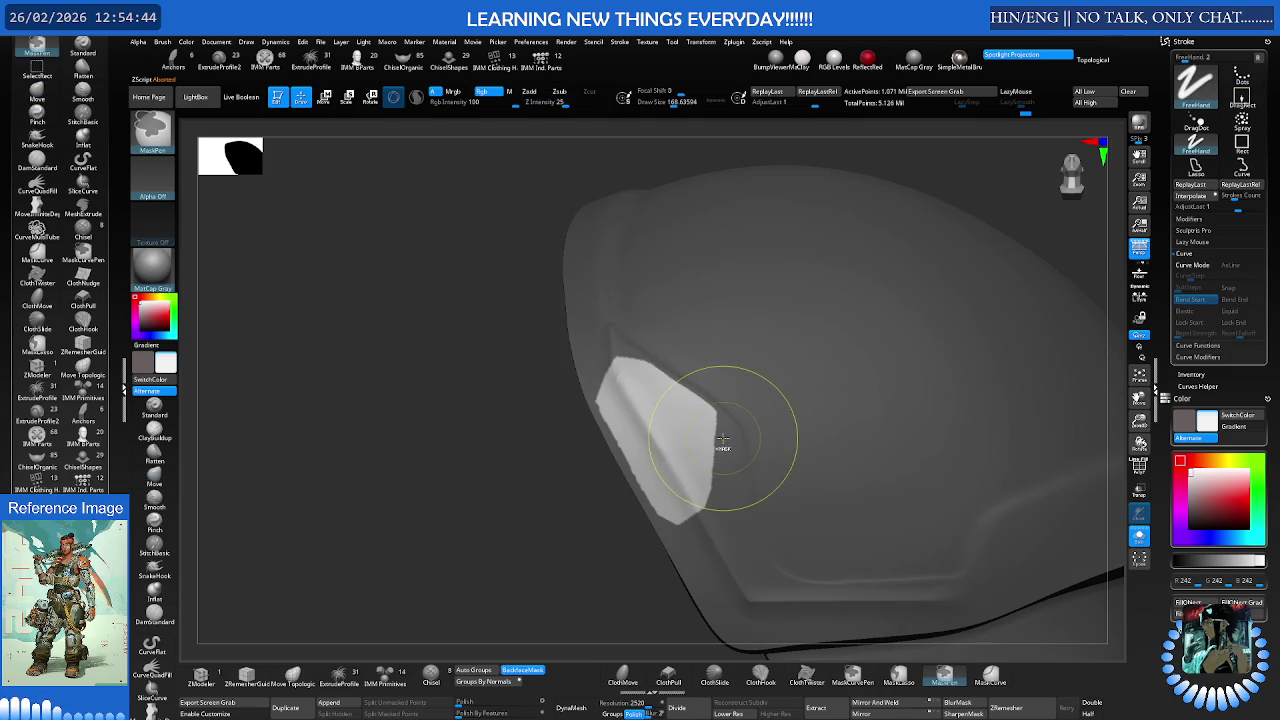
left_click(711, 443, "ctrl+shift")
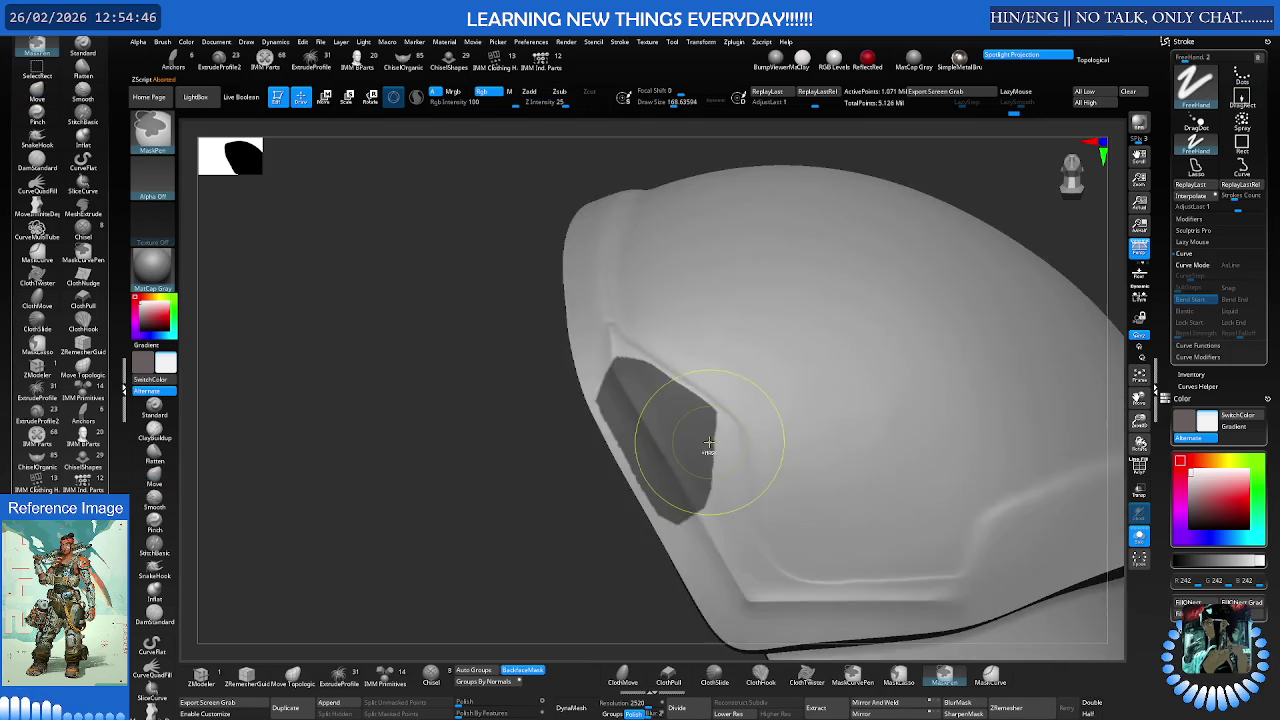
key("f")
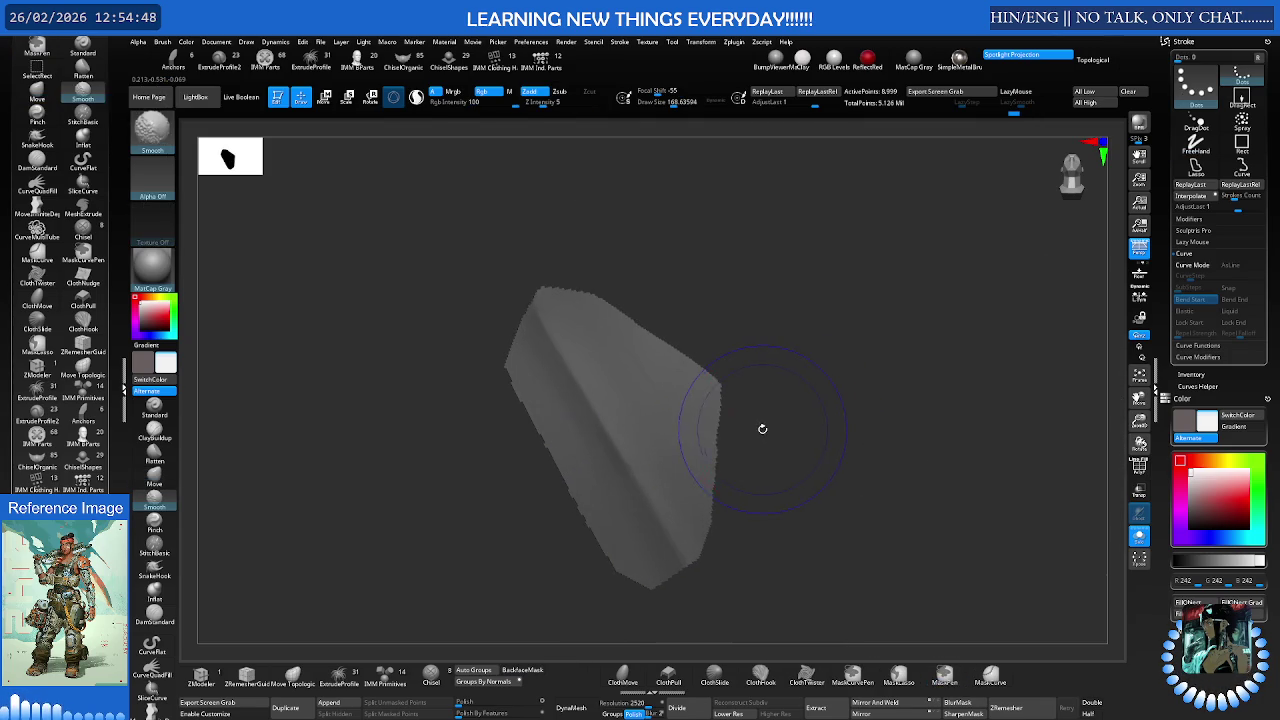
key("shift+f")
left_click_drag(738, 434, 765, 430)
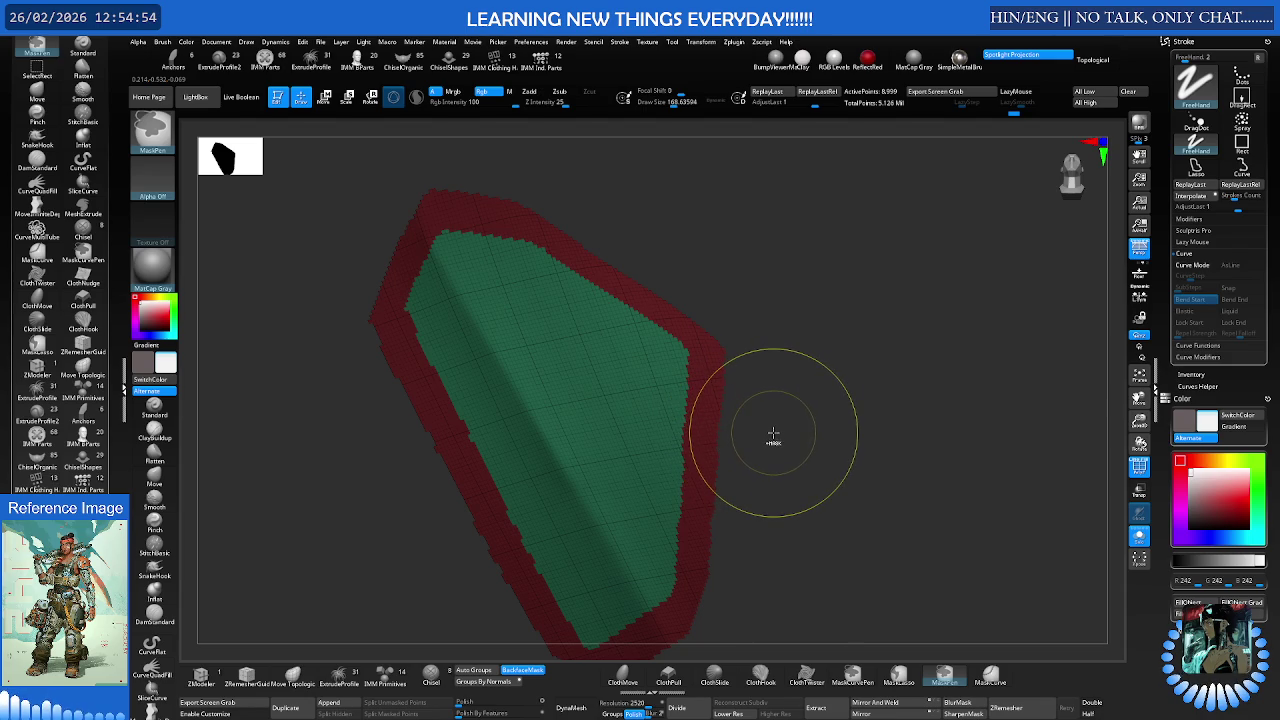
Unhide the rest of the pauldron around the isolated panel
left_click(775, 437, "ctrl+shift")
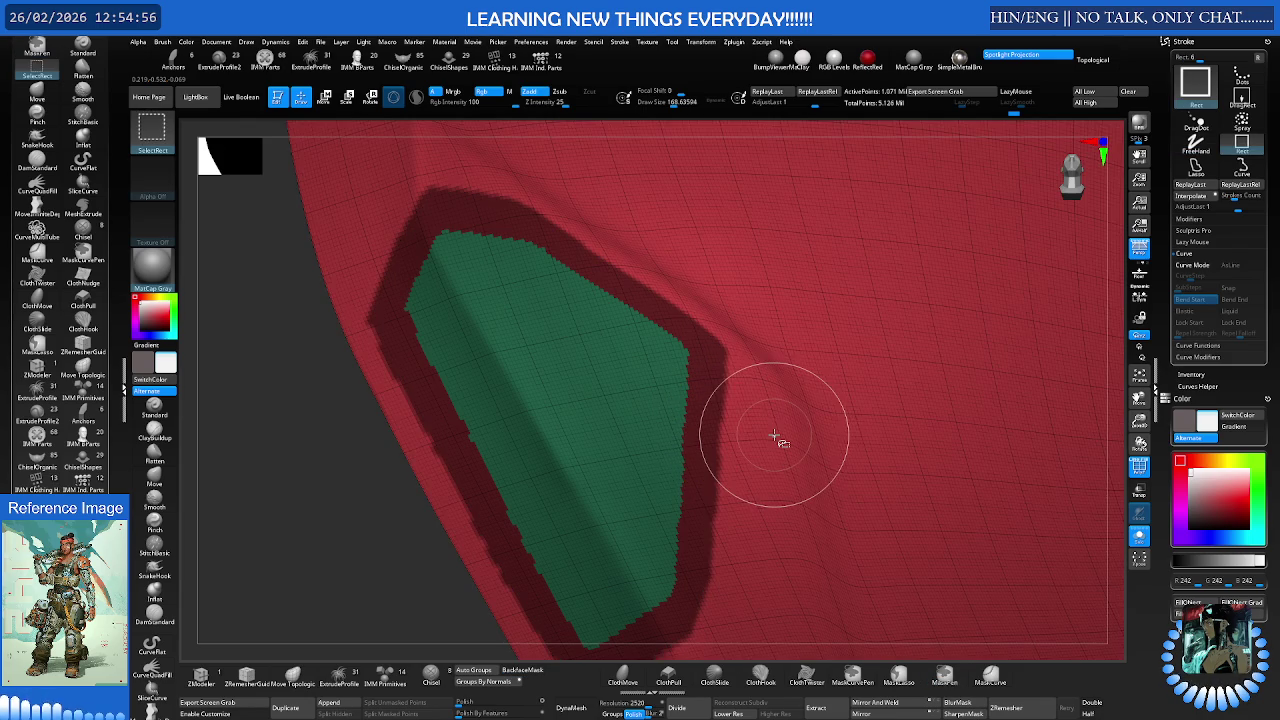
key("ctrl+z")
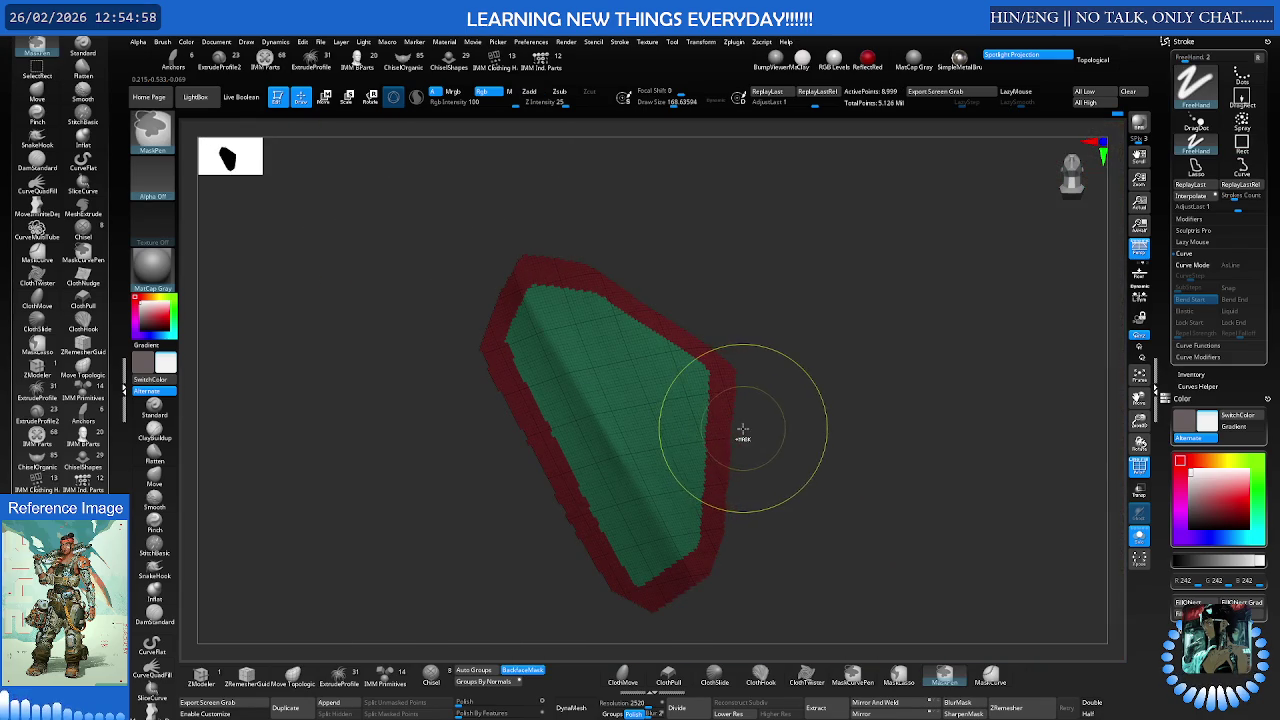
left_click(771, 430, "ctrl+shift")
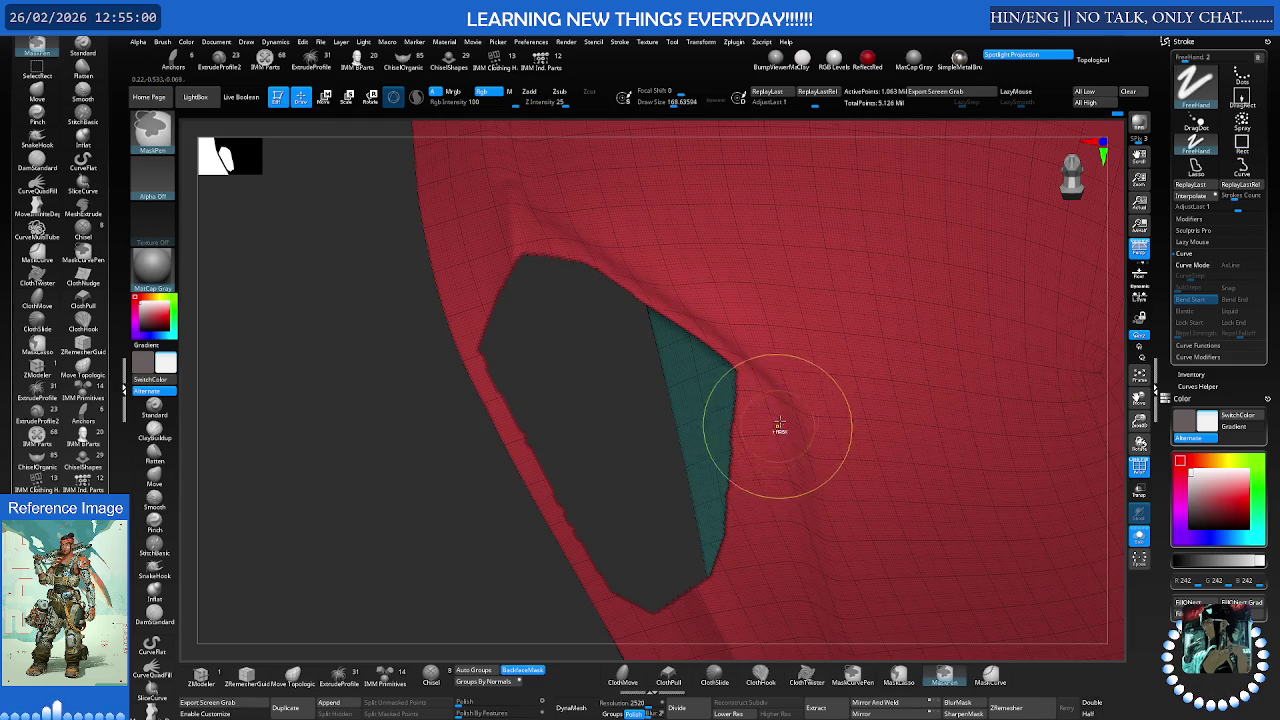
Clear the mask and orbit to the pauldron's underside
scroll(771, 437, "down", 3)
mouse_move(806, 426)
right_mouse_down()
mouse_move(750, 416)
mouse_move(791, 409)
right_mouse_up()
key("ctrl+shift+a")
mouse_move(871, 434)
right_mouse_down()
mouse_move(748, 398)
mouse_move(837, 486)
mouse_move(900, 447)
right_mouse_up()
Hide the green panel polygroup to inspect the red part, then unhide it
key("shift+f")
left_click(880, 440, "ctrl+alt+shift")
mouse_move(743, 414)
right_mouse_down()
mouse_move(646, 526)
mouse_move(614, 529)
right_mouse_up()
key("ctrl+z")
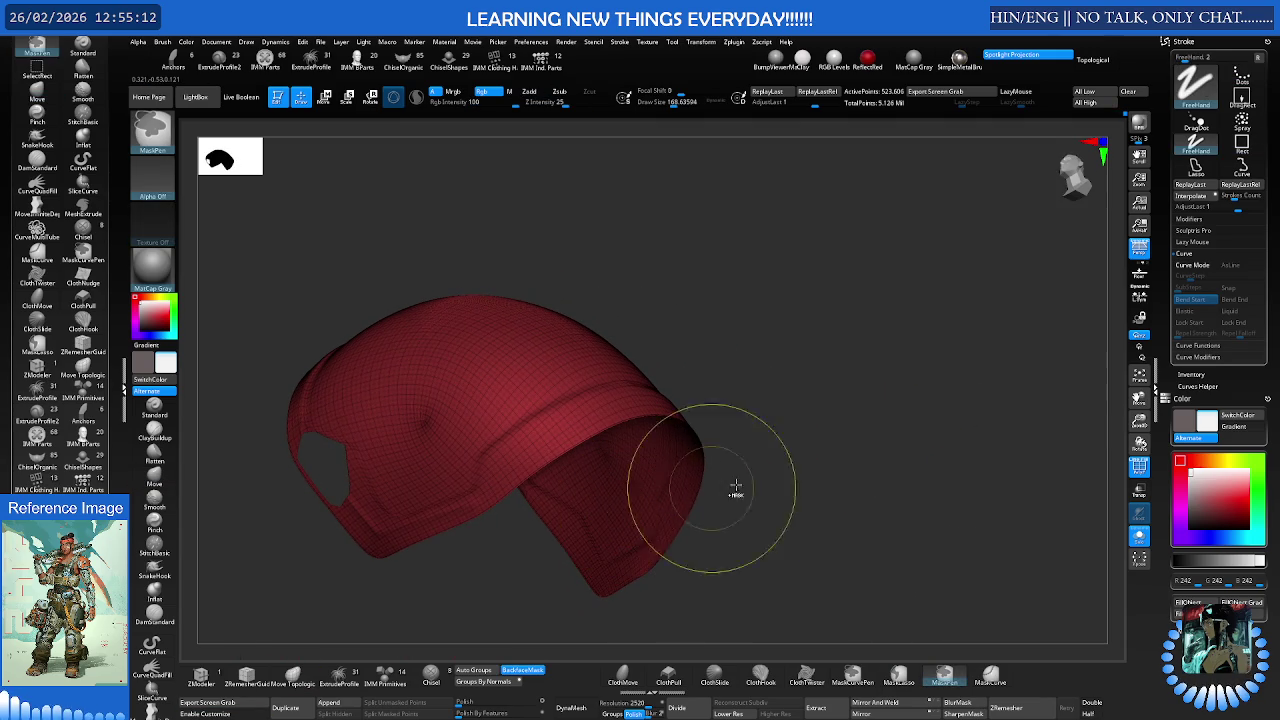
right_click_drag(750, 475, 831, 471)
Orbit to the cap's open side, lightly smooth its tip, and view the back dome
key("shift+f")
mouse_move(731, 438)
right_mouse_down()
mouse_move(723, 420)
mouse_move(737, 429)
right_mouse_up()
key("shift+f")
key("ctrl")
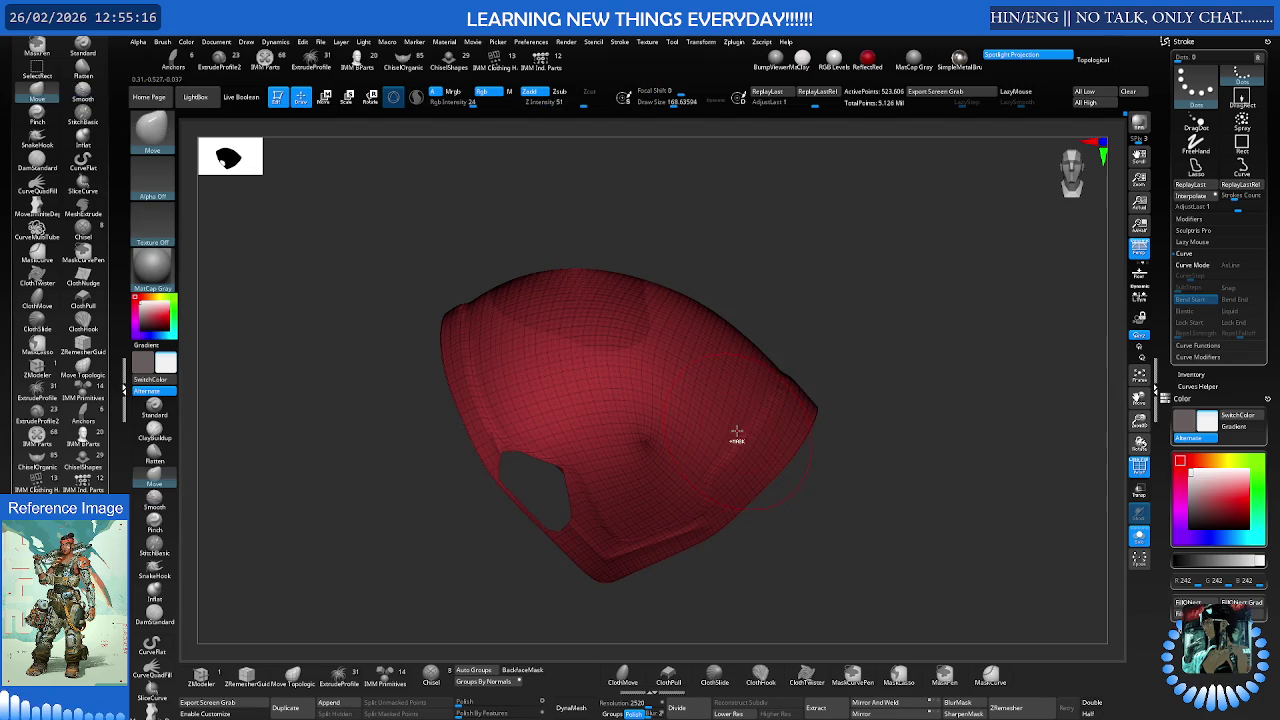
key("shift+f")
key("shift+f")
mouse_move(736, 439)
right_mouse_down()
mouse_move(751, 420)
mouse_move(781, 420)
right_mouse_up()
left_click_drag(773, 418, 764, 418, "shift")
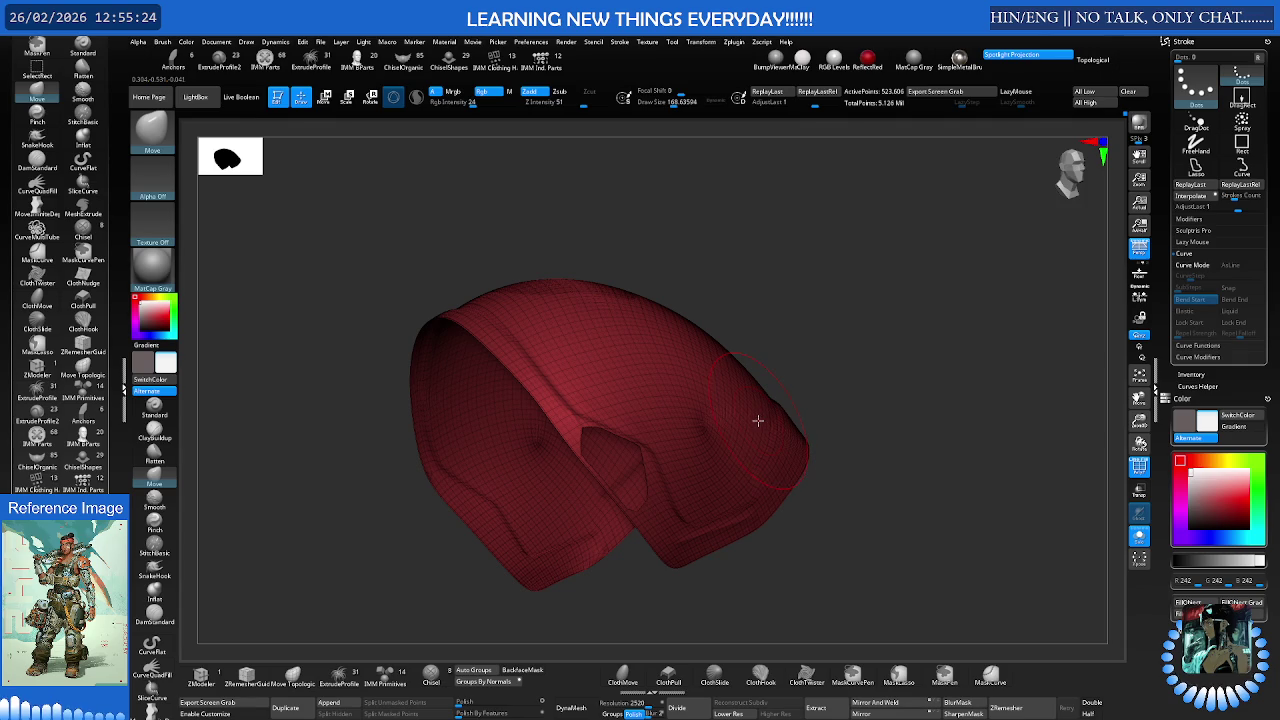
mouse_move(756, 421)
right_mouse_down()
mouse_move(691, 446)
mouse_move(803, 432)
mouse_move(771, 431)
right_mouse_up()
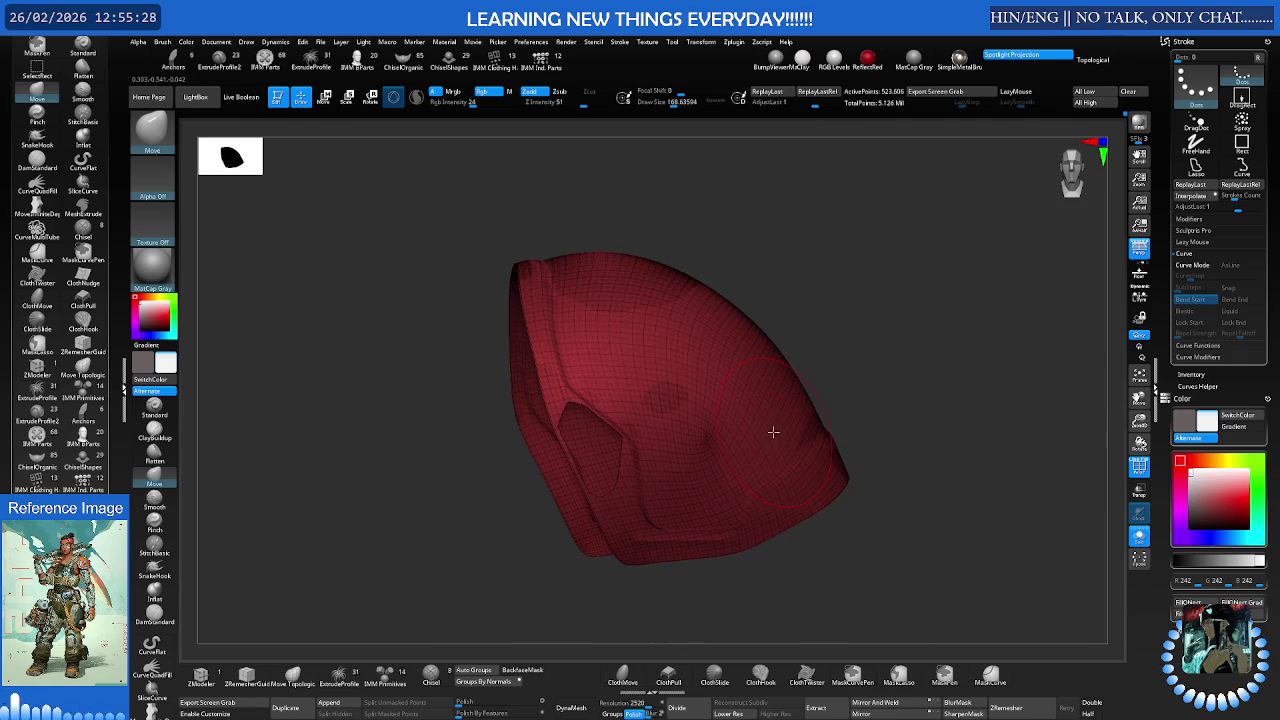
scroll(26, 354, "down", 5)
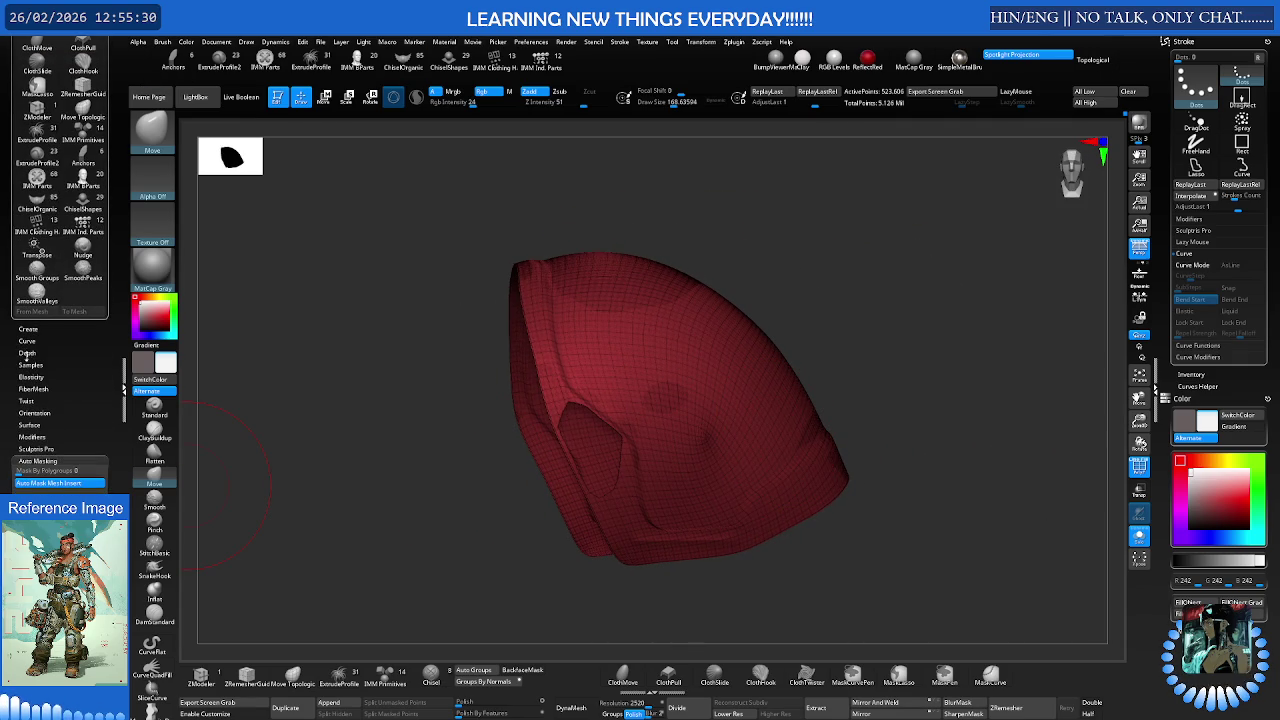
Regroup the pauldron with Tool > Polygroups > Groups By Normals and zoom in on the panel
scroll(30, 445, "down", 3)
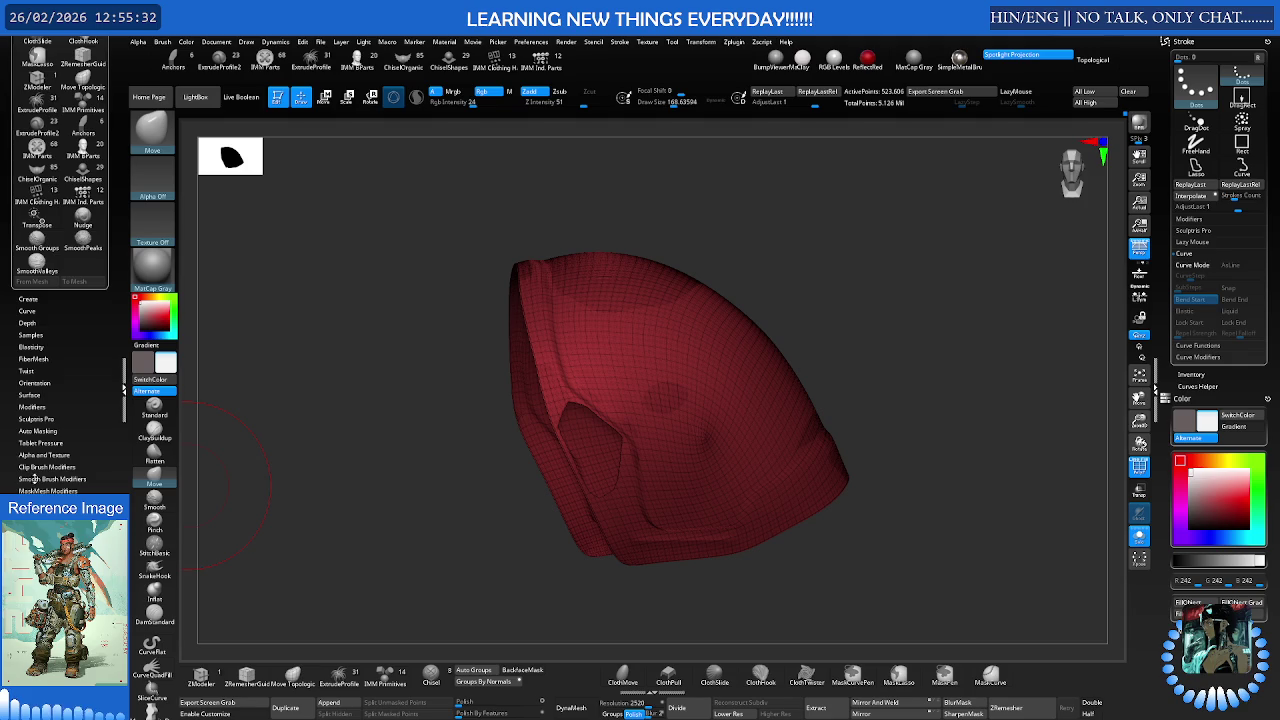
scroll(5, 461, "up", 10)
left_click(30, 95)
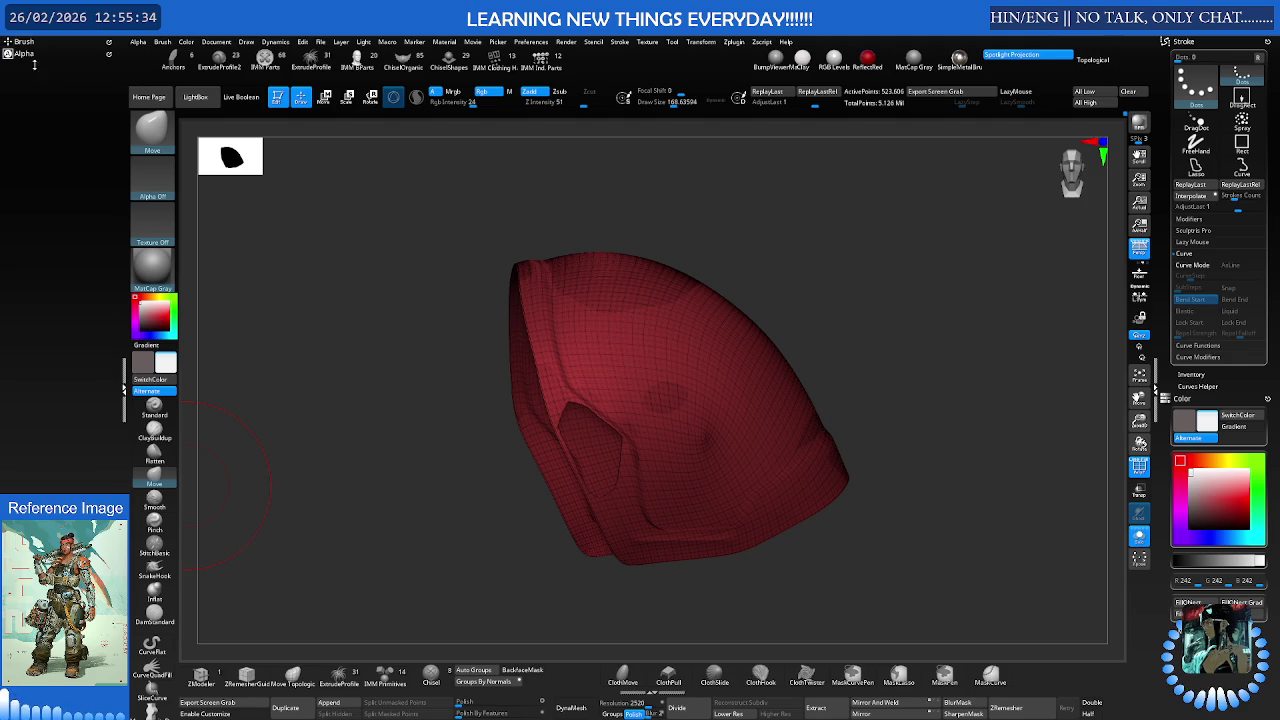
left_click(20, 64)
scroll(34, 280, "down", 3)
scroll(34, 280, "down", 3)
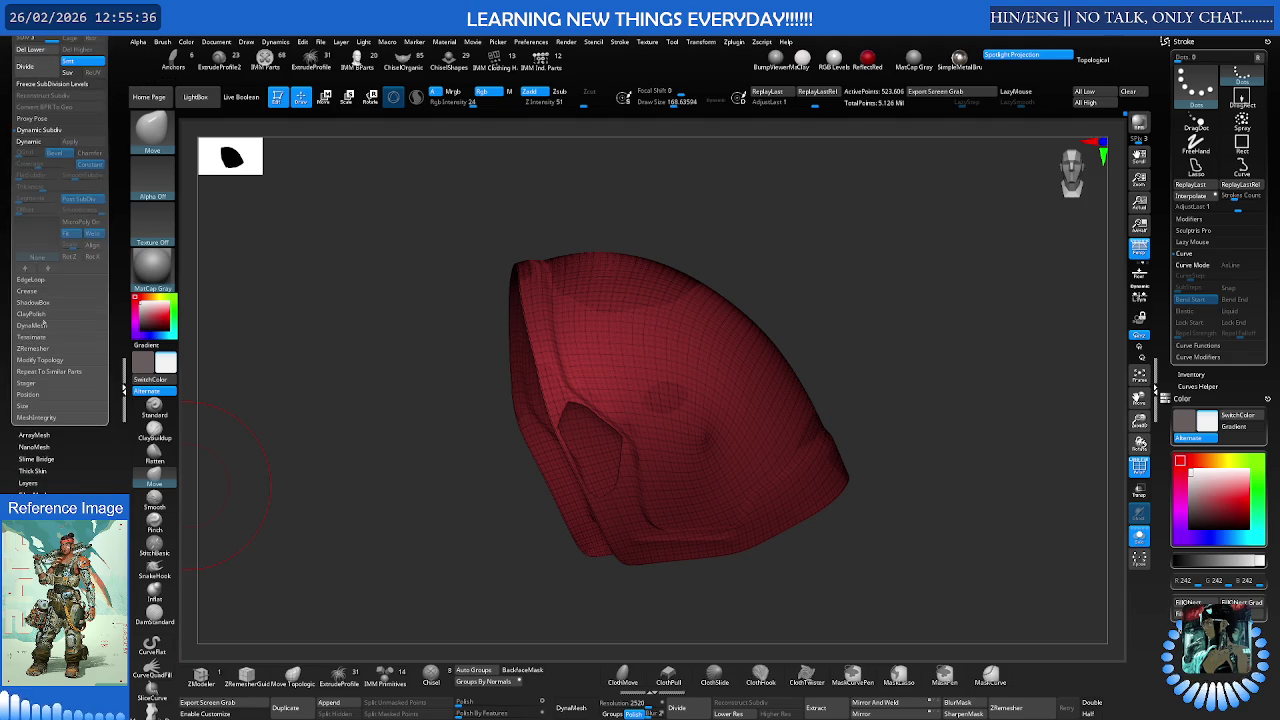
left_click(35, 197)
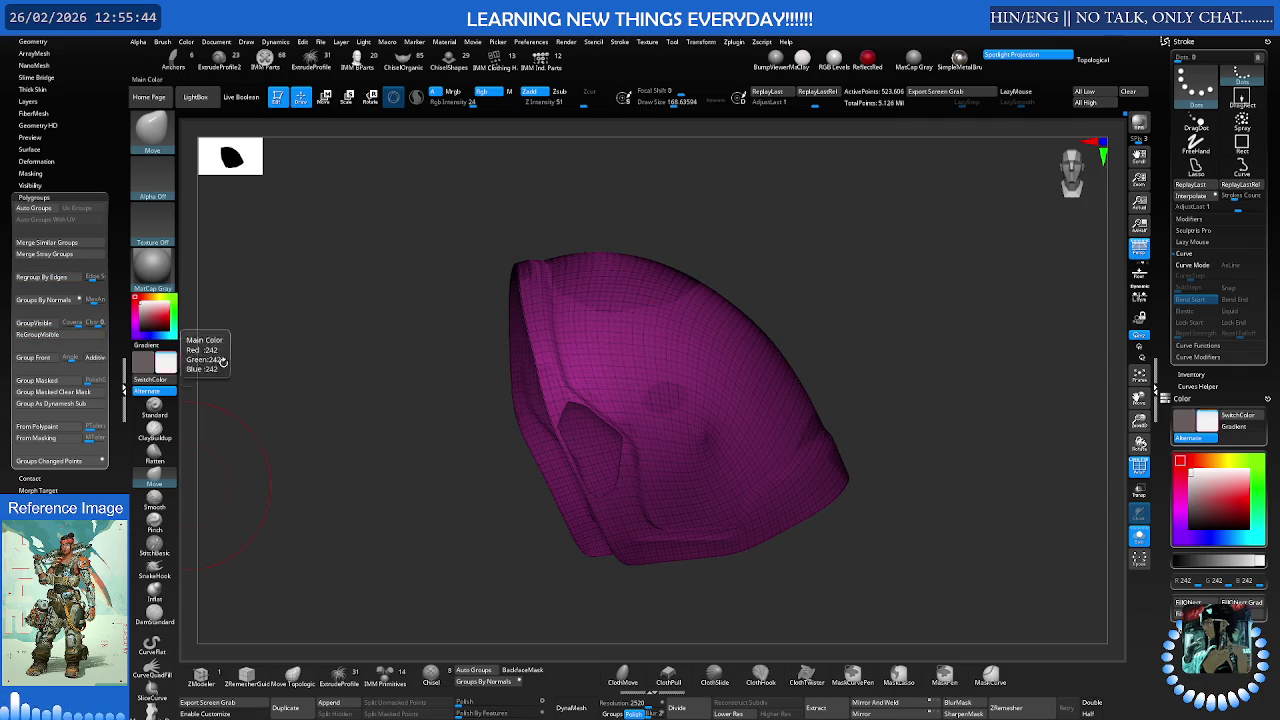
left_click(38, 334)
left_click_drag(960, 300, 889, 337)
right_click_drag(665, 444, 709, 437)
scroll(678, 374, "up", 2)
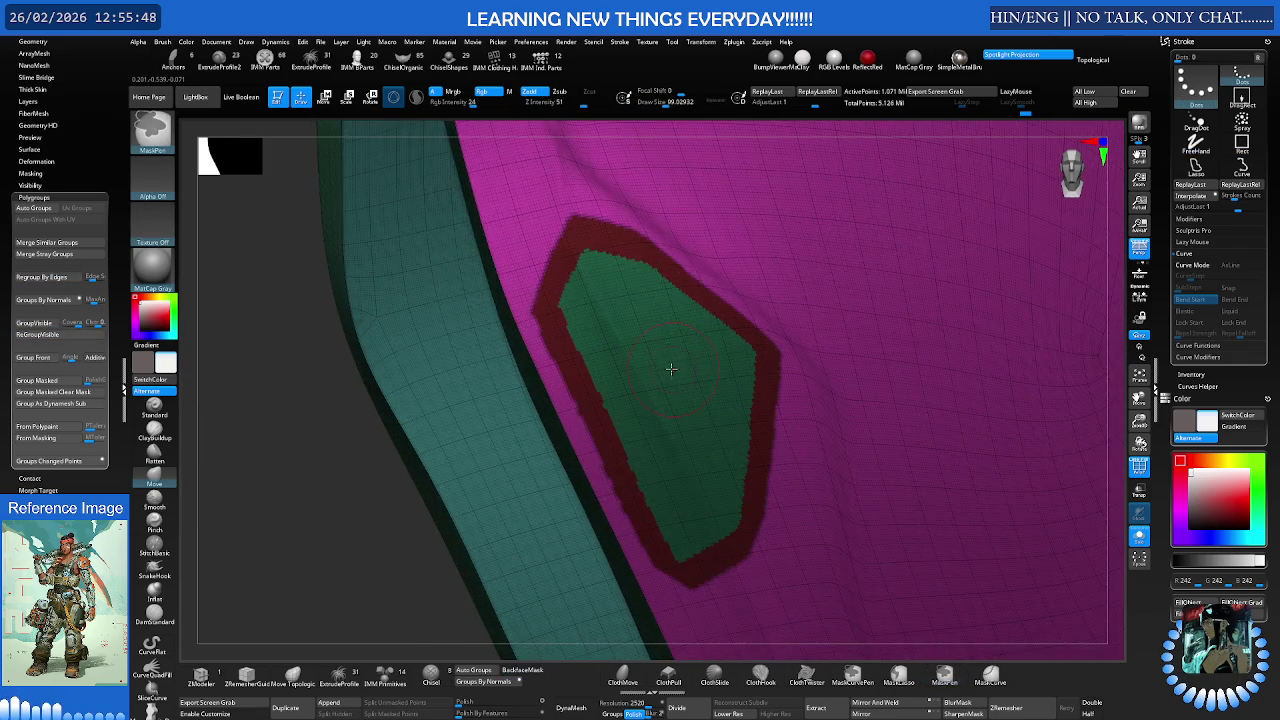
Clear the panel mask, tilt the panel into view, and adjust the brush Draw Size
right_click_drag(678, 374, 609, 409)
key("ctrl+shift+a")
scroll(613, 351, "up", 2)
right_click_drag(613, 351, 599, 291)
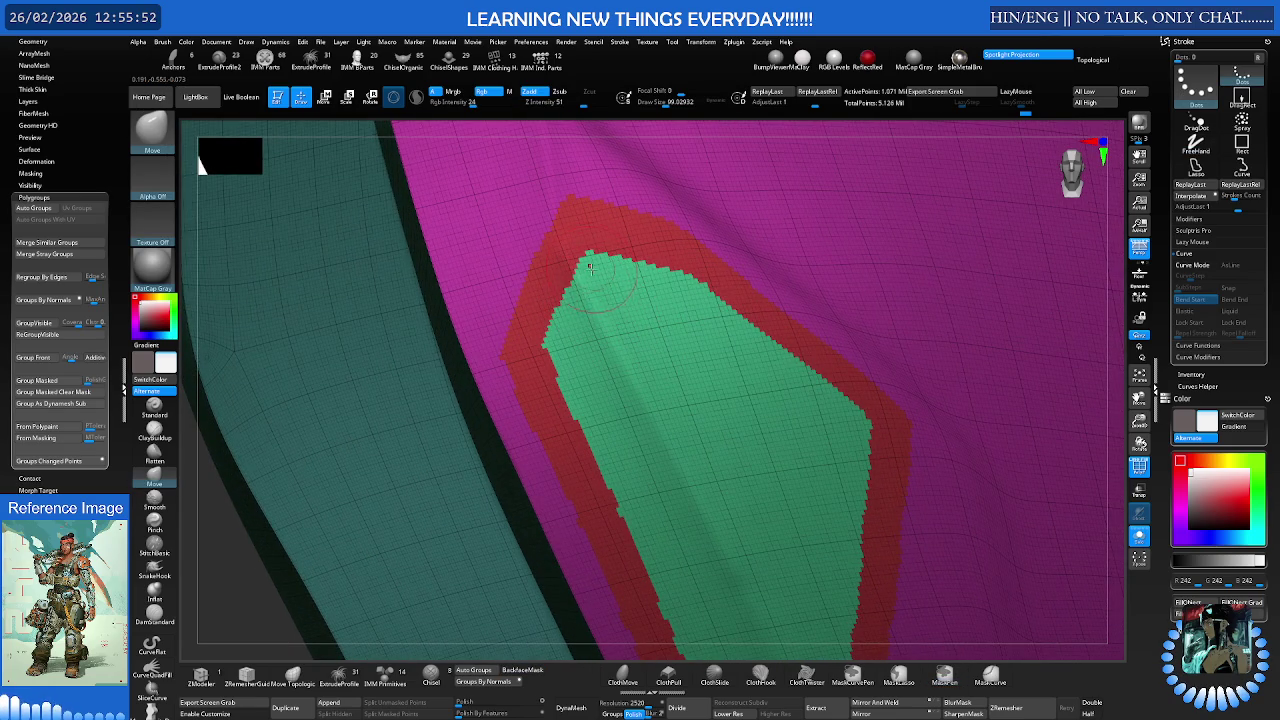
key("s")
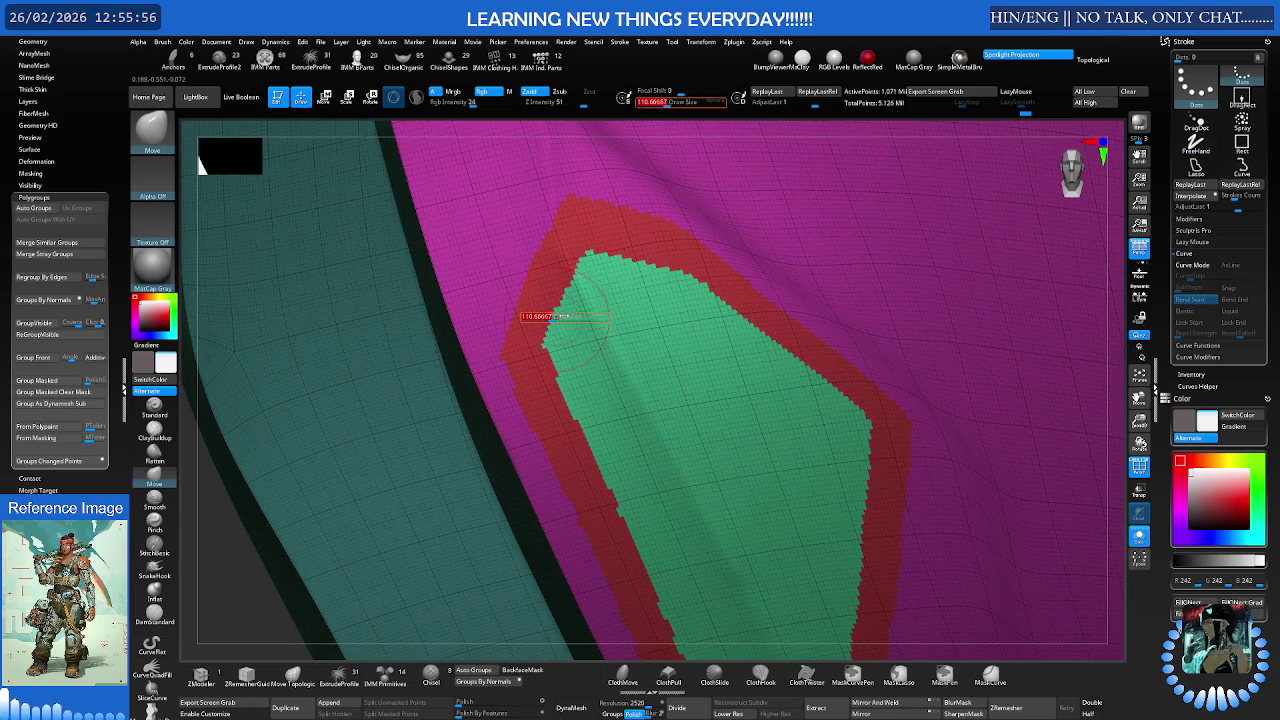
key("shift")
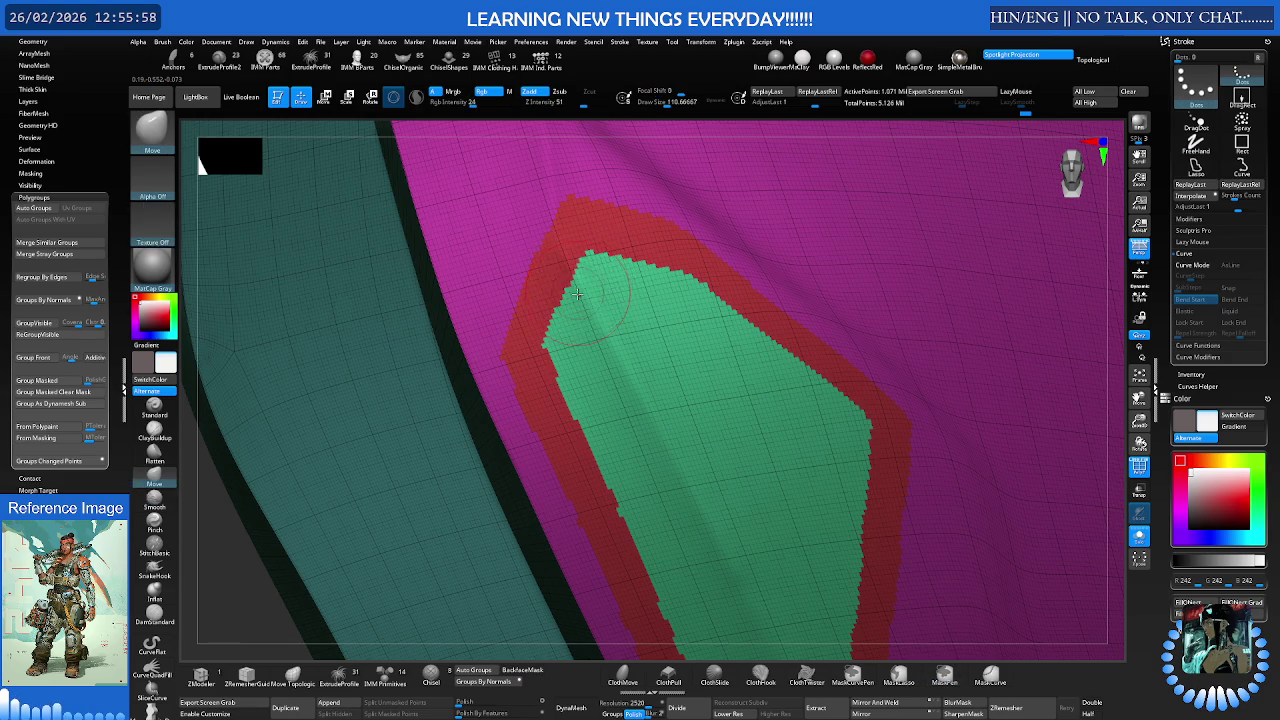
scroll(4, 421, "up", 3)
scroll(4, 421, "up", 3)
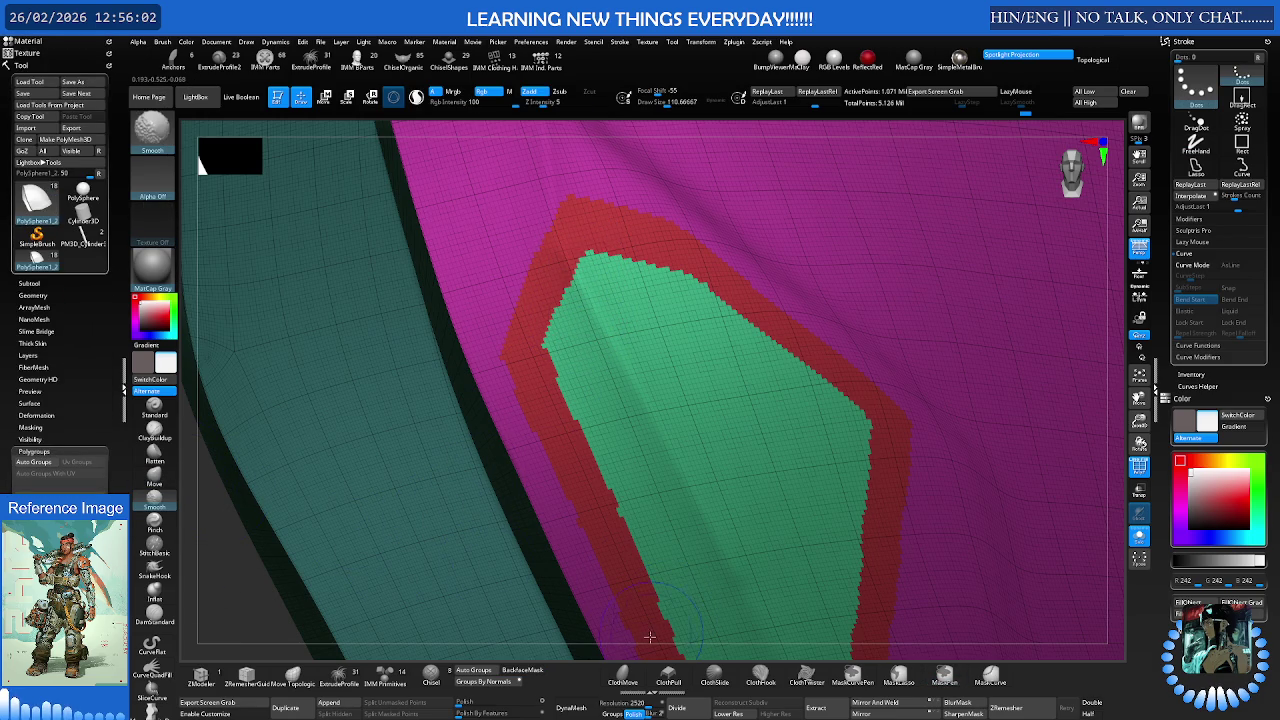
key("shift")
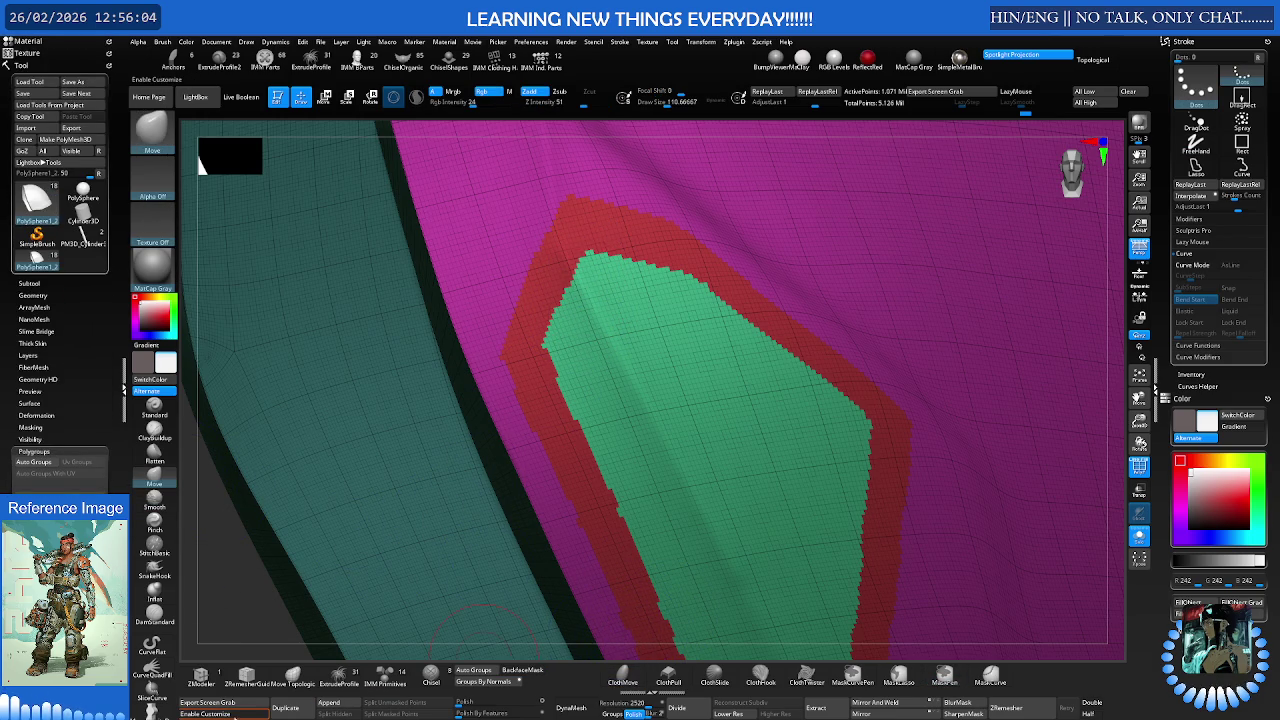
key("ctrl")
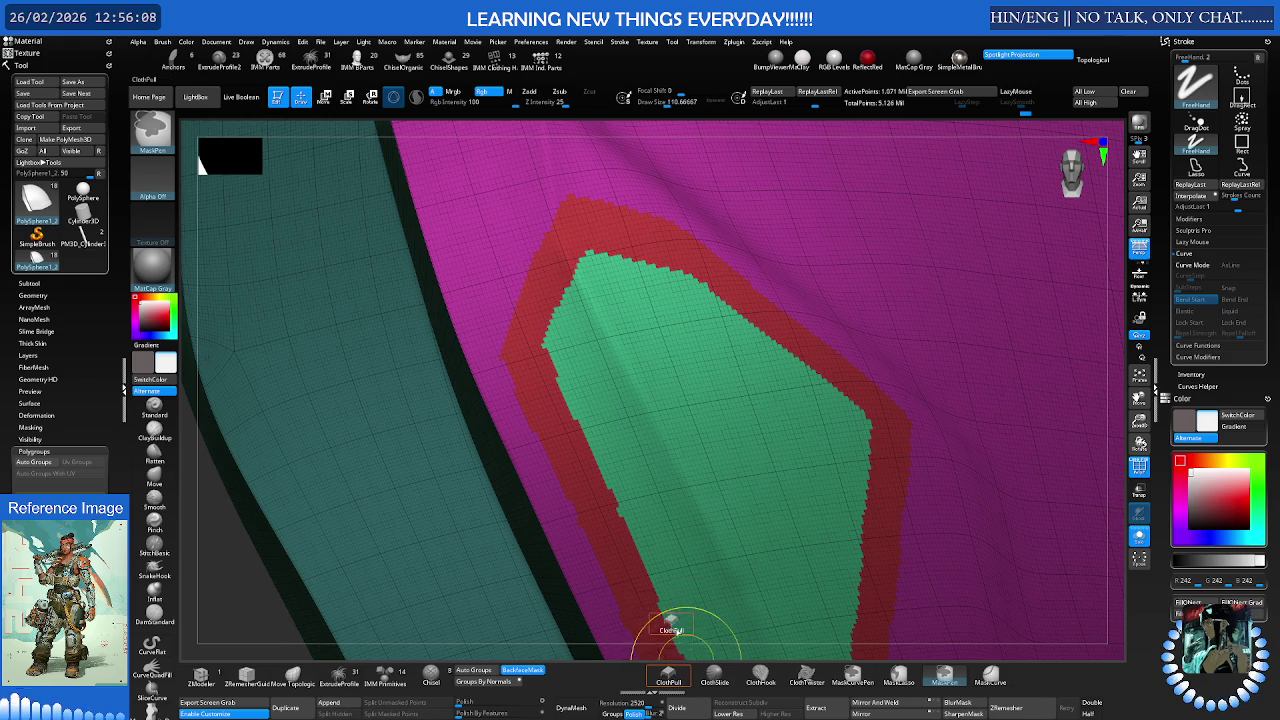
Remove ClothSlide, ClothHook and ClothTwister from the custom brush shelf and open the Brush palette
left_click_drag(714, 672, 715, 610, "ctrl+alt")
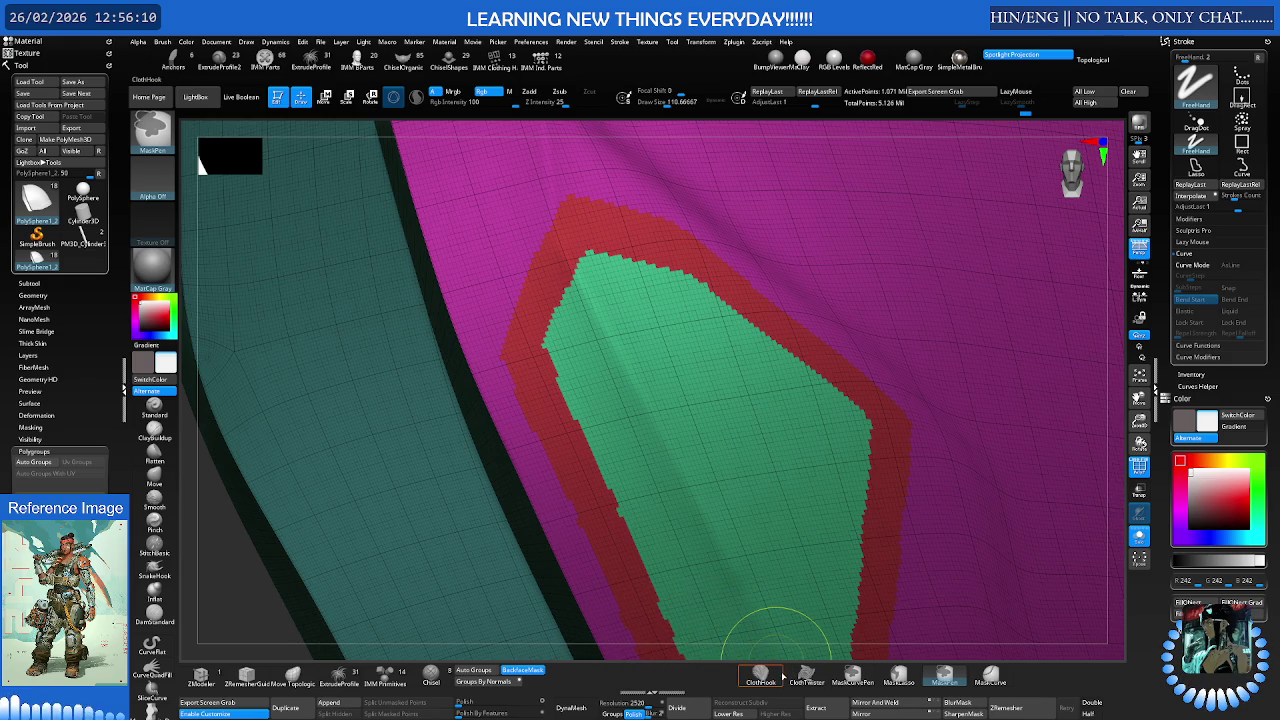
left_click_drag(760, 678, 771, 545, "ctrl+alt")
left_click_drag(806, 678, 800, 614, "ctrl+alt")
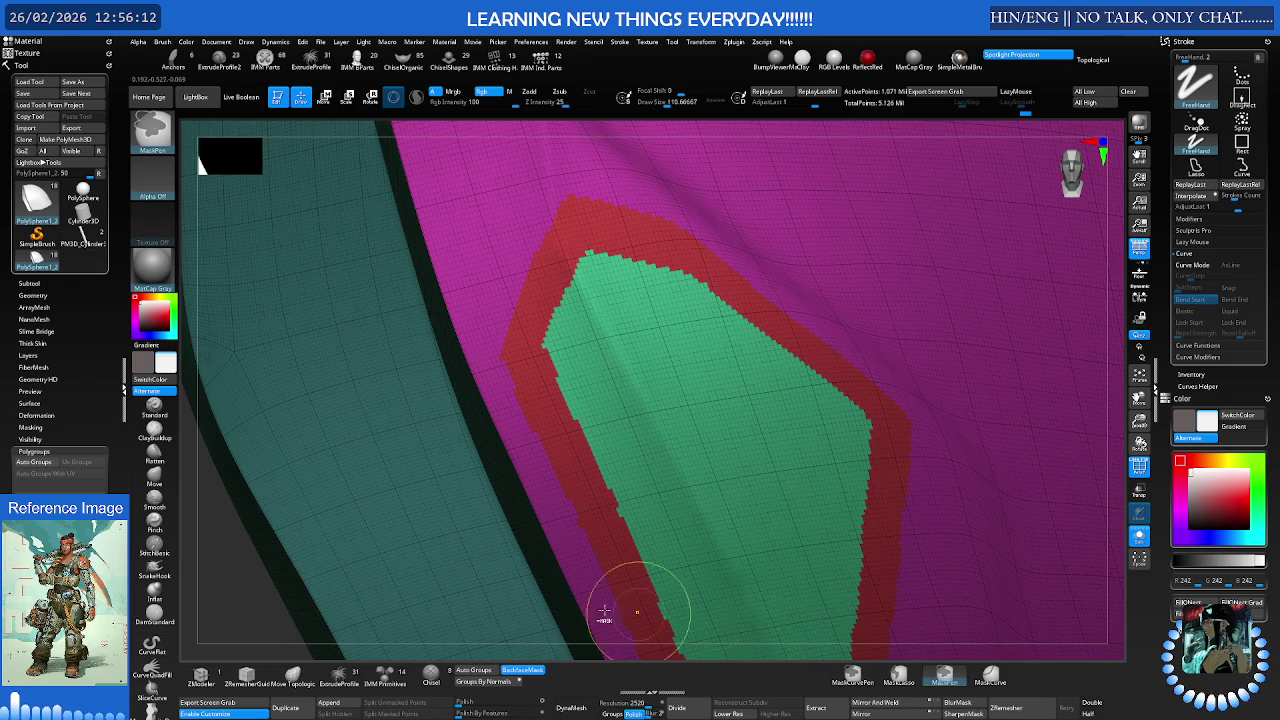
left_click(20, 65)
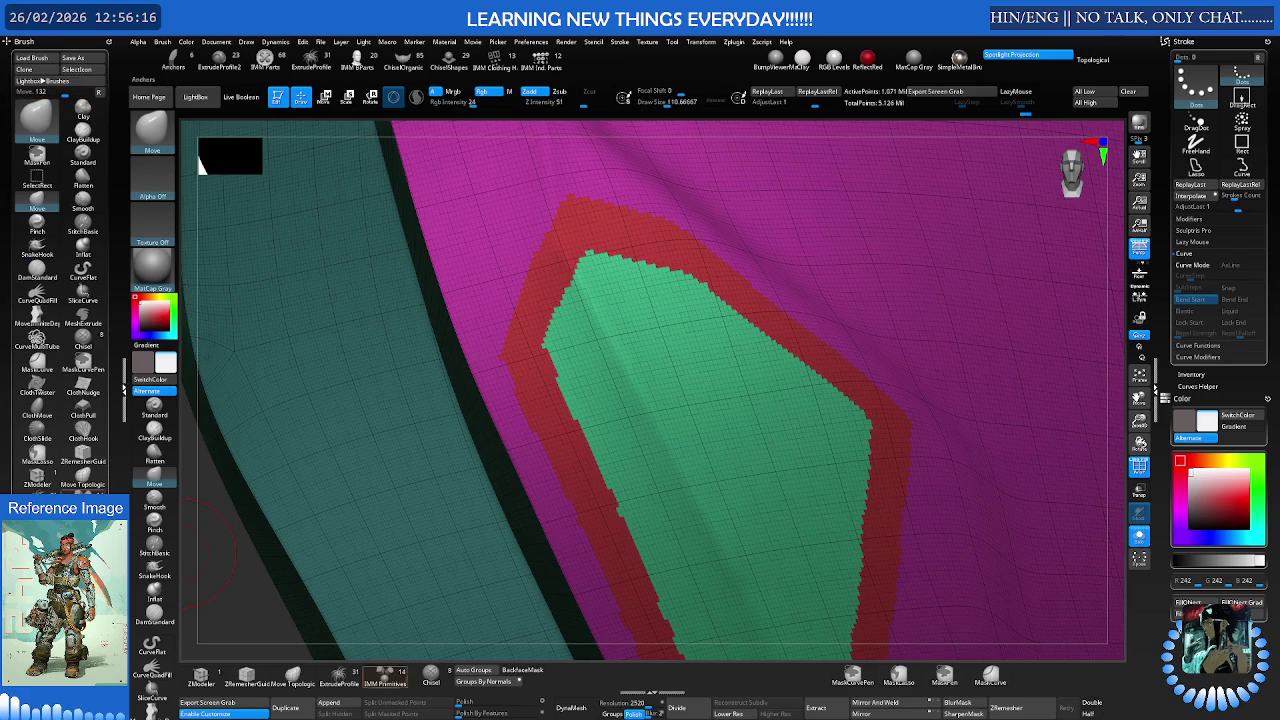
Arrange Smooth Groups, SmoothPeaks and SmoothValleys brushes on the custom bottom shelf
key("ctrl")
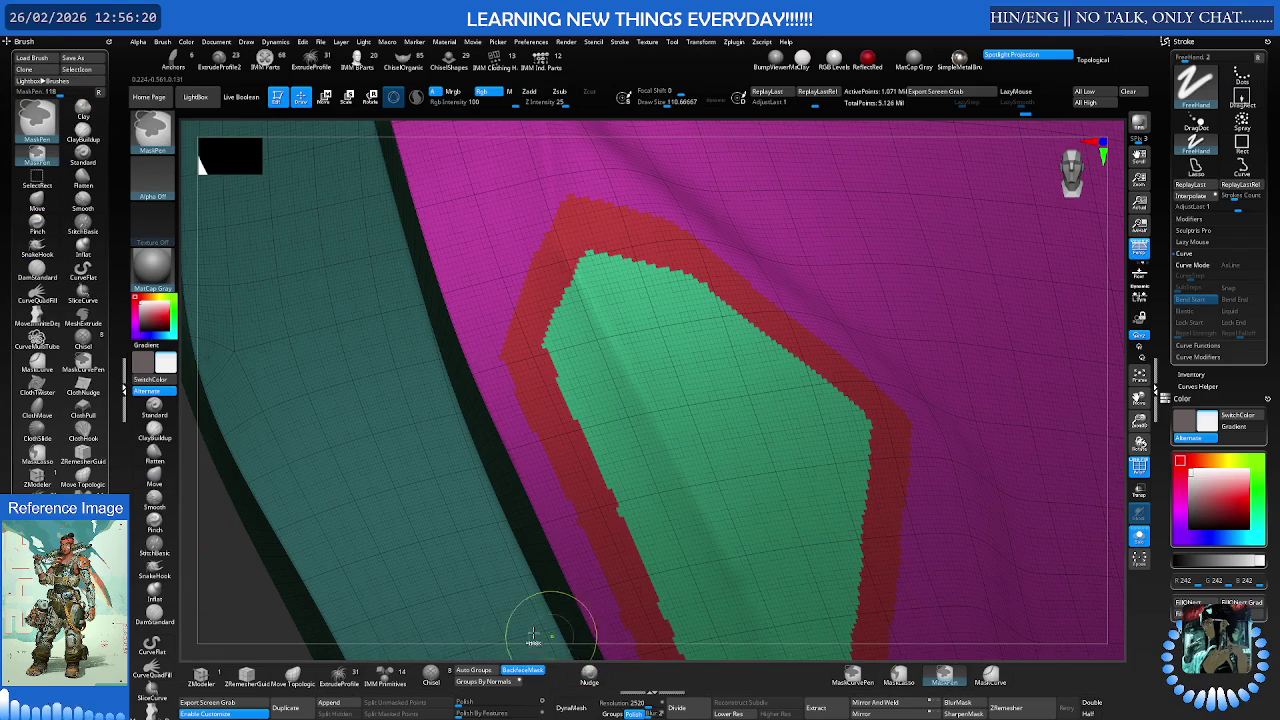
left_click_drag(289, 665, 627, 679, "ctrl+alt")
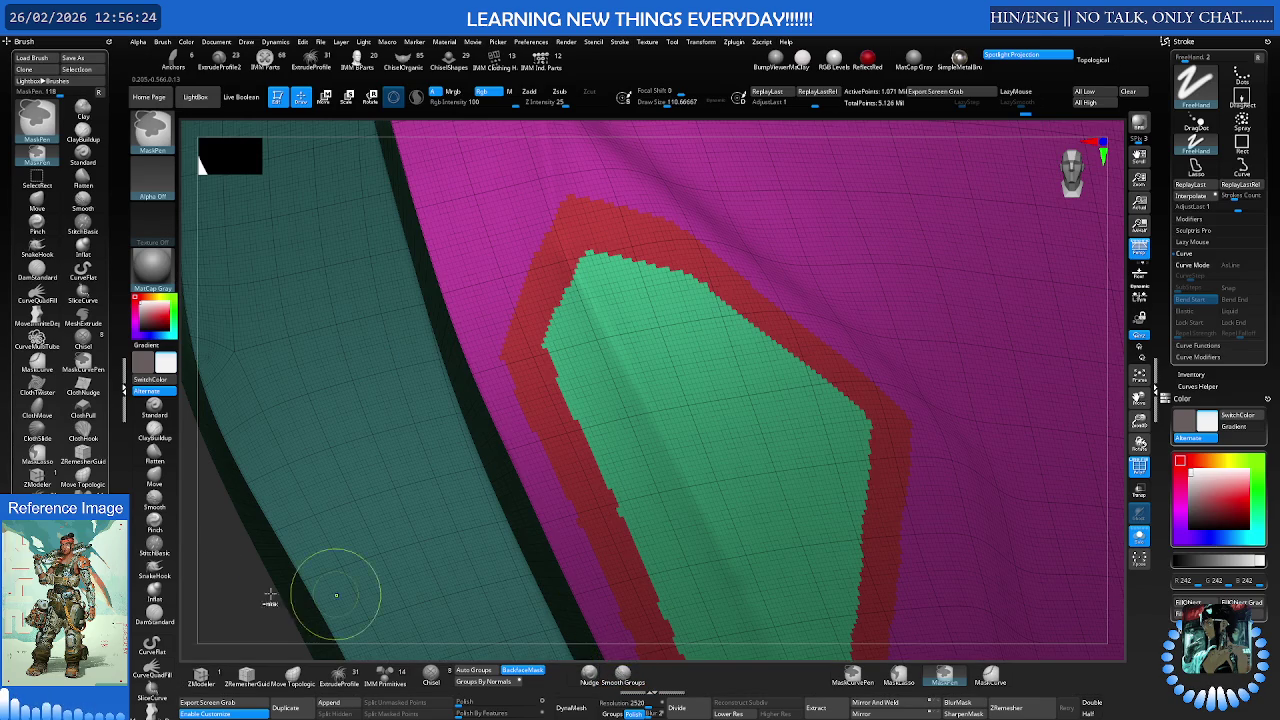
left_click_drag(215, 640, 651, 681, "ctrl+alt")
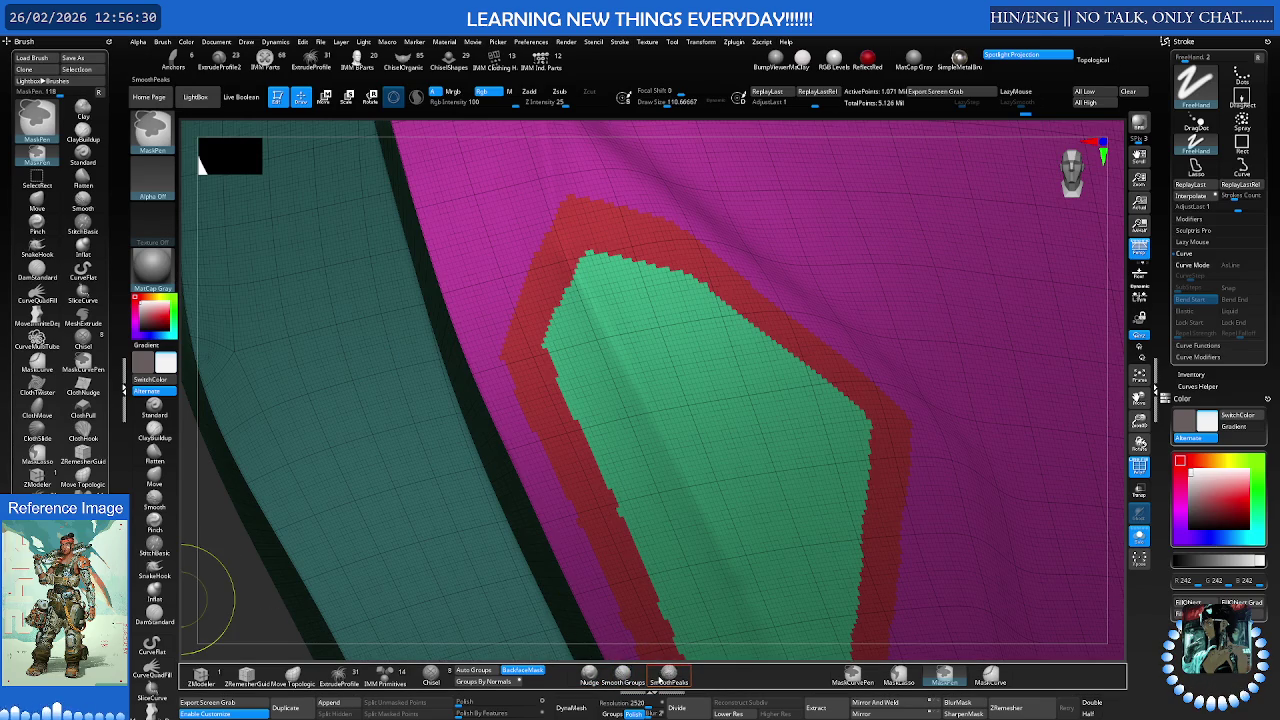
left_click_drag(133, 670, 715, 678, "ctrl+alt")
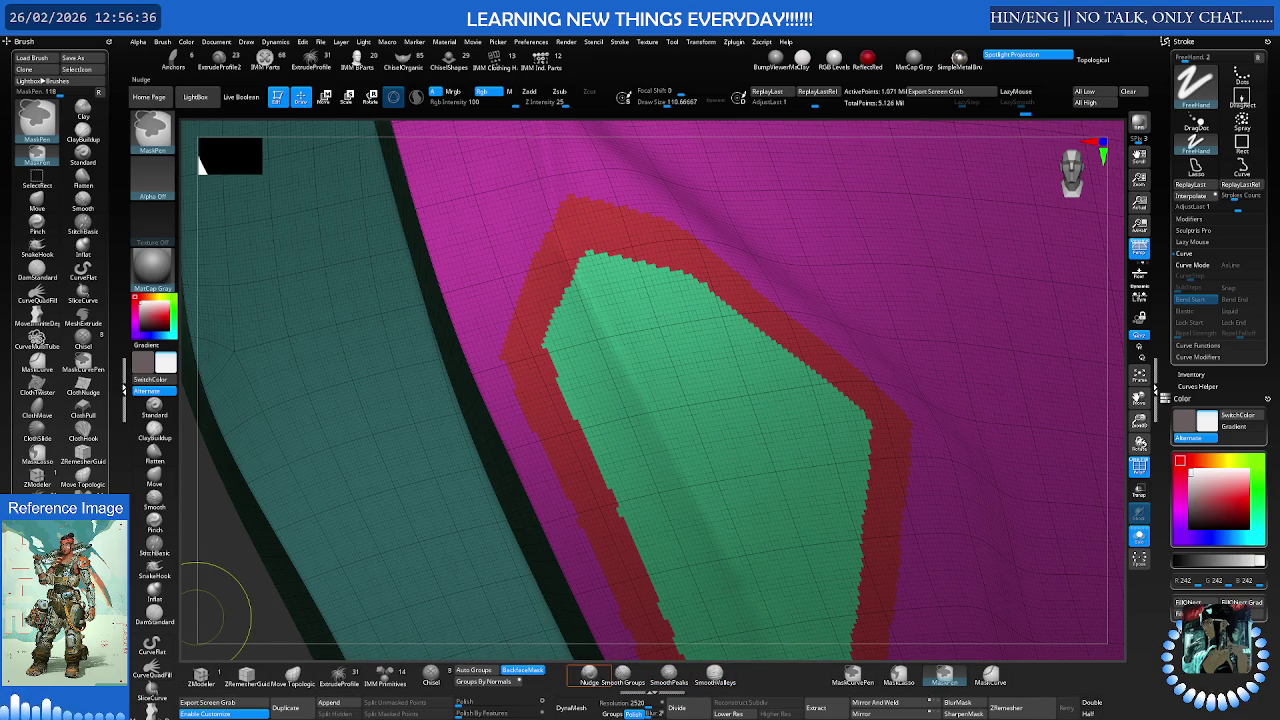
Save the customised interface layout and select the Smooth Groups brush
left_click(154, 483)
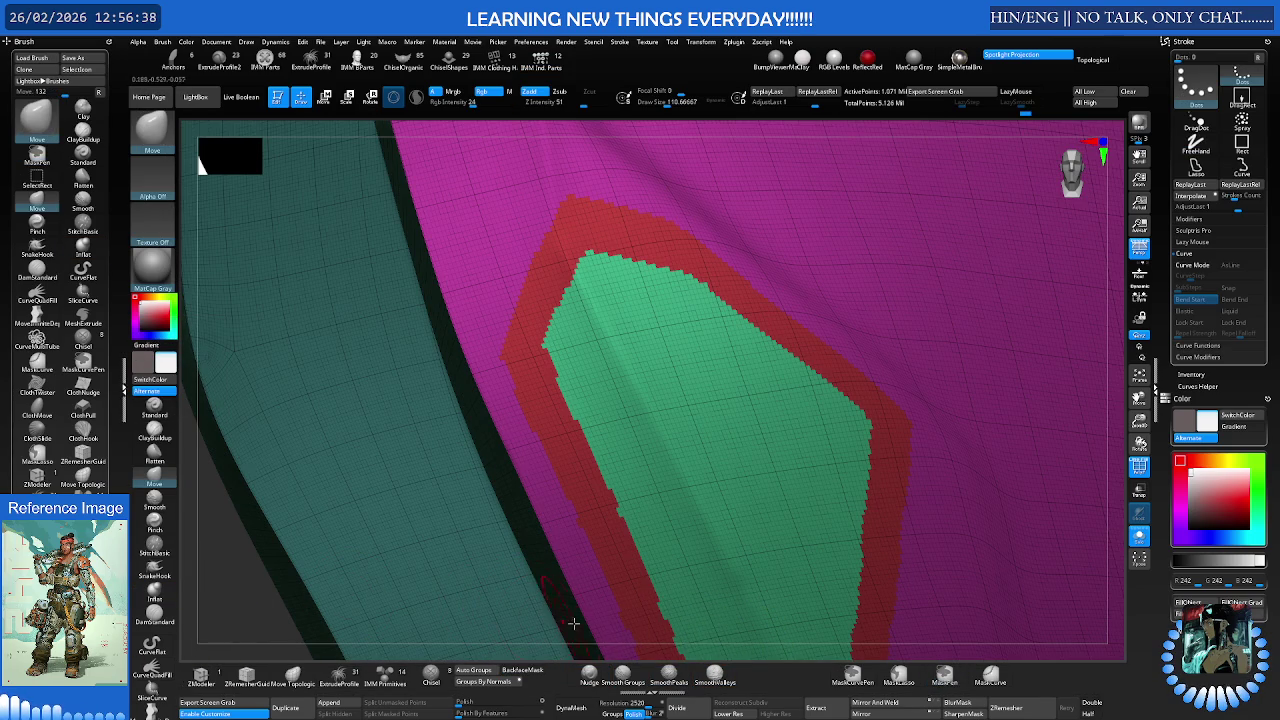
left_click(207, 714)
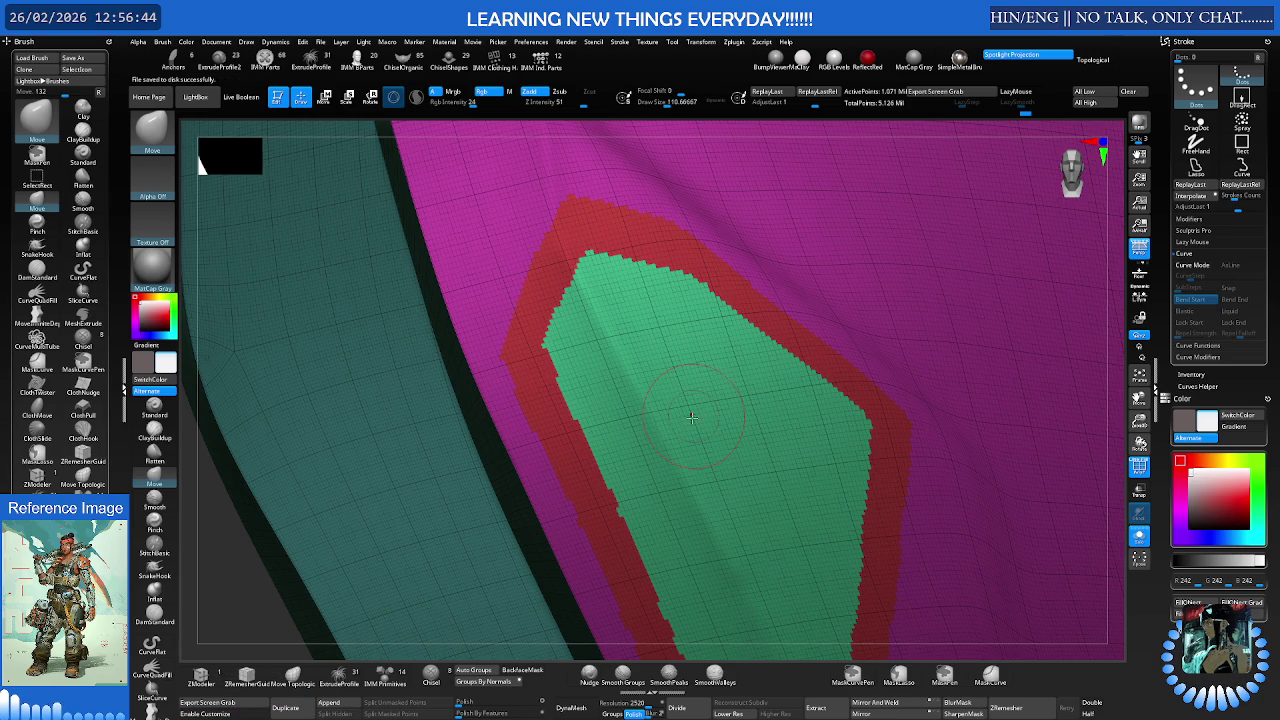
key("b")
key("c")
key("m")
left_click(624, 680)
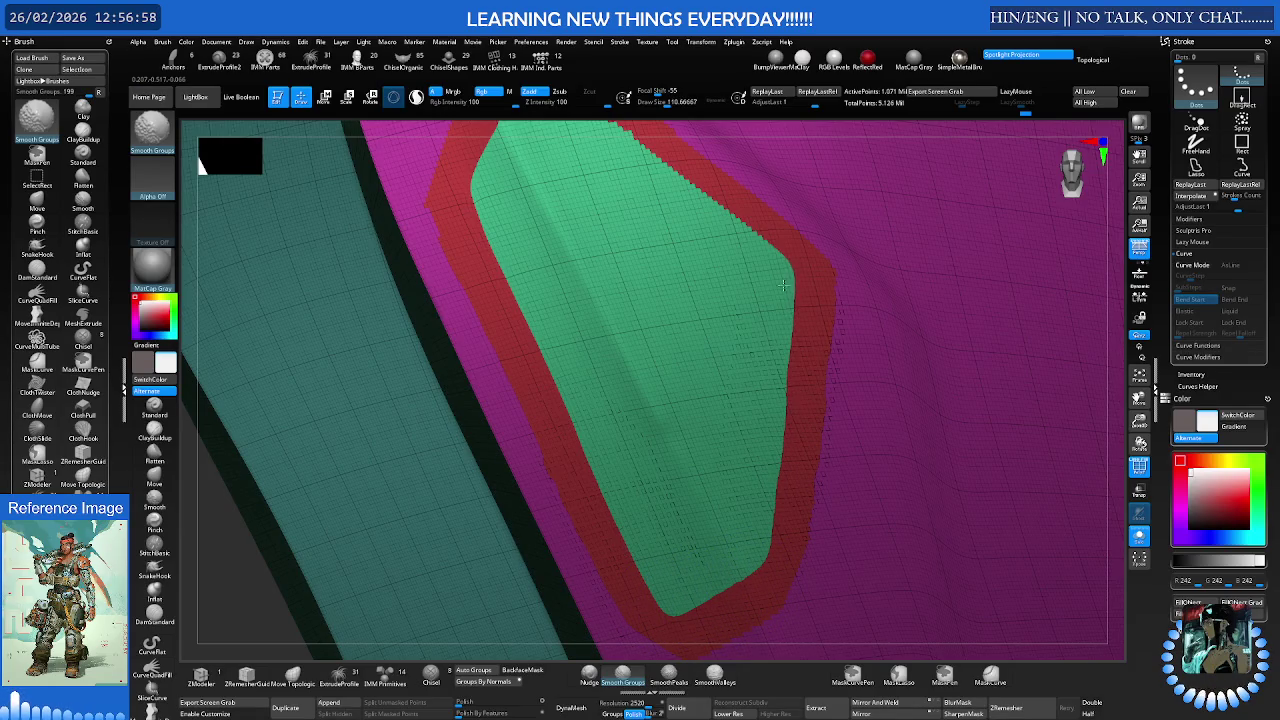
Hide everything except the green inset panel polygroup
right_click_drag(719, 228, 733, 330)
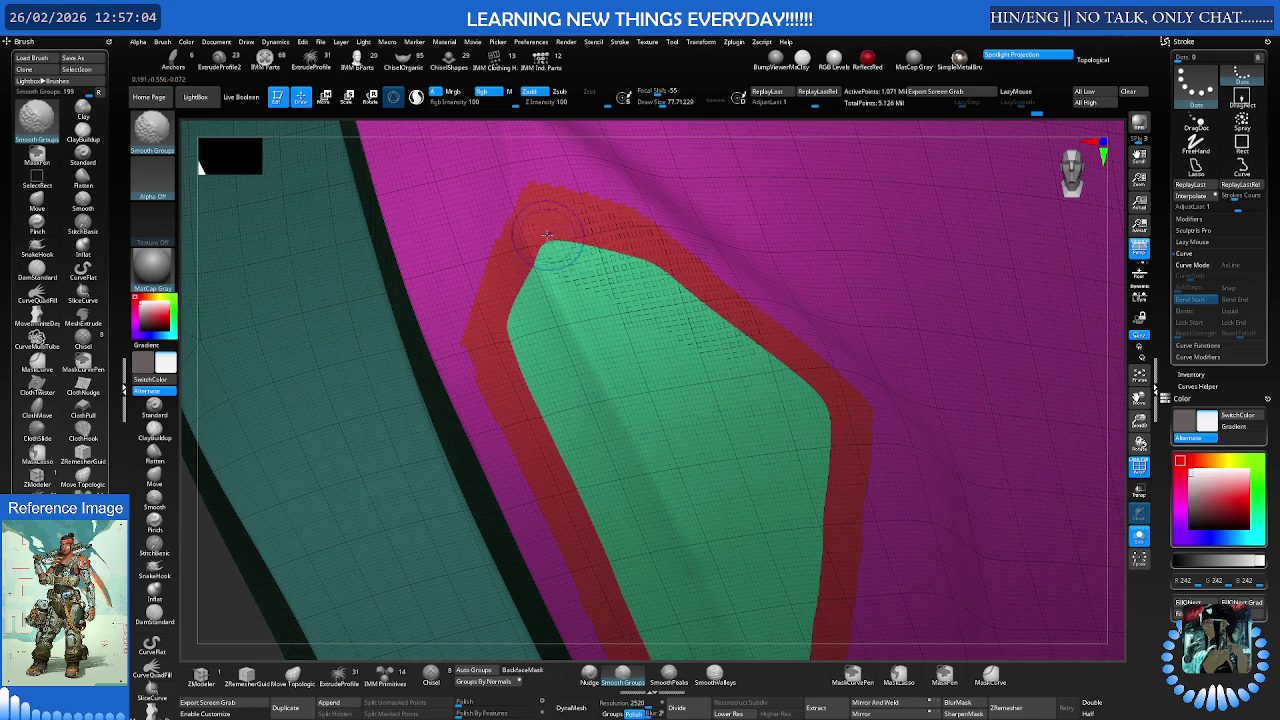
right_click_drag(571, 300, 500, 363, "ctrl")
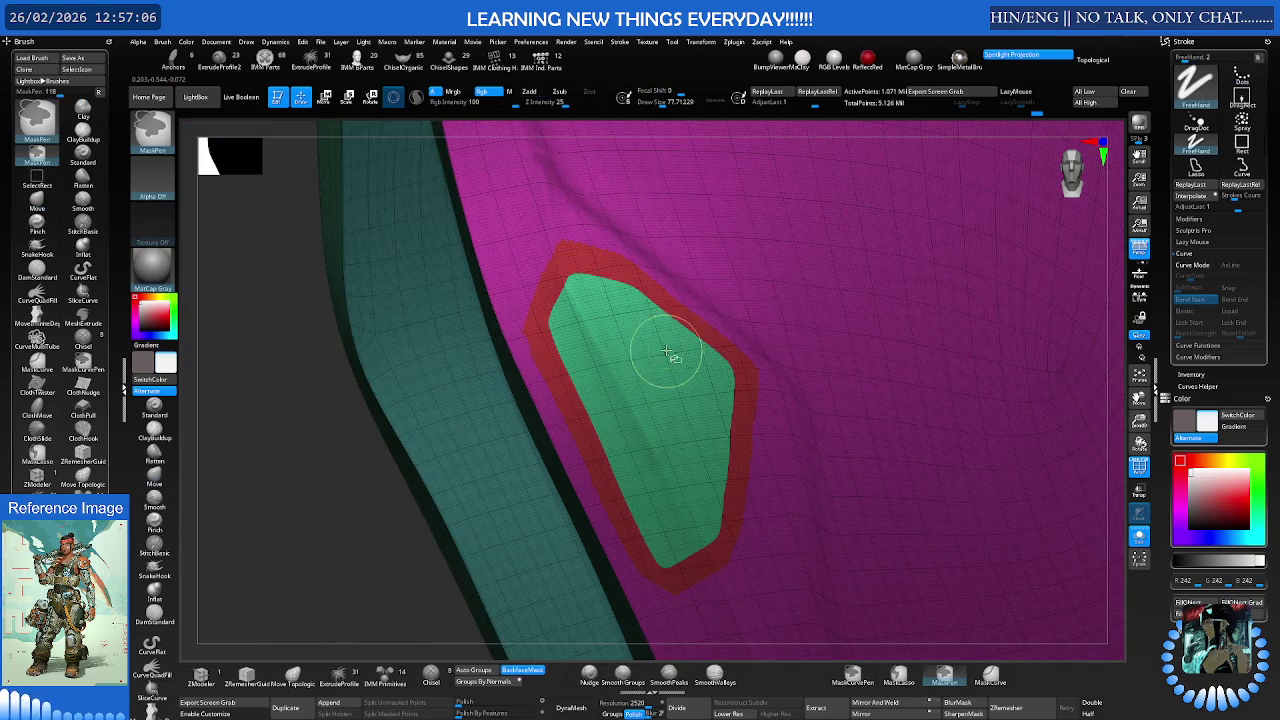
left_click(666, 358, "ctrl+shift")
key("ctrl+z")
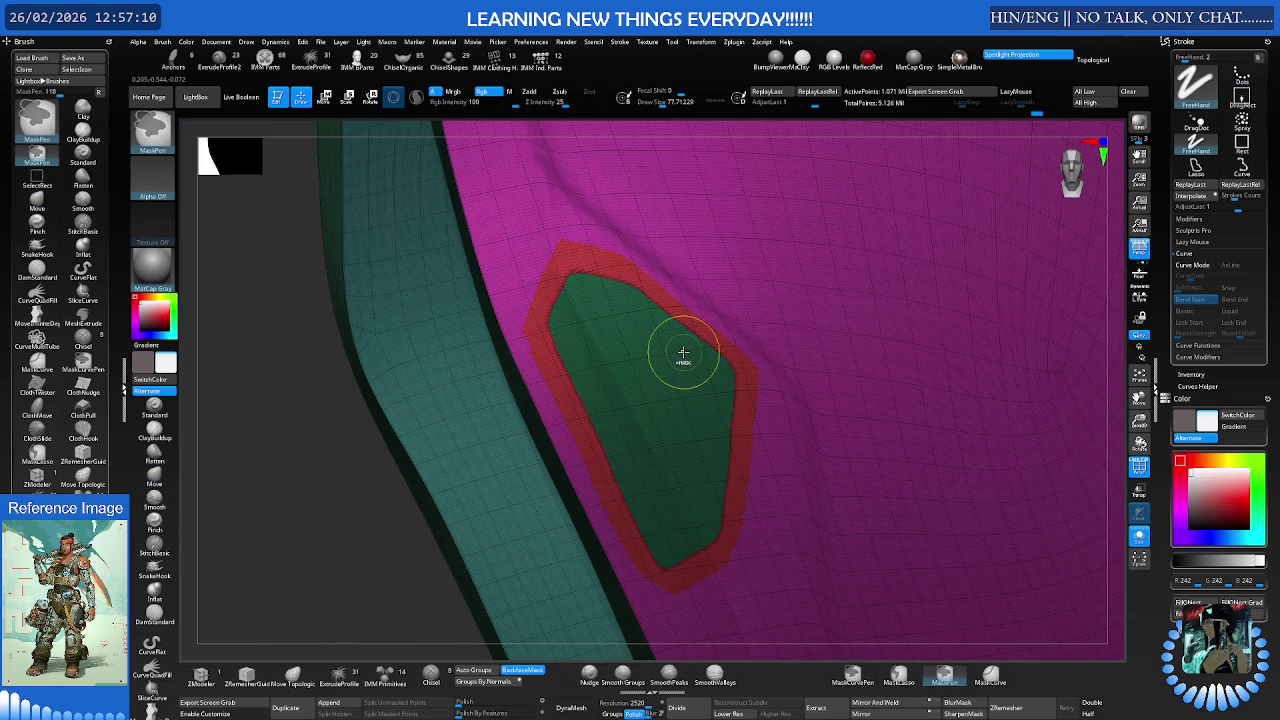
key("ctrl+shift")
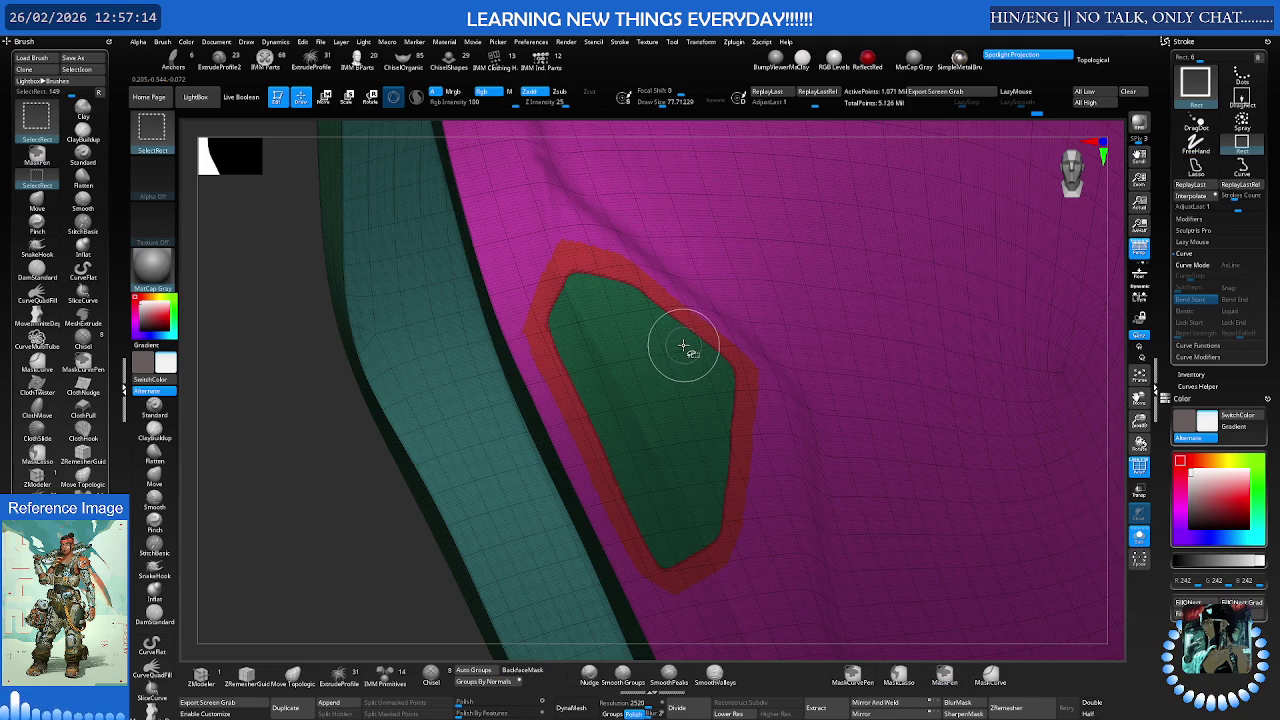
left_click(683, 346, "ctrl+shift")
Mask the isolated panel, unhide the mesh, soften and invert the mask, then clear it
key("ctrl+shift+a")
key("ctrl+shift+a")
key("ctrl+shift+a")
key("ctrl+shift+a")
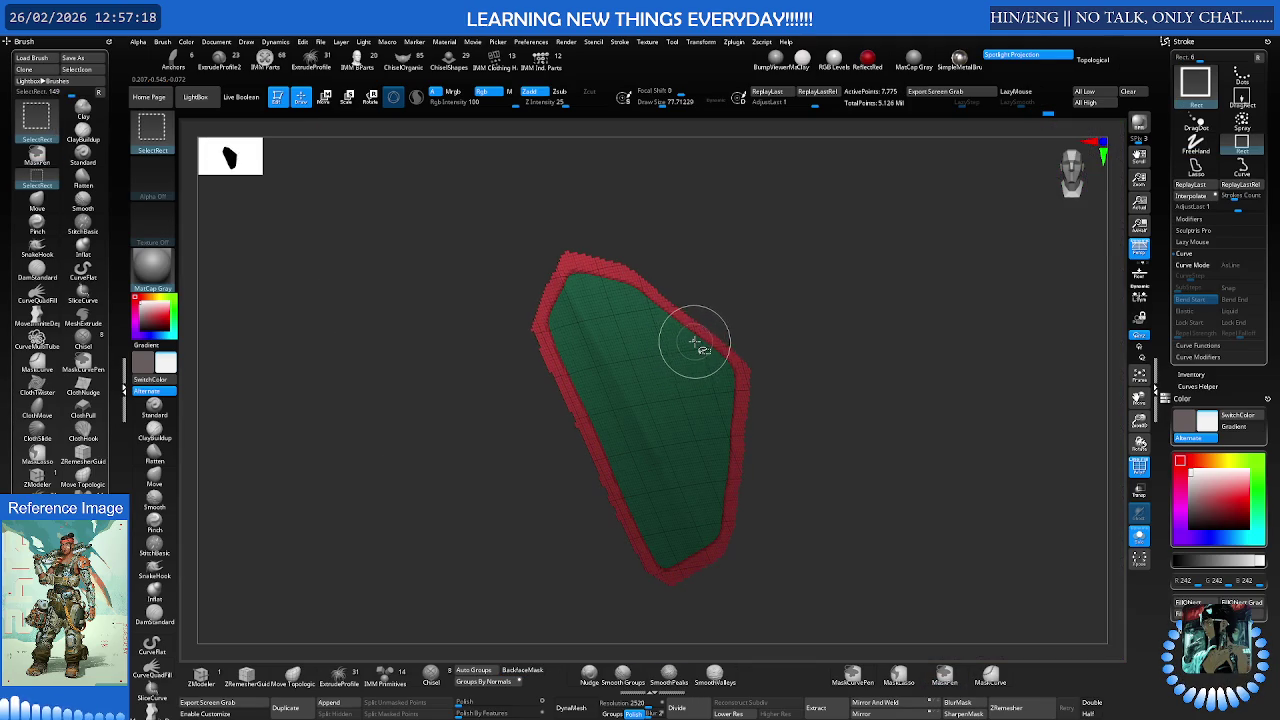
left_click(766, 320, "ctrl")
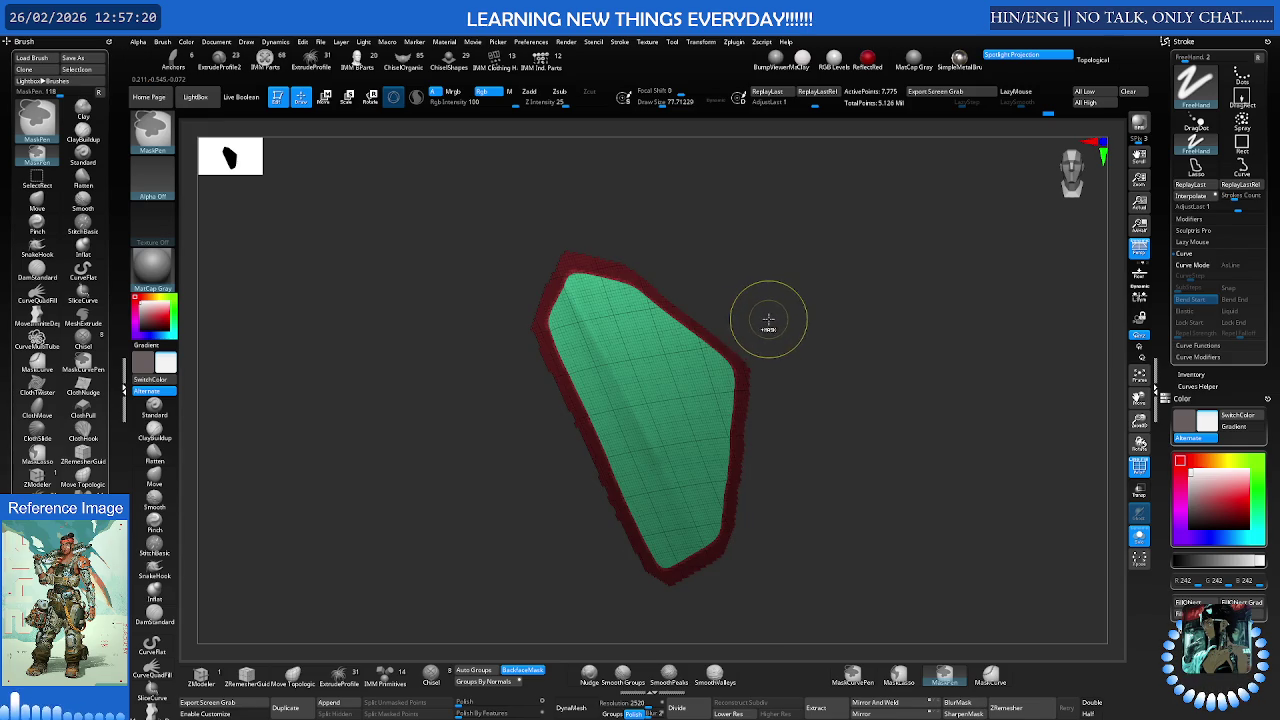
left_click(778, 316, "ctrl")
left_click(784, 314, "ctrl+shift")
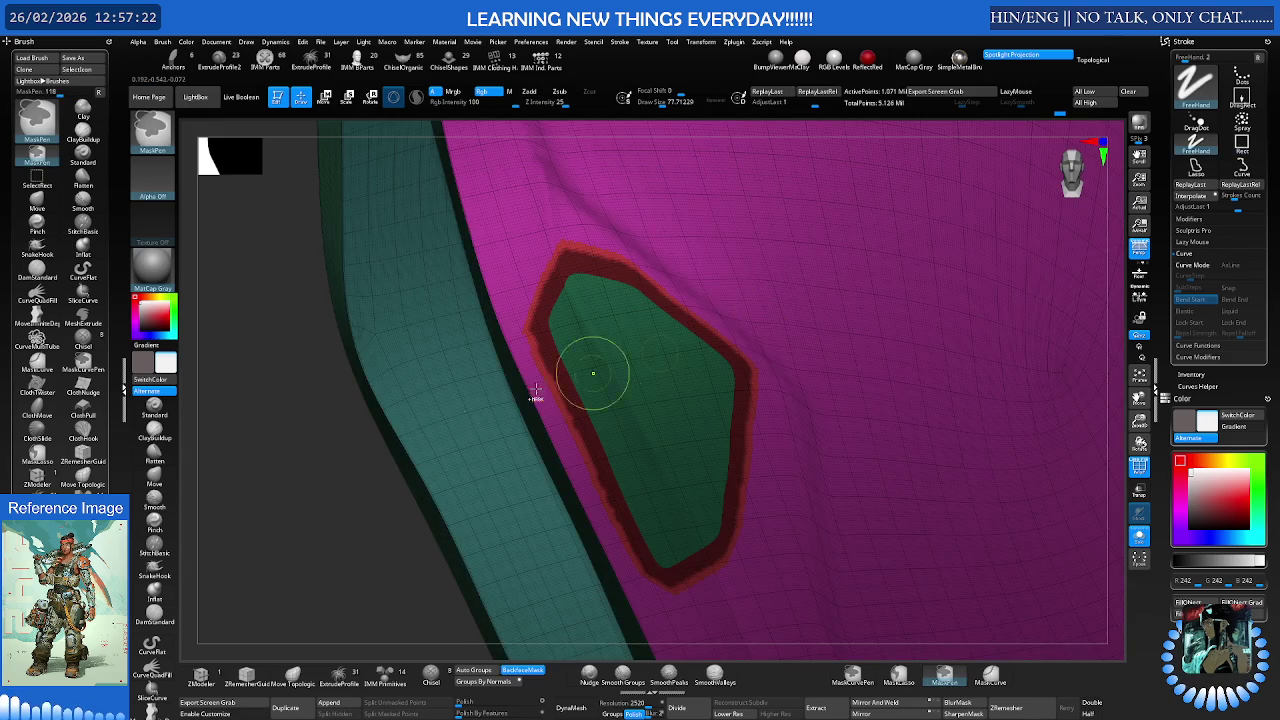
left_click(326, 478, "ctrl")
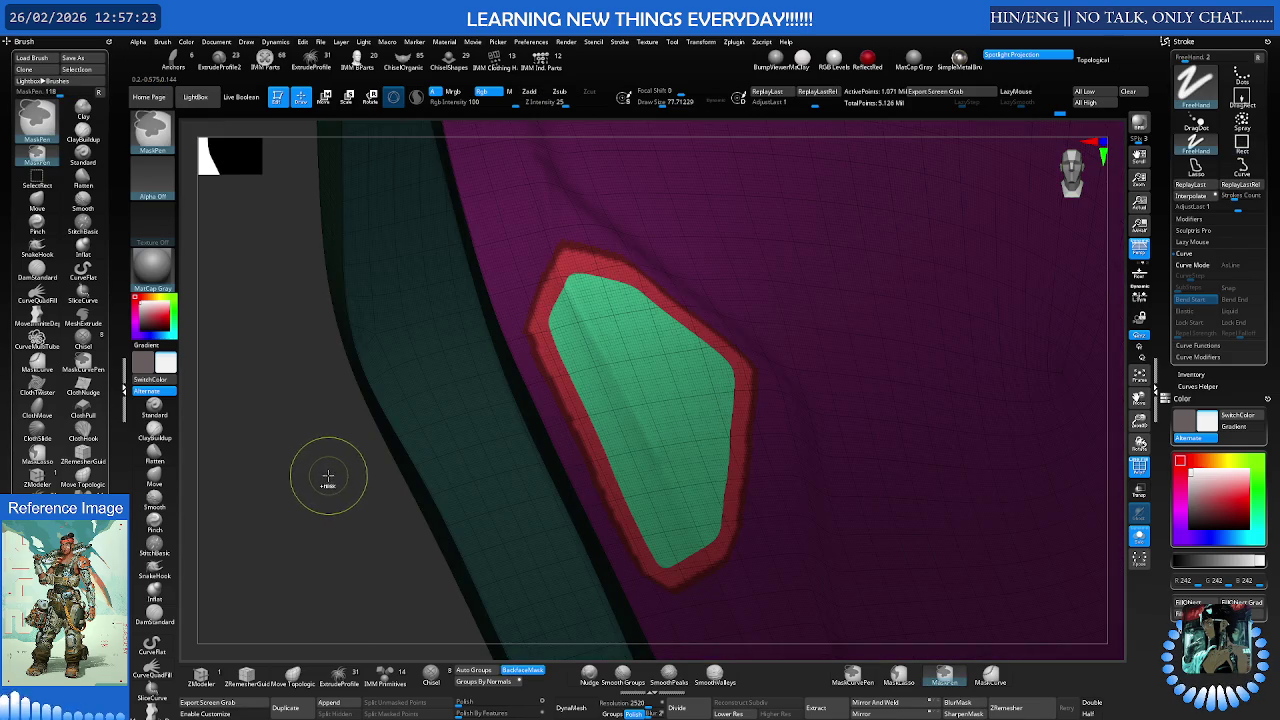
left_click(539, 305, "ctrl")
key("b")
key("m")
key("v")
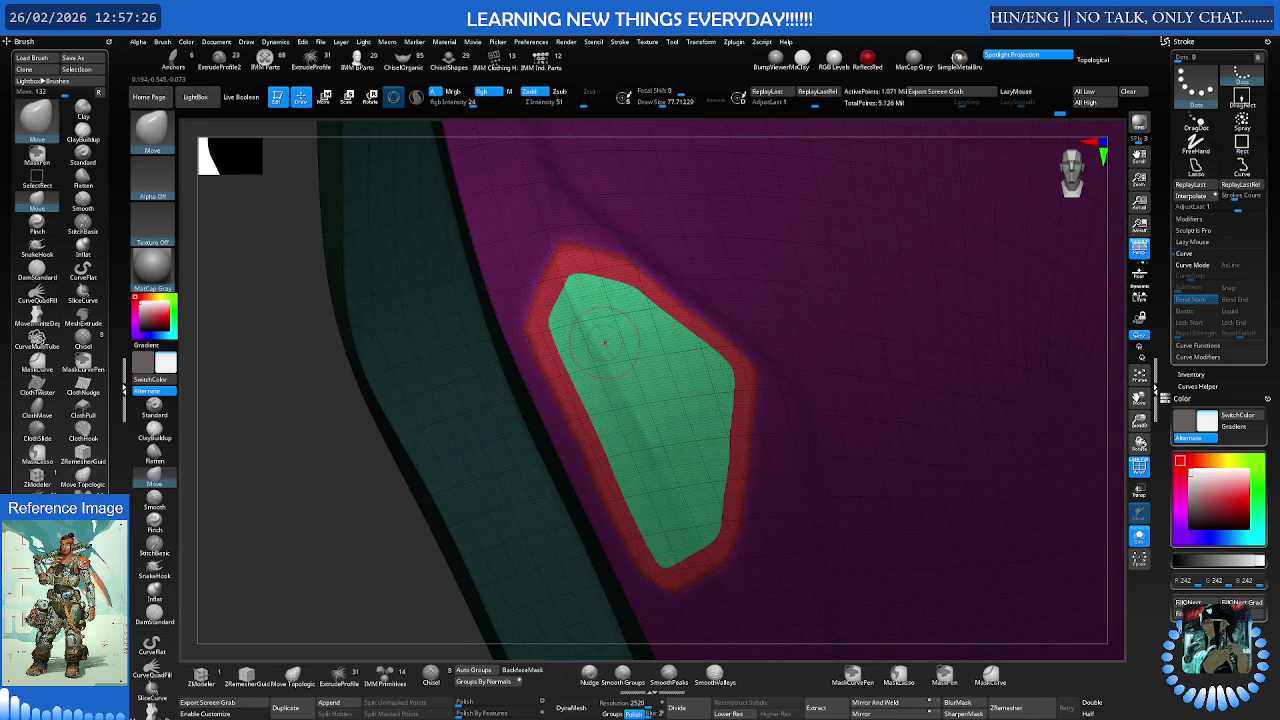
left_click_drag(289, 456, 290, 468, "ctrl")
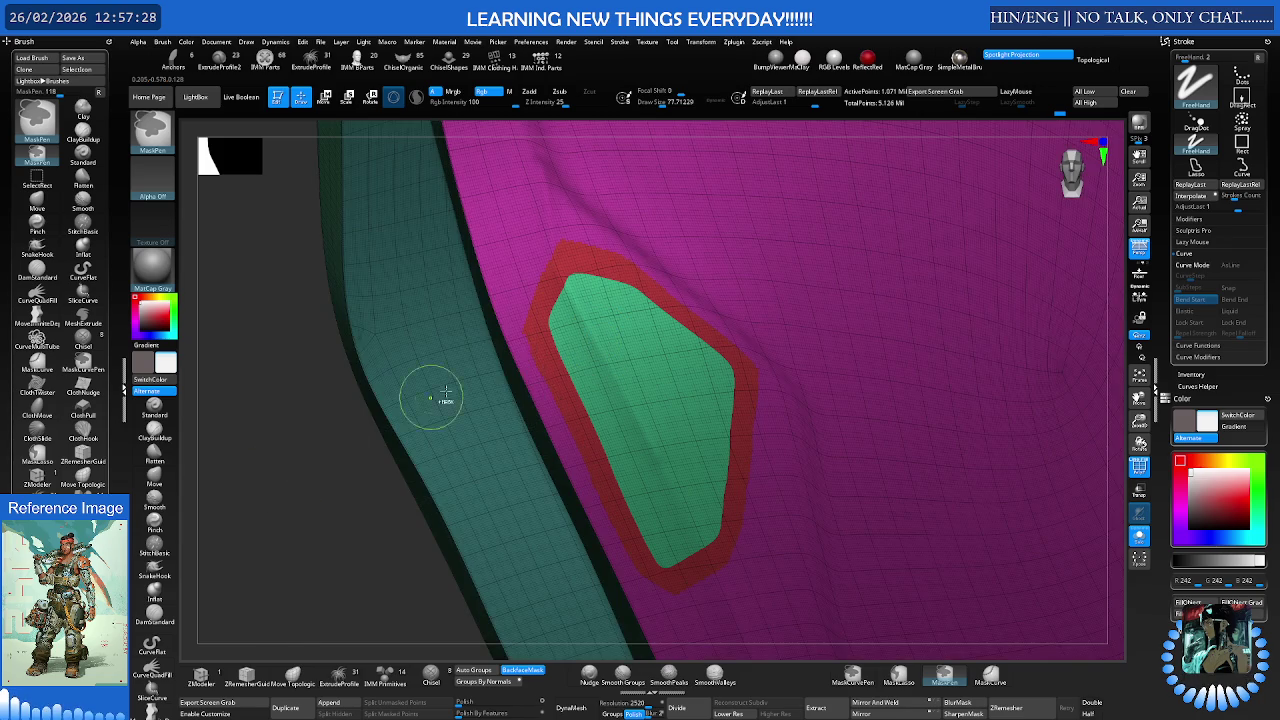
Re-isolate and mask the green panel, unhide the rest, blur the mask edge and invert it
left_click(616, 338, "ctrl+shift")
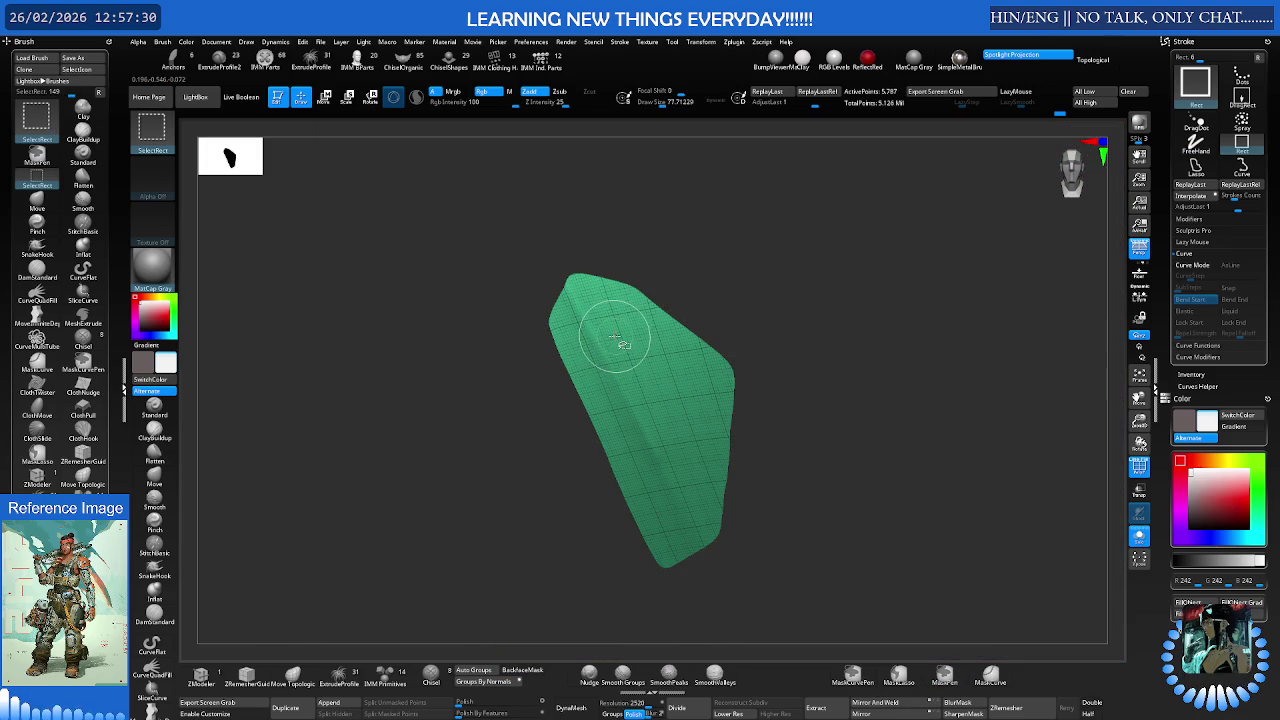
left_click(773, 321, "ctrl")
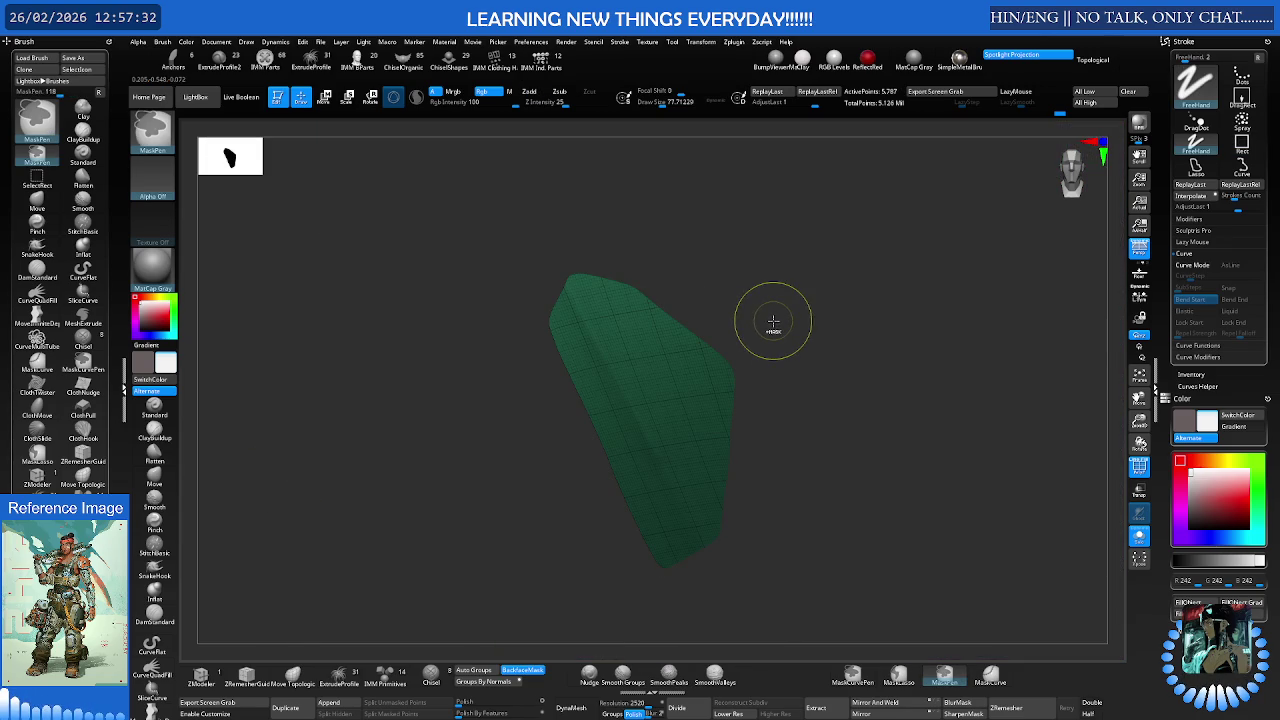
key("ctrl+shift")
left_click(783, 321, "ctrl+shift")
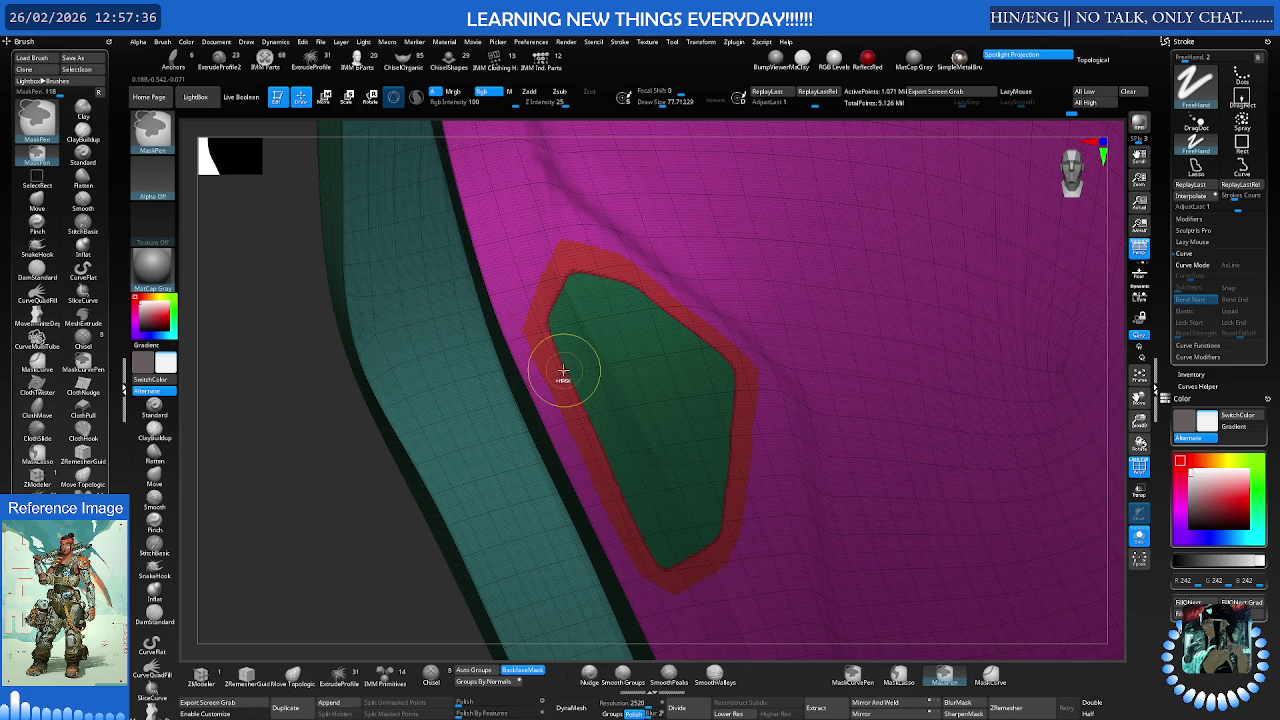
key("b")
key("m")
key("v")
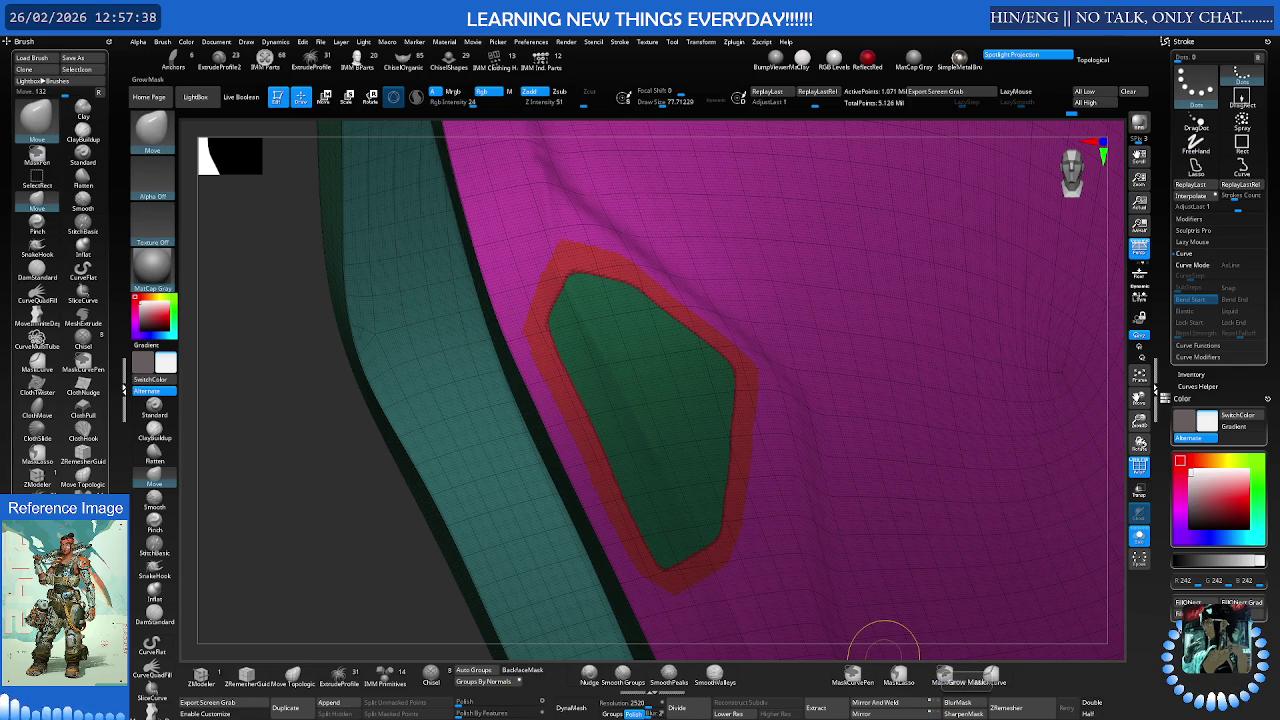
left_click(885, 645, "ctrl")
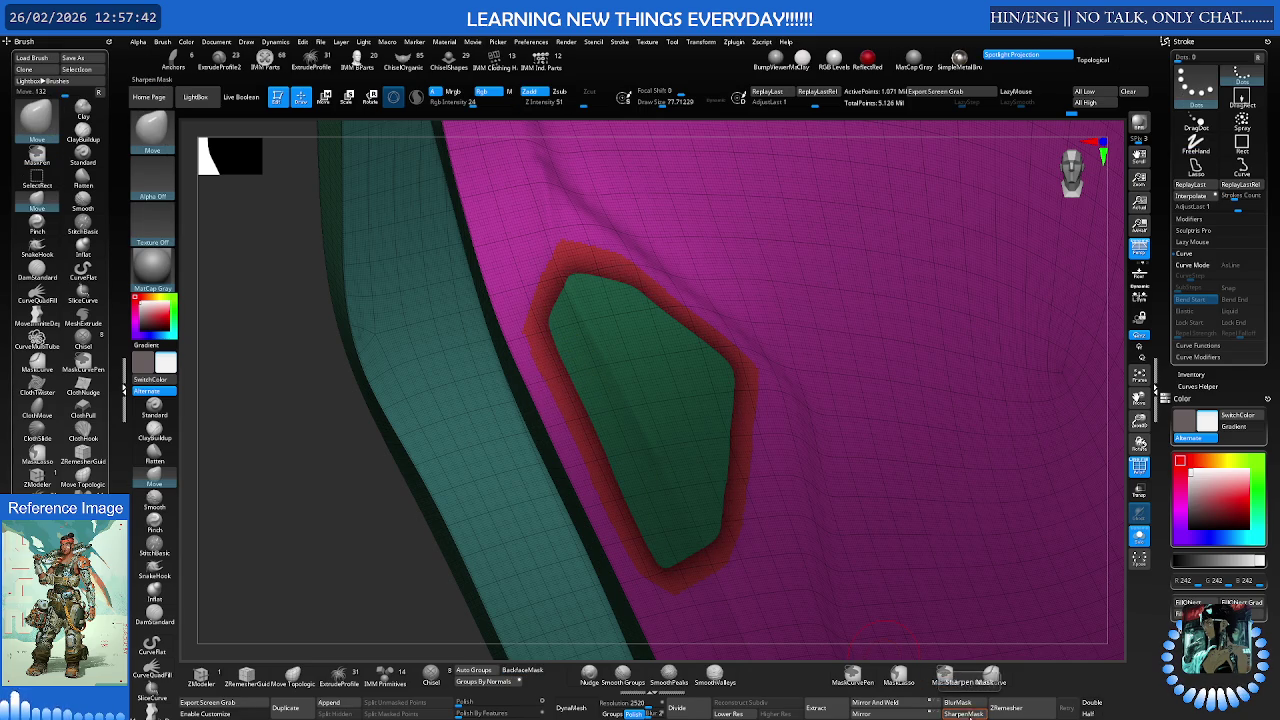
left_click(391, 534, "ctrl")
Push the green panel along its normal with the Transpose gizmo to recess it
key("w")
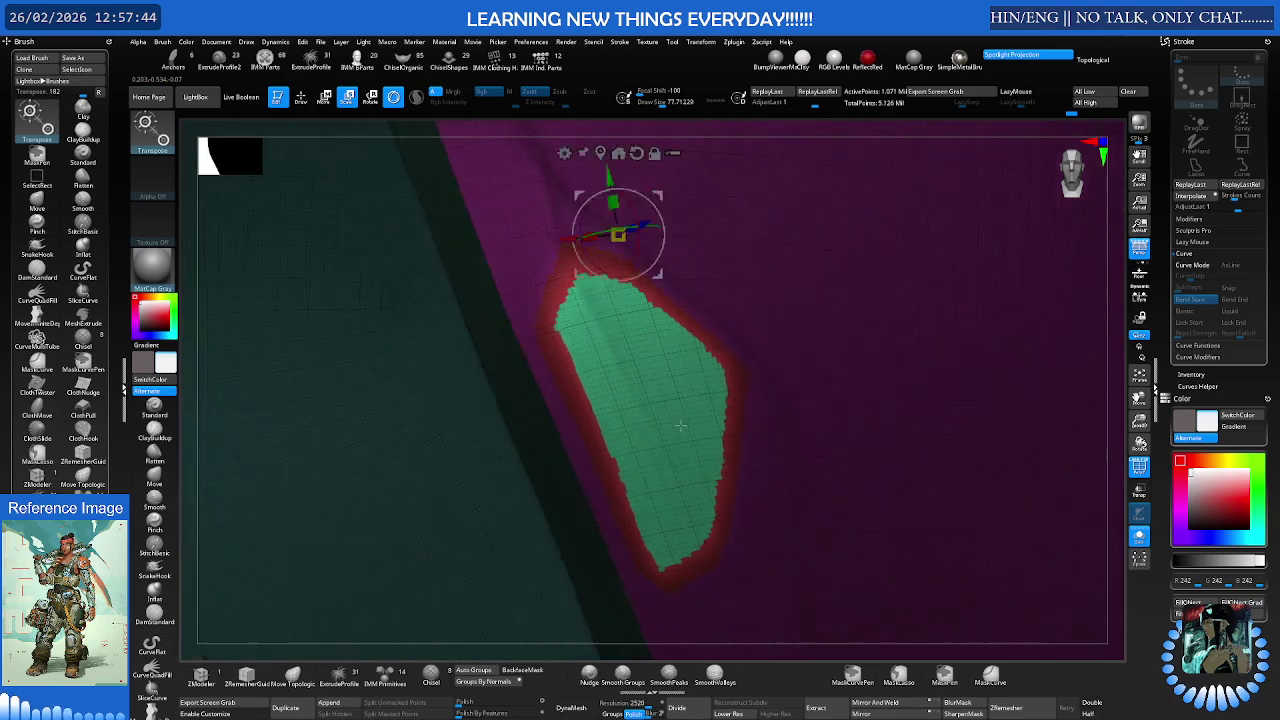
right_click_drag(678, 425, 675, 373)
left_click(652, 356)
left_click(654, 281)
left_click_drag(686, 396, 674, 401)
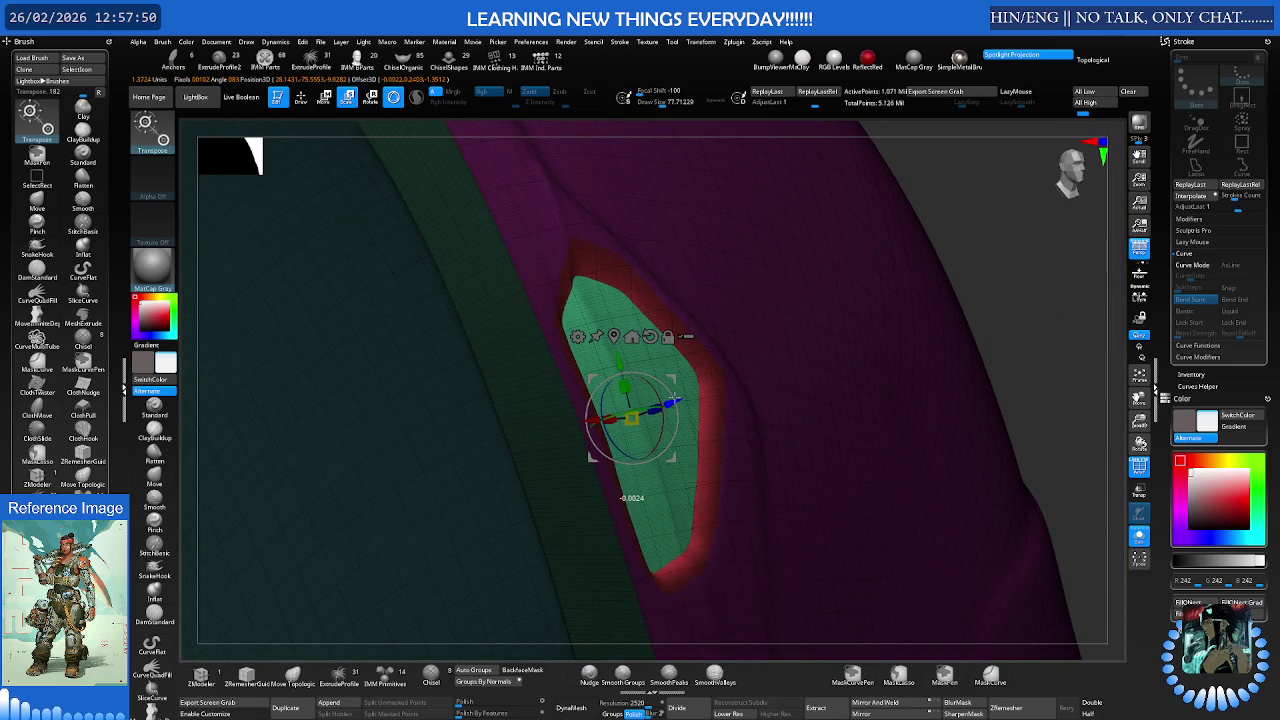
left_click_drag(688, 384, 666, 374)
left_click_drag(665, 381, 681, 389)
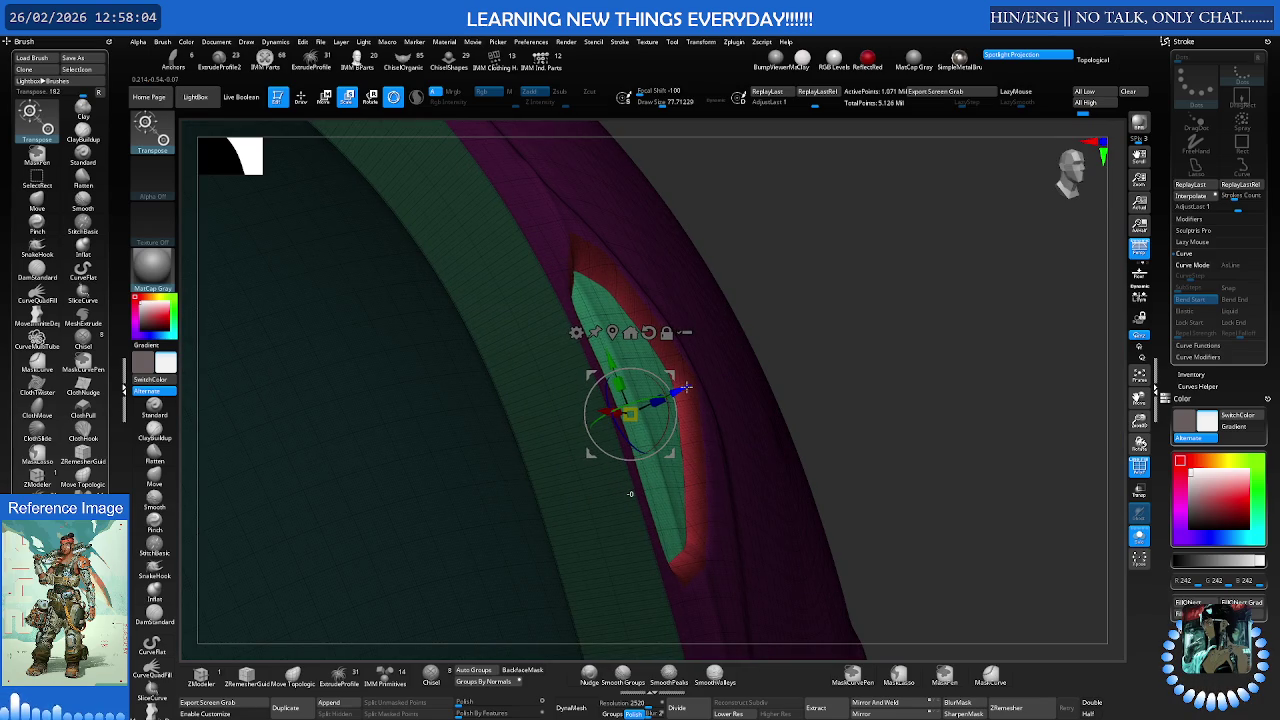
Clear the mask and return to sculpting, orbiting around the recessed panel
left_click(862, 396, "ctrl")
key("q")
key("s")
left_click_drag(794, 389, 679, 411)
key("w")
key("q")
left_click_drag(554, 416, 511, 624)
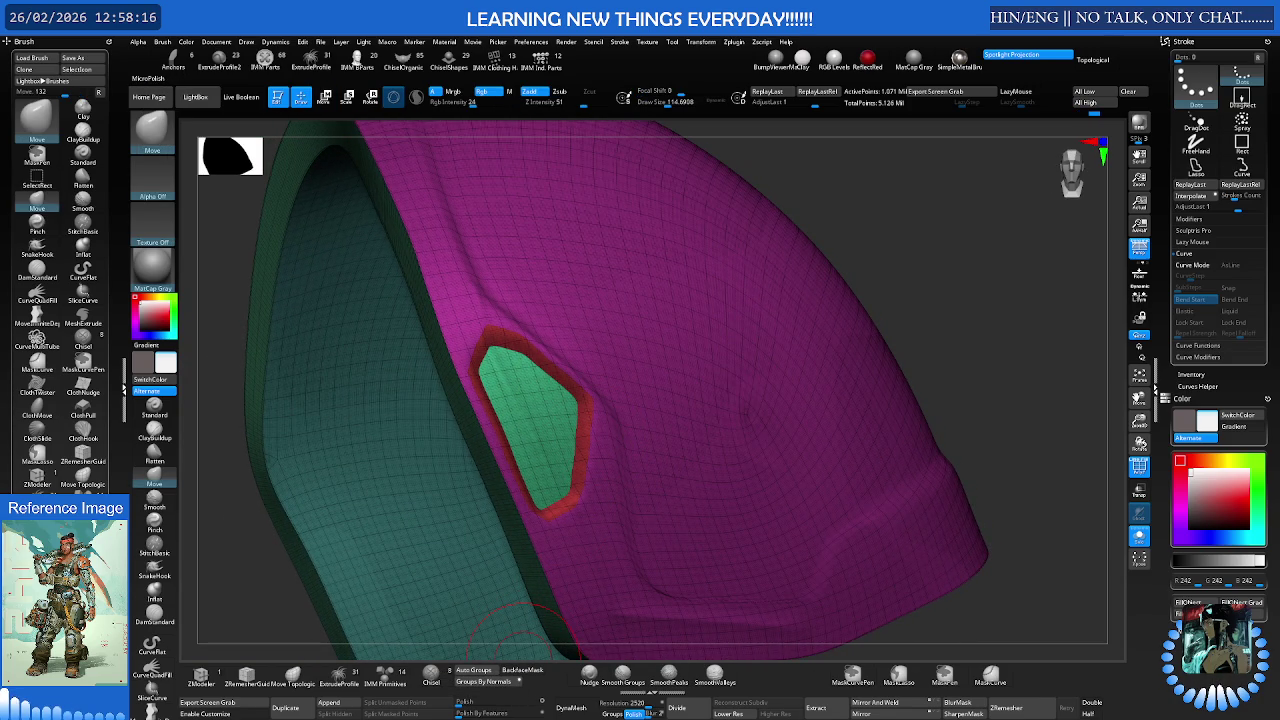
Turn off polygroup colours to show the armour in plain grey and orbit to the rim
key("g")
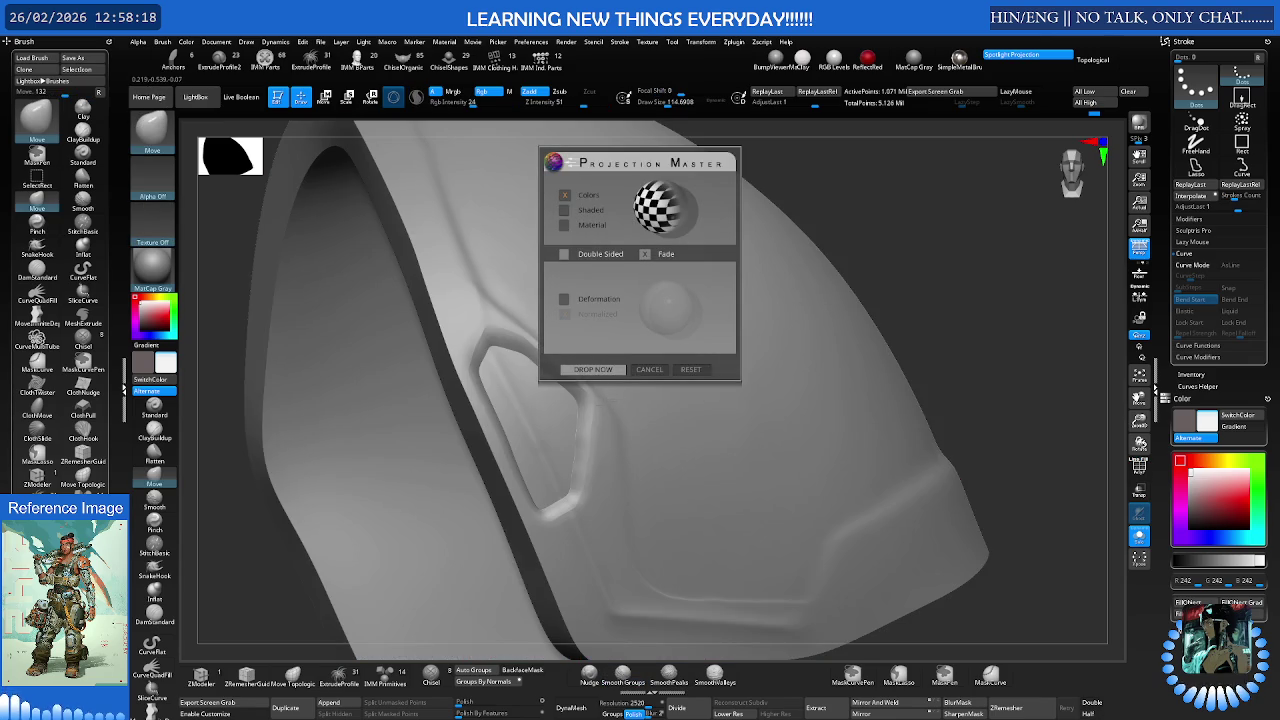
key("Escape")
right_click_drag(595, 420, 586, 336)
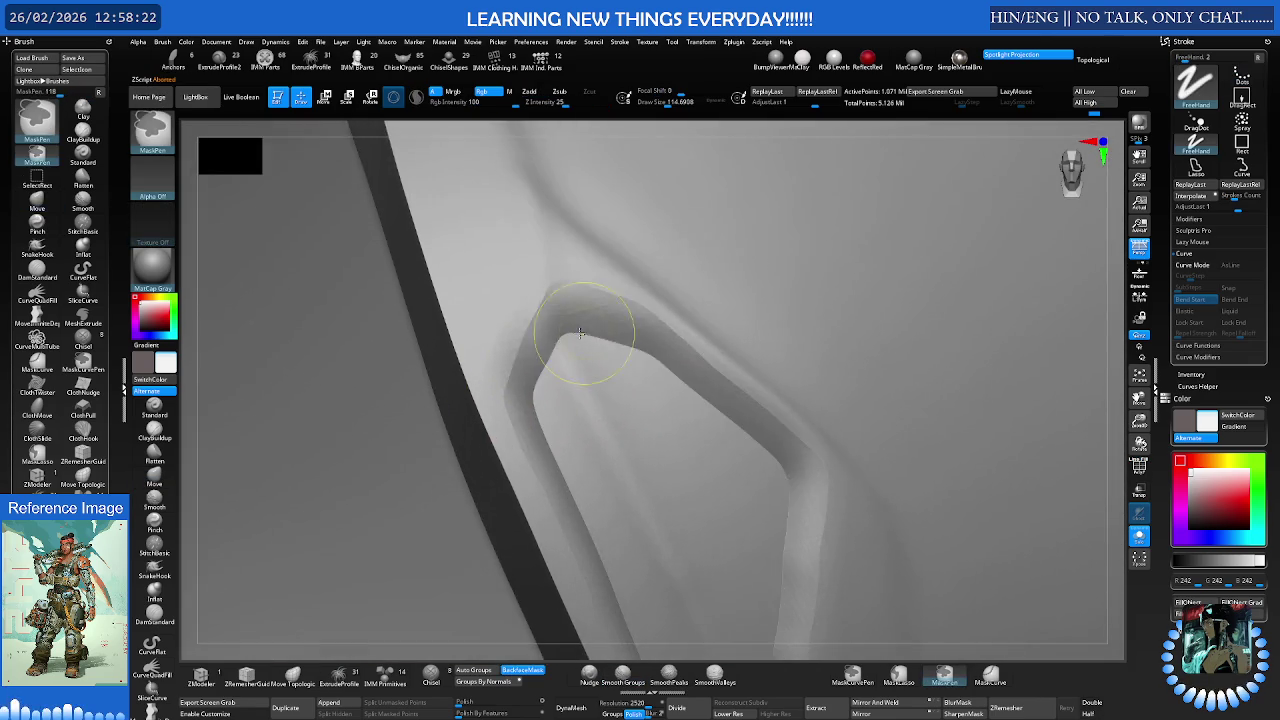
Smooth the jagged rim edges around the inset with the Smooth Groups brush
key("shift")
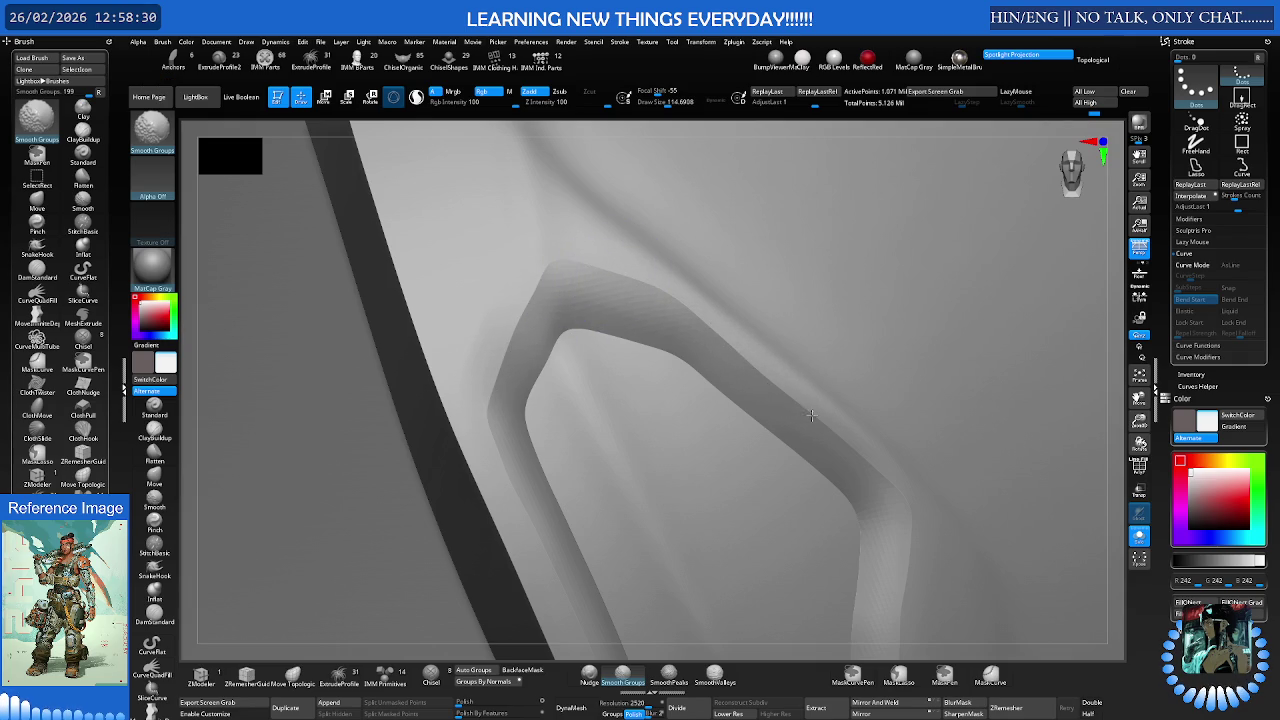
right_click_drag(890, 479, 781, 447)
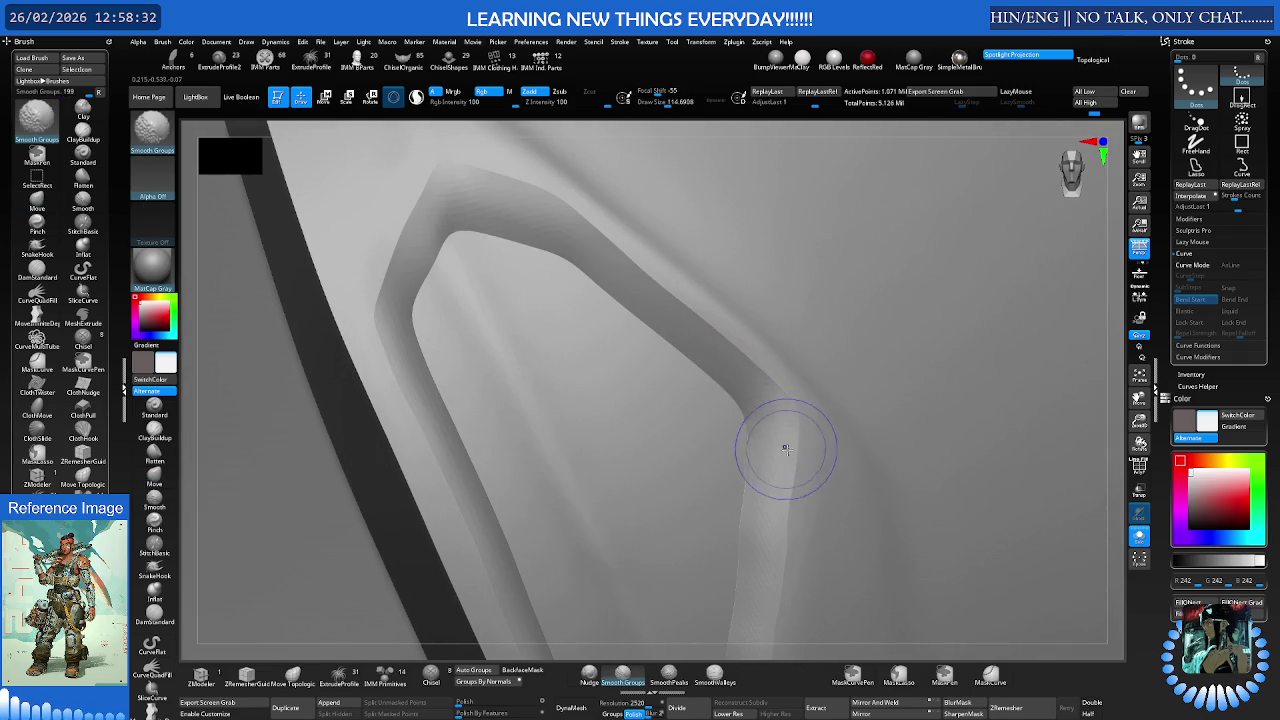
key("shift")
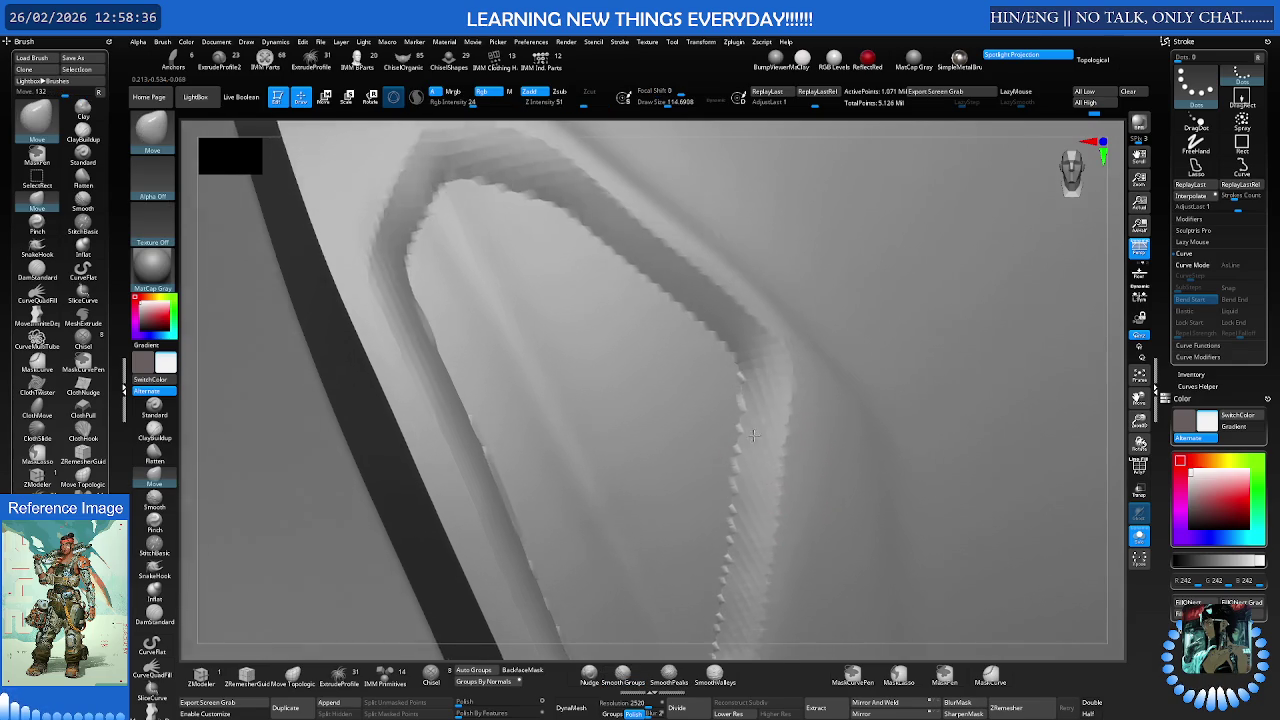
right_click_drag(796, 494, 800, 371)
key("shift")
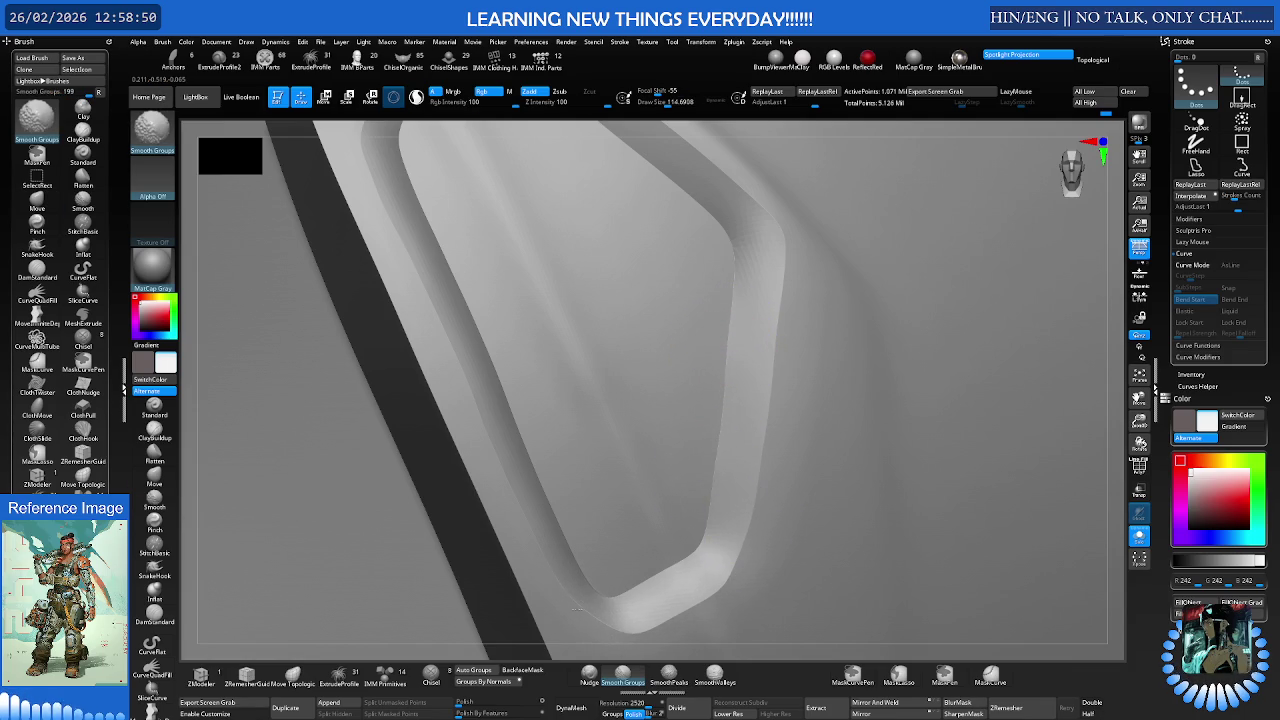
Smooth the rim near the panel corner with the Move brush, zooming in on the loop
key("b")
key("m")
key("v")
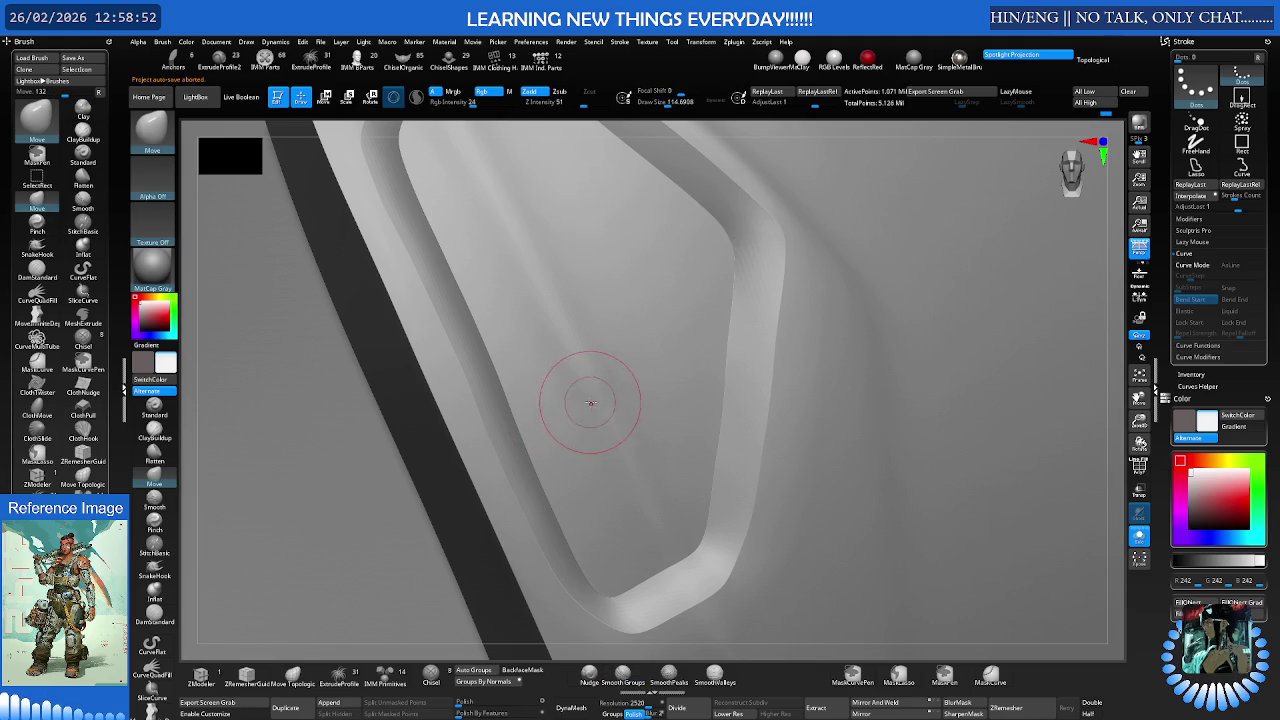
right_click_drag(588, 403, 605, 345)
mouse_move(608, 286)
right_mouse_down("ctrl")
mouse_move(549, 270)
mouse_move(606, 180)
mouse_move(571, 243)
right_mouse_up("ctrl")
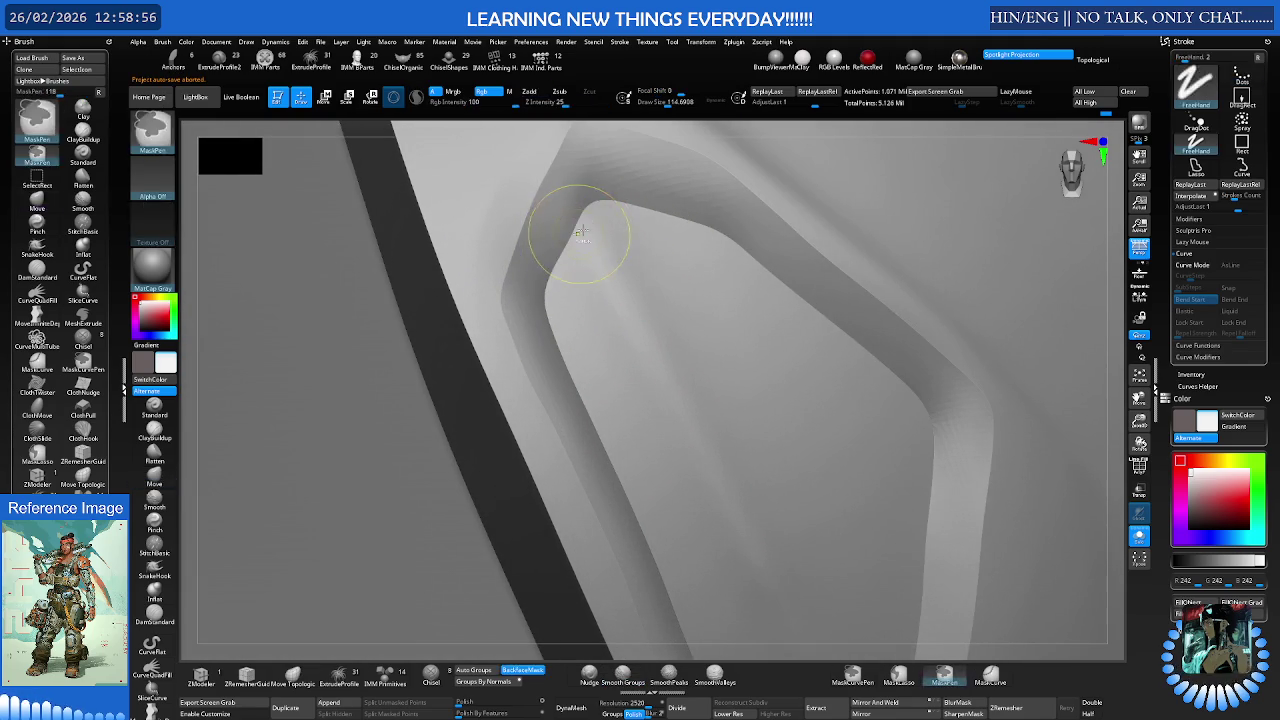
left_click_drag(571, 237, 576, 222, "shift")
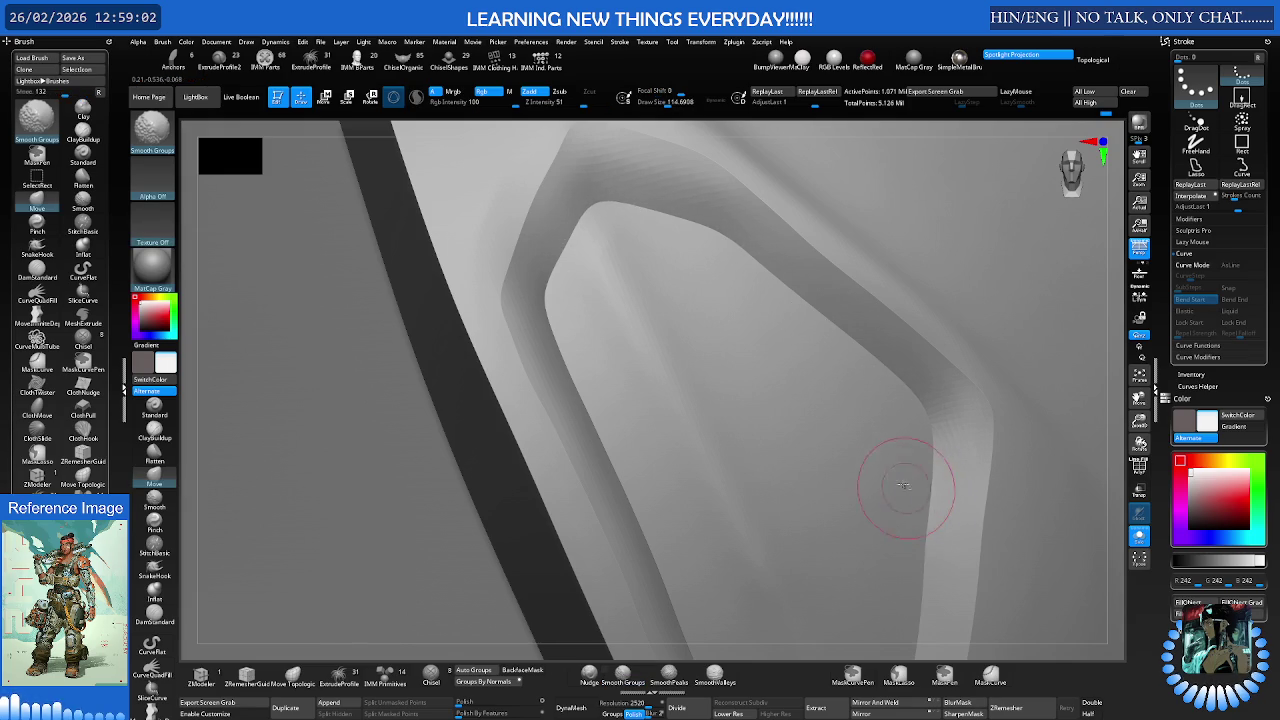
right_click_drag(908, 490, 771, 300, "ctrl")
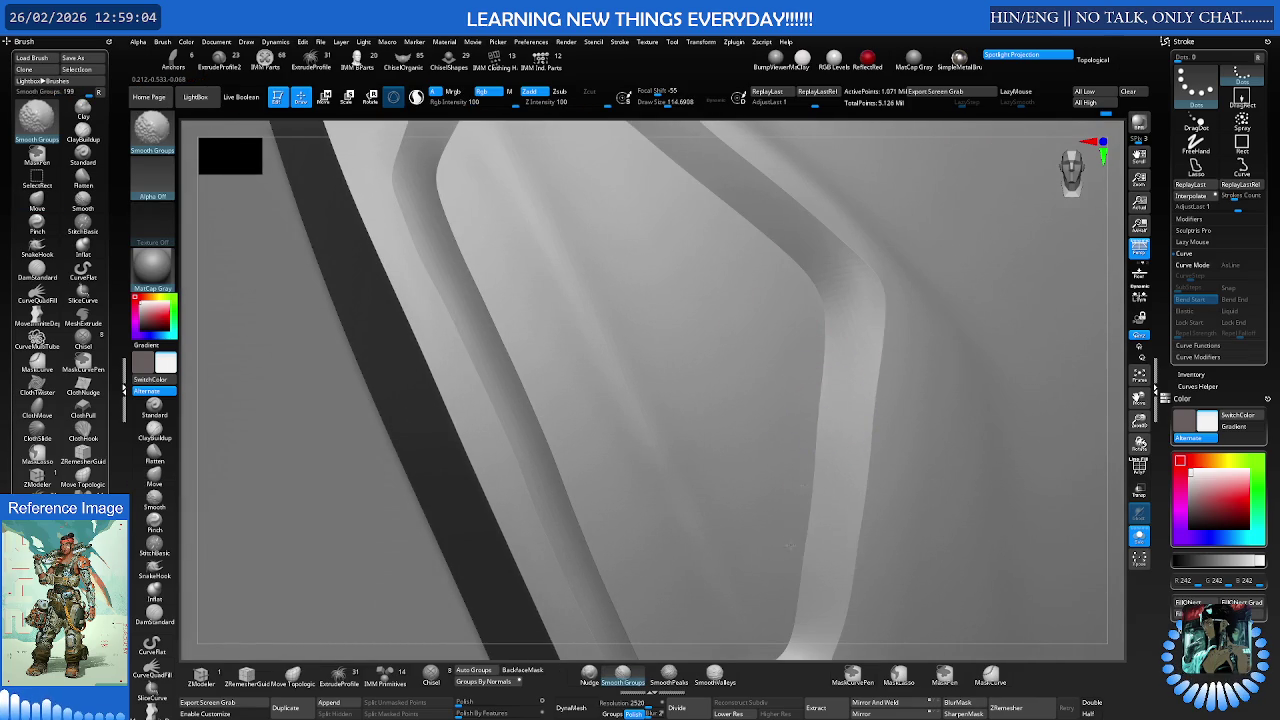
right_click_drag(815, 444, 690, 470, "ctrl")
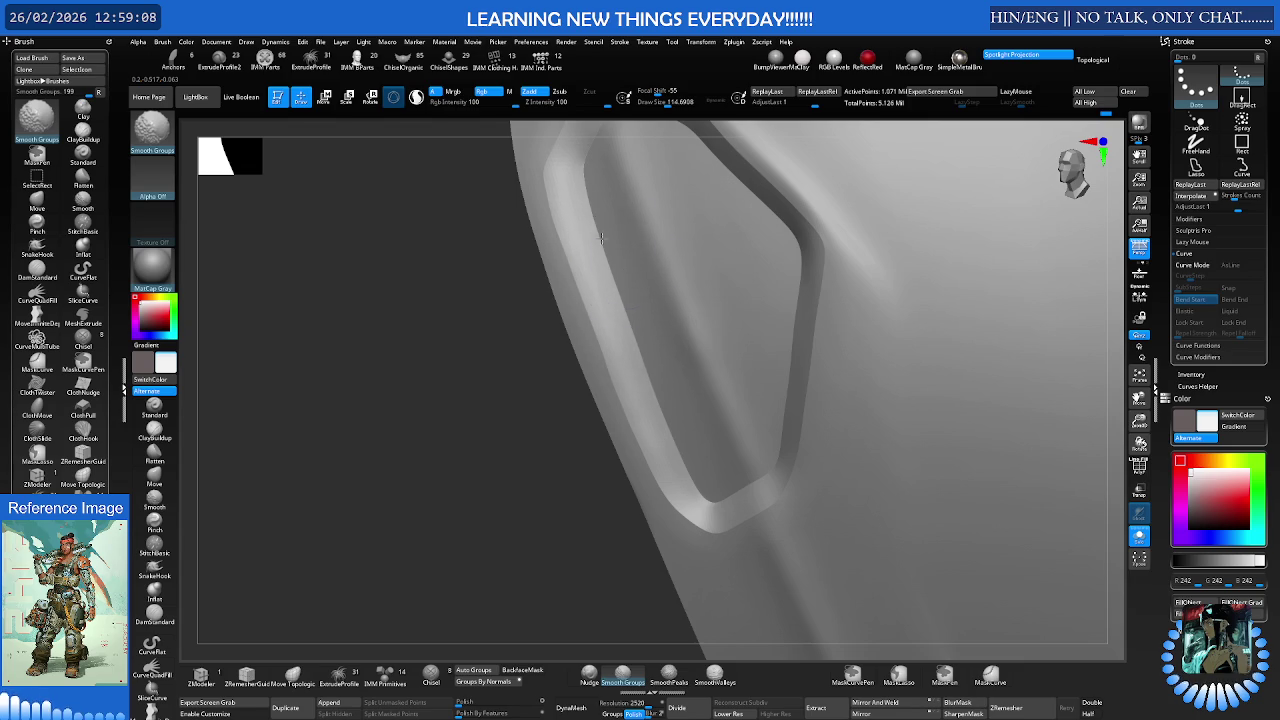
Reshape the loop's inner corner with the Nudge brush at about size 204
key("b")
key("m")
key("v")
mouse_move(688, 502)
right_mouse_down()
mouse_move(640, 480)
mouse_move(700, 500)
mouse_move(737, 470)
right_mouse_up()
key("s")
key("s")
left_click_drag(760, 487, 735, 487)
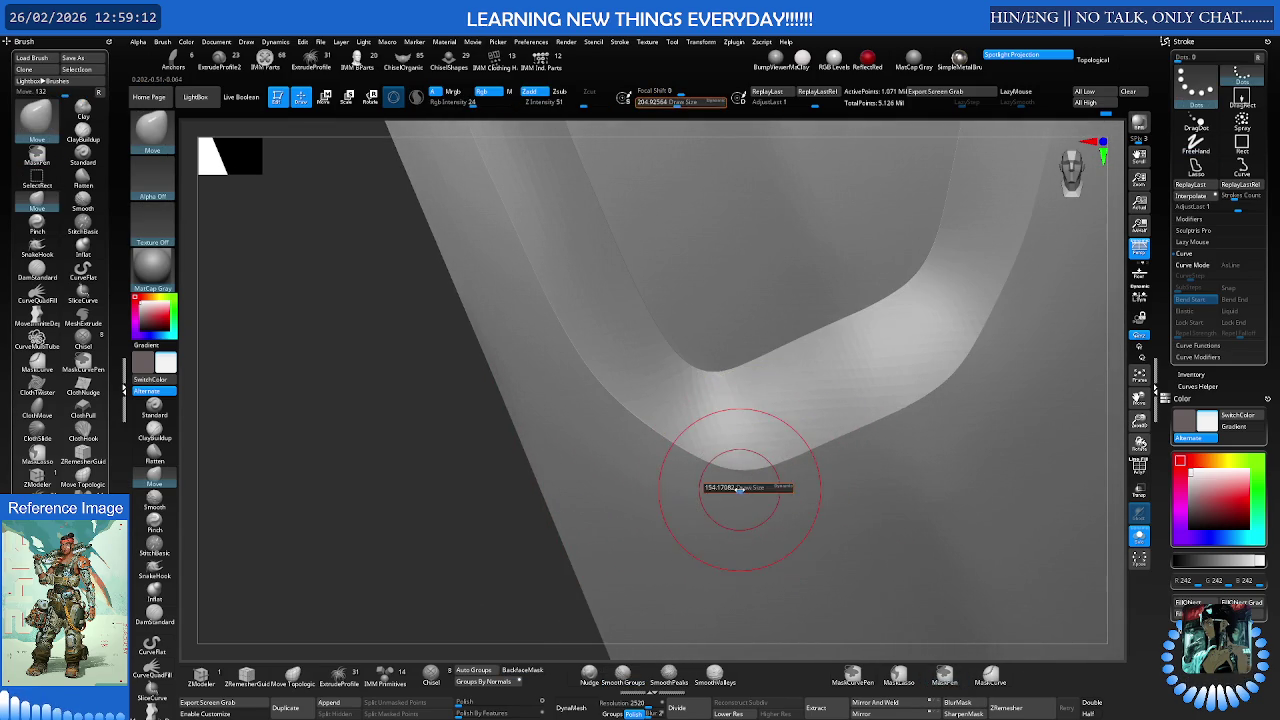
left_click(590, 677)
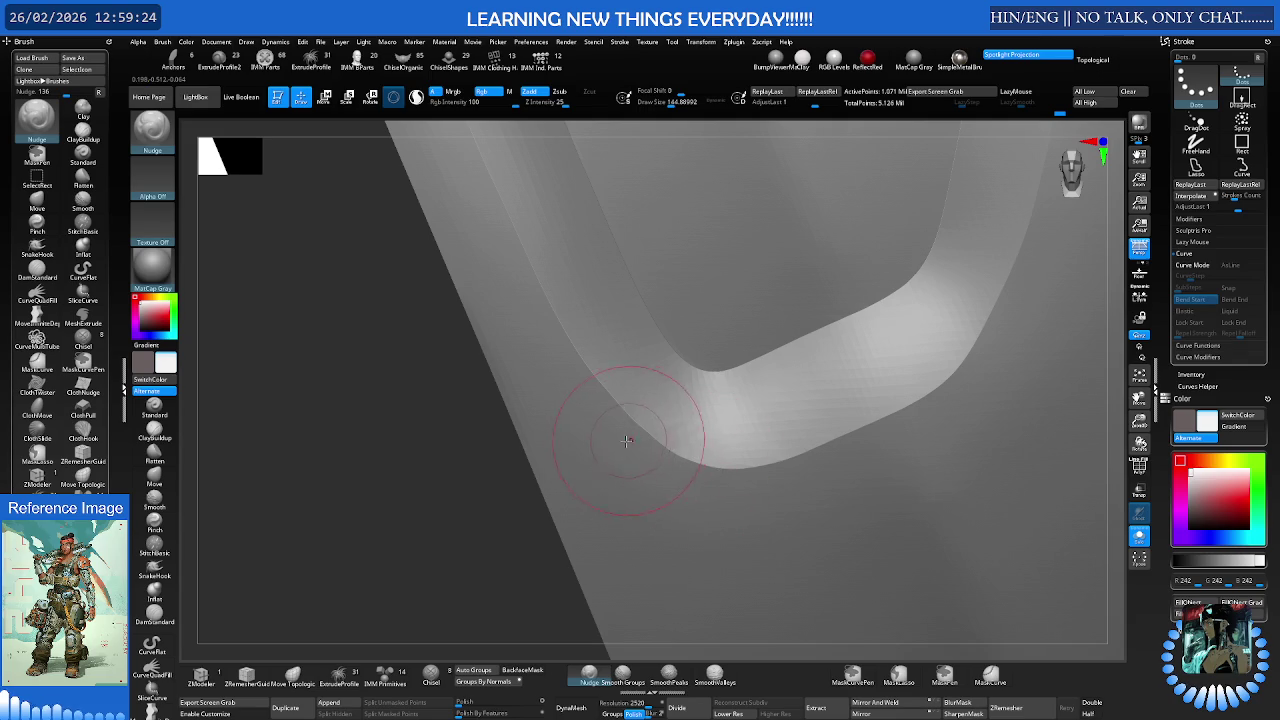
left_click_drag(618, 420, 604, 410)
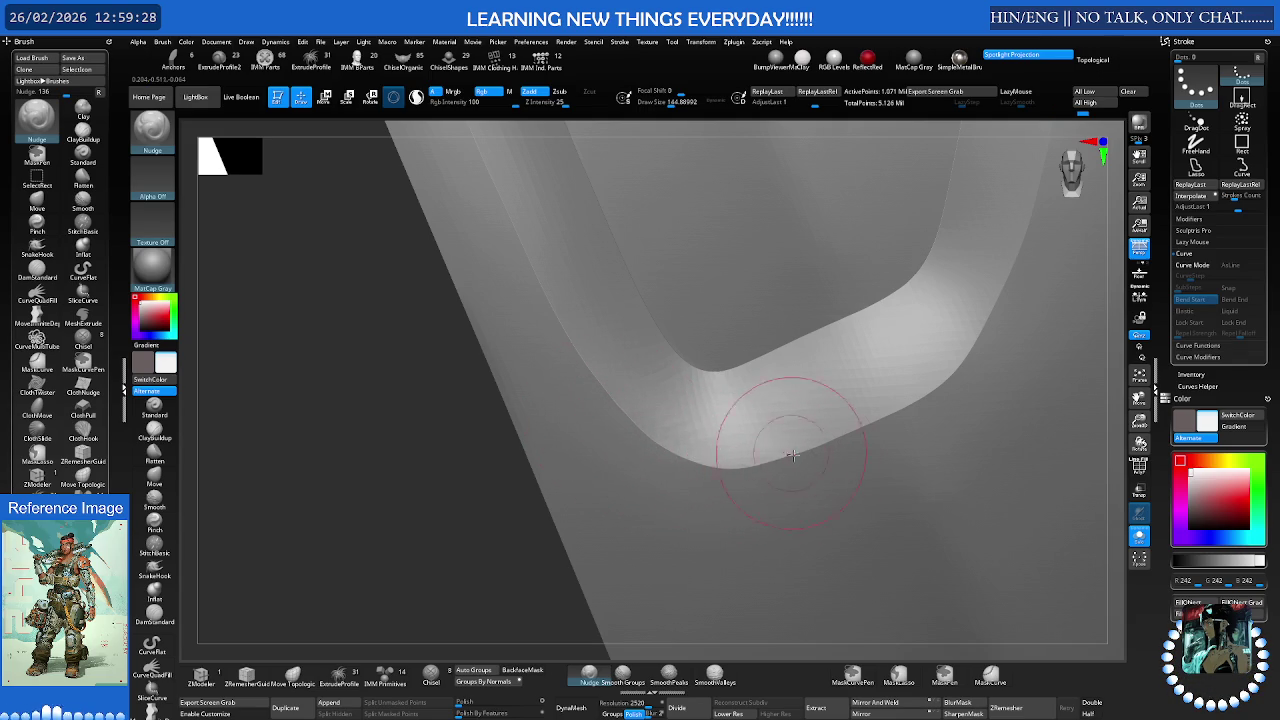
Smooth the faceted inner corner with Smooth Groups, then zoom out to the chest and shoulder
key("shift")
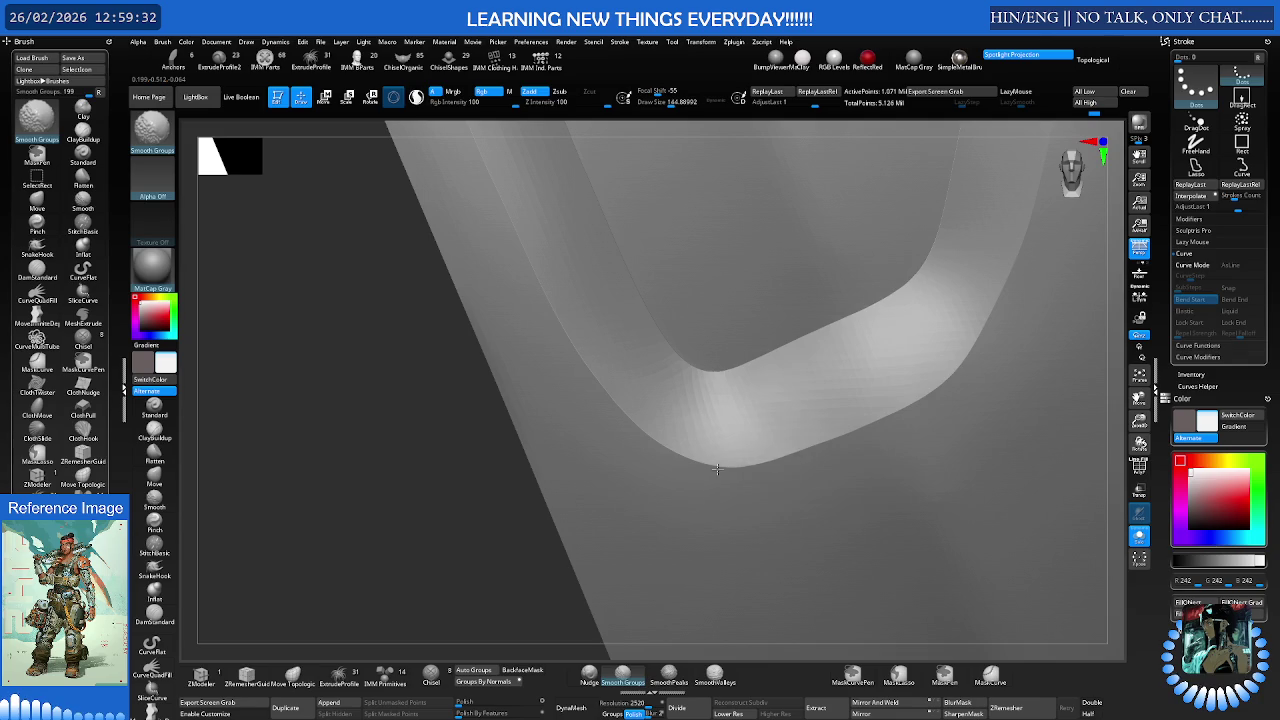
right_click_drag(894, 406, 827, 385)
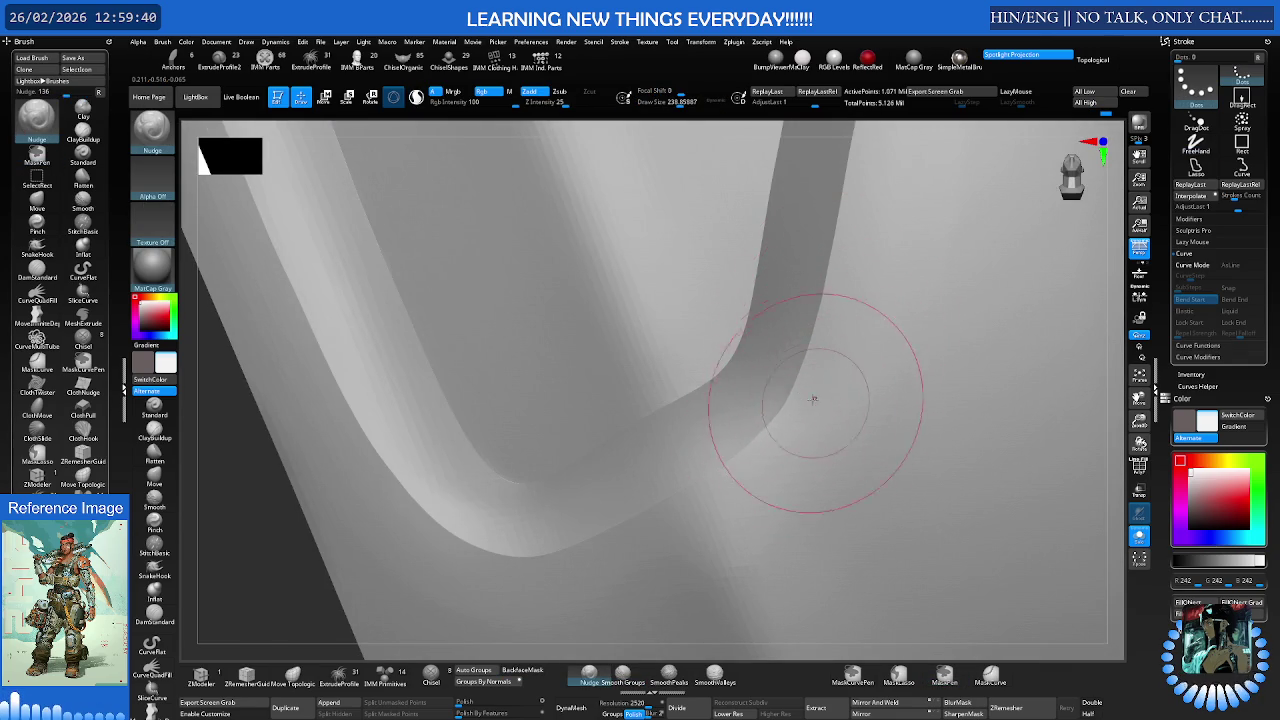
right_click_drag(803, 417, 858, 389)
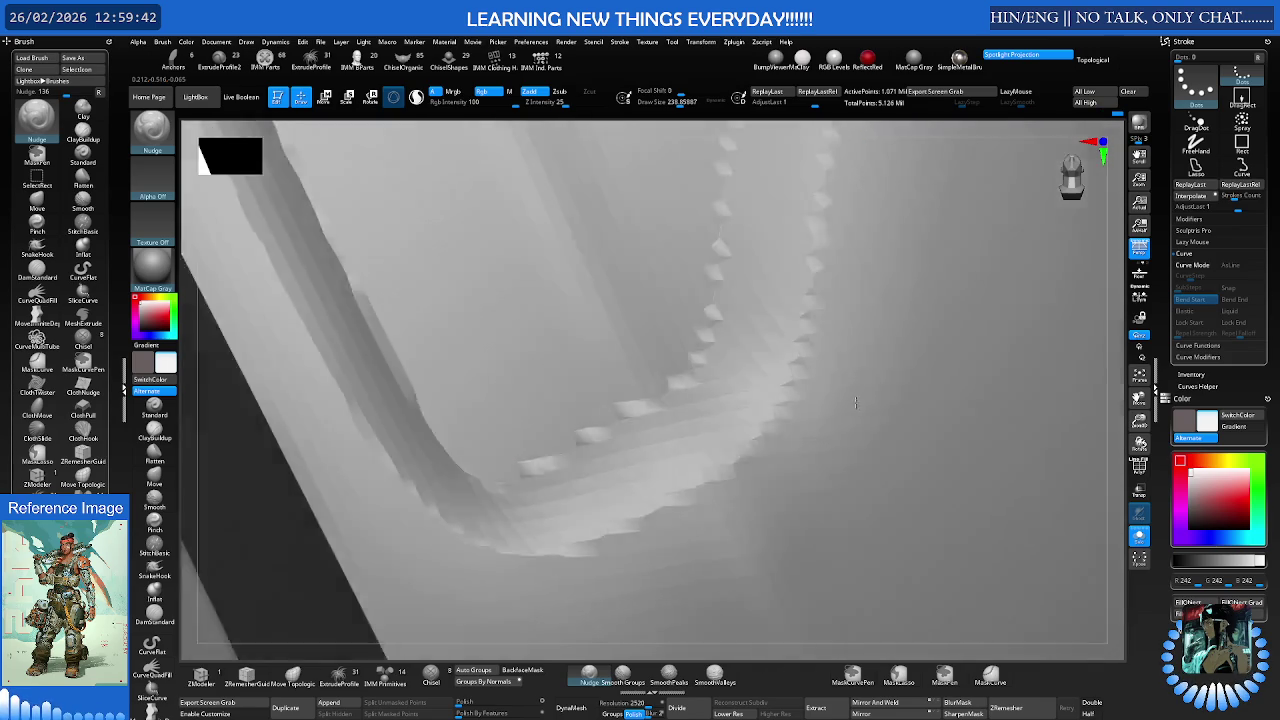
key("shift")
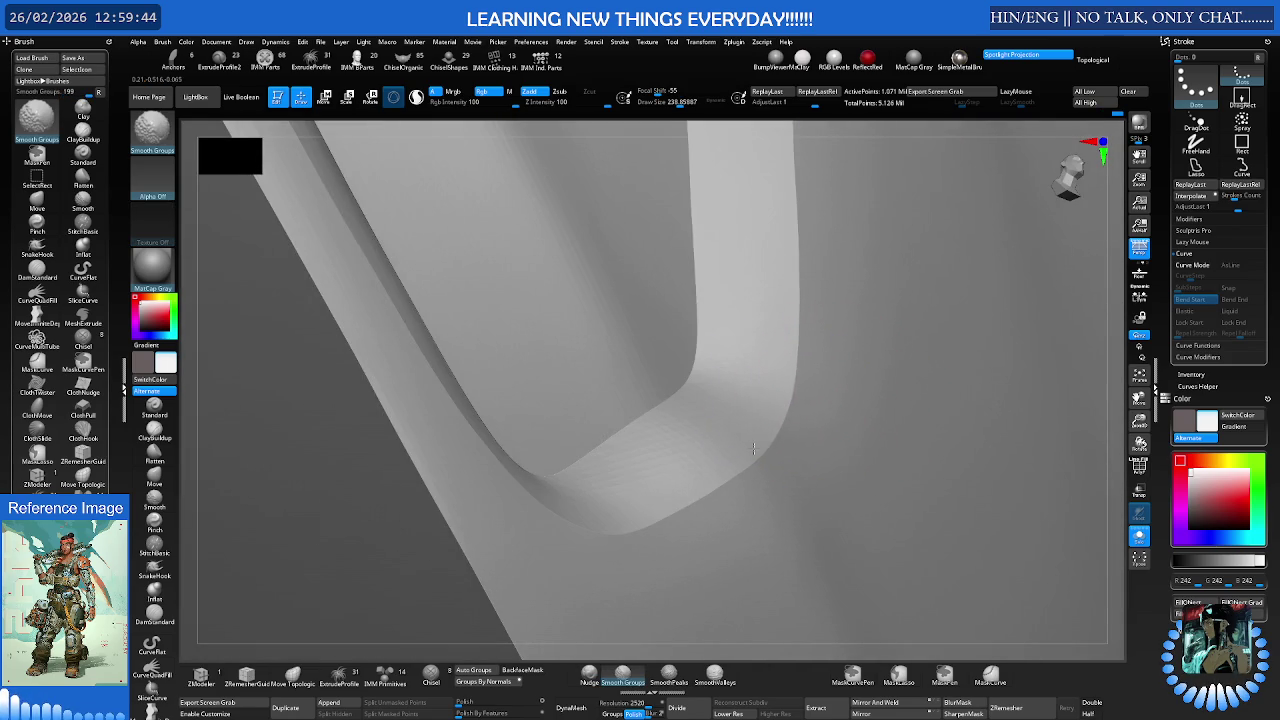
right_click_drag(771, 337, 691, 443)
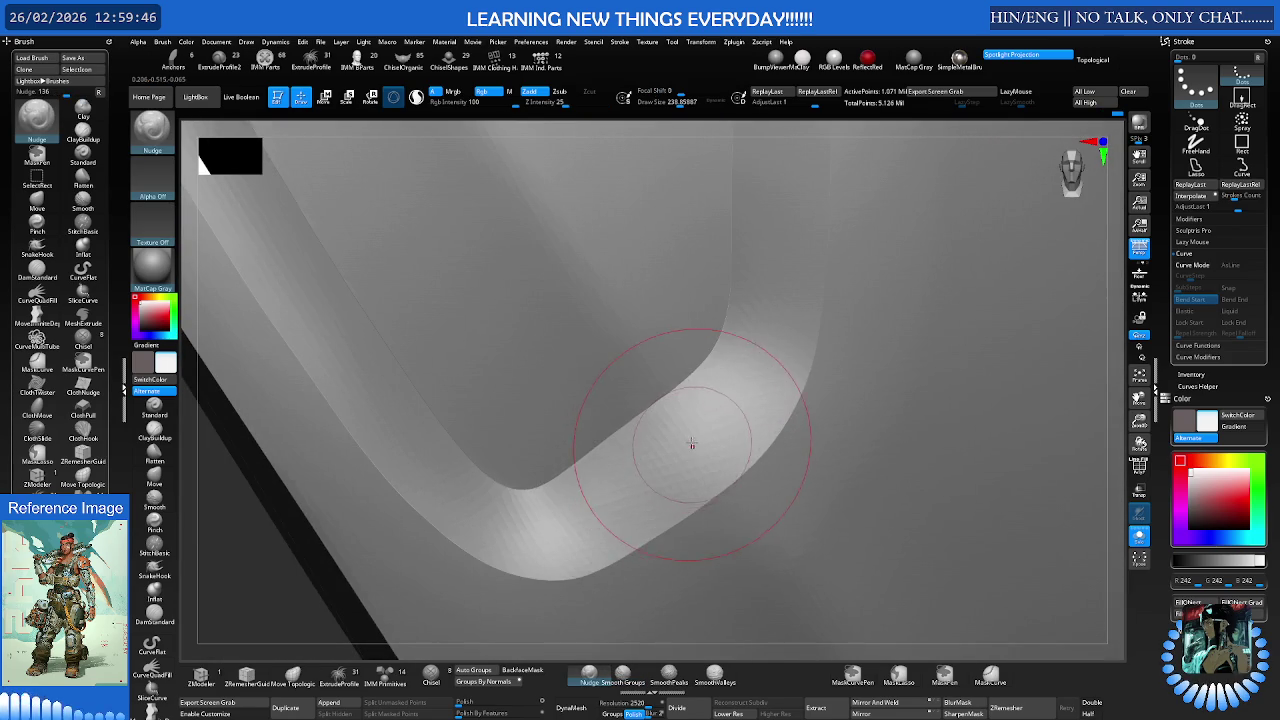
mouse_move(710, 337)
right_mouse_down()
mouse_move(630, 370)
mouse_move(614, 400)
mouse_move(711, 362)
right_mouse_up()
mouse_move(795, 339)
right_mouse_down("ctrl")
mouse_move(640, 366)
mouse_move(771, 357)
right_mouse_up("ctrl")
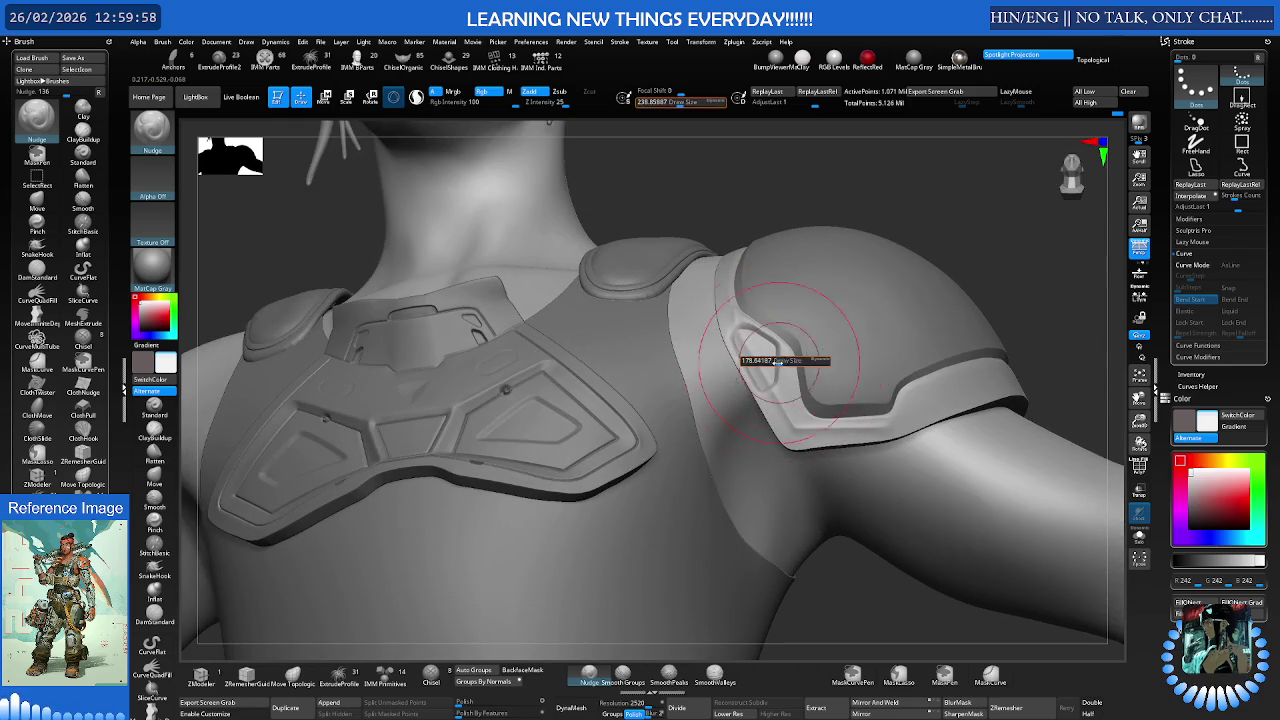
Zoom in on the rim-loop junction, enlarge the brush to about 149 and pick SmoothPeaks
key("ctrl")
mouse_move(893, 320)
right_mouse_down("ctrl")
mouse_move(857, 334)
mouse_move(619, 261)
mouse_move(651, 291)
right_mouse_up("ctrl")
key("s")
left_click_drag(651, 291, 601, 308)
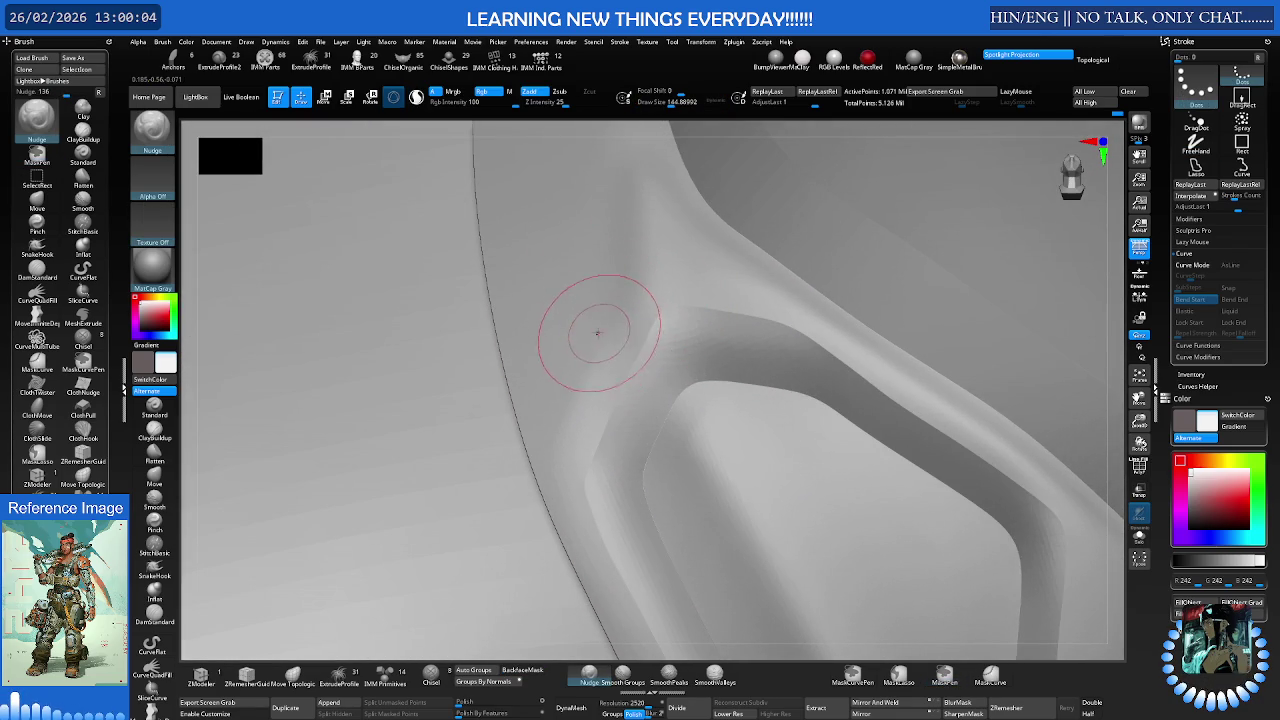
key("b")
key("s")
key("p")
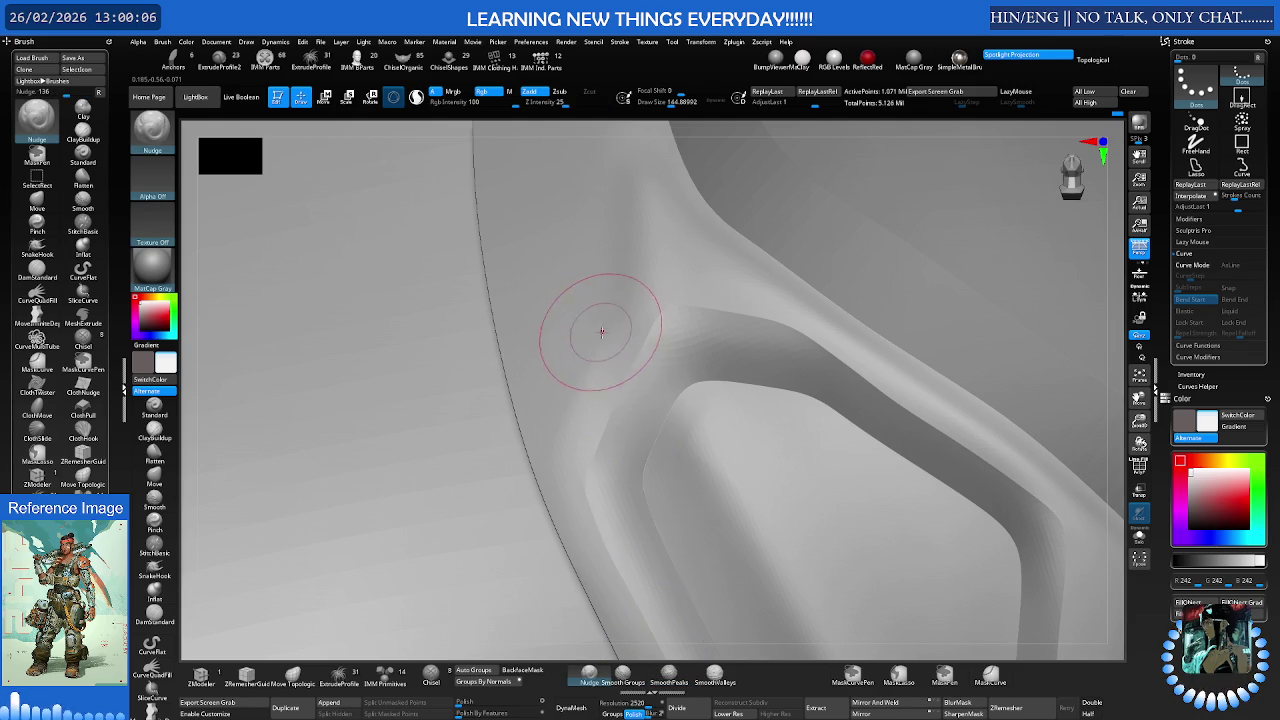
Smooth the bumpy forked junction with SmoothPeaks from several angles, then view the whole pauldron
right_click_drag(594, 329, 609, 329)
key("s")
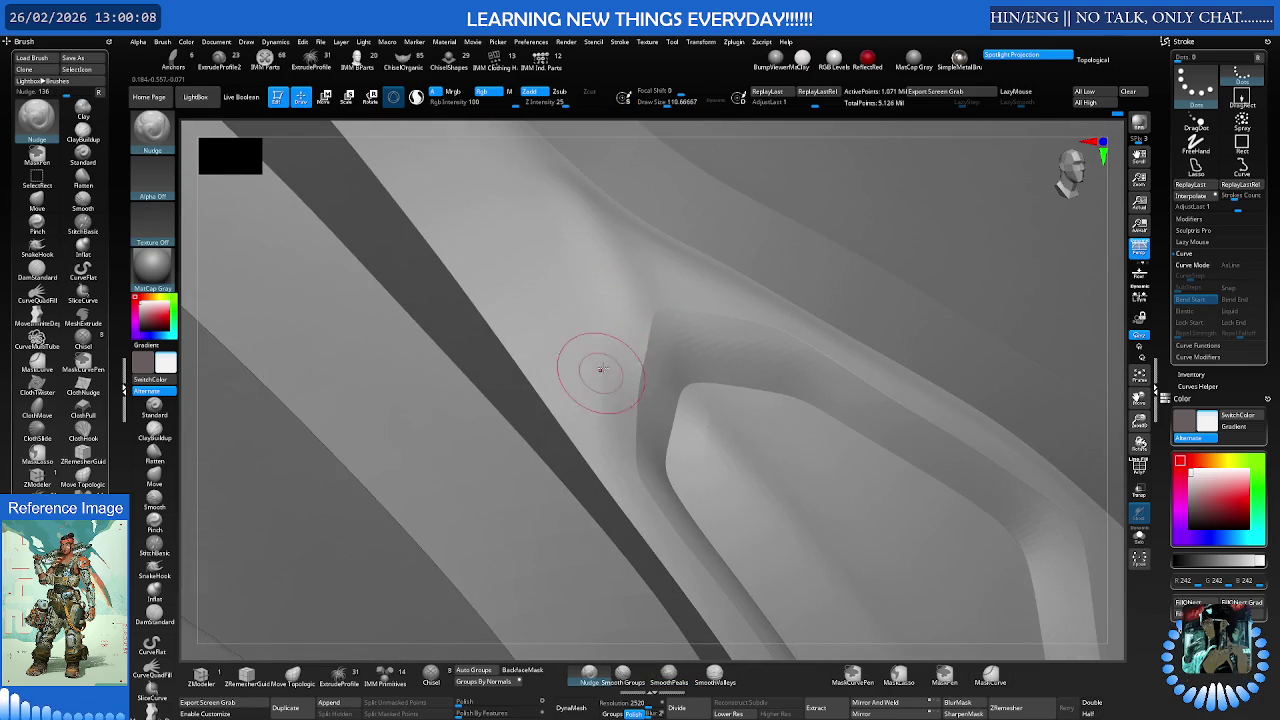
key("shift")
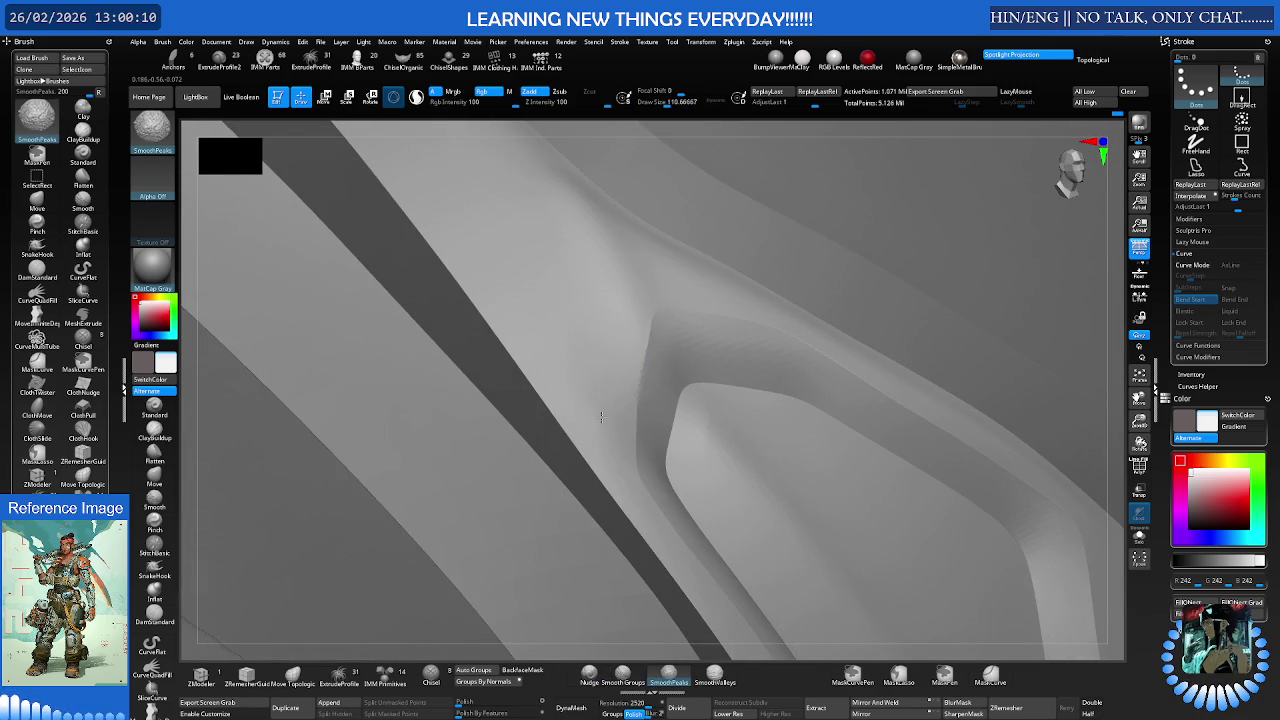
right_click_drag(601, 405, 587, 390)
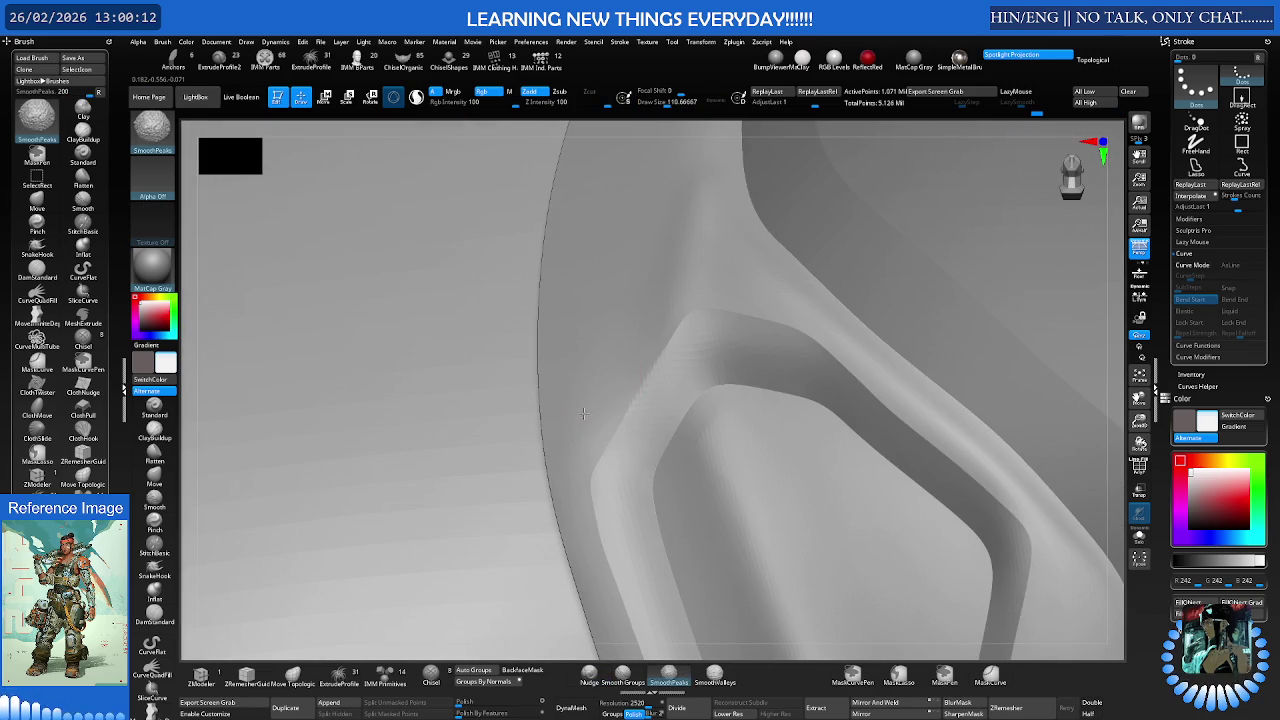
right_click_drag(640, 309, 634, 335)
key("s")
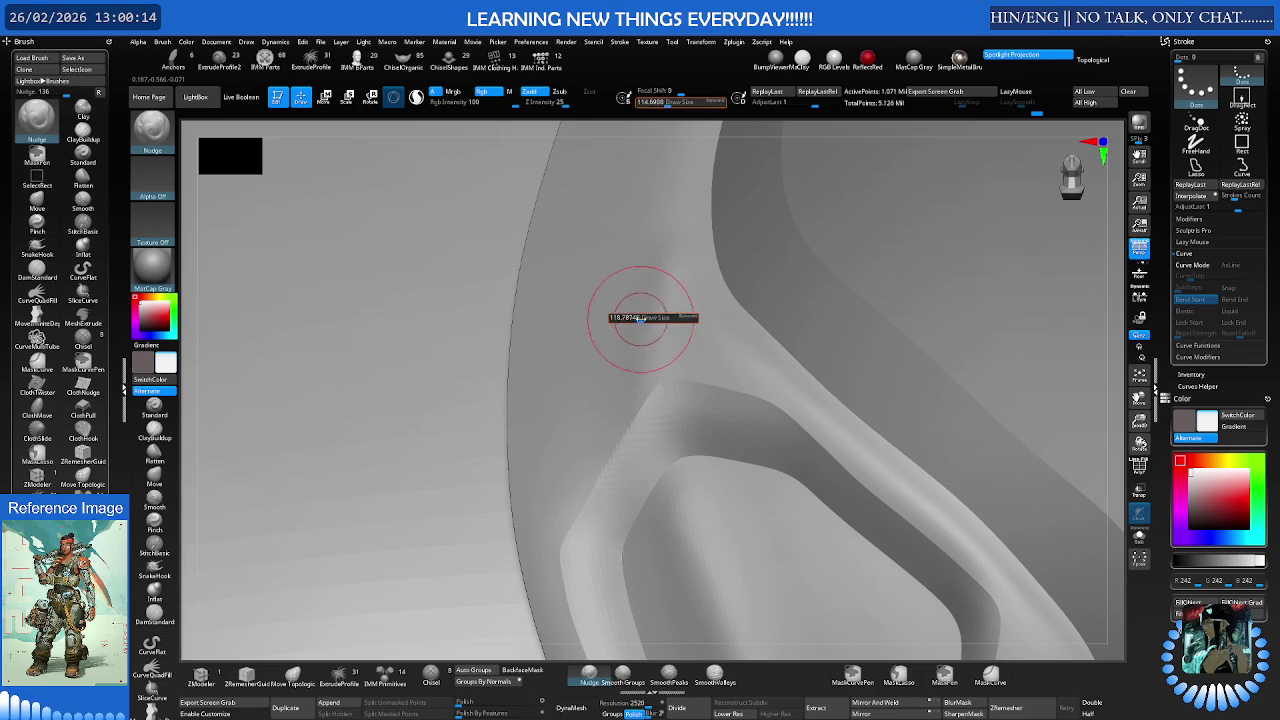
key("shift")
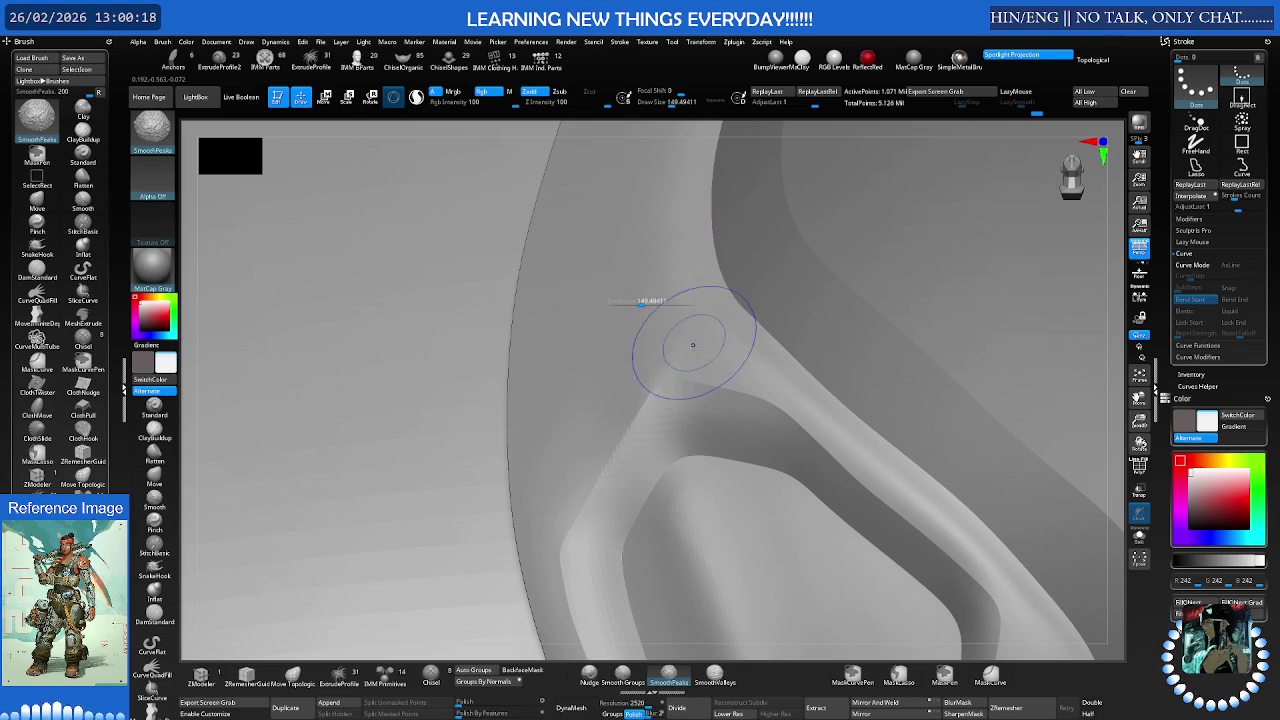
mouse_move(737, 286)
right_mouse_down("ctrl")
mouse_move(728, 357)
mouse_move(692, 386)
mouse_move(624, 393)
mouse_move(663, 377)
mouse_move(641, 384)
right_mouse_up("ctrl")
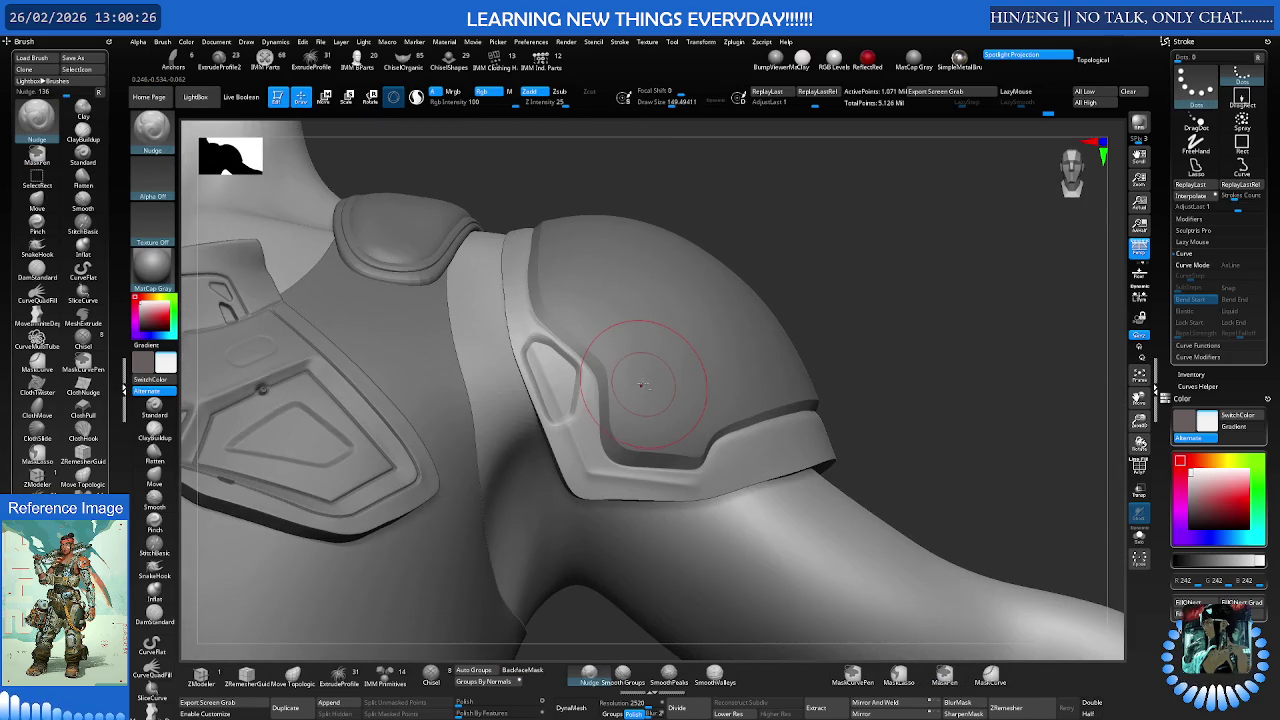
Nudge the rim loop's inner edge into shape and shrink the brush to about 68
left_click_drag(641, 385, 602, 383)
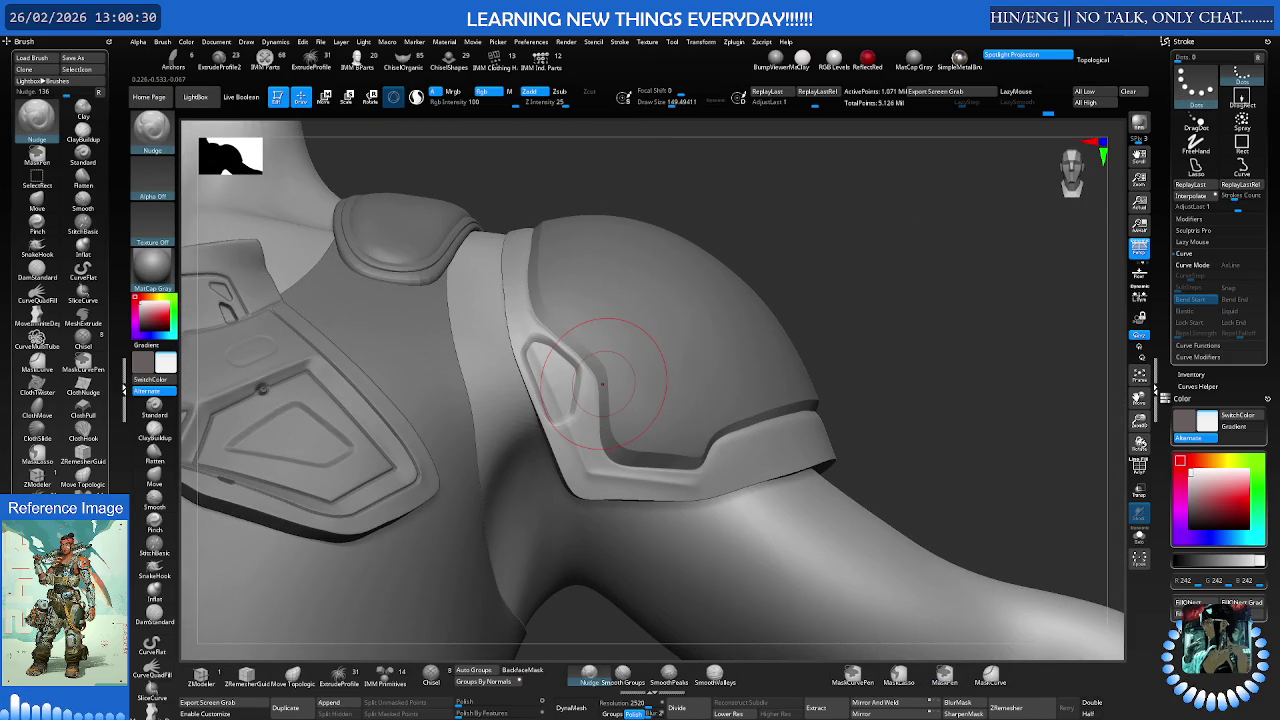
mouse_move(602, 383)
right_mouse_down()
mouse_move(771, 429)
mouse_move(677, 396)
mouse_move(657, 443)
right_mouse_up()
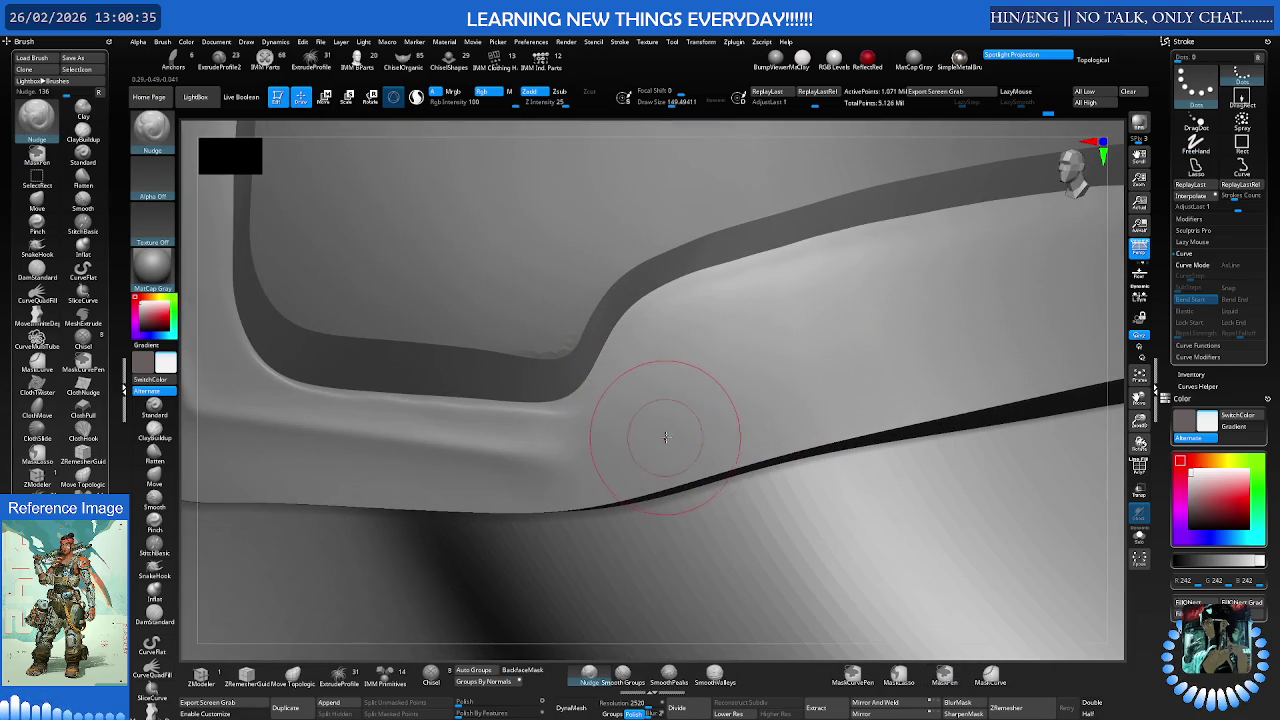
key("s")
left_click_drag(668, 434, 660, 434)
Make Extract4 active, smooth its lower band with Smooth Groups, and clear the mask
mouse_move(737, 400)
right_mouse_down()
mouse_move(804, 387)
mouse_move(764, 336)
right_mouse_up()
key("s")
left_click_drag(770, 290, 805, 290)
left_click(813, 275, "alt")
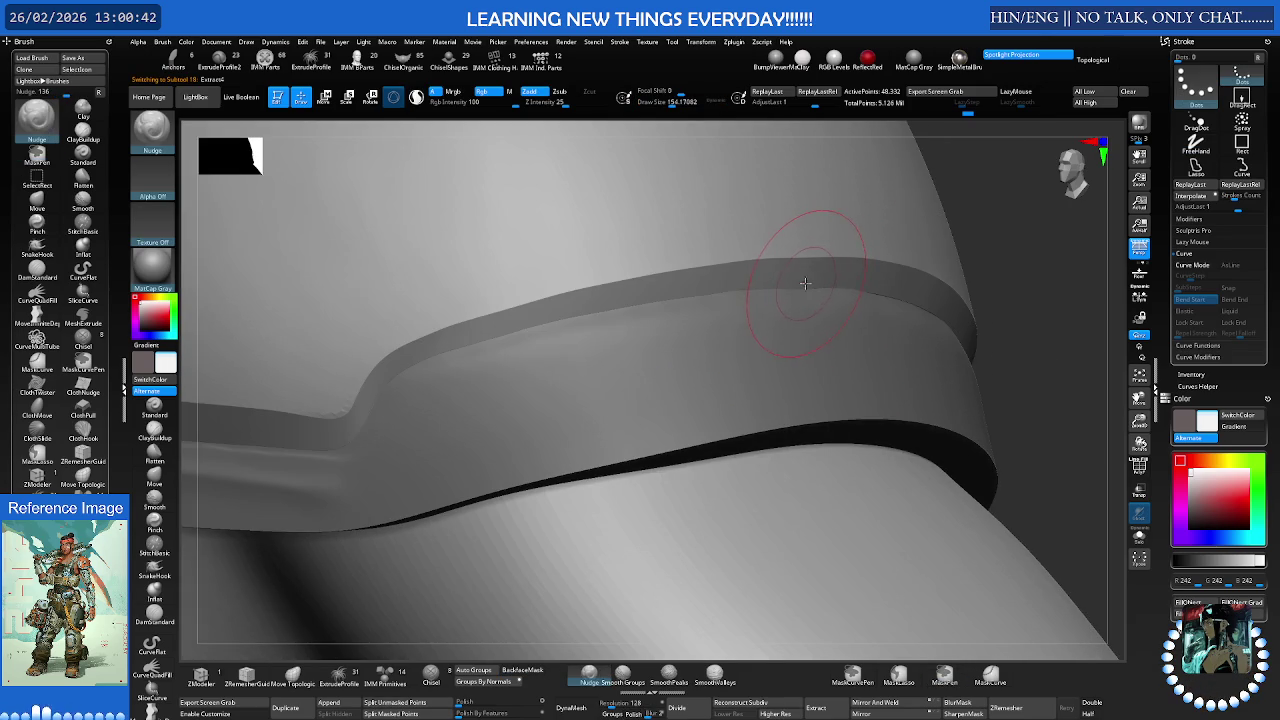
mouse_move(800, 243)
right_mouse_down()
mouse_move(933, 517)
mouse_move(847, 441)
mouse_move(817, 372)
right_mouse_up()
left_click(622, 678)
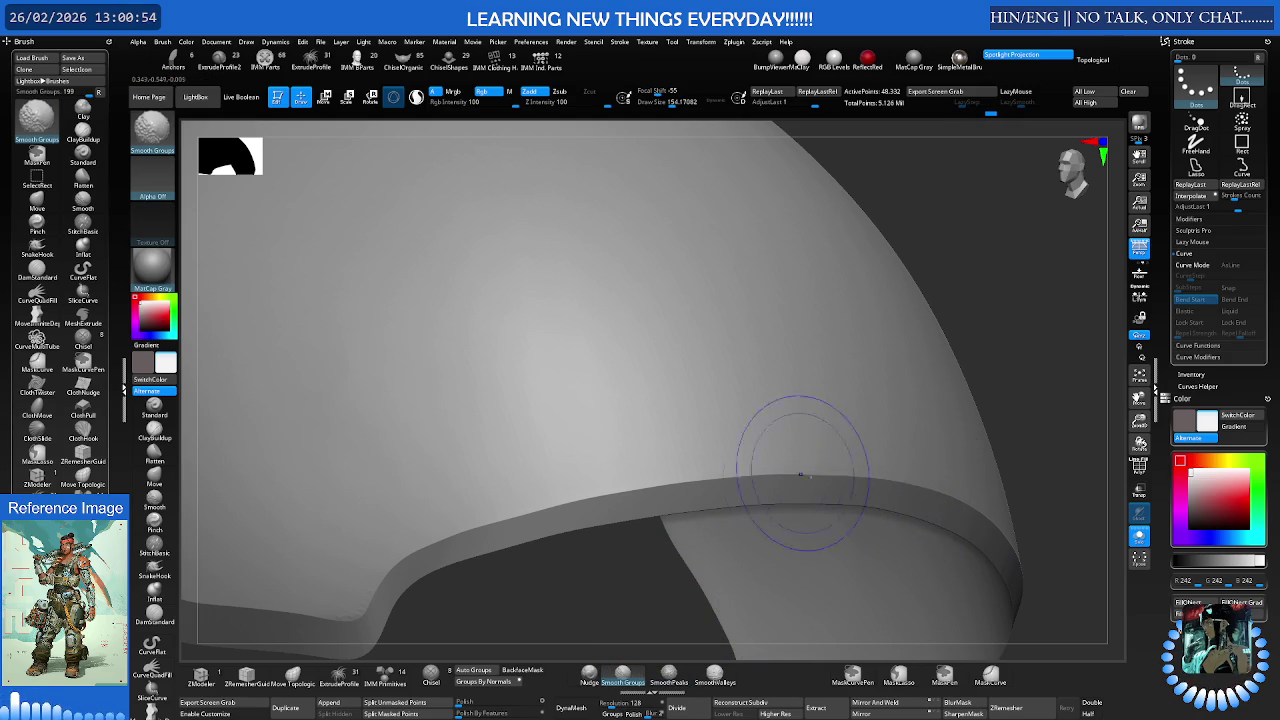
key("ctrl")
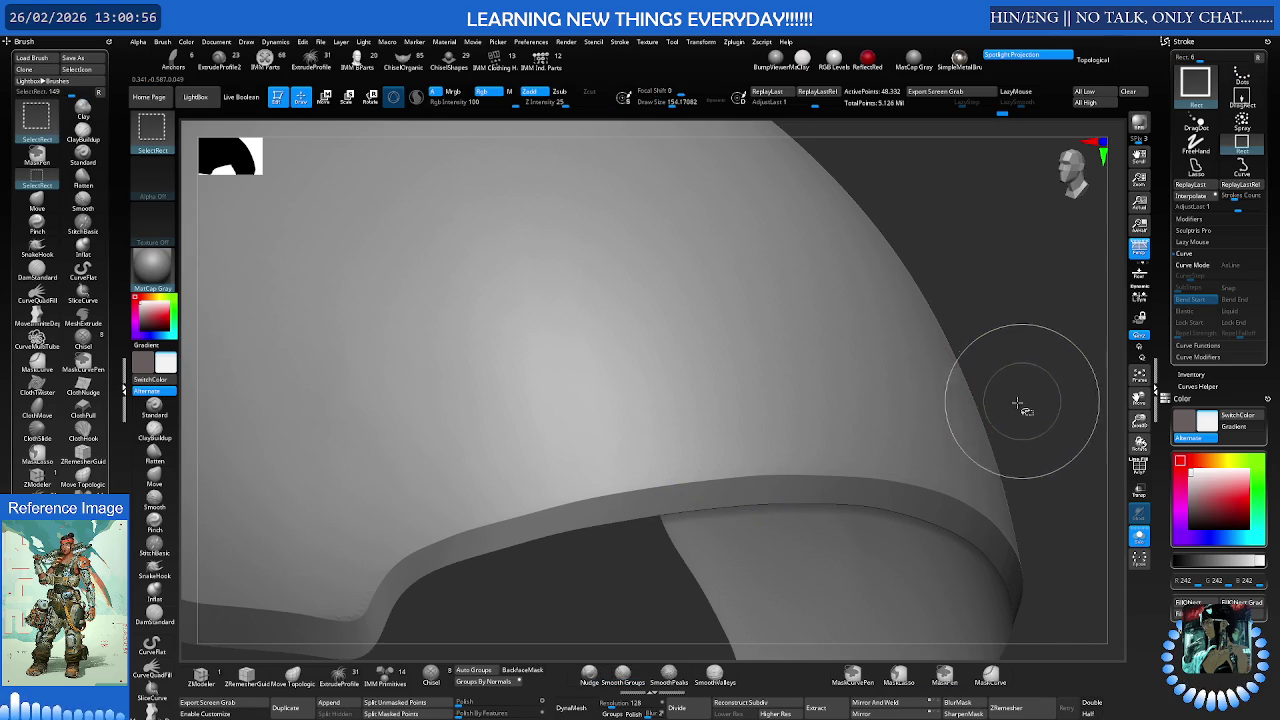
key("ctrl+shift+a")
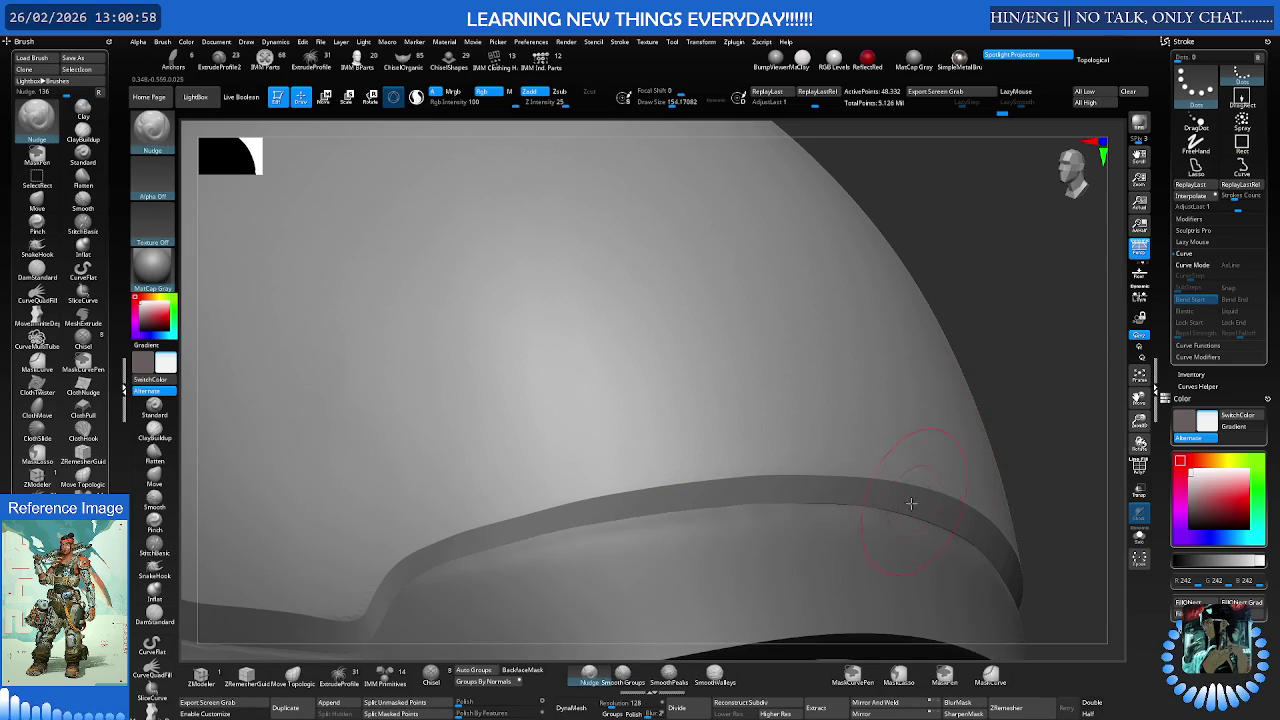
Make PolySphere1_2 the active piece, select the Move brush, and frame its lower band
left_click(899, 537, "alt")
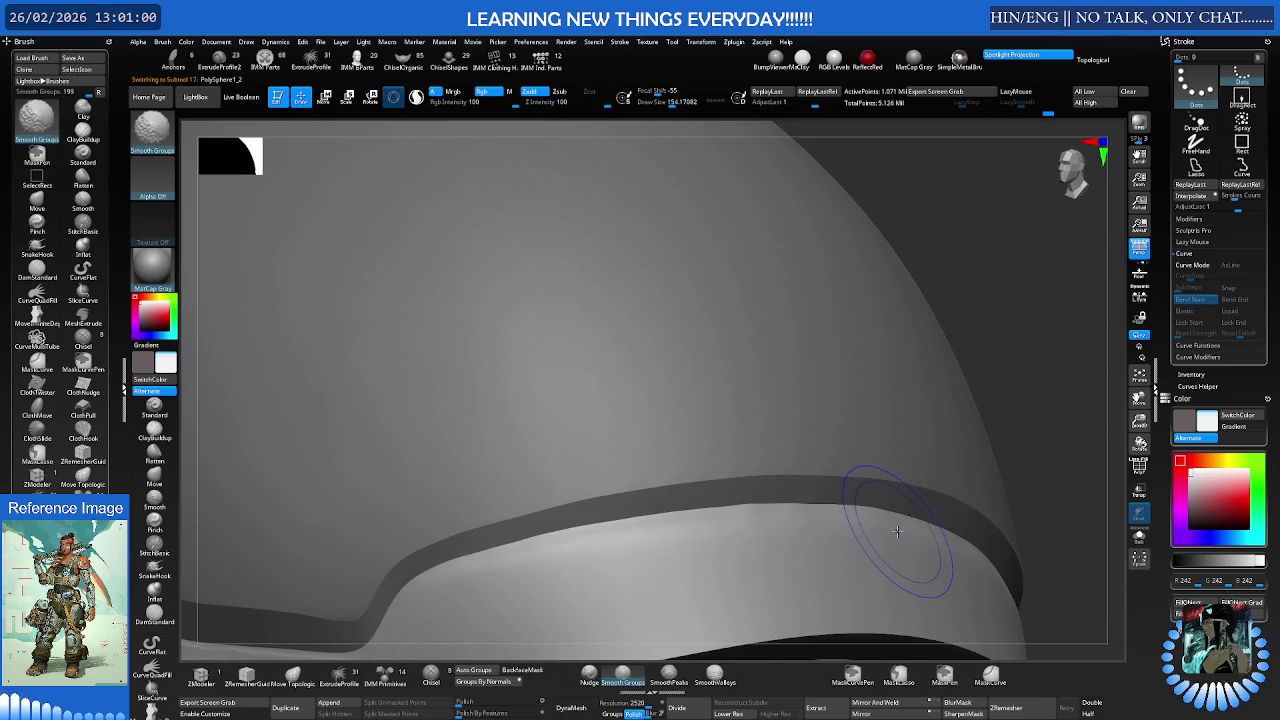
key("b")
key("m")
key("v")
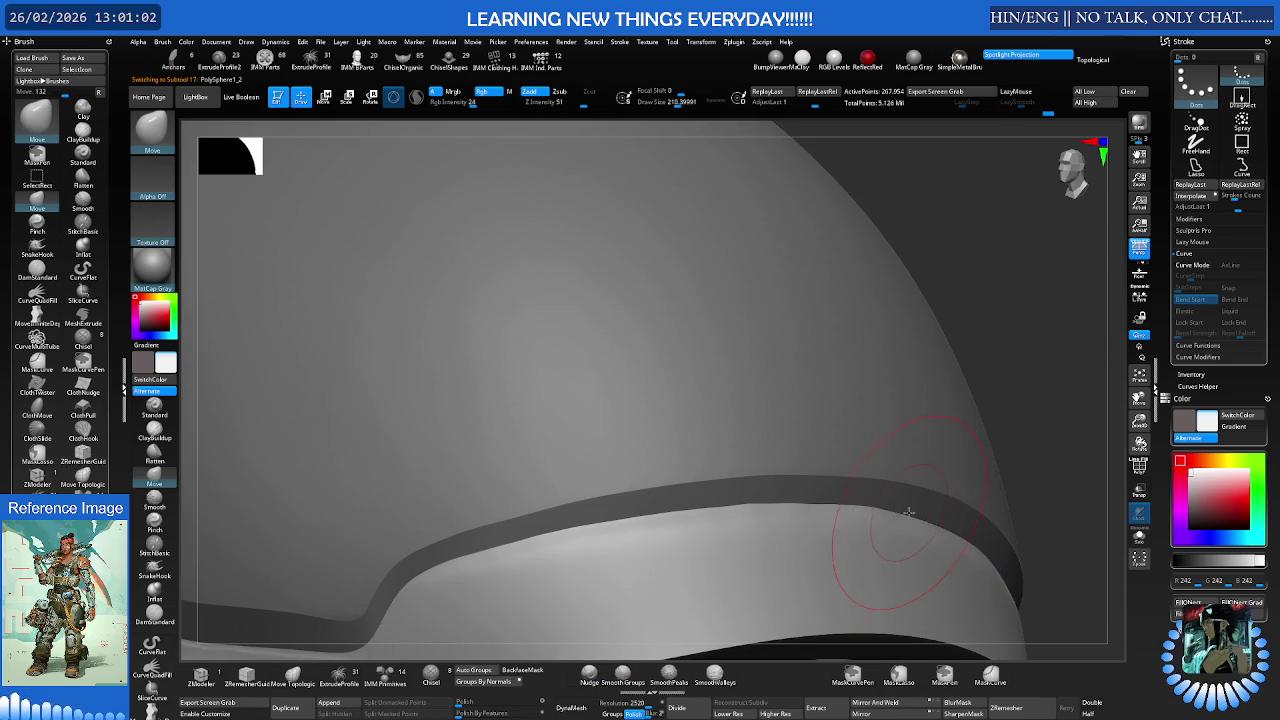
key("f")
mouse_move(814, 457)
right_mouse_down()
mouse_move(670, 452)
mouse_move(685, 466)
right_mouse_up()
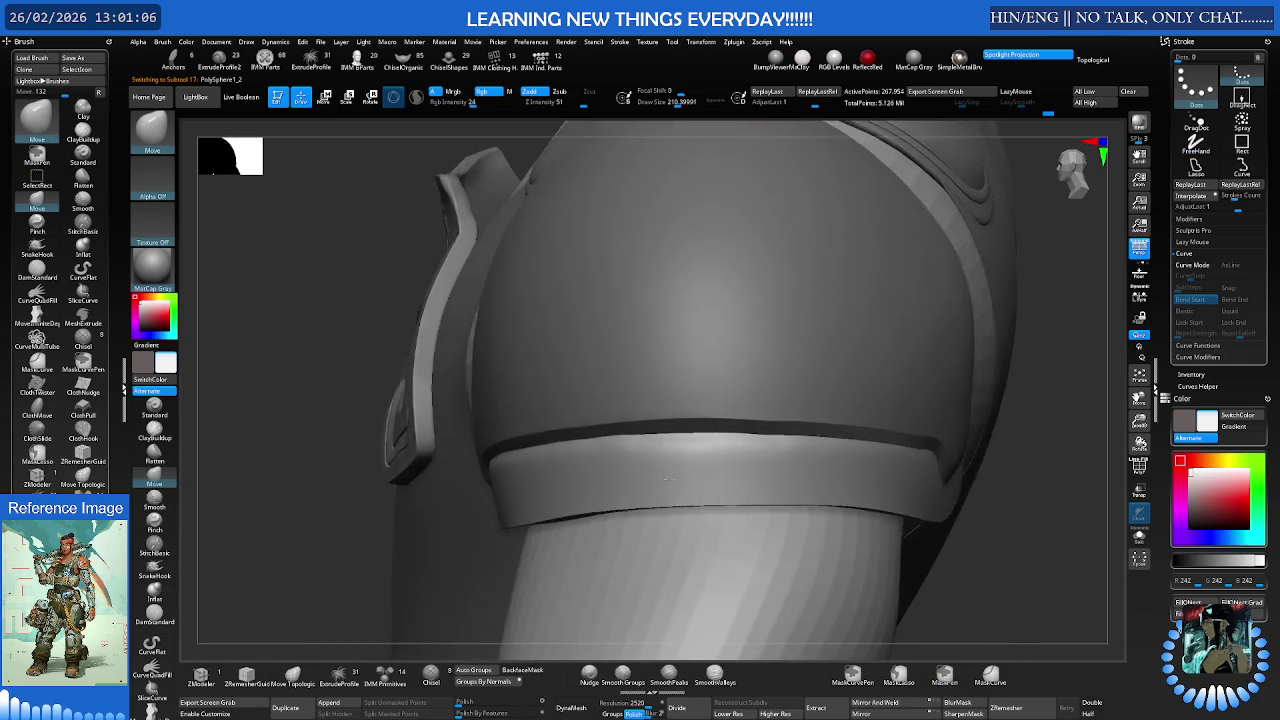
scroll(685, 466, "up", 3)
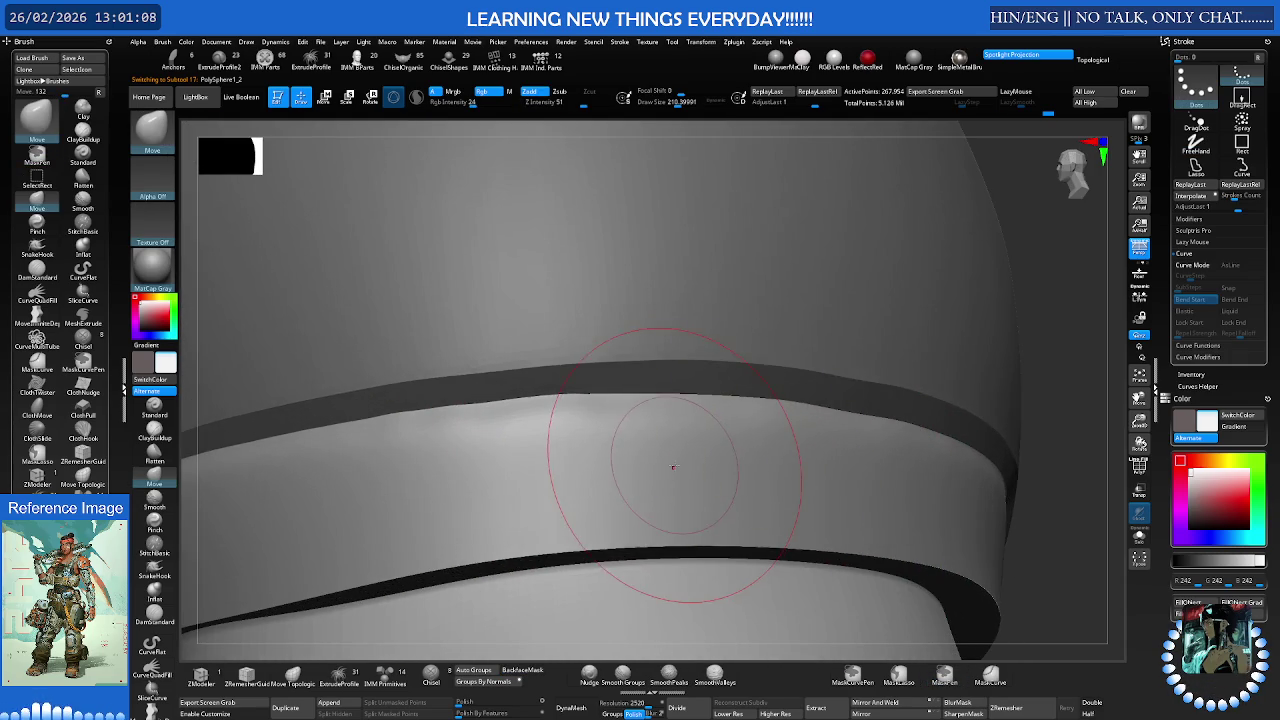
Set the brush size to about 53 and paint a mask on the band, extending it leftward
key("s")
left_click_drag(662, 465, 640, 465)
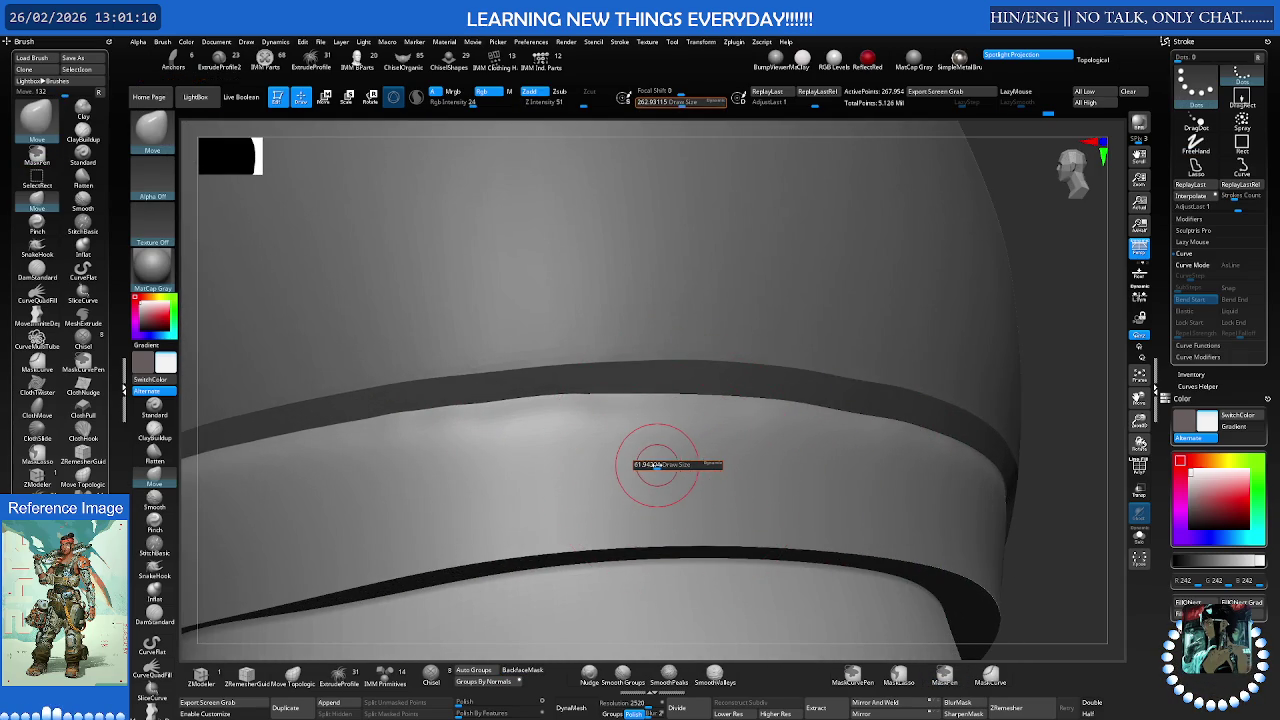
mouse_move(564, 409)
left_mouse_down("ctrl")
mouse_move(765, 418)
mouse_move(548, 407)
mouse_move(673, 413)
left_mouse_up("ctrl")
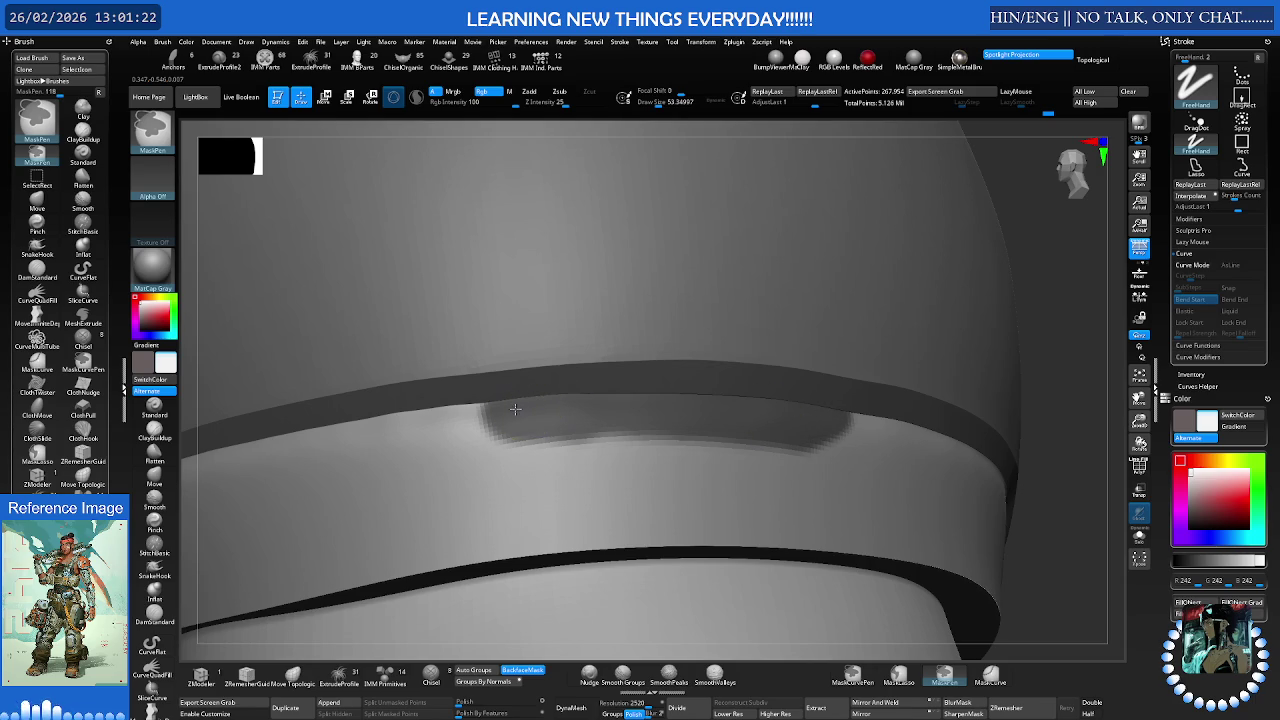
left_click_drag(487, 407, 502, 419, "ctrl")
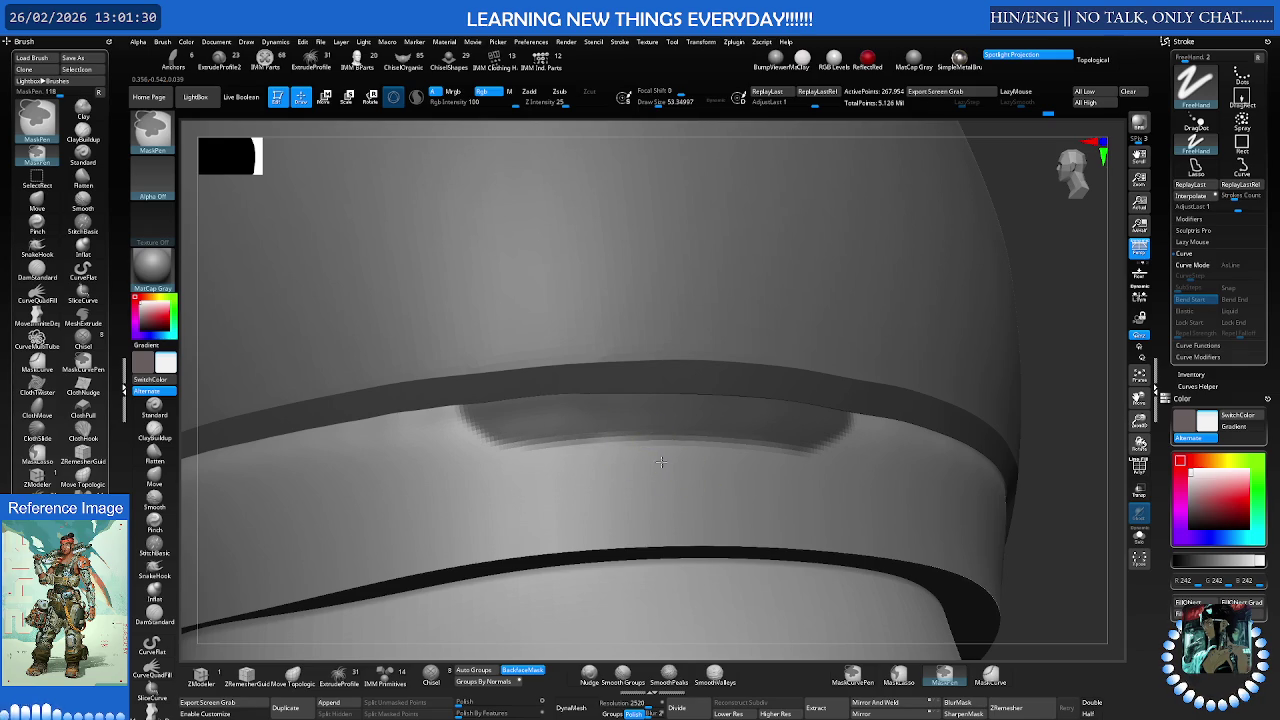
mouse_move(652, 451)
right_mouse_down("alt")
mouse_move(604, 452)
mouse_move(771, 409)
mouse_move(824, 427)
mouse_move(537, 391)
right_mouse_up("alt")
Switch to the Move brush and try blurring the band's mask, undoing each blur
key("b")
key("m")
key("v")
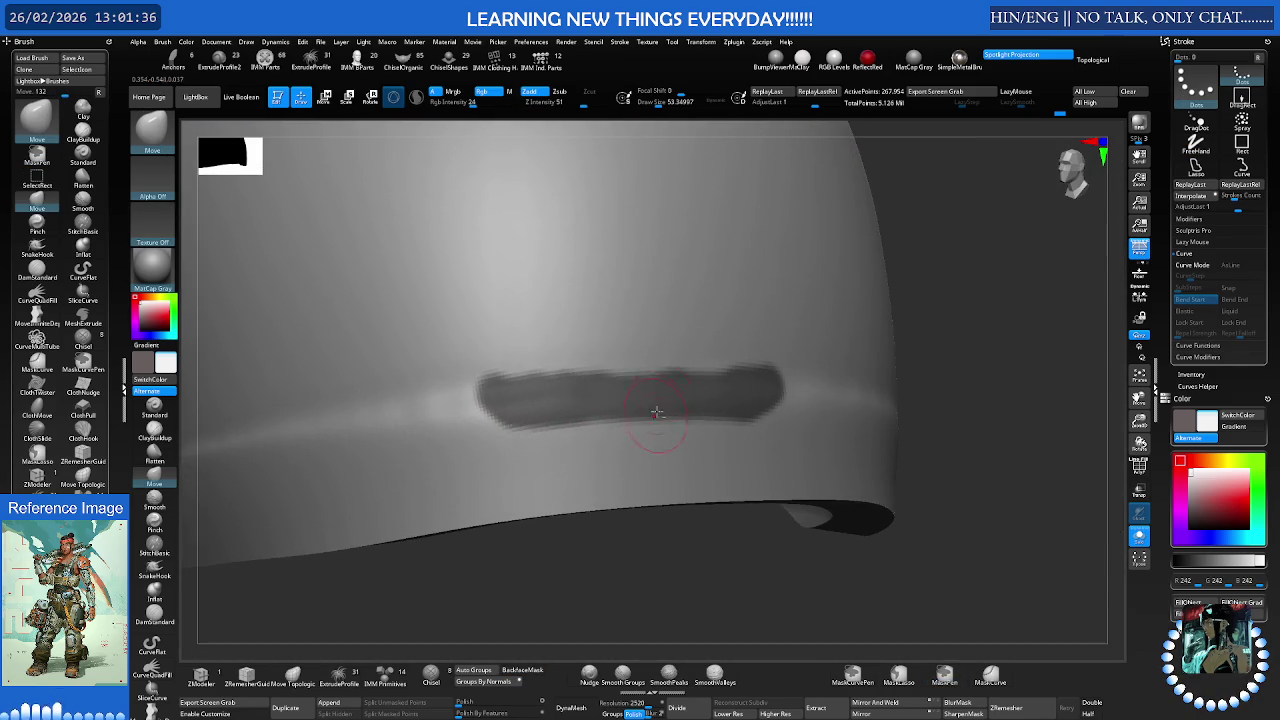
key("ctrl")
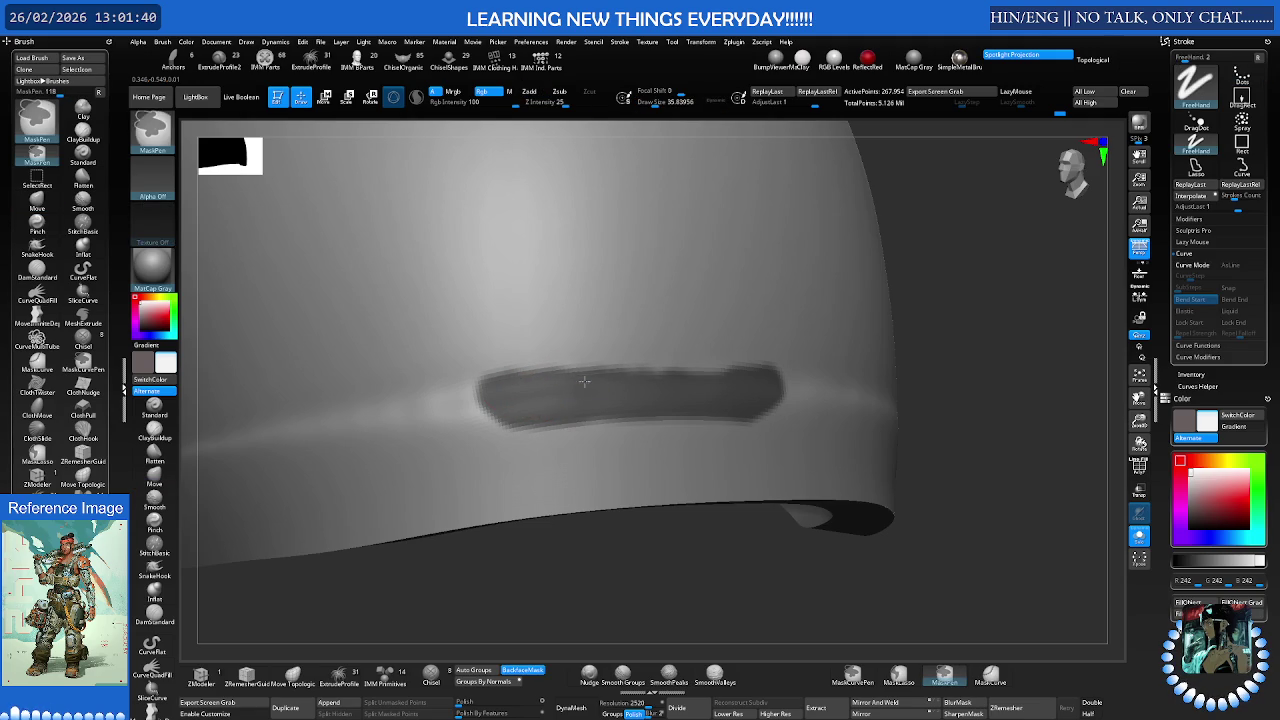
left_click(660, 382, "ctrl")
key("ctrl+z")
left_click(721, 381, "ctrl")
key("ctrl+z")
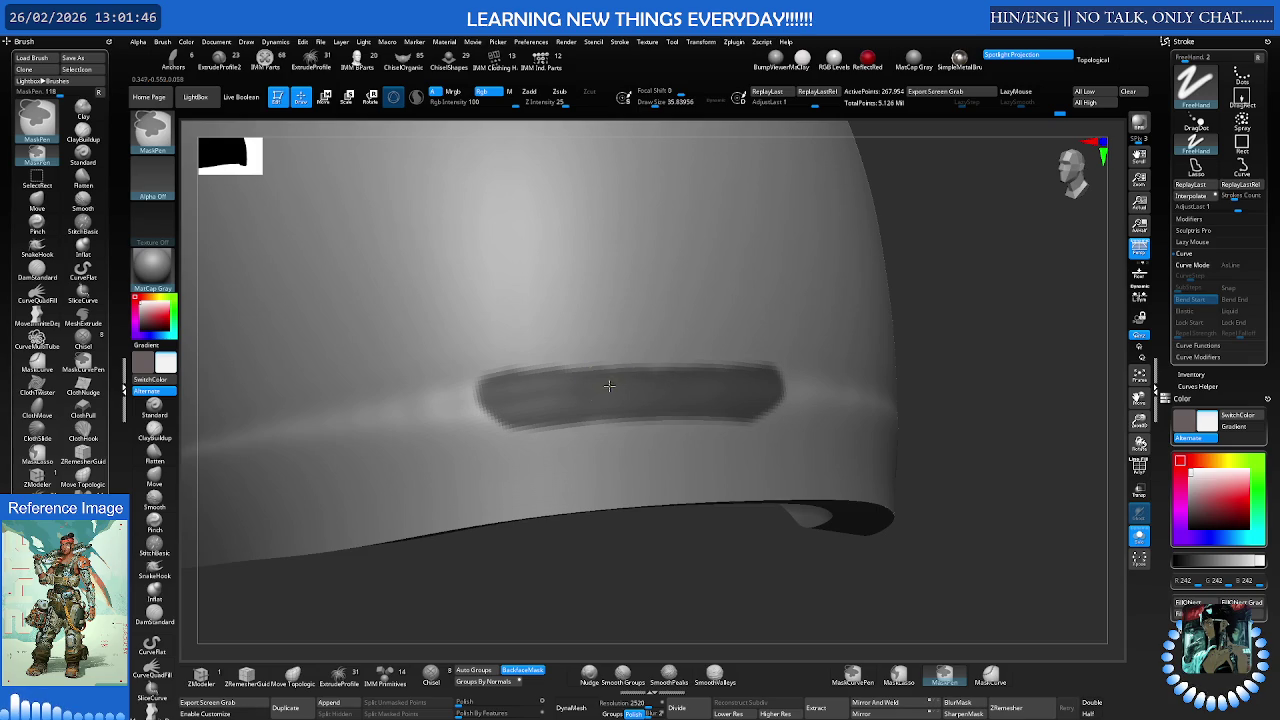
Extend the masked band at both its left and right ends, then frame the helmet
scroll(480, 386, "up", 3)
left_click_drag(493, 386, 492, 416, "ctrl")
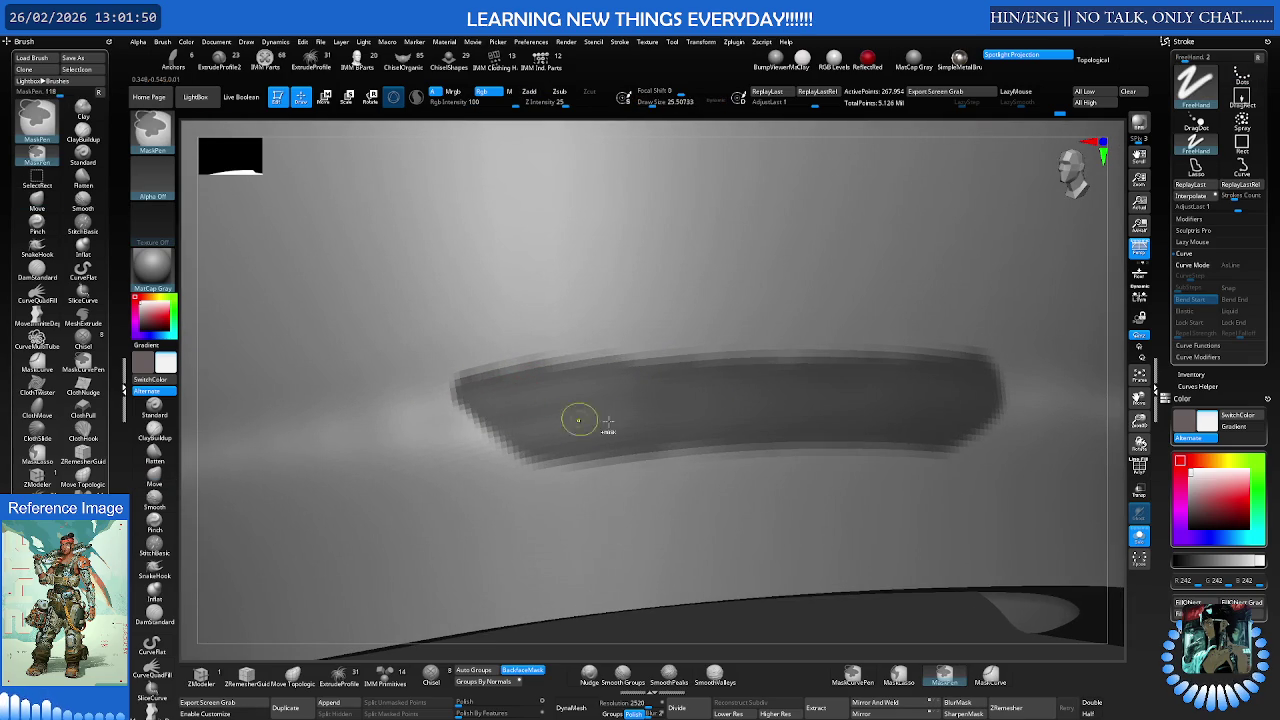
left_click_drag(1002, 368, 1013, 374, "ctrl")
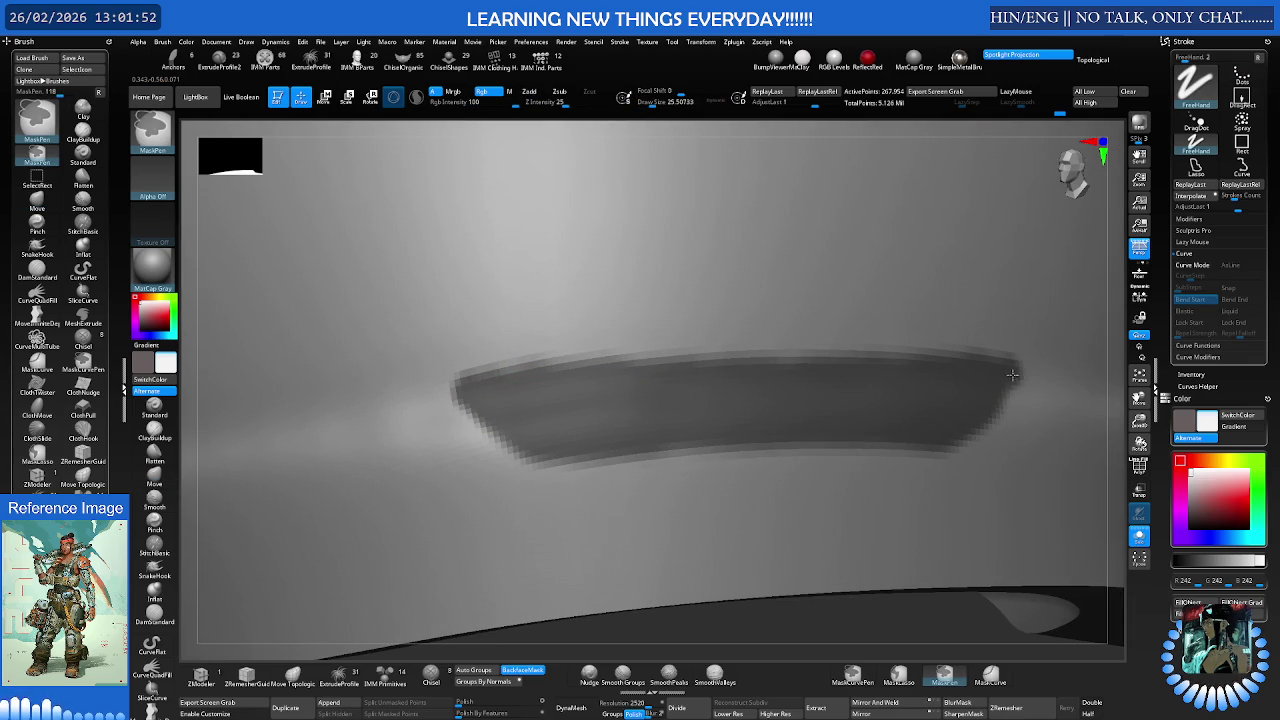
key("f")
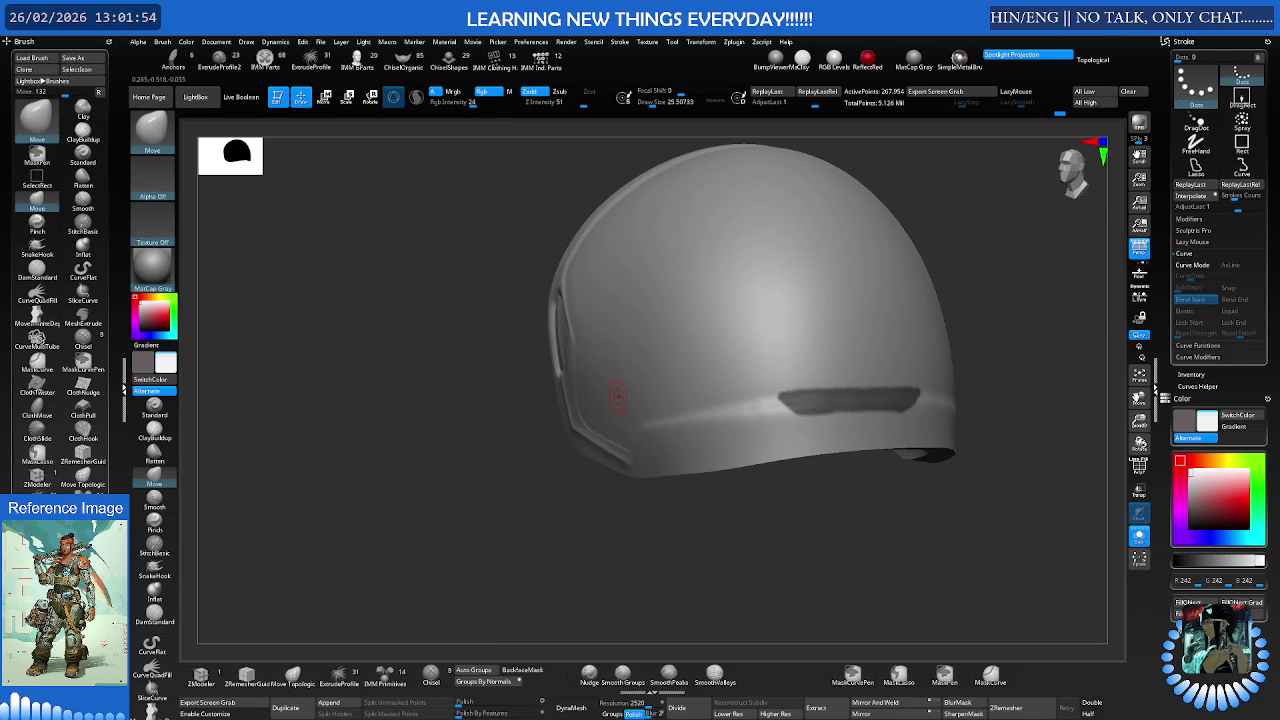
Turn the masked band into its own polygroup, clear the mask, and show polyframe
key("ctrl+z")
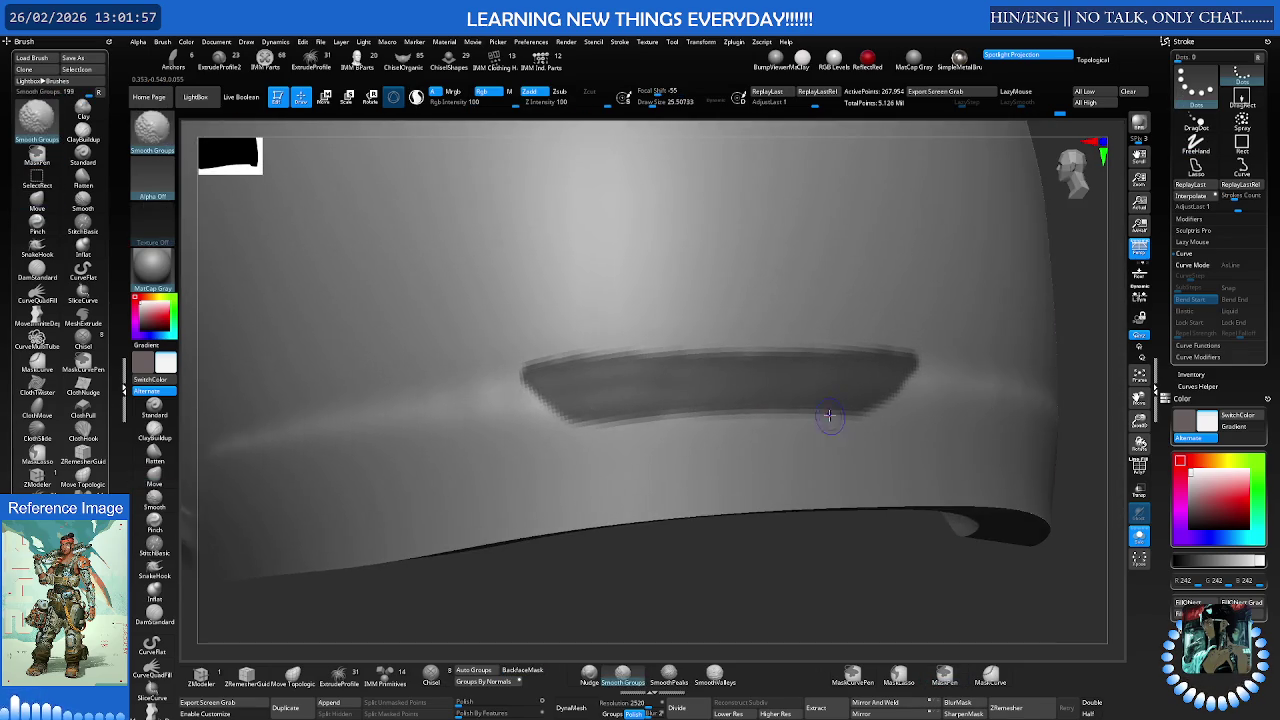
key("shift+f")
key("shift+f")
left_click_drag(834, 403, 731, 386, "shift")
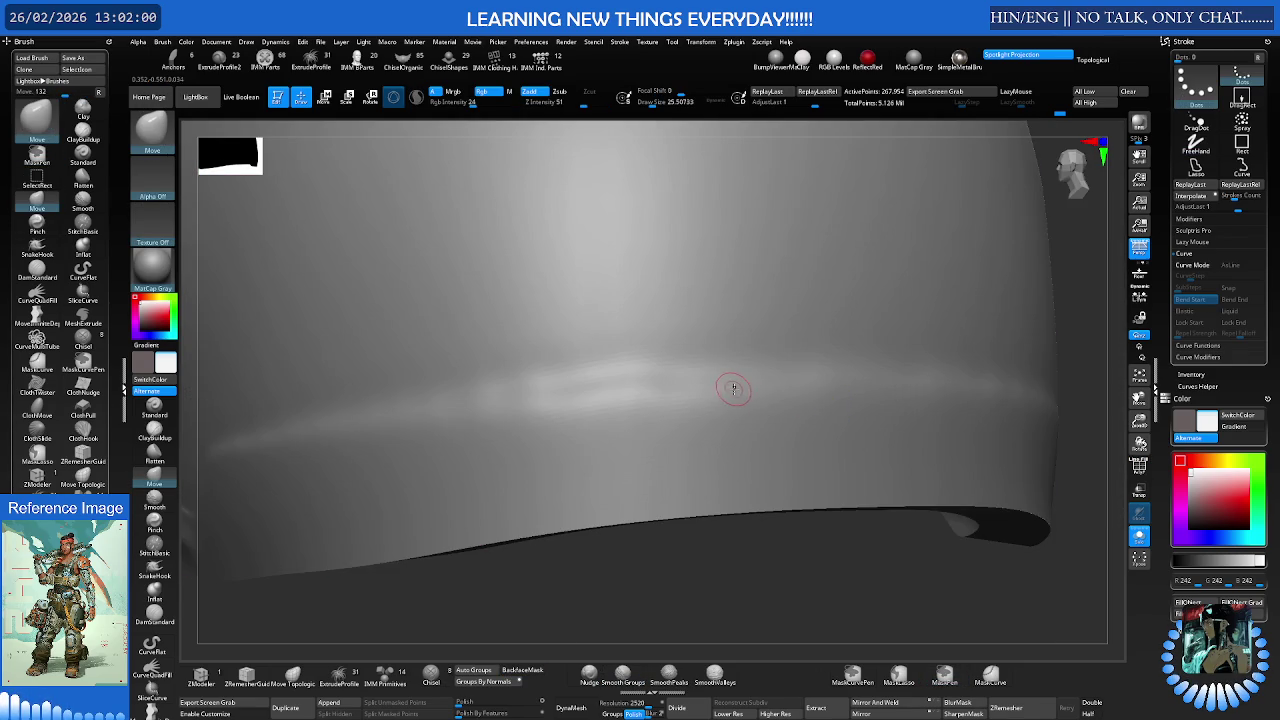
key("shift+f")
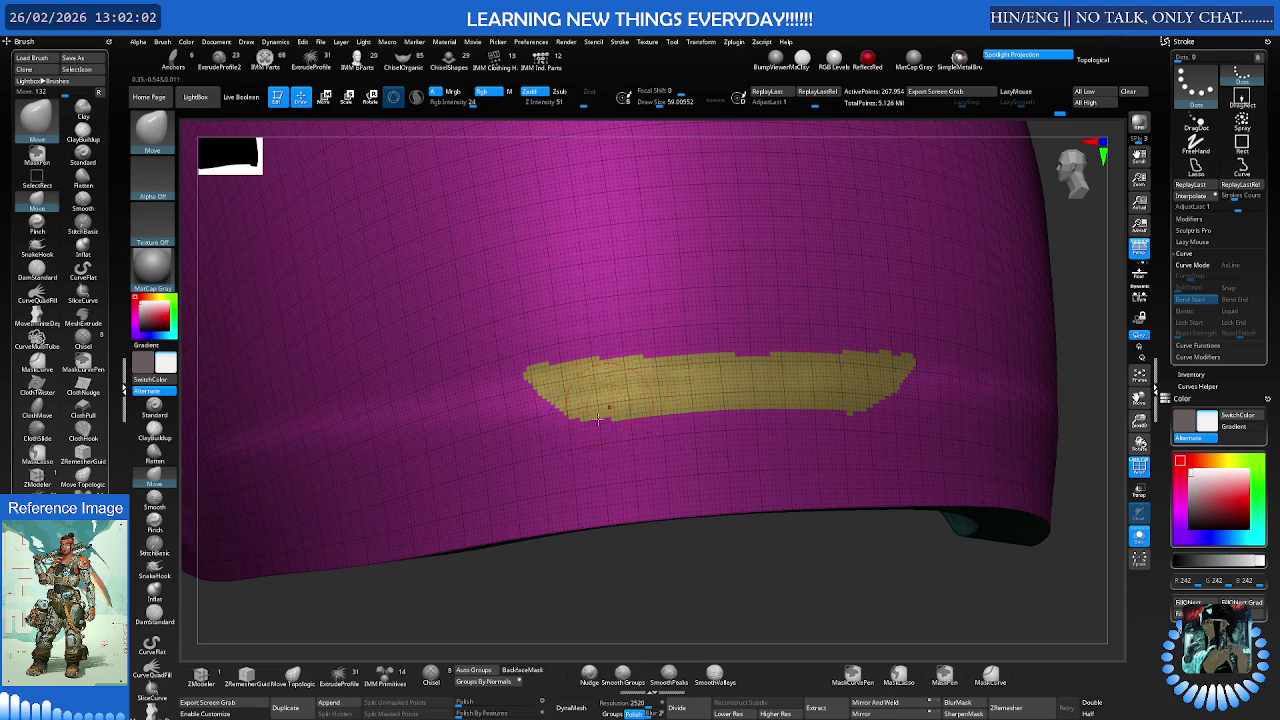
Round off the yellow group's right tip with the Smooth Groups brush
key("b")
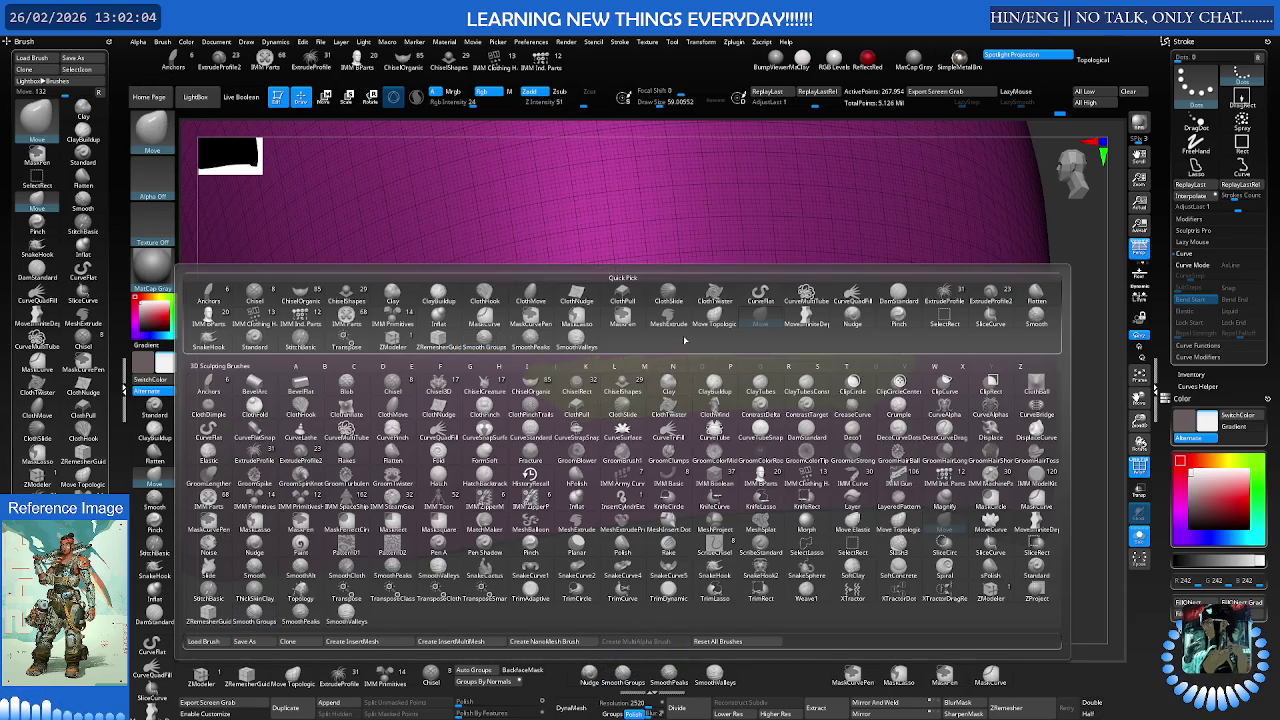
left_click(440, 338)
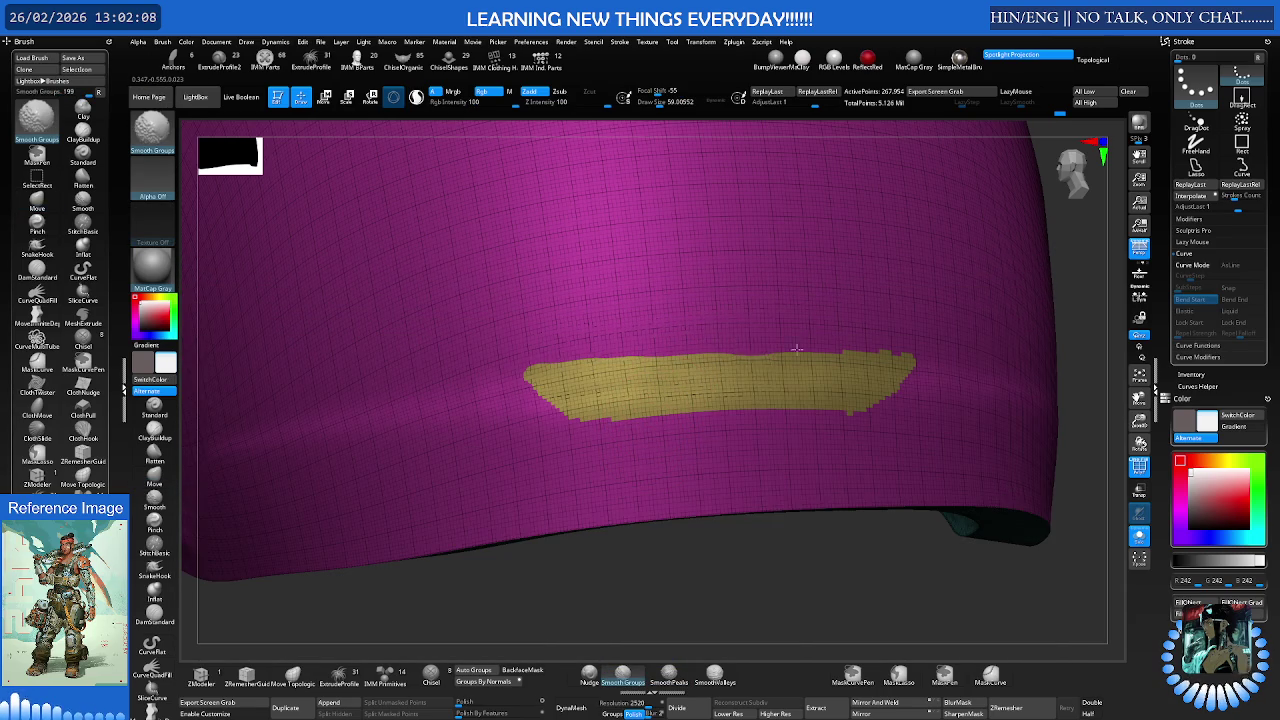
left_click_drag(860, 354, 878, 392)
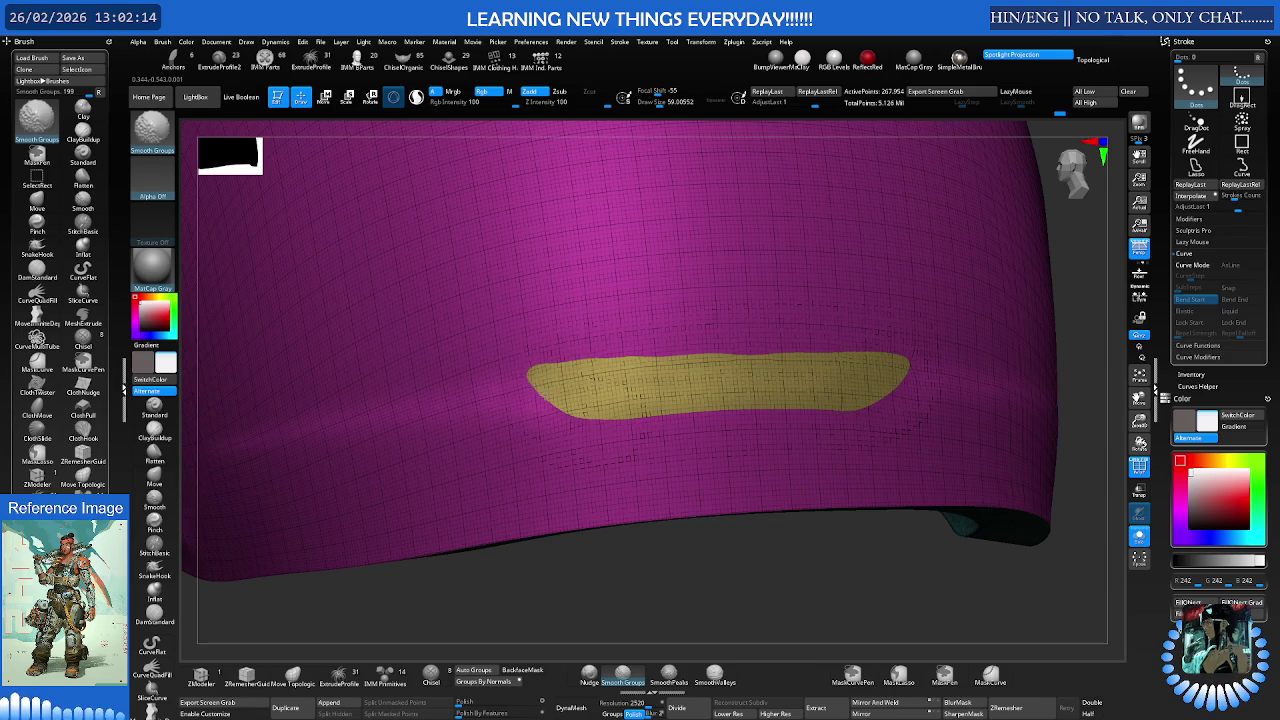
key("b")
key("m")
key("v")
scroll(551, 432, "up", 5)
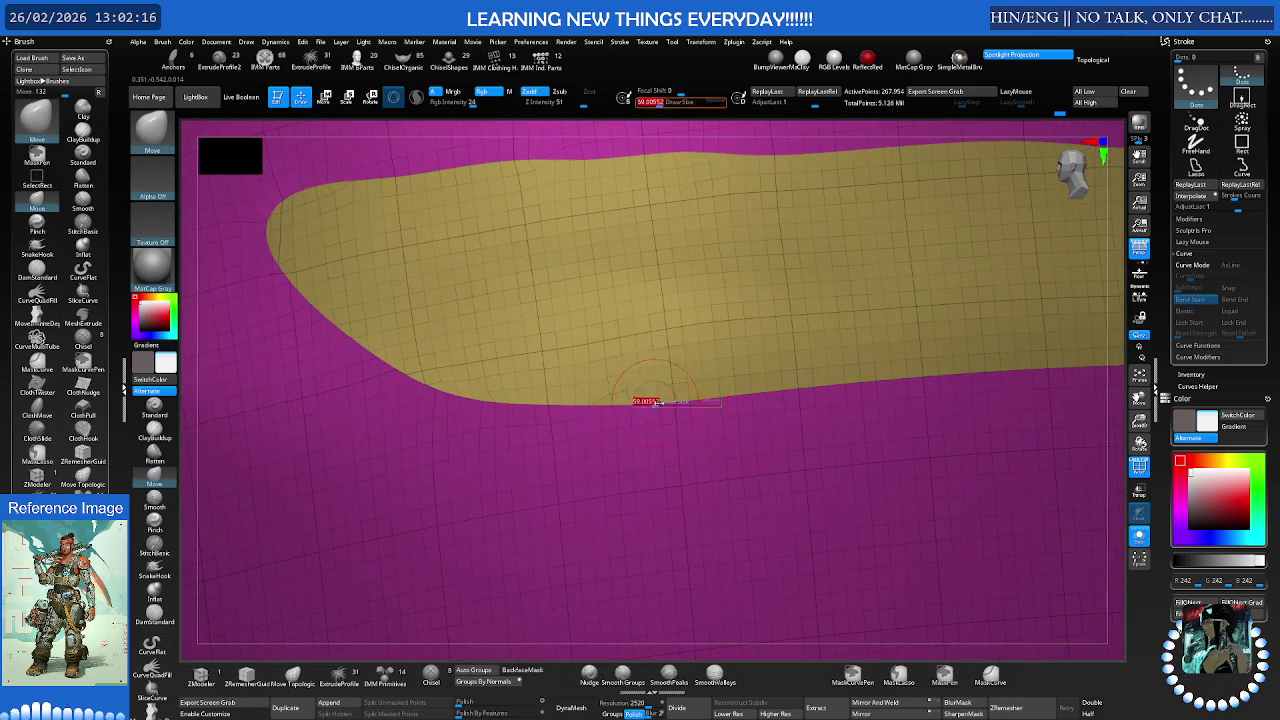
Nudge the jagged yellow group border into a cleaner line
left_click(589, 676)
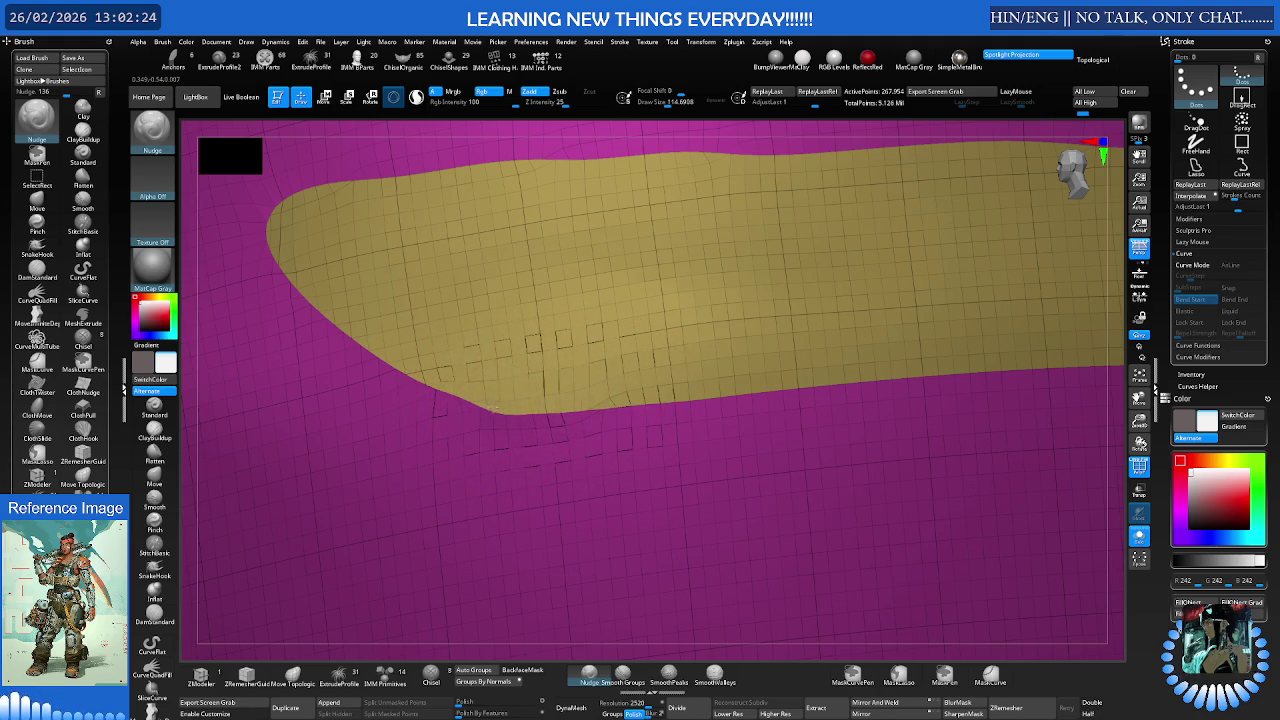
right_click_drag(469, 412, 595, 395)
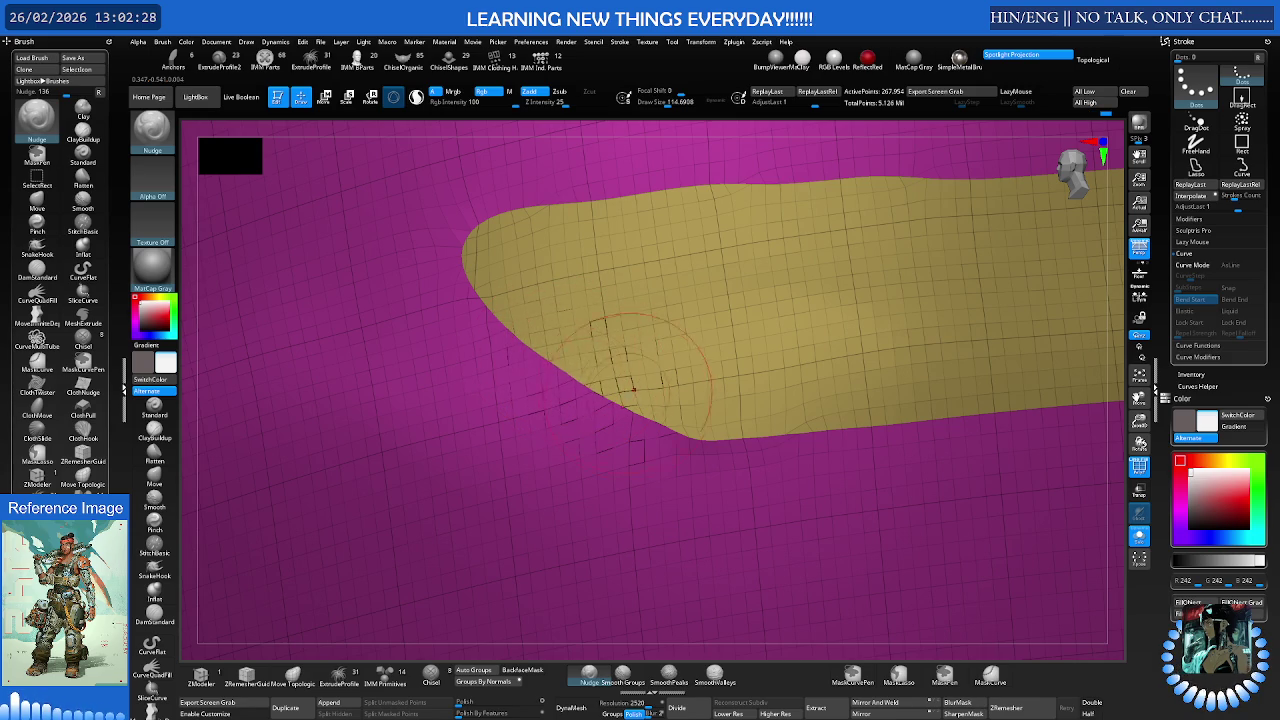
left_click_drag(622, 390, 612, 398, "shift")
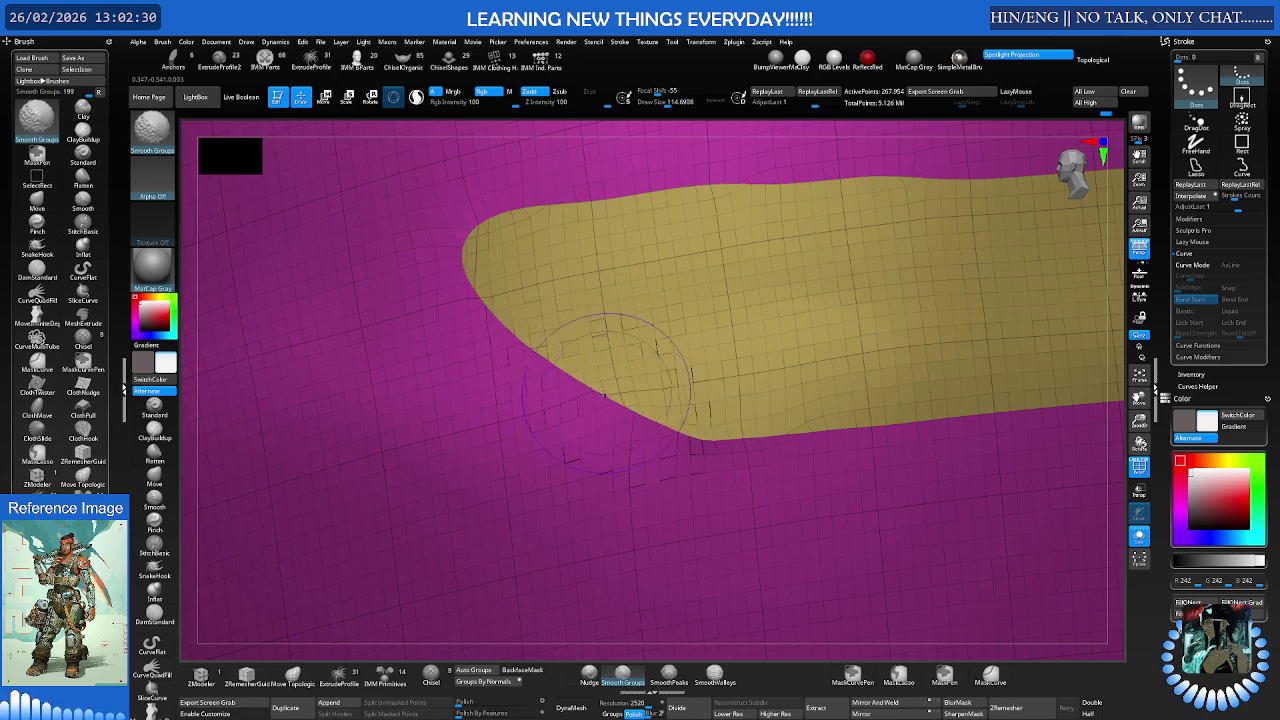
right_click_drag(604, 397, 634, 414)
right_click_drag(749, 443, 561, 441)
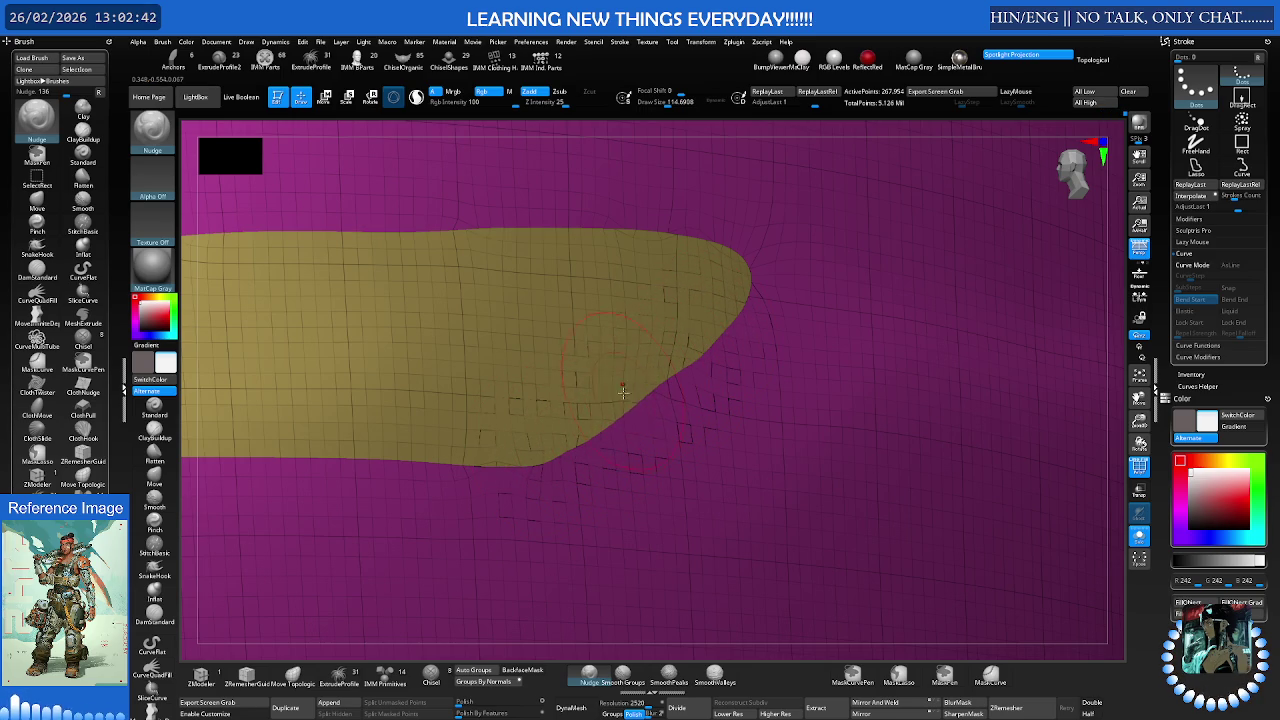
Smooth the yellow group's border along its length and left end, then hide polyframe
key("shift")
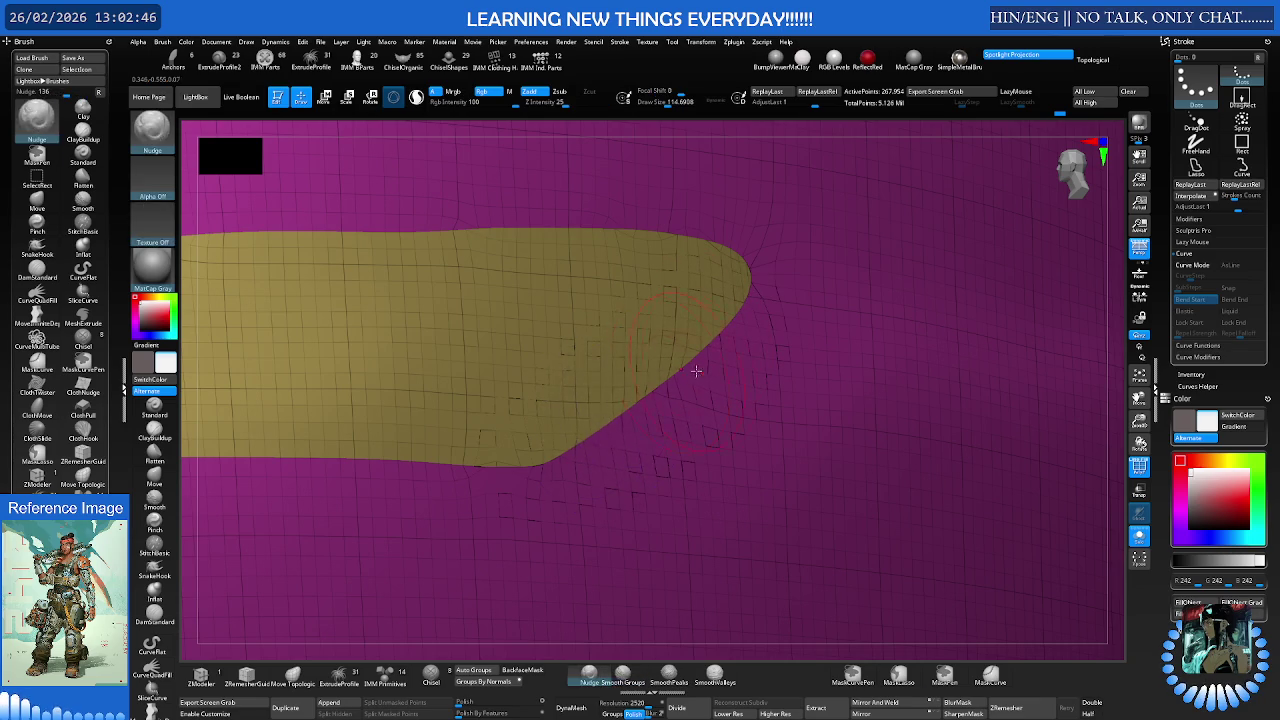
right_click_drag(596, 425, 658, 398)
left_click_drag(658, 398, 500, 408)
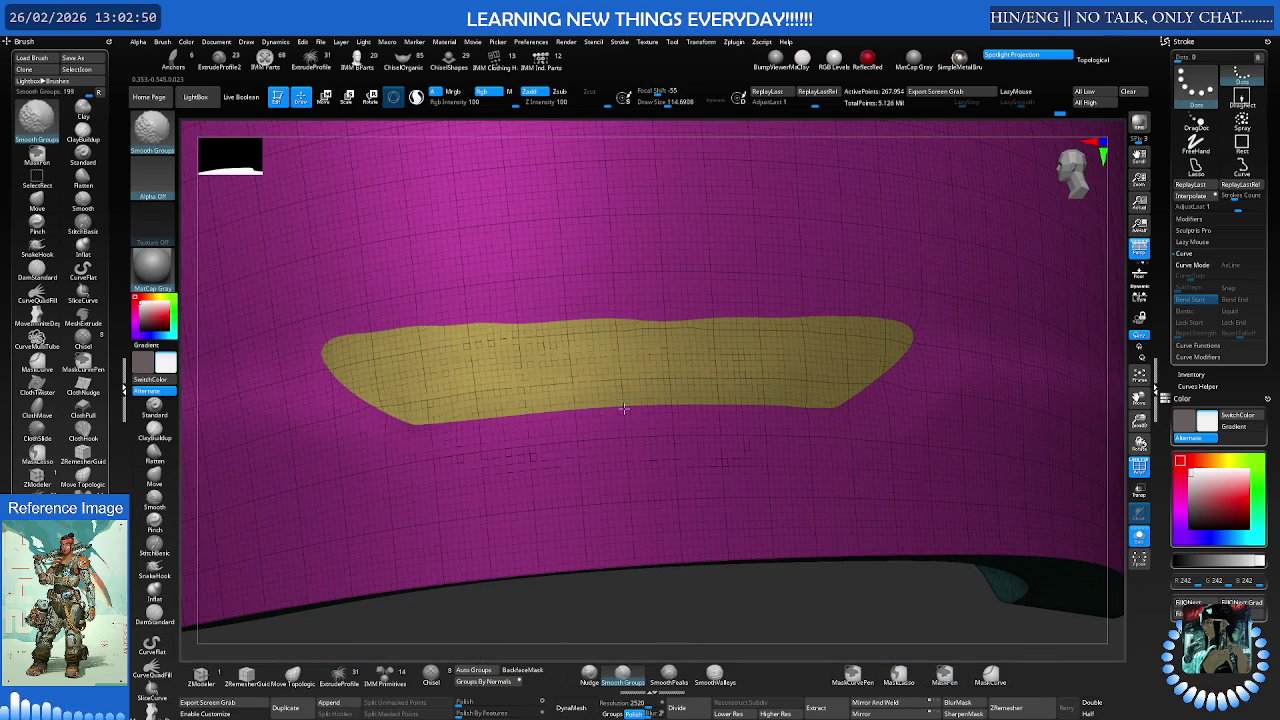
right_click_drag(323, 400, 478, 428, "ctrl")
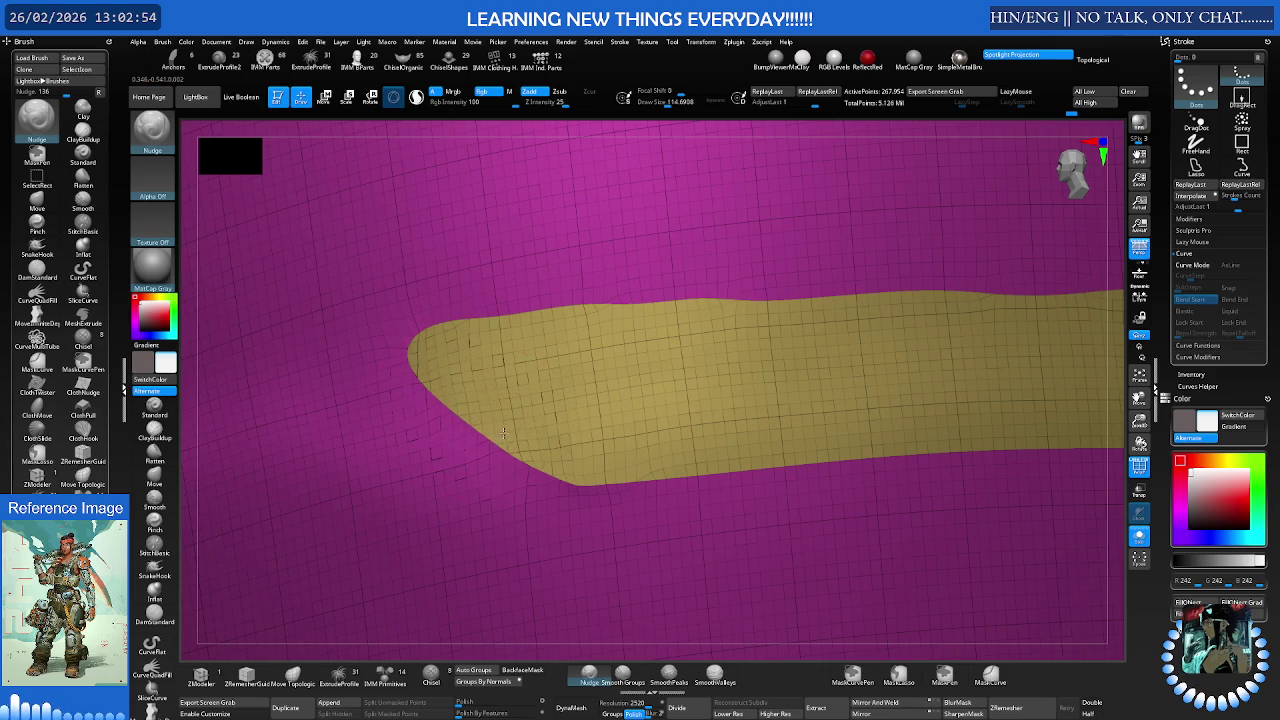
key("shift")
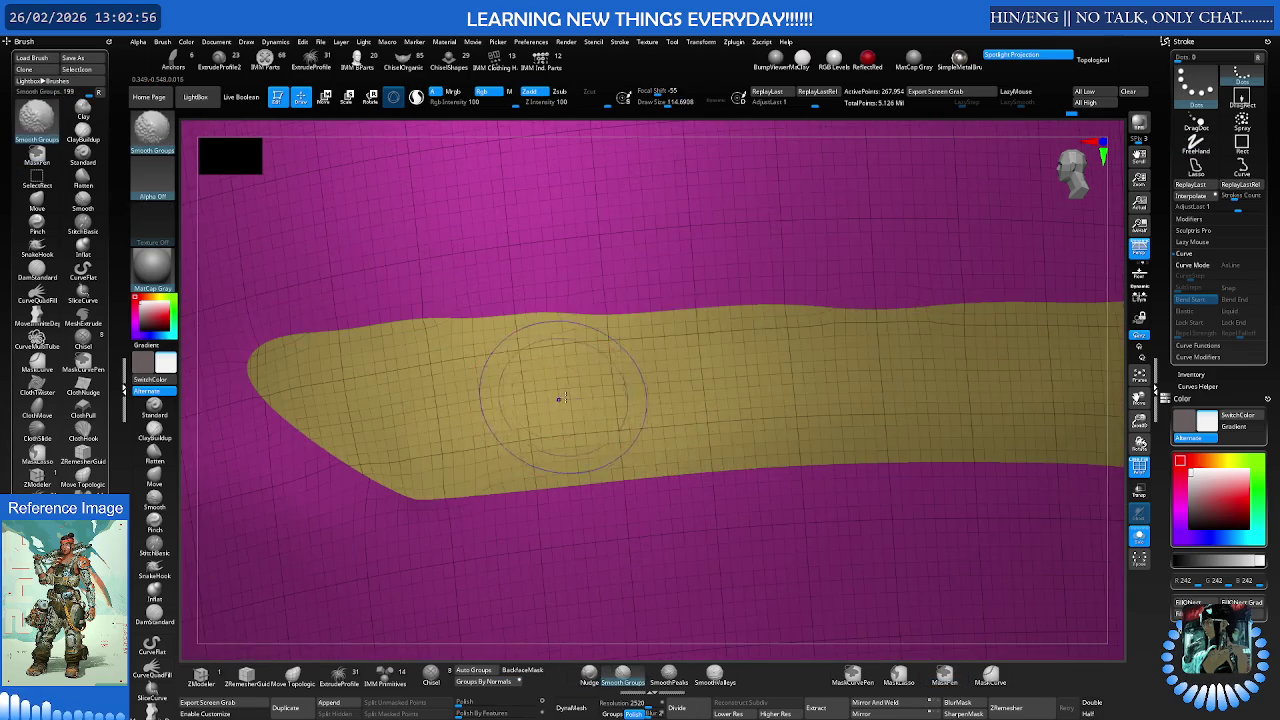
key("shift+f")
right_click_drag(623, 377, 428, 428)
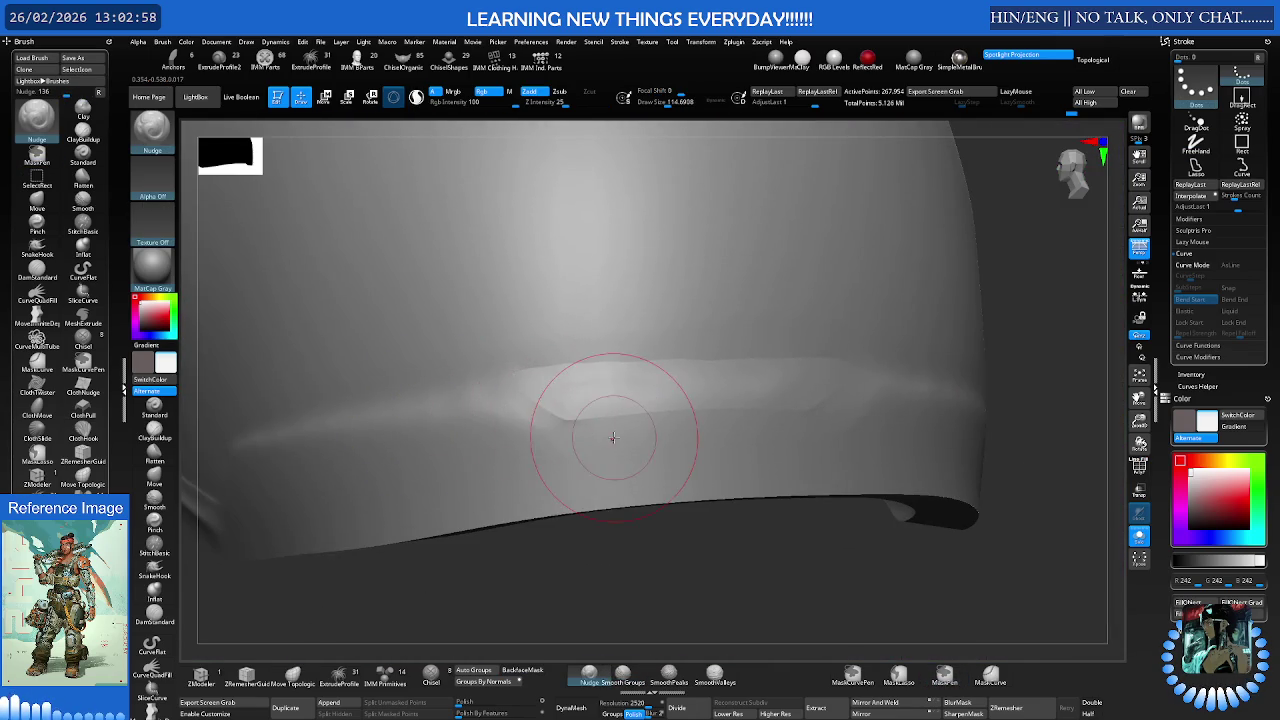
Shrink the brush to about 62 and touch up the panel with SmoothPeaks and Nudge
right_click_drag(613, 437, 766, 443)
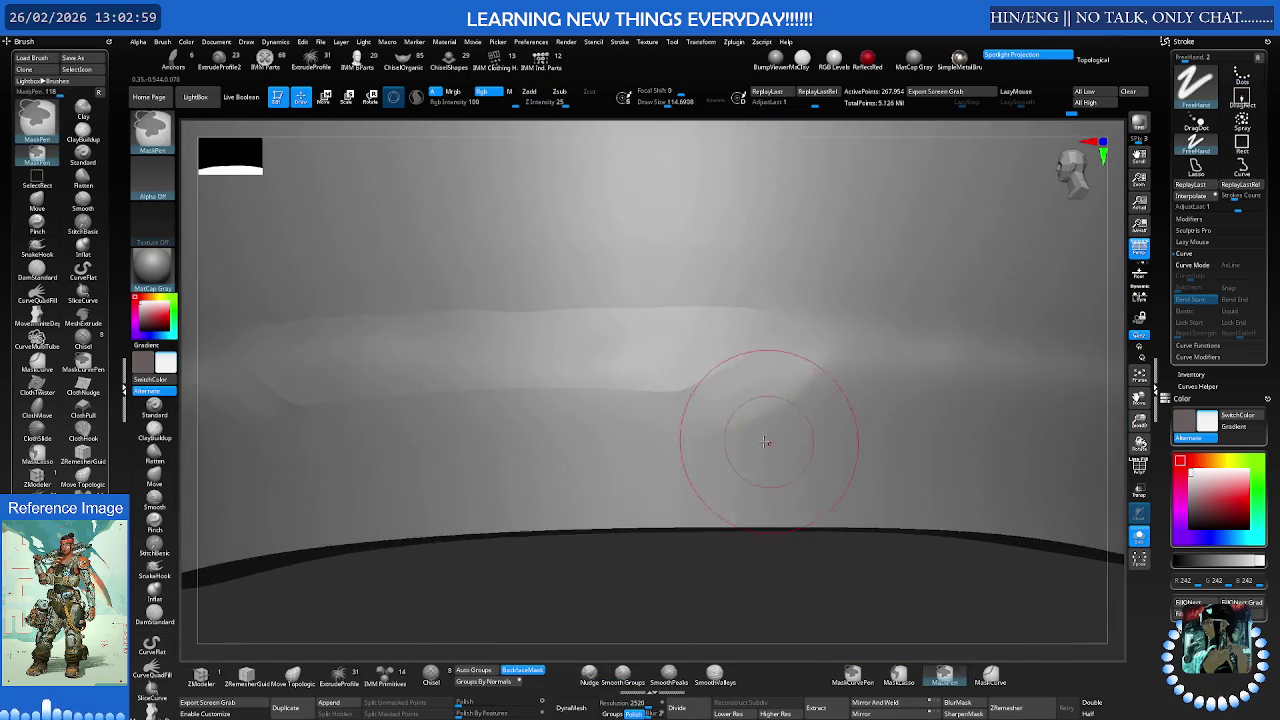
key("s")
left_click_drag(786, 430, 772, 430)
key("shift")
left_click(681, 681)
mouse_move(771, 380)
right_mouse_down()
mouse_move(778, 401)
mouse_move(743, 391)
mouse_move(766, 457)
mouse_move(676, 483)
mouse_move(714, 428)
right_mouse_up()
key("n")
Isolate the yellow band strip and grow its visible area outward by two rings
left_click(714, 428, "ctrl+shift")
key("f")
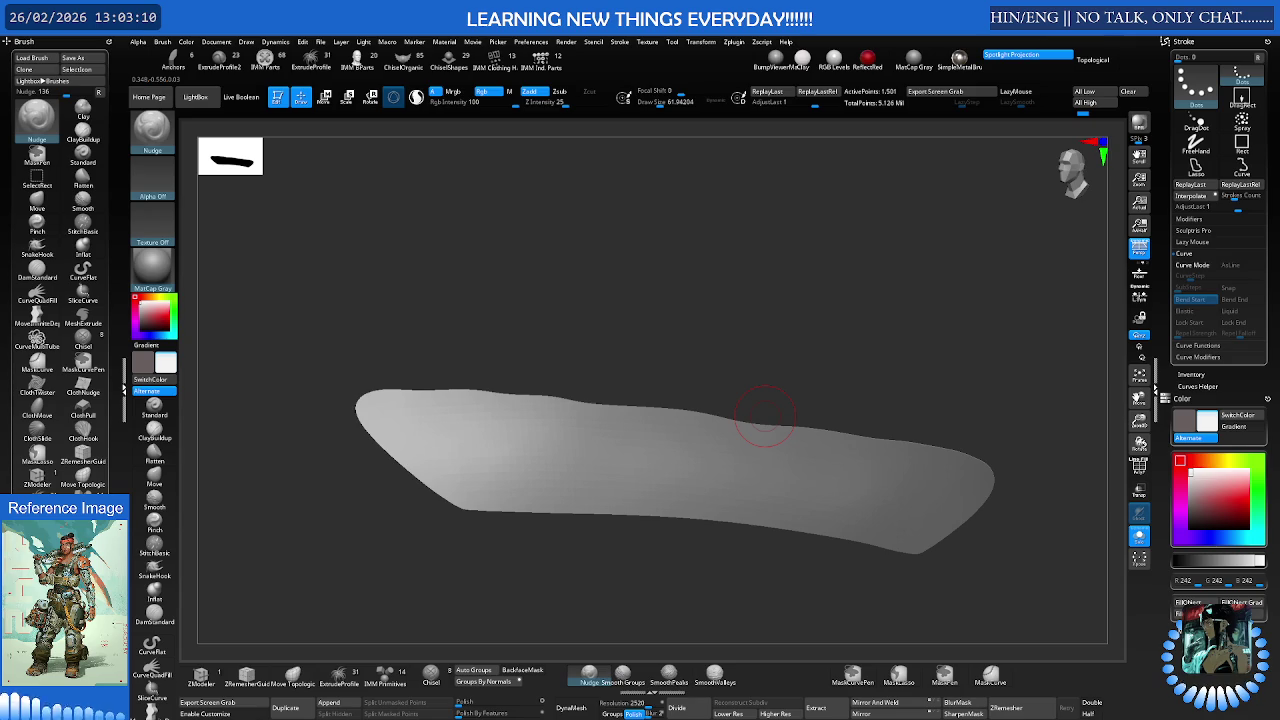
key("ctrl")
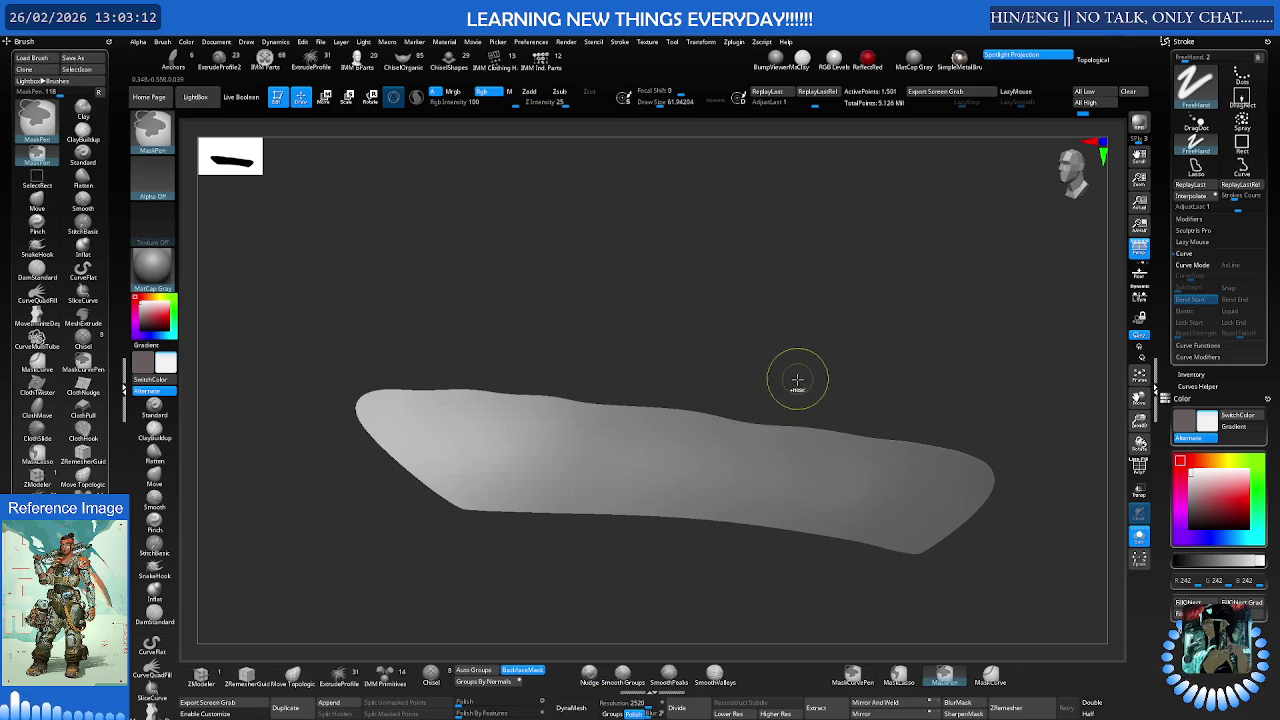
left_click(795, 380, "ctrl")
key("ctrl+shift")
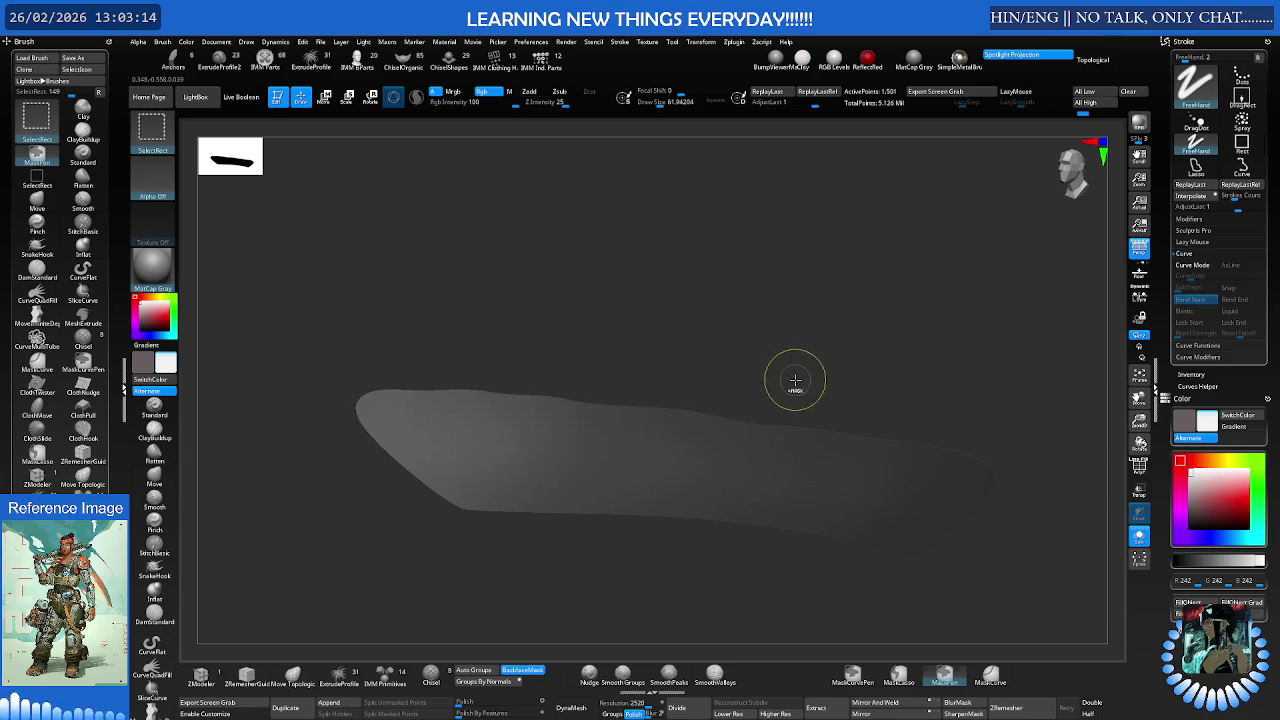
left_click(794, 380, "ctrl")
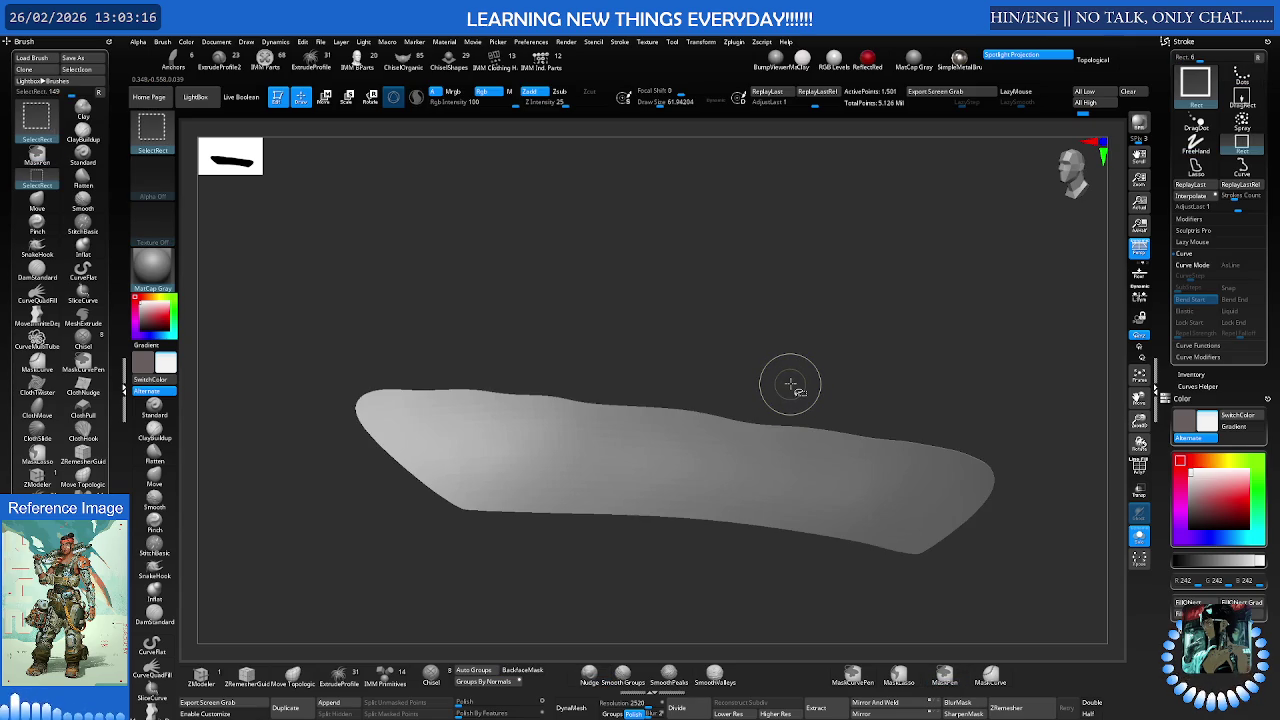
left_click(790, 384, "ctrl+shift")
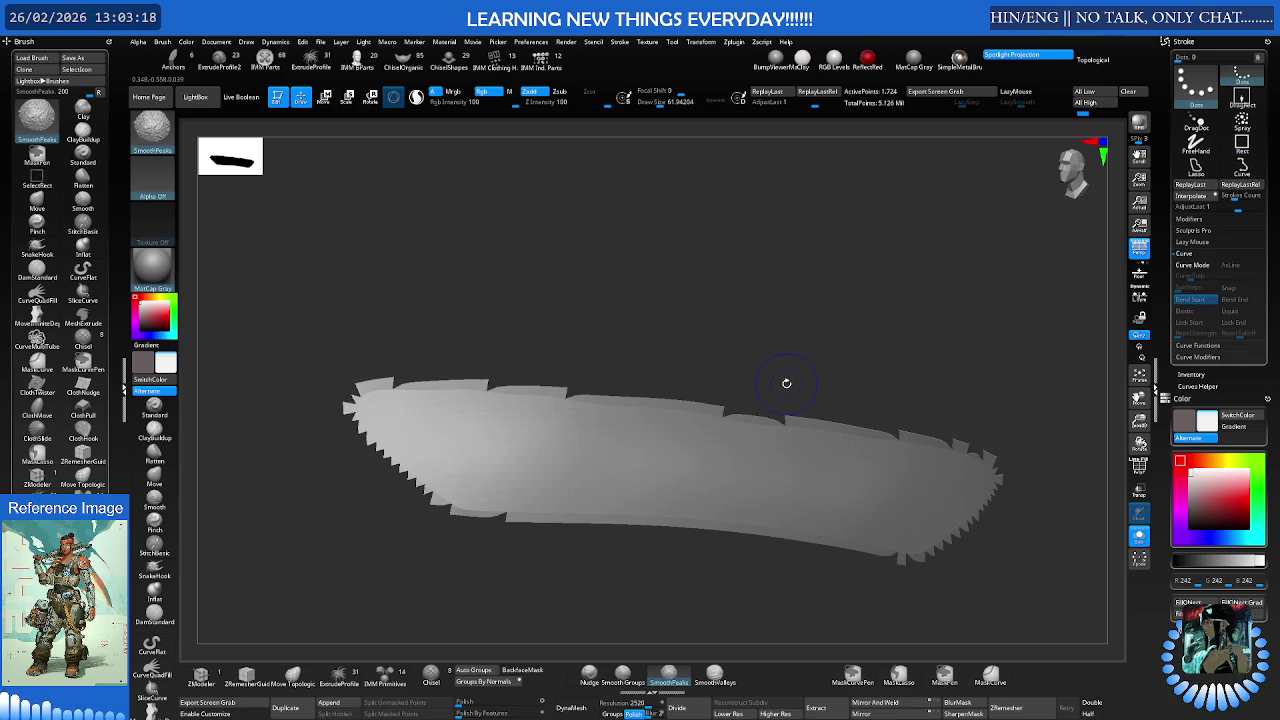
key("shift+f")
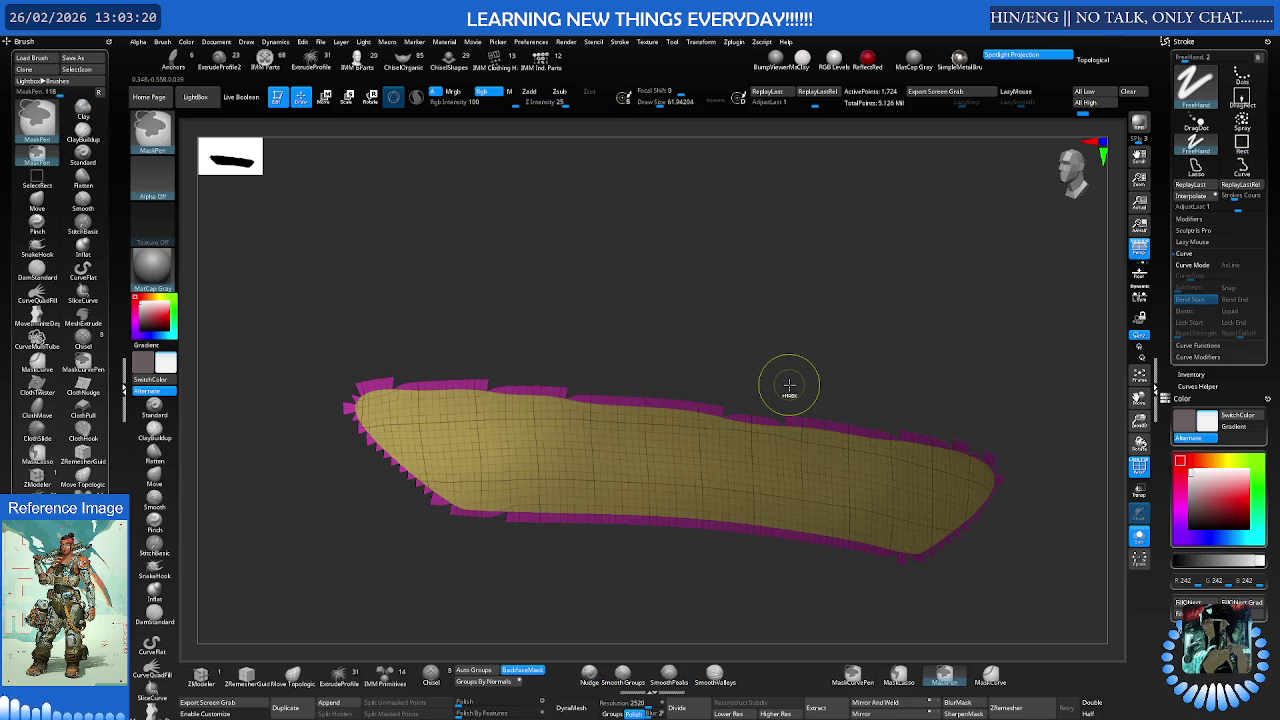
left_click(789, 384, "ctrl+shift")
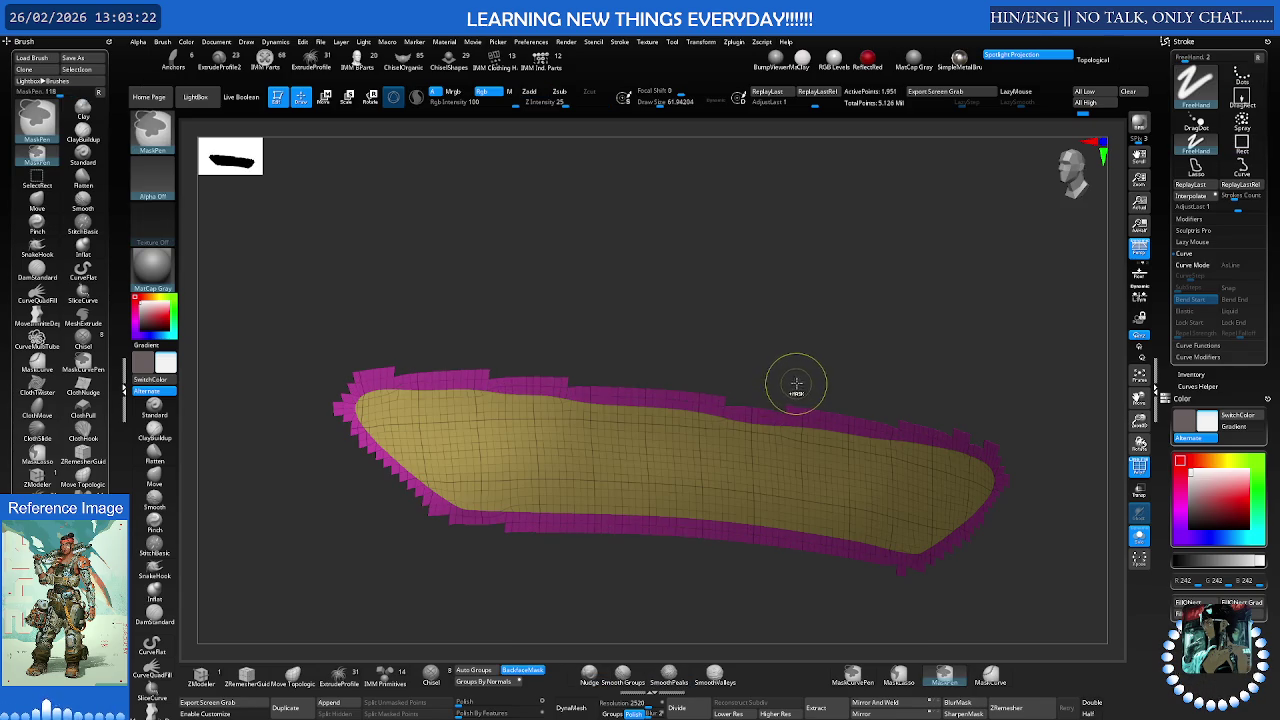
Mask the grown area, then unmask the band itself so only a surrounding ring stays masked
left_click(857, 371, "ctrl")
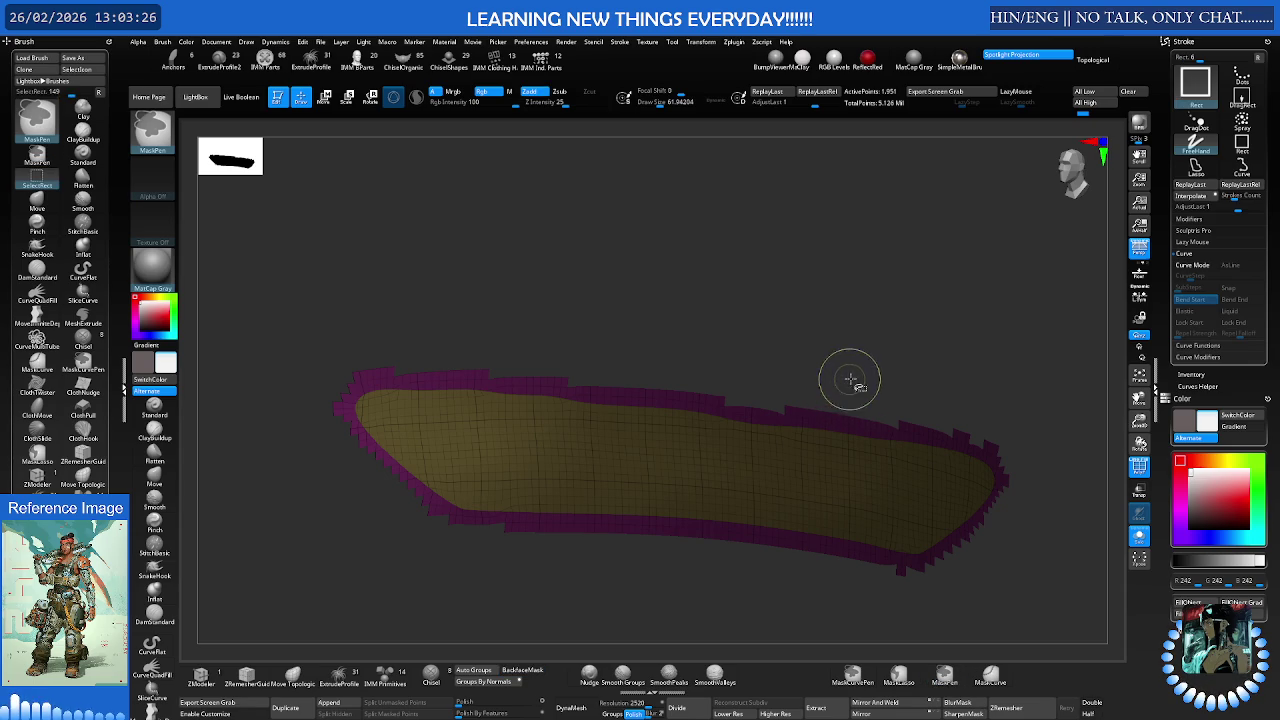
left_click(848, 380, "ctrl+shift")
right_click_drag(849, 371, 786, 400)
left_click(930, 430, "ctrl")
mouse_move(856, 425)
right_mouse_down()
mouse_move(908, 423)
mouse_move(880, 429)
right_mouse_up()
left_click(874, 434, "ctrl+shift")
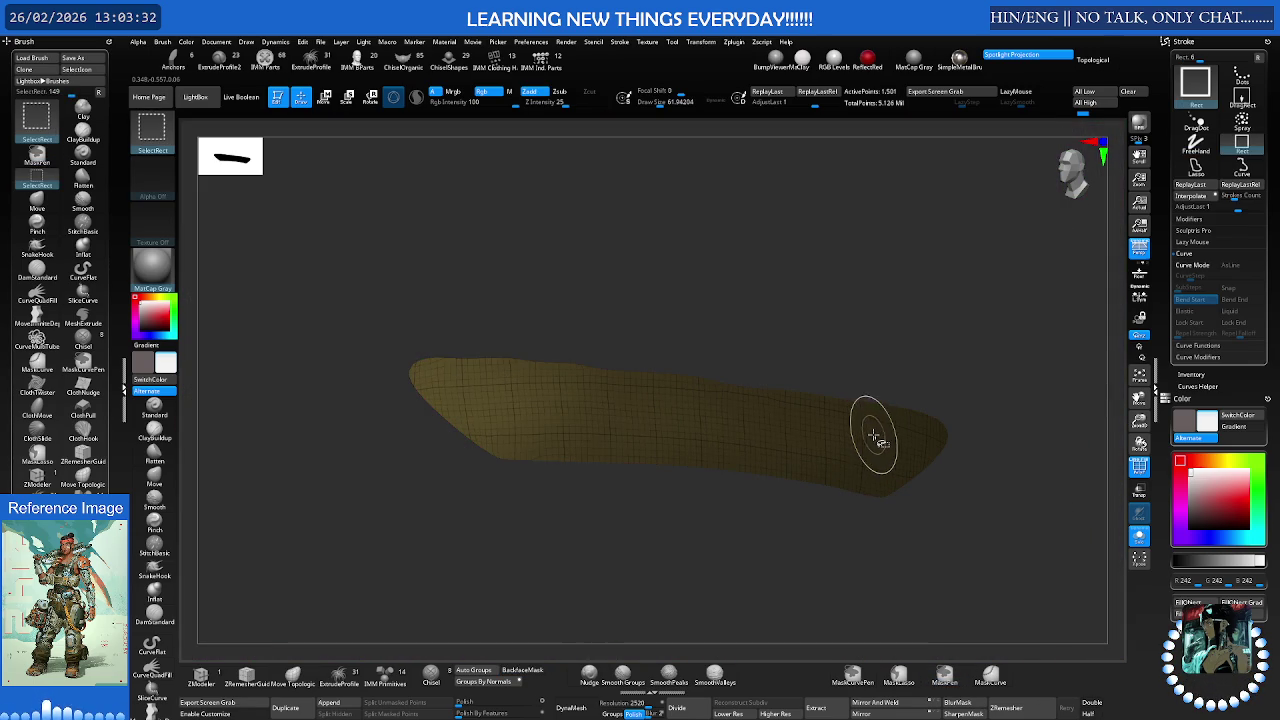
left_click(966, 451, "ctrl")
left_click(994, 451, "ctrl+shift")
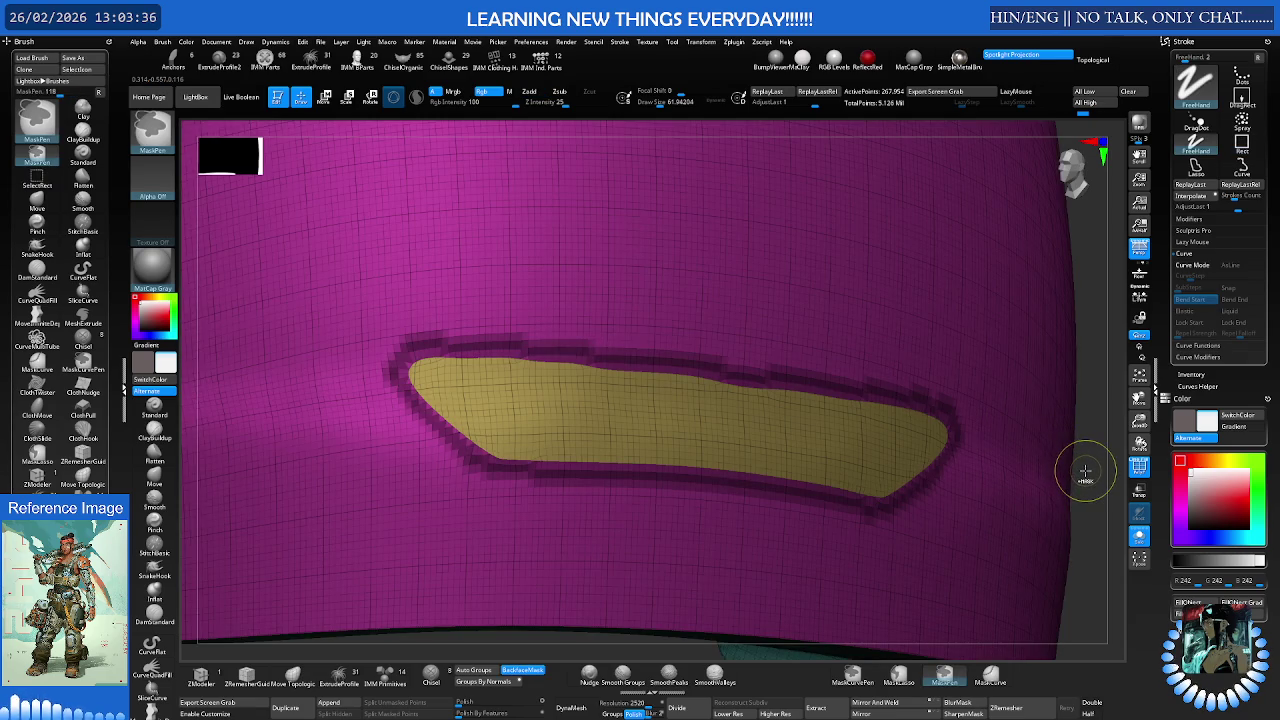
Sharpen the blurred mask edge around the yellow band
right_click_drag(910, 438, 1021, 451, "ctrl")
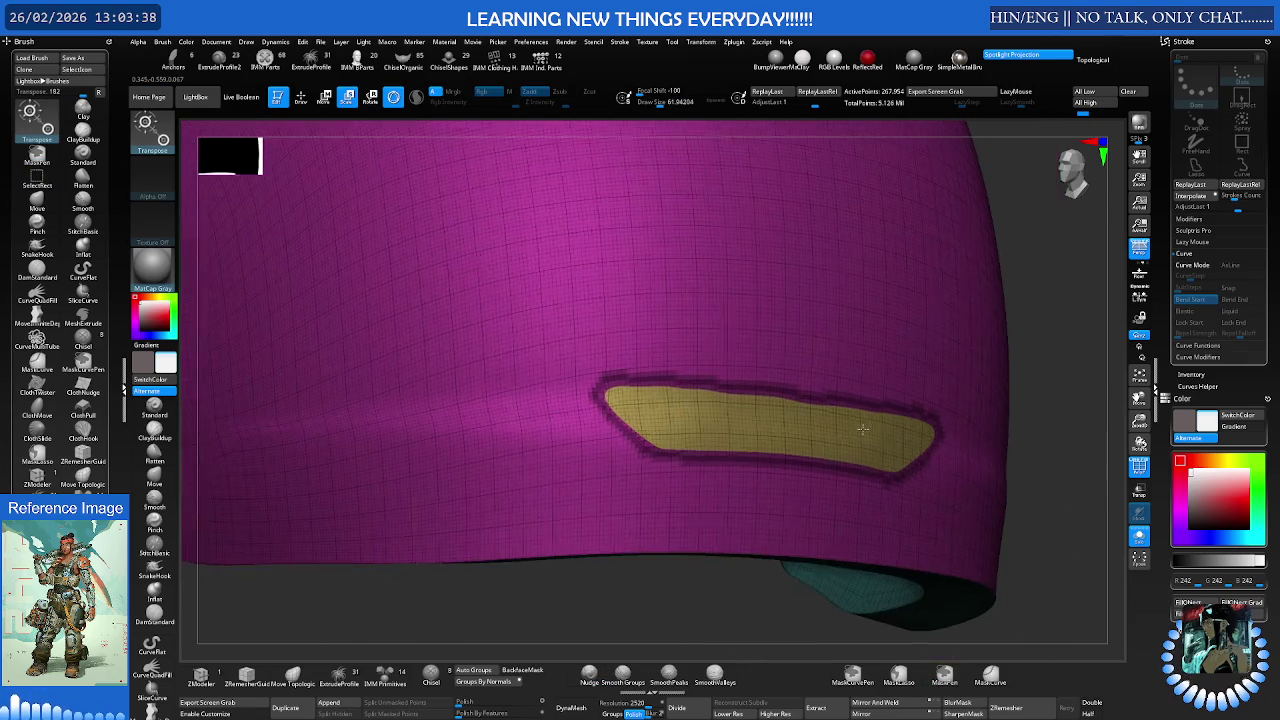
left_click(1039, 448, "ctrl+alt")
Recenter the Move Transpose pivot onto the yellow band
key("w")
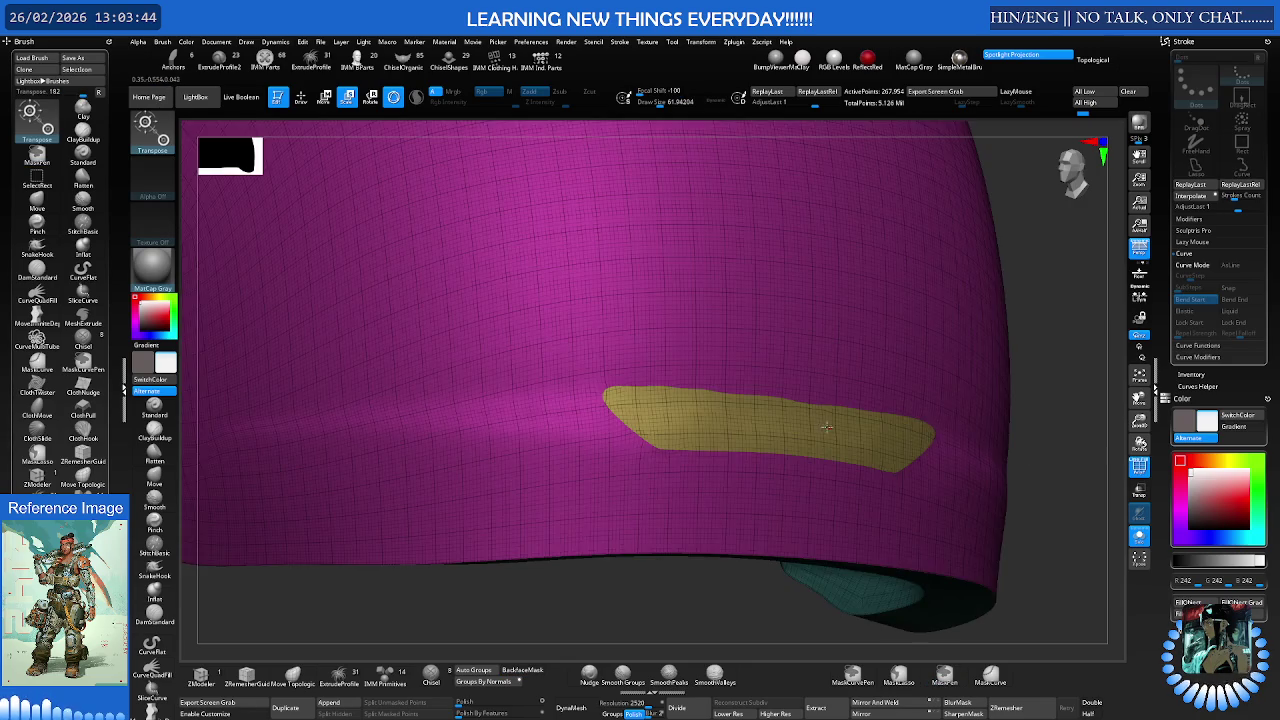
left_click(830, 428)
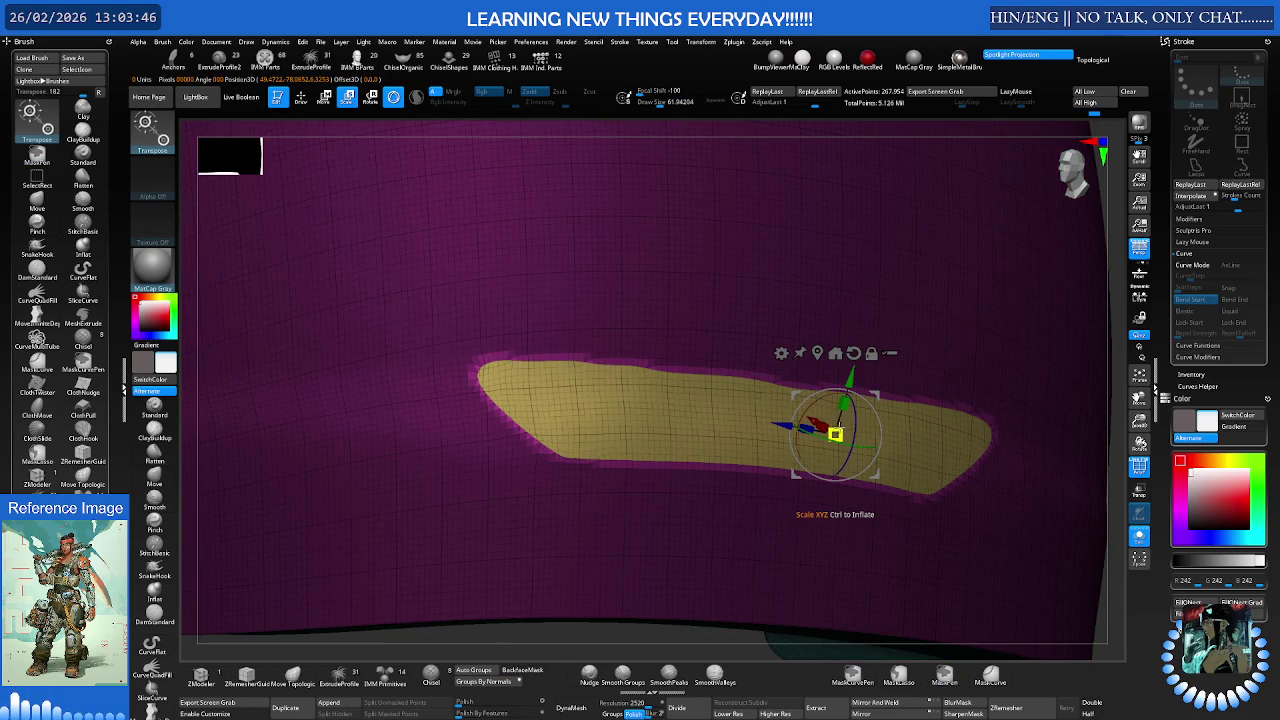
right_click_drag(835, 432, 856, 415)
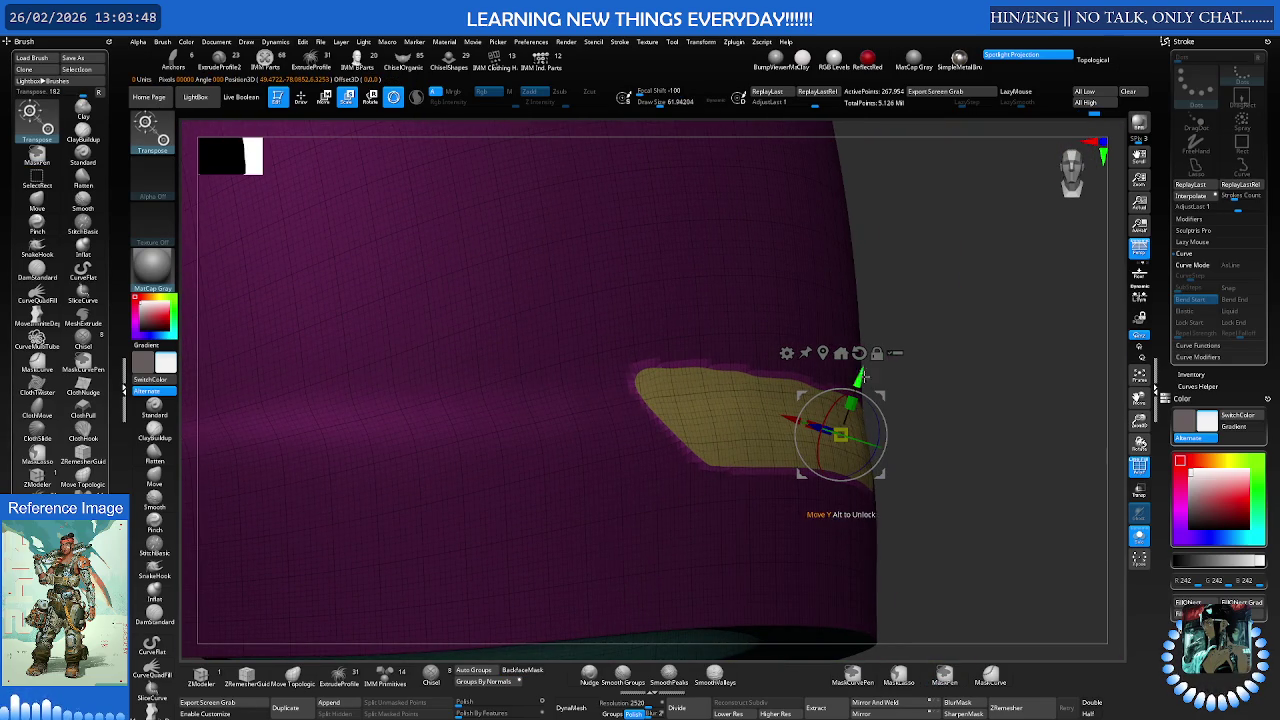
mouse_move(866, 381)
left_mouse_down("alt")
mouse_move(826, 372)
mouse_move(871, 403)
mouse_move(806, 429)
left_mouse_up("alt")
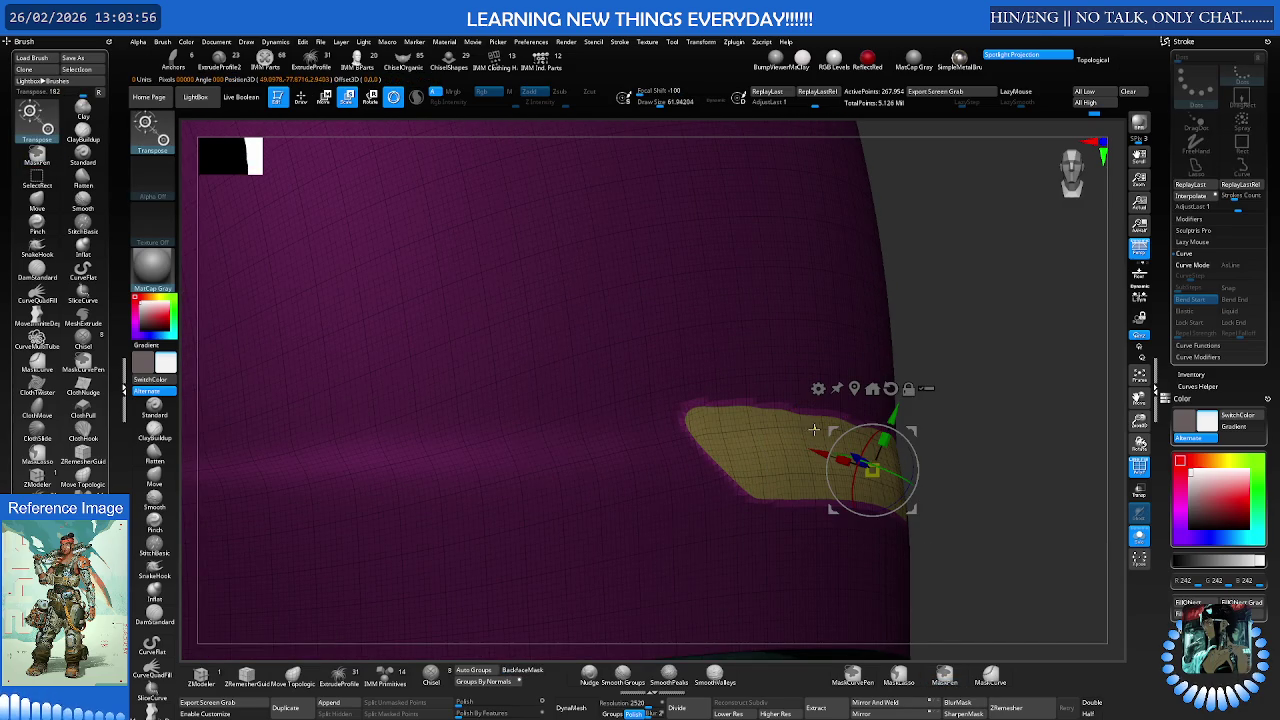
Isolate the yellow band, grow visibility three rings, and show the whole helmet again
key("q")
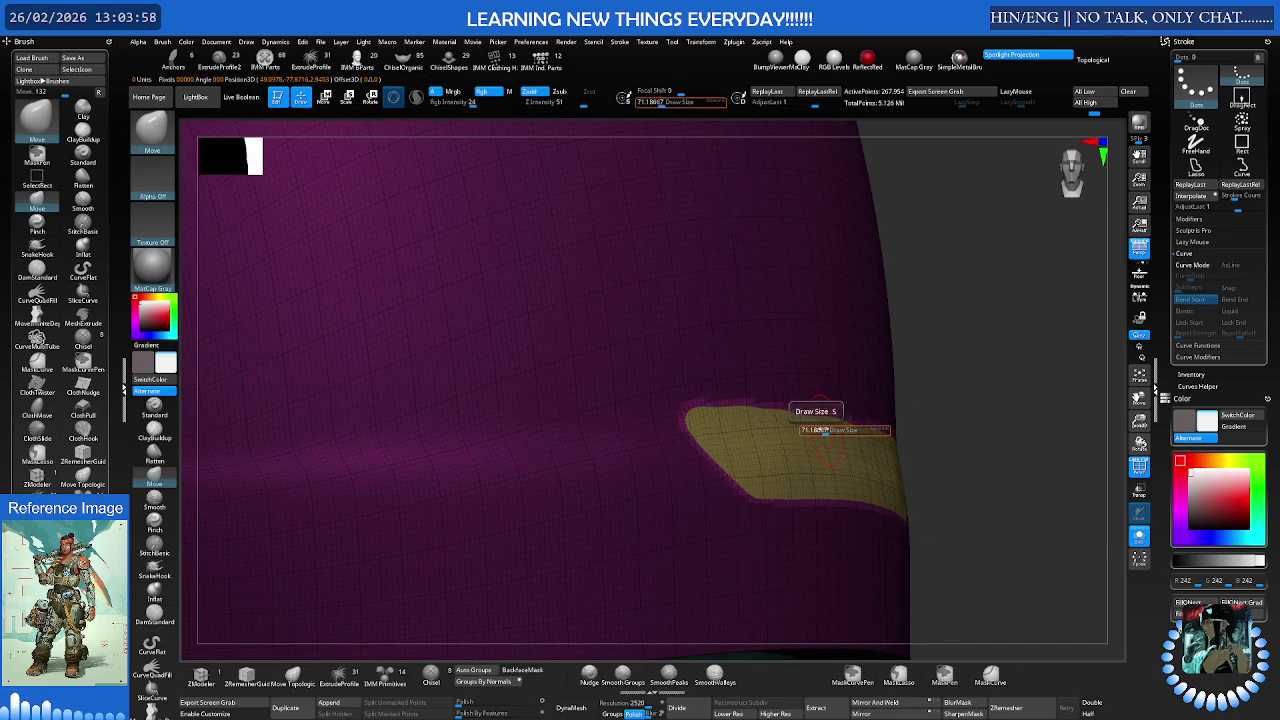
left_click(860, 462, "ctrl+shift")
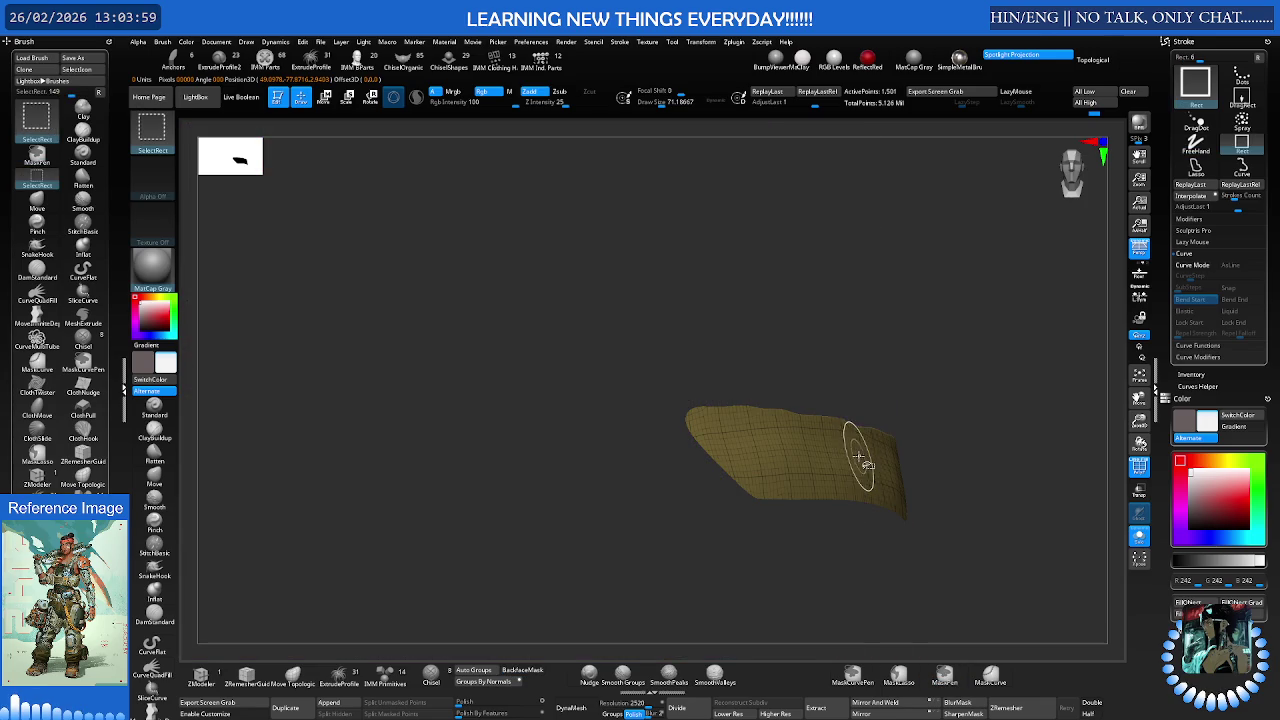
left_click(948, 443, "ctrl+shift")
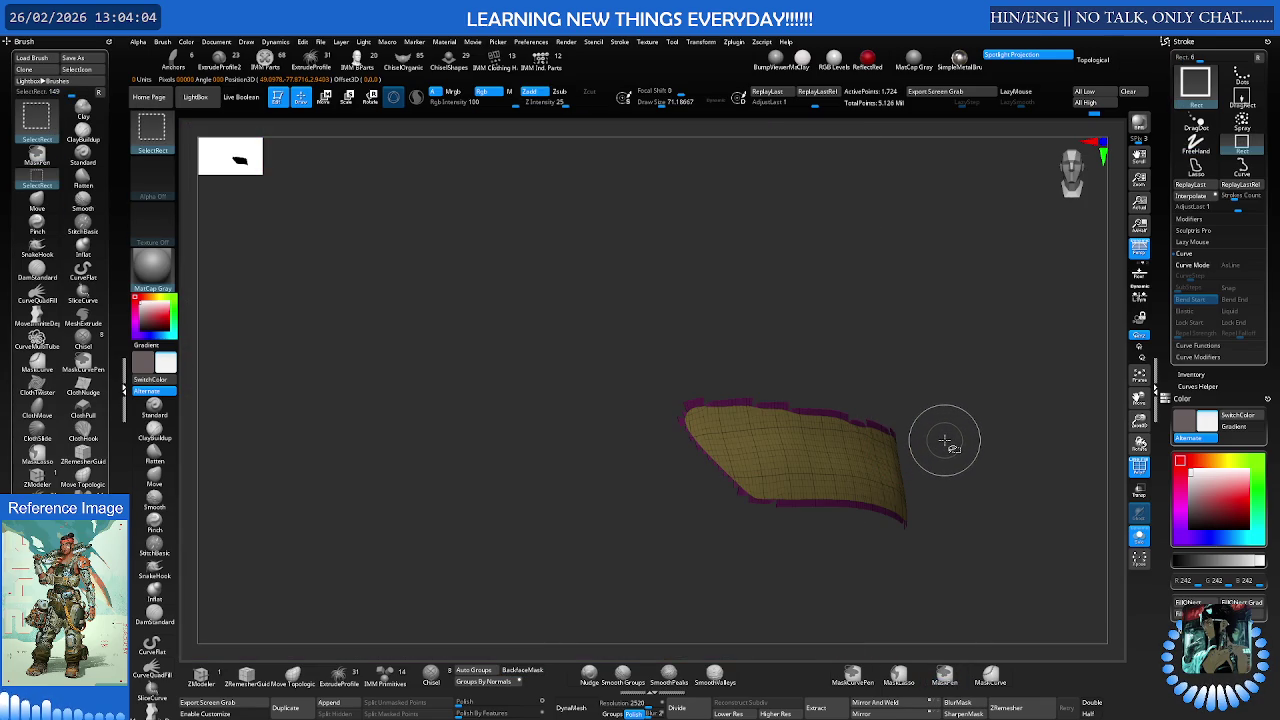
left_click(948, 443, "ctrl+shift")
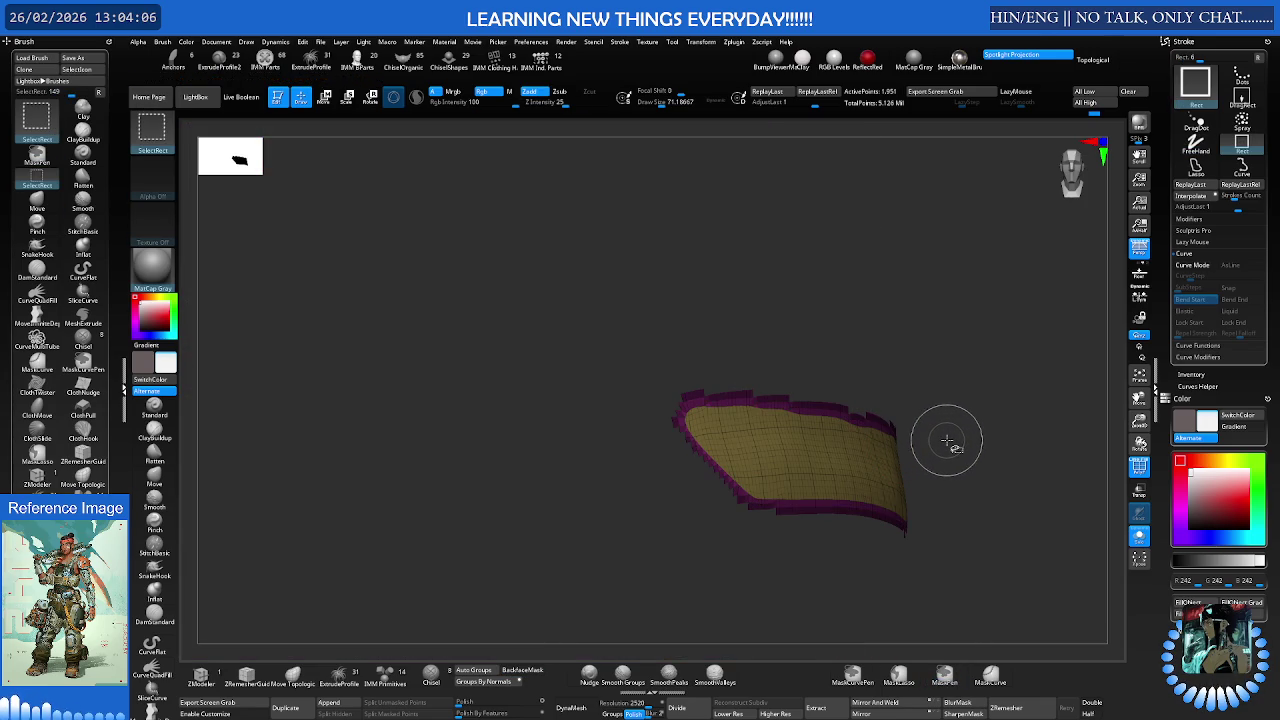
left_click(962, 438, "ctrl+shift")
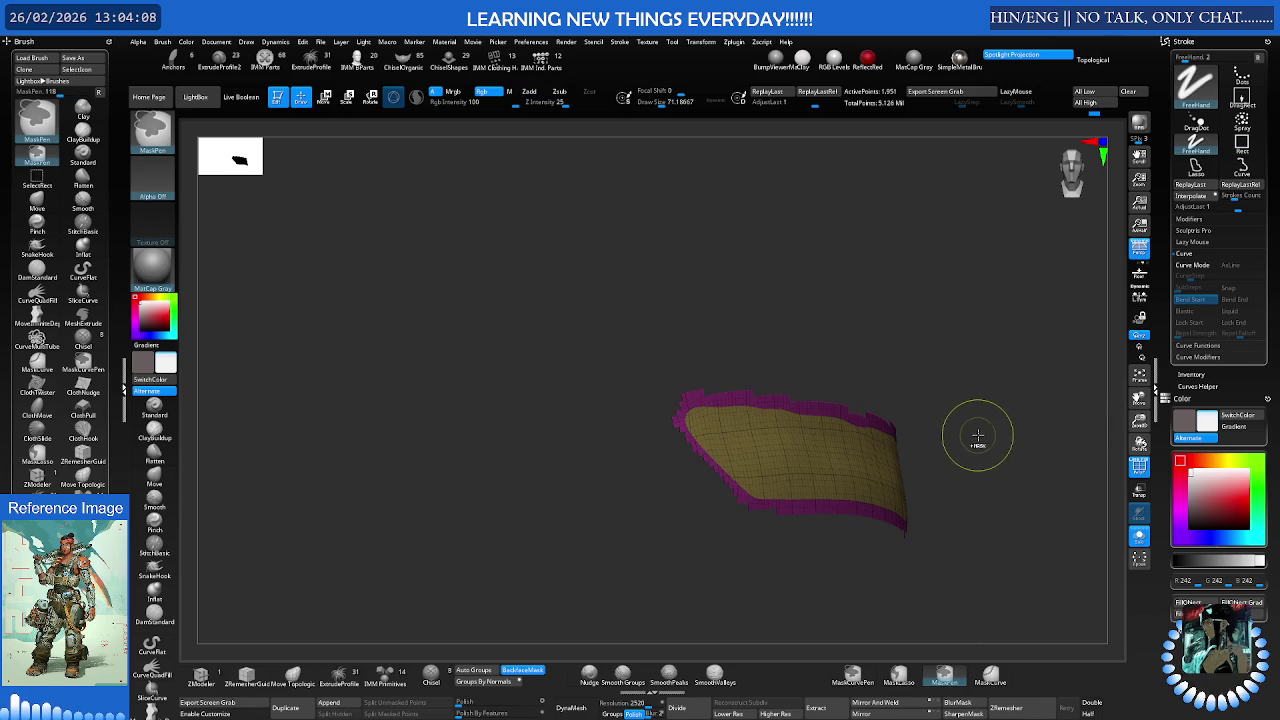
left_click(962, 459, "ctrl+shift")
Frame the helmet and orbit to inspect its teal interior and magenta back side
key("f")
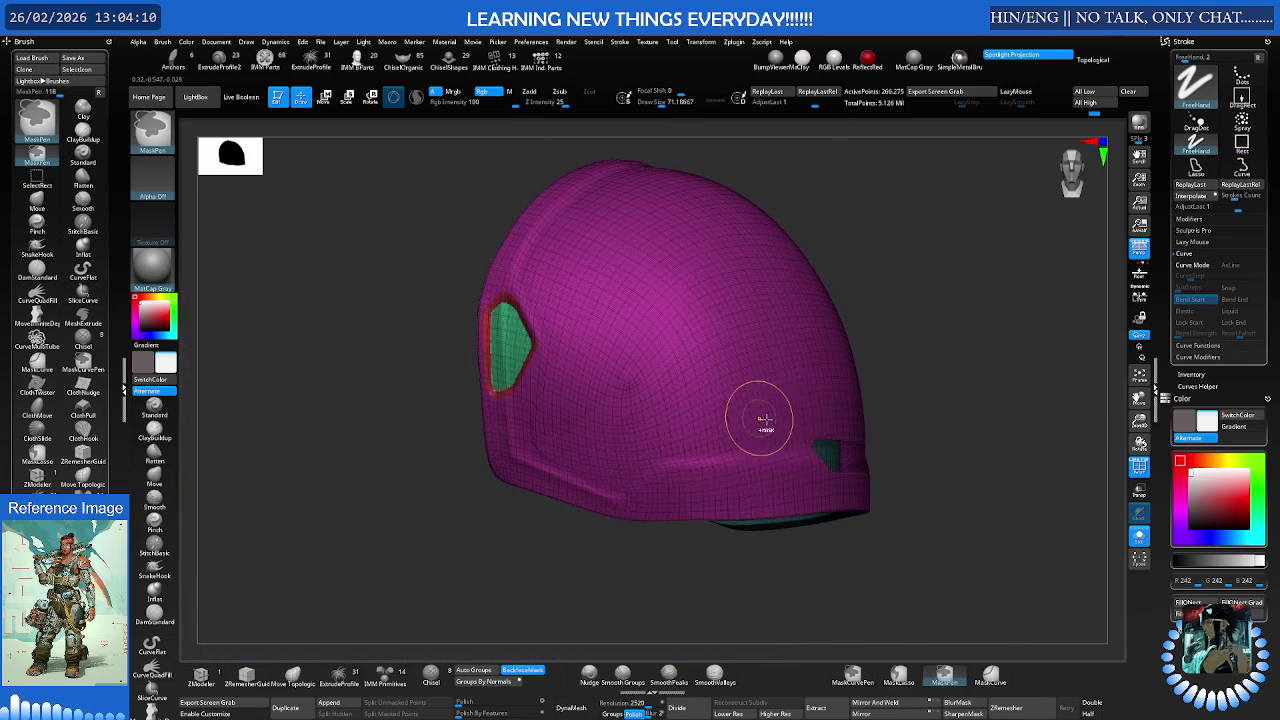
left_click_drag(751, 423, 798, 414)
mouse_move(776, 408)
right_mouse_down()
mouse_move(682, 411)
mouse_move(751, 405)
right_mouse_up()
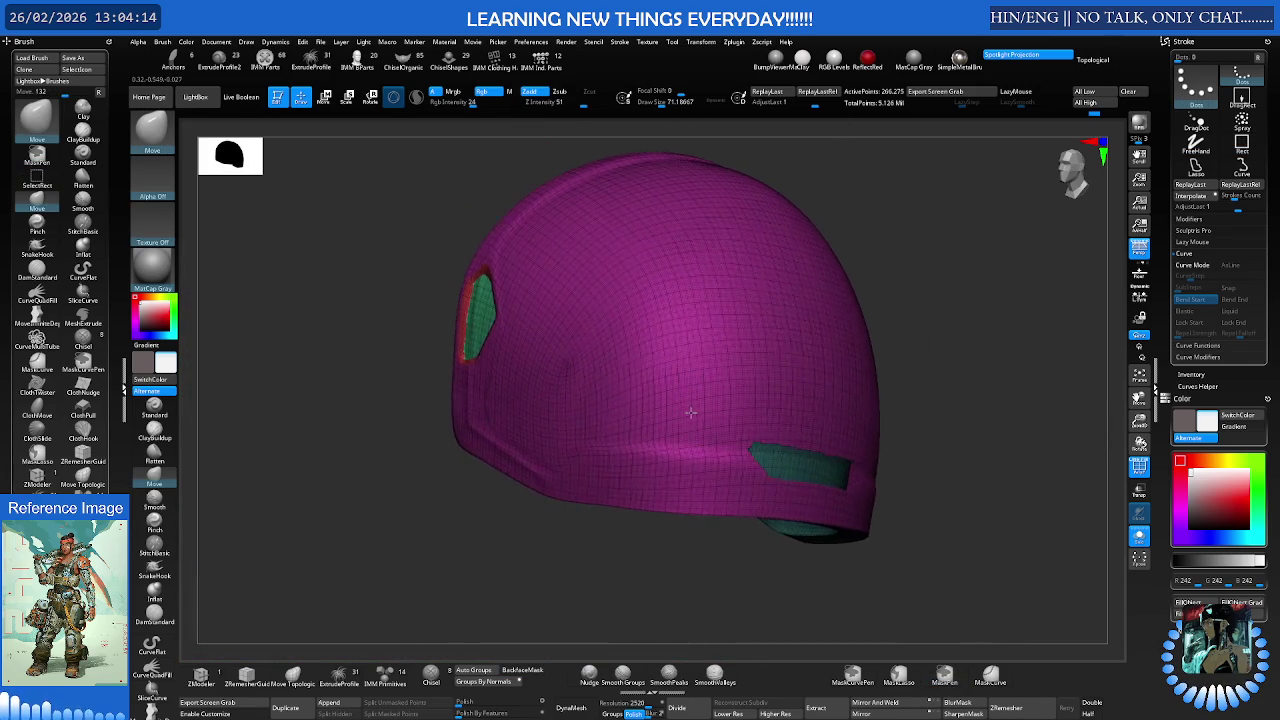
key("ctrl")
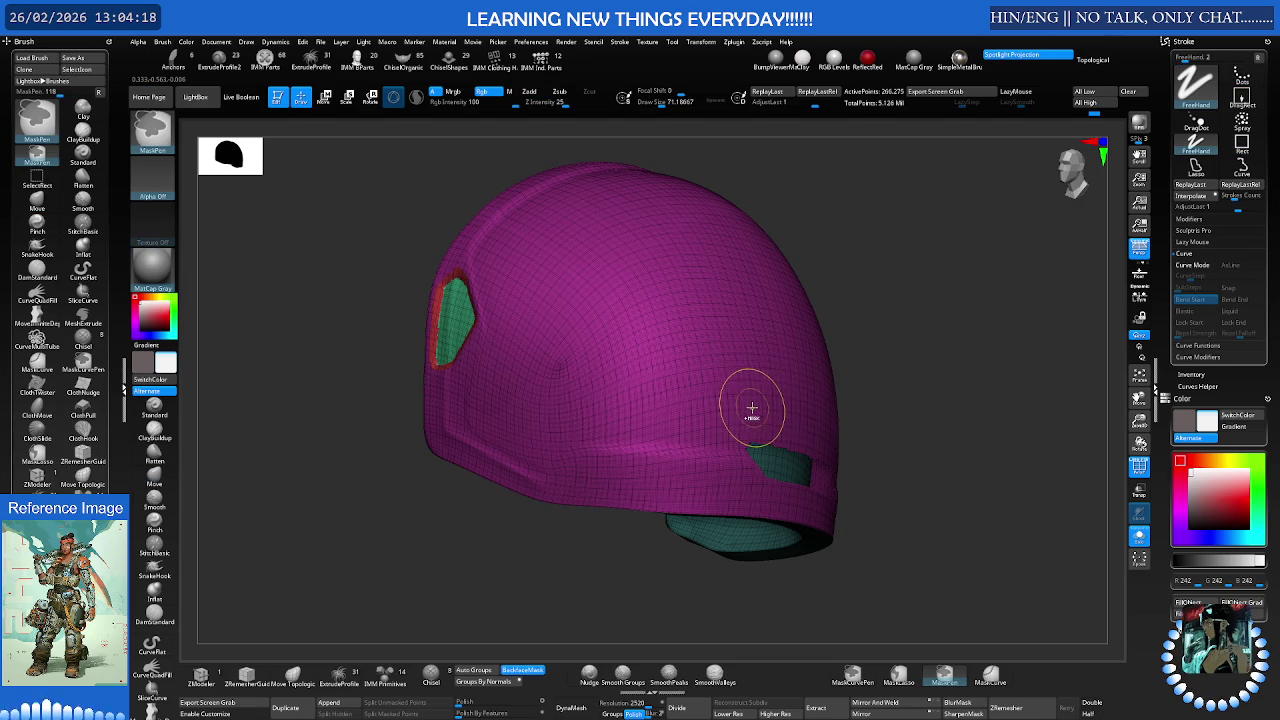
key("ctrl")
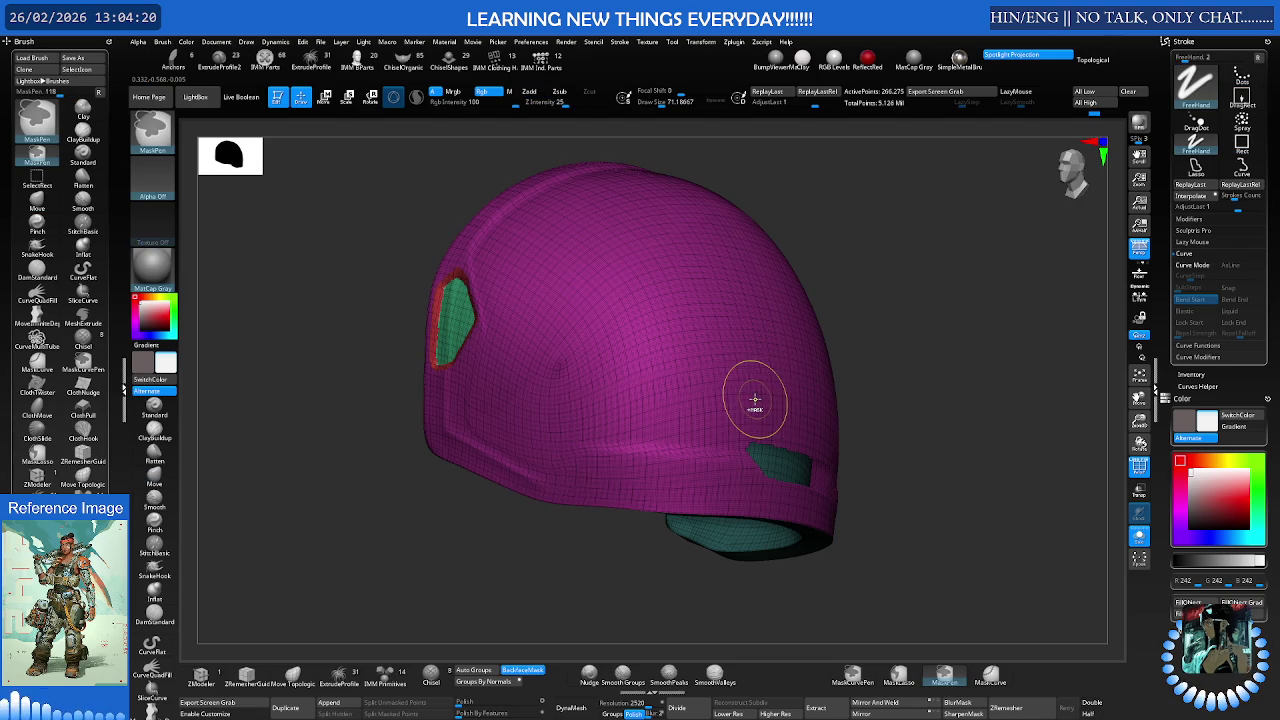
mouse_move(757, 397)
right_mouse_down()
mouse_move(717, 406)
mouse_move(775, 422)
mouse_move(794, 411)
mouse_move(786, 438)
mouse_move(743, 429)
mouse_move(754, 432)
mouse_move(812, 430)
mouse_move(631, 420)
mouse_move(640, 405)
right_mouse_up()
Hide the teal polygroup, restore it, then hide the green rim polygroup
key("ctrl+shift")
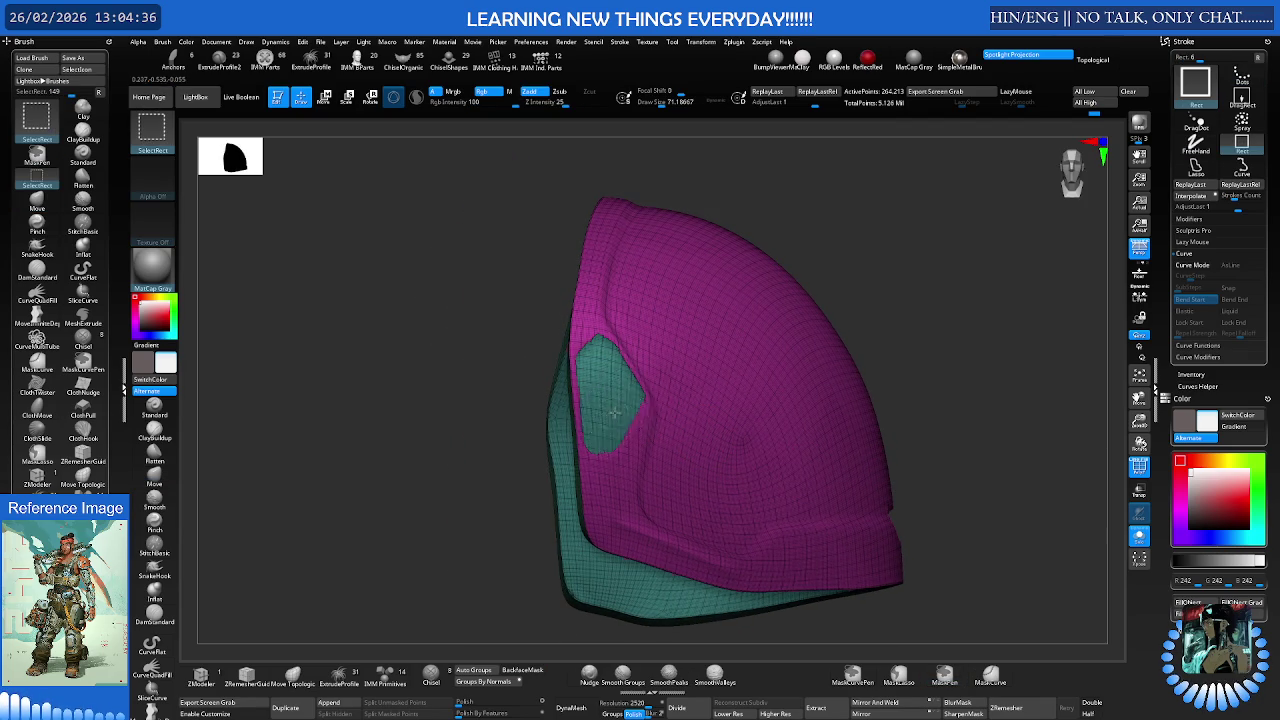
left_click(616, 414, "ctrl+alt+shift")
left_click(540, 440, "ctrl+shift")
right_click_drag(540, 440, 713, 424)
left_click(866, 424, "ctrl+alt+shift")
left_click_drag(877, 423, 786, 434)
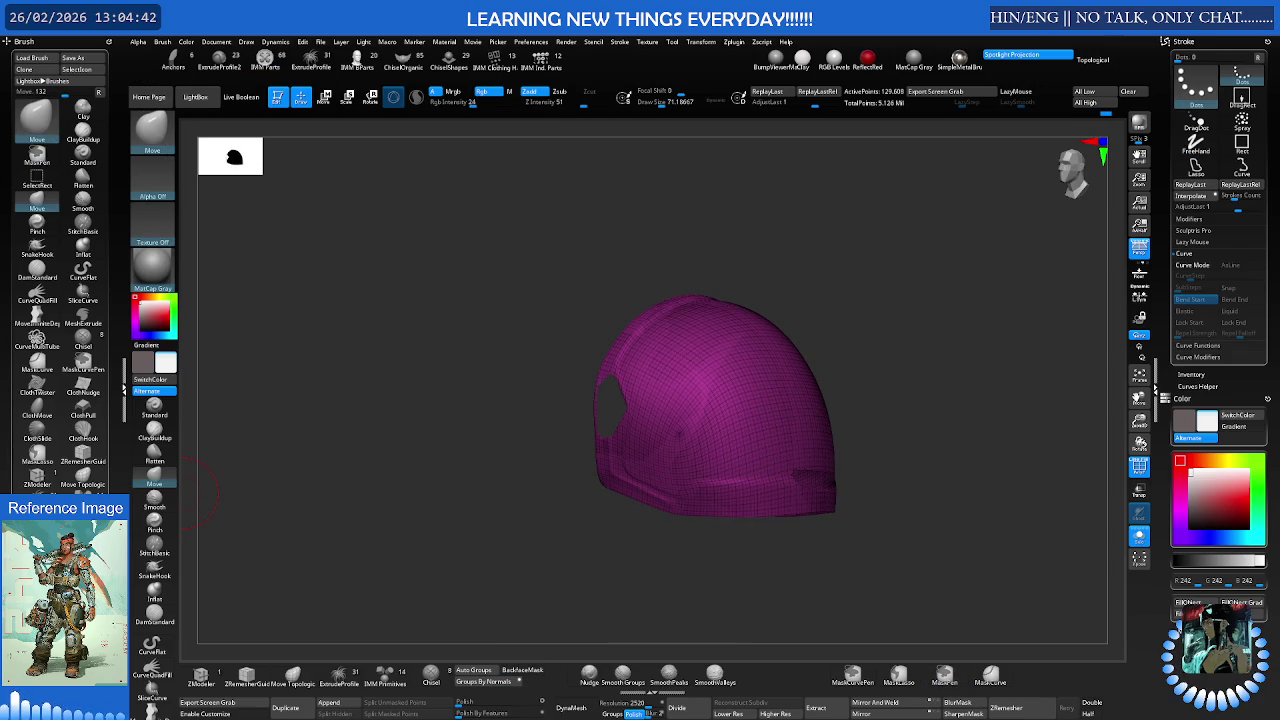
Adjust the view by scrolling, then collapse the brush settings
scroll(23, 343, "down", 3)
scroll(23, 343, "down", 3)
scroll(23, 343, "down", 2)
scroll(42, 344, "up", 3)
scroll(42, 344, "up", 3)
scroll(37, 237, "up", 3)
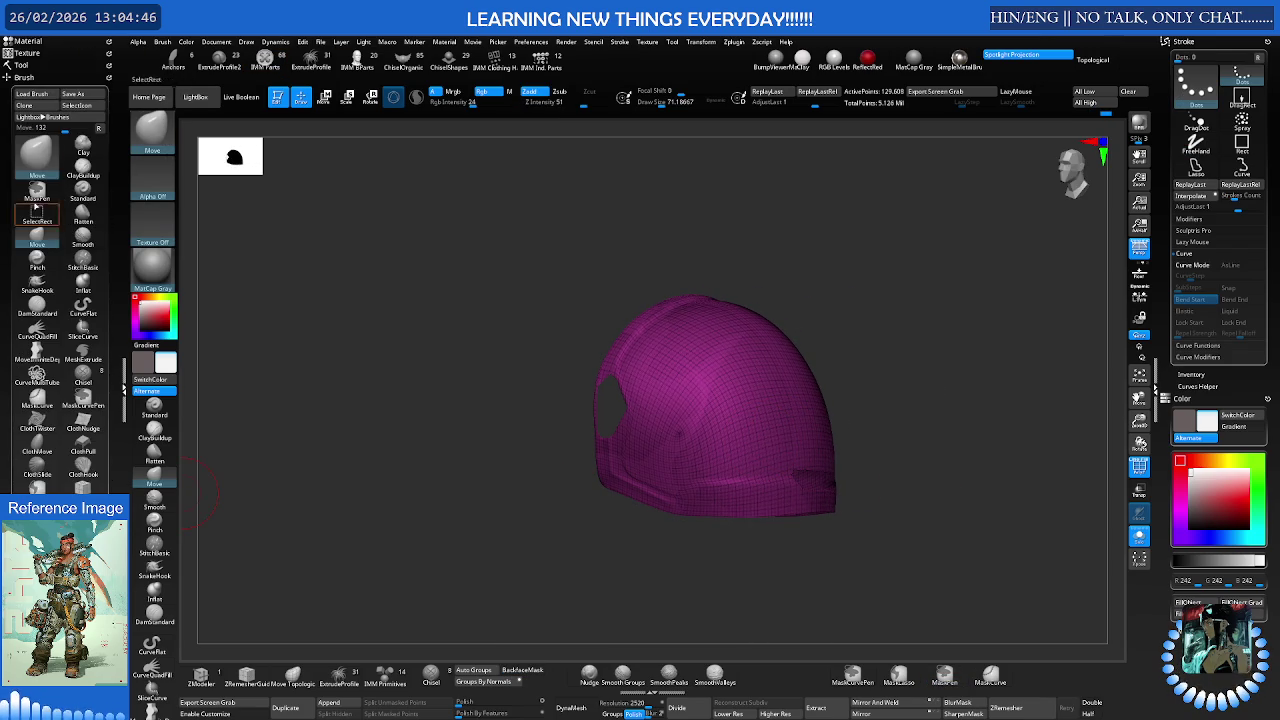
left_click(22, 76)
Run ReGroupVisible so the panel band becomes its own yellow polygroup
left_click(20, 64)
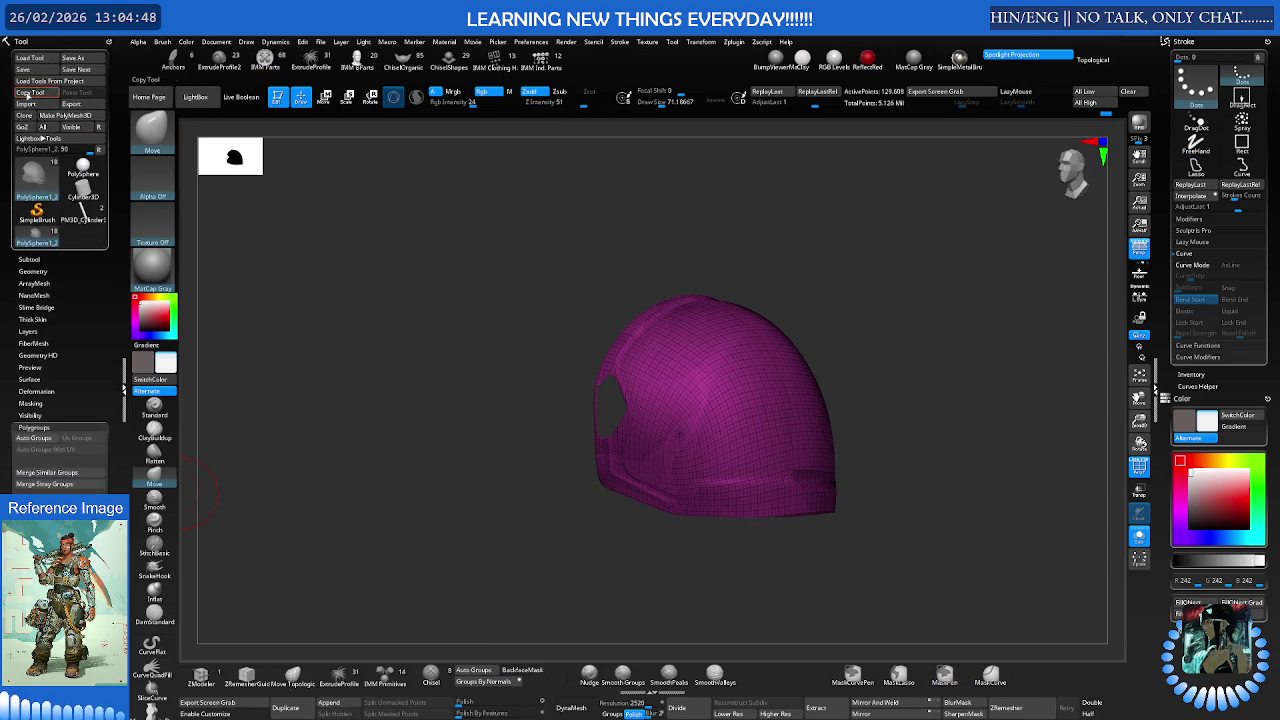
scroll(40, 300, "down", 2)
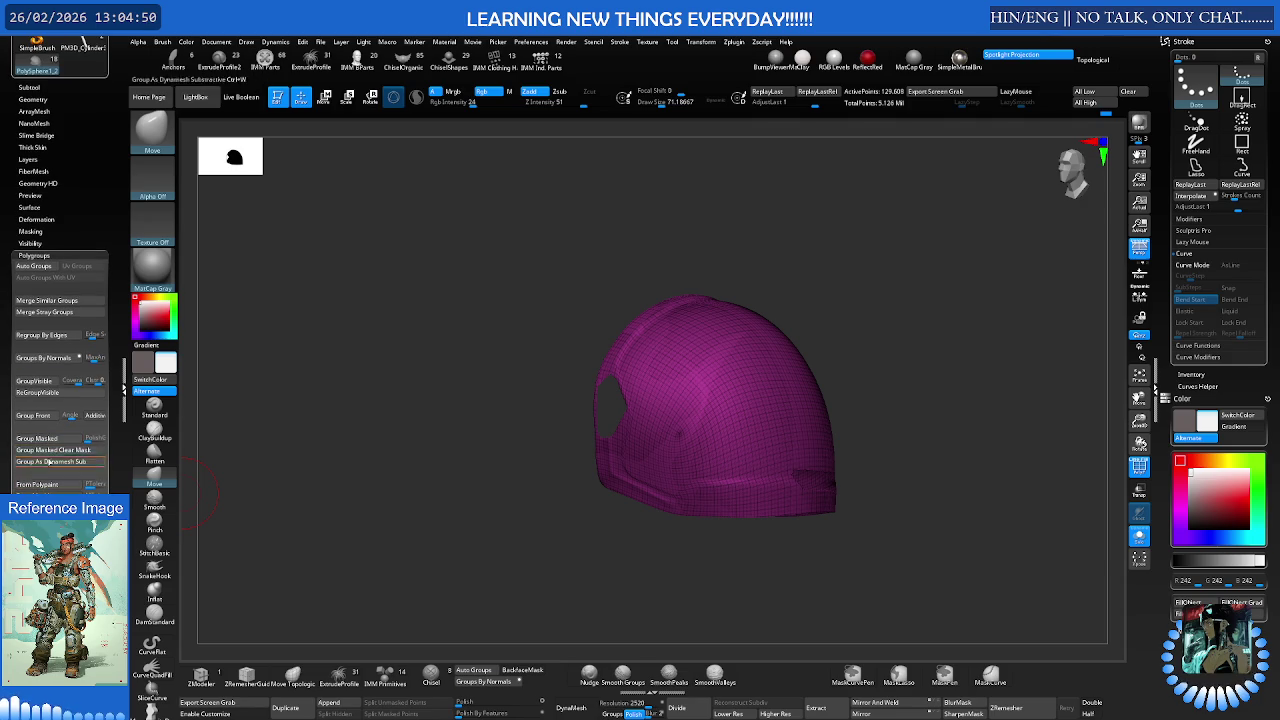
left_click(60, 395)
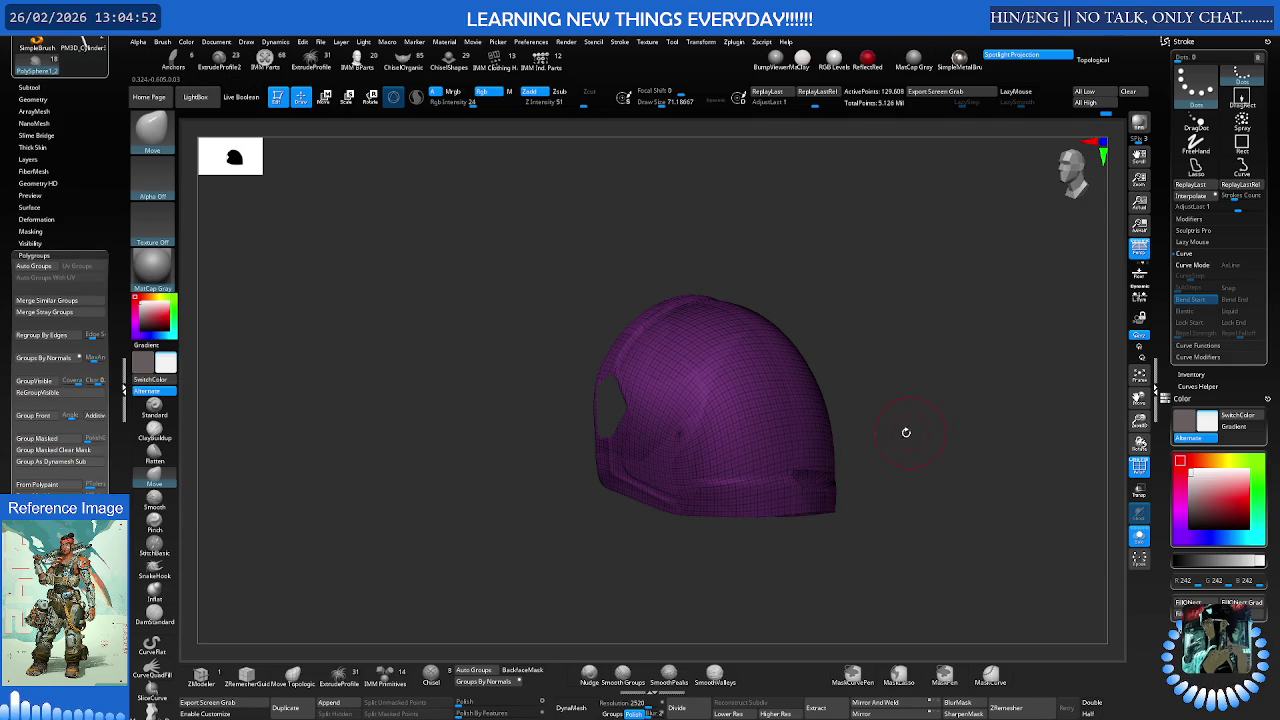
scroll(1043, 447, "up", 3)
Isolate and mask the yellow band polygroup, then show the whole shell and invert the mask
left_click_drag(1043, 447, 837, 345)
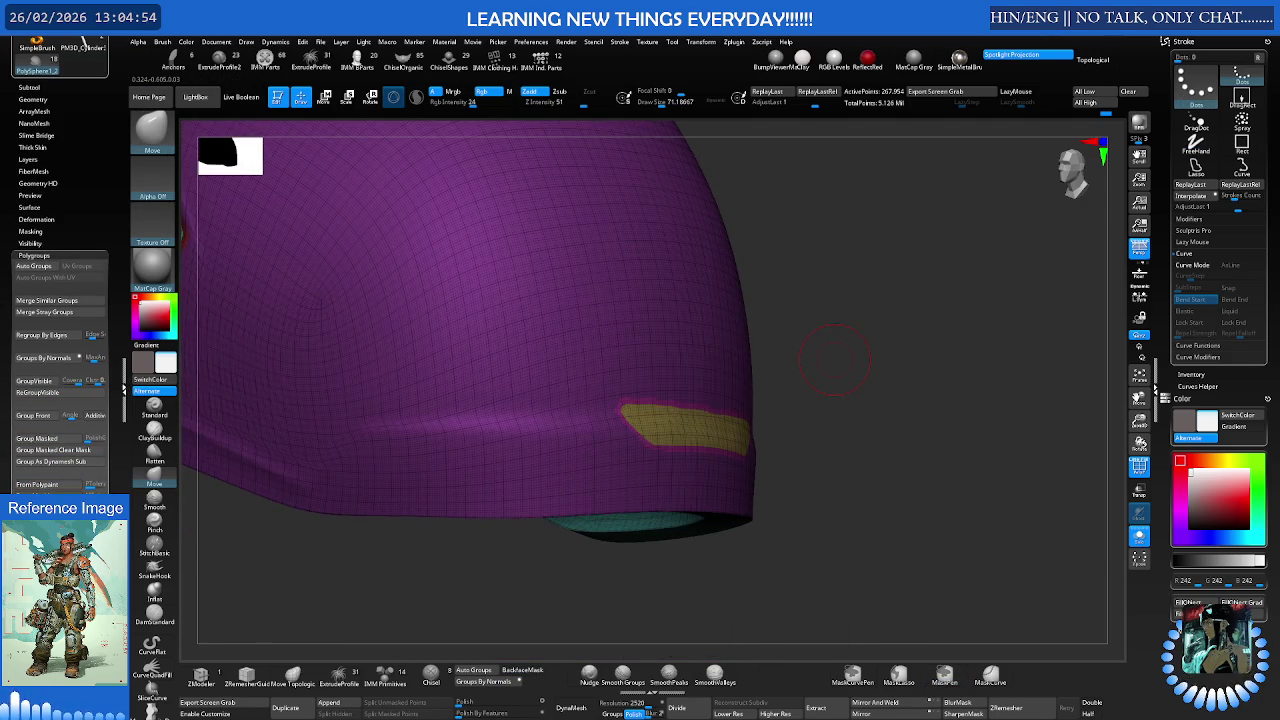
right_click_drag(700, 457, 728, 408, "ctrl")
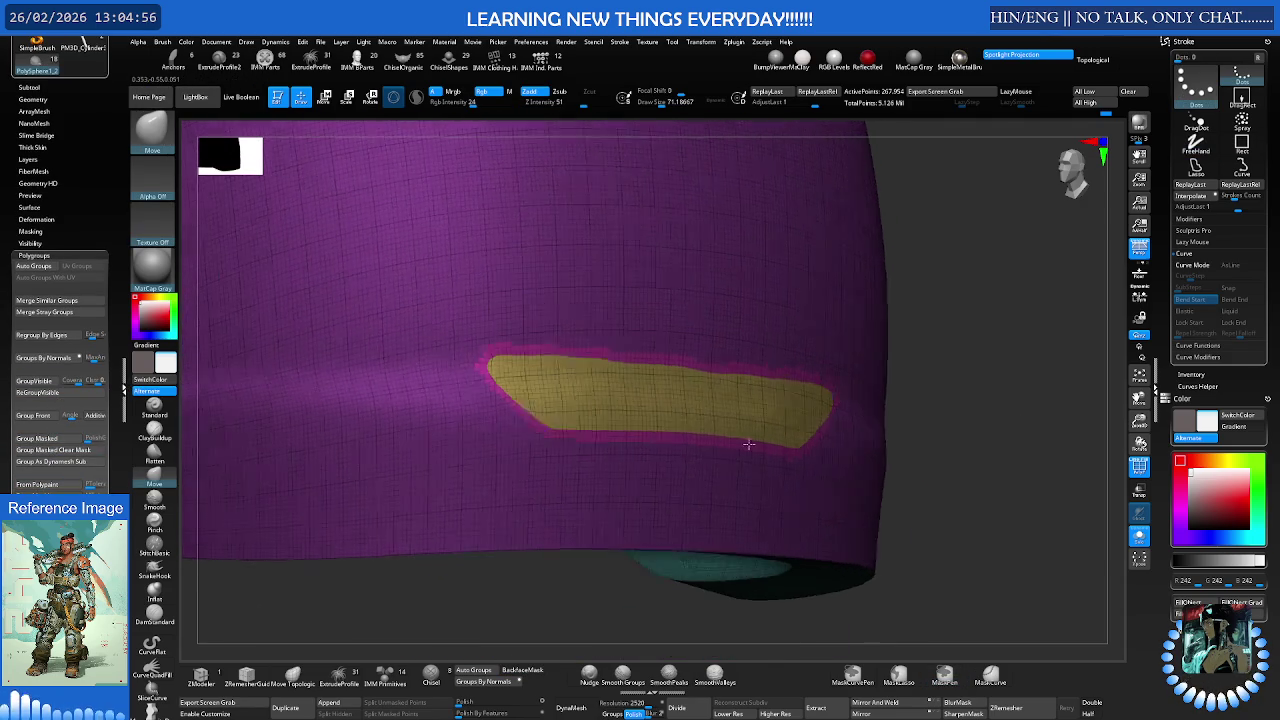
left_click(745, 413, "ctrl+shift")
left_click(951, 423, "ctrl")
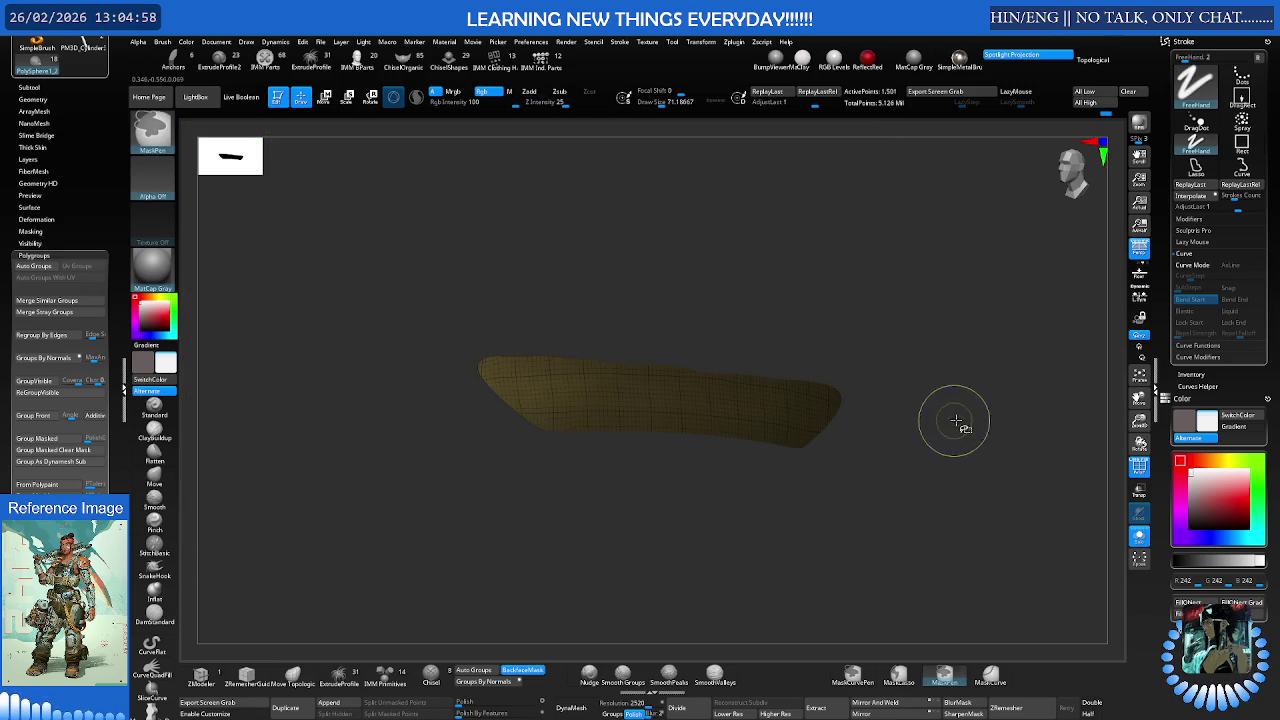
left_click(951, 423, "ctrl+shift")
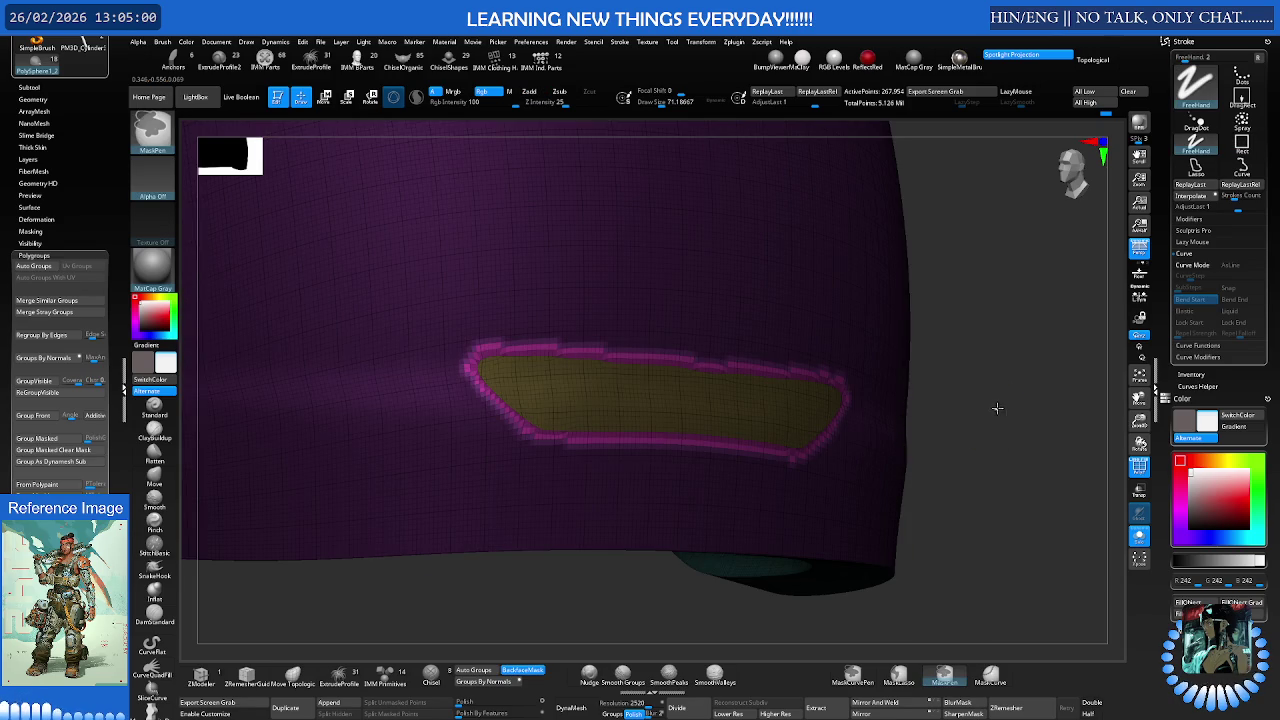
left_click(985, 405, "ctrl")
Re-mask the yellow band, grow the mask slightly, and invert it so only the band is free
left_click(770, 405, "ctrl+shift")
left_click(945, 417, "ctrl")
left_click(960, 417, "ctrl+shift")
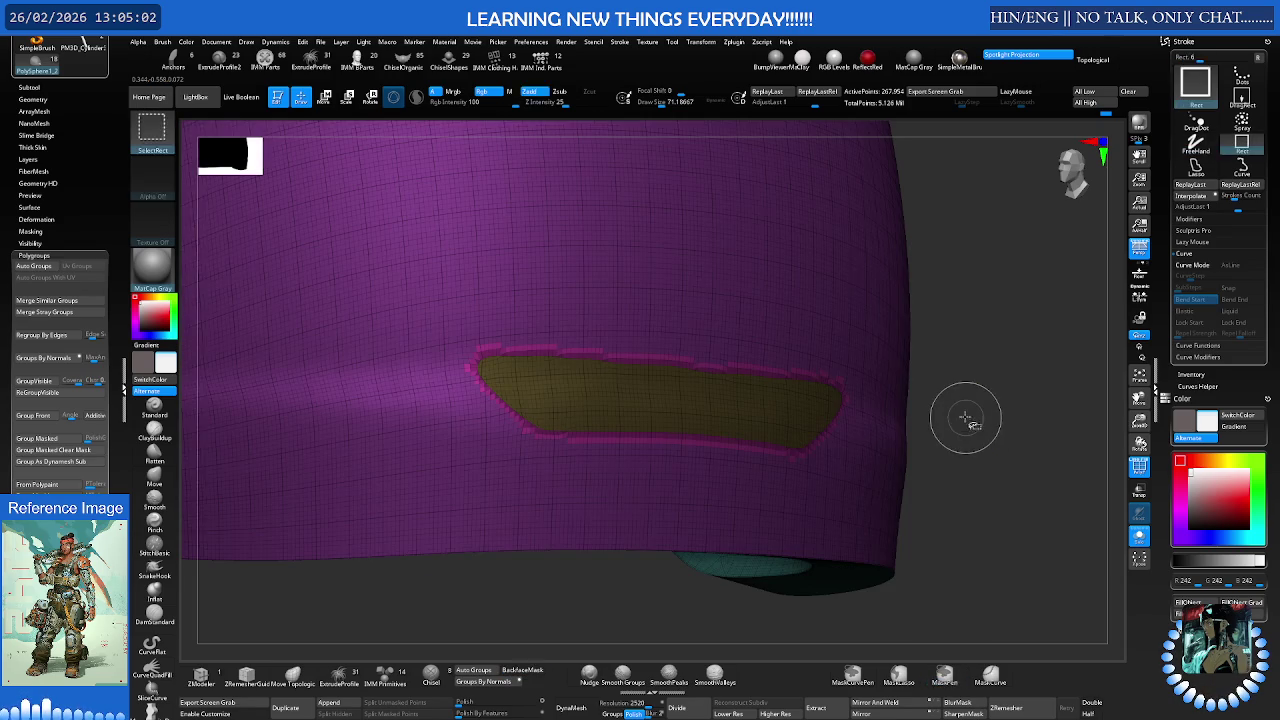
left_click(766, 373, "ctrl+alt")
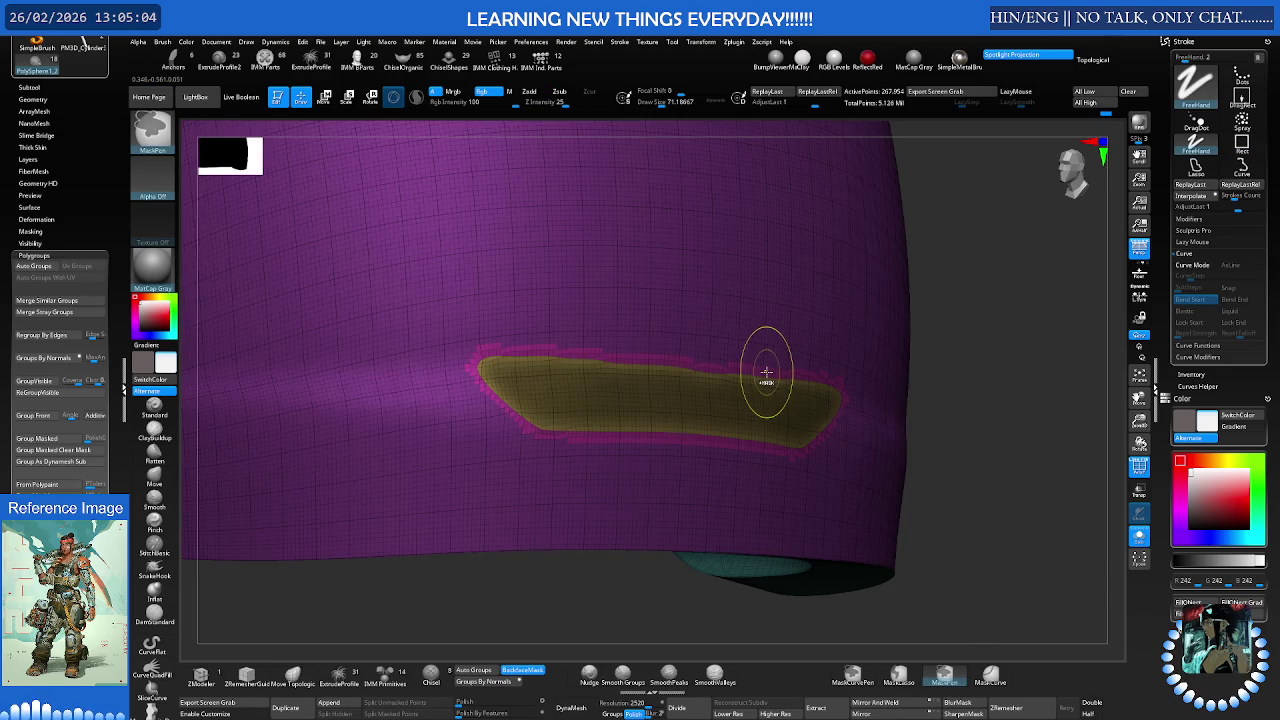
left_click(766, 370, "ctrl")
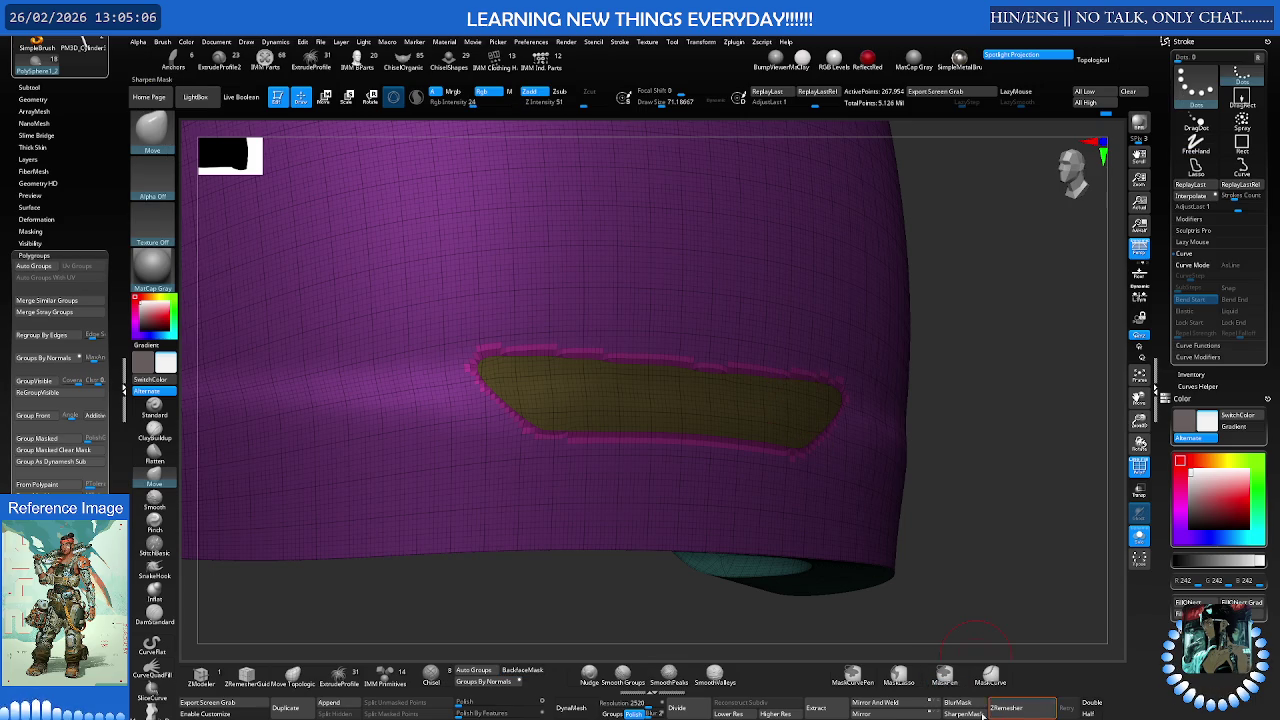
left_click(965, 680)
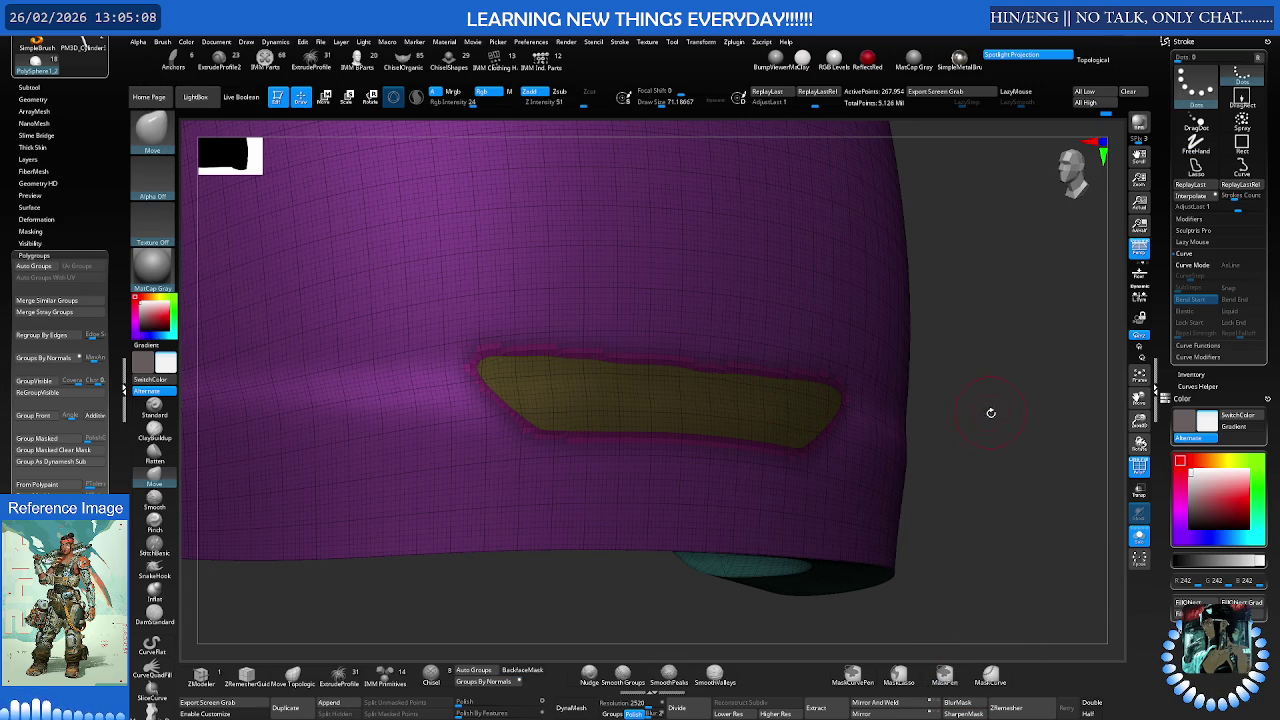
left_click(990, 410, "ctrl")
Clear the shell's mask and re-mask the isolated yellow band for the Transpose gizmo
key("r")
left_click_drag(677, 386, 757, 388)
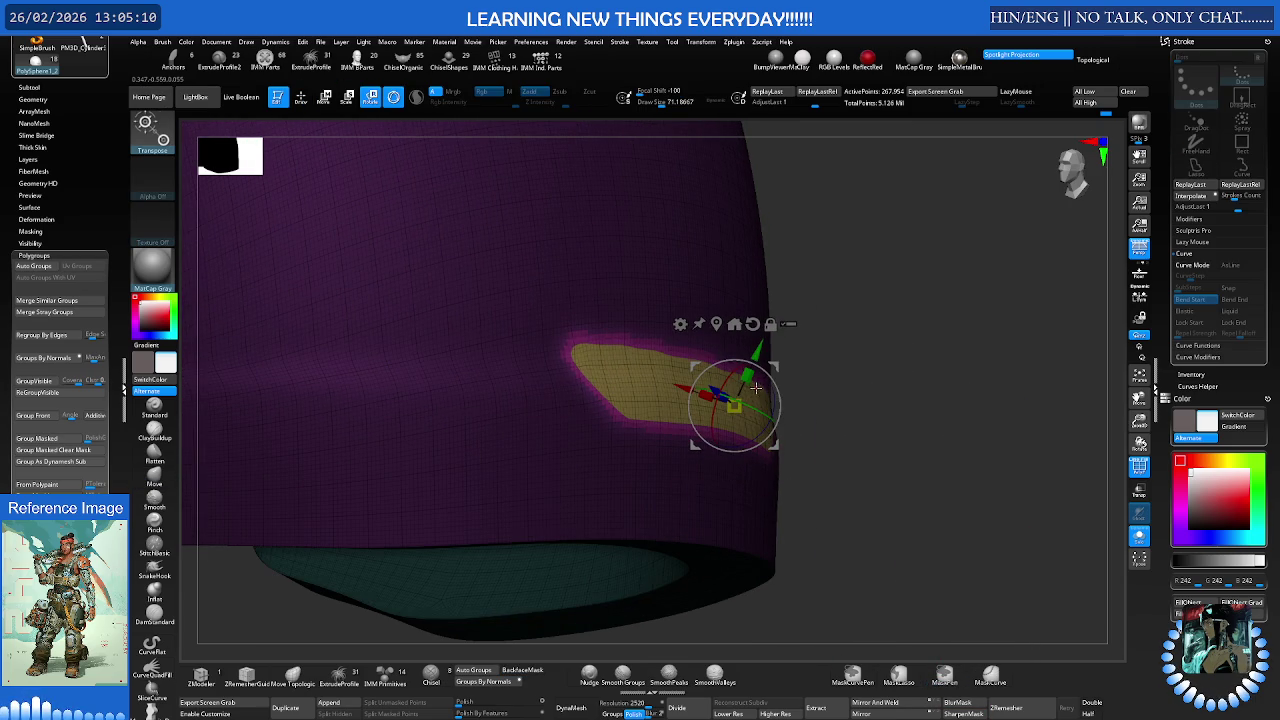
key("q")
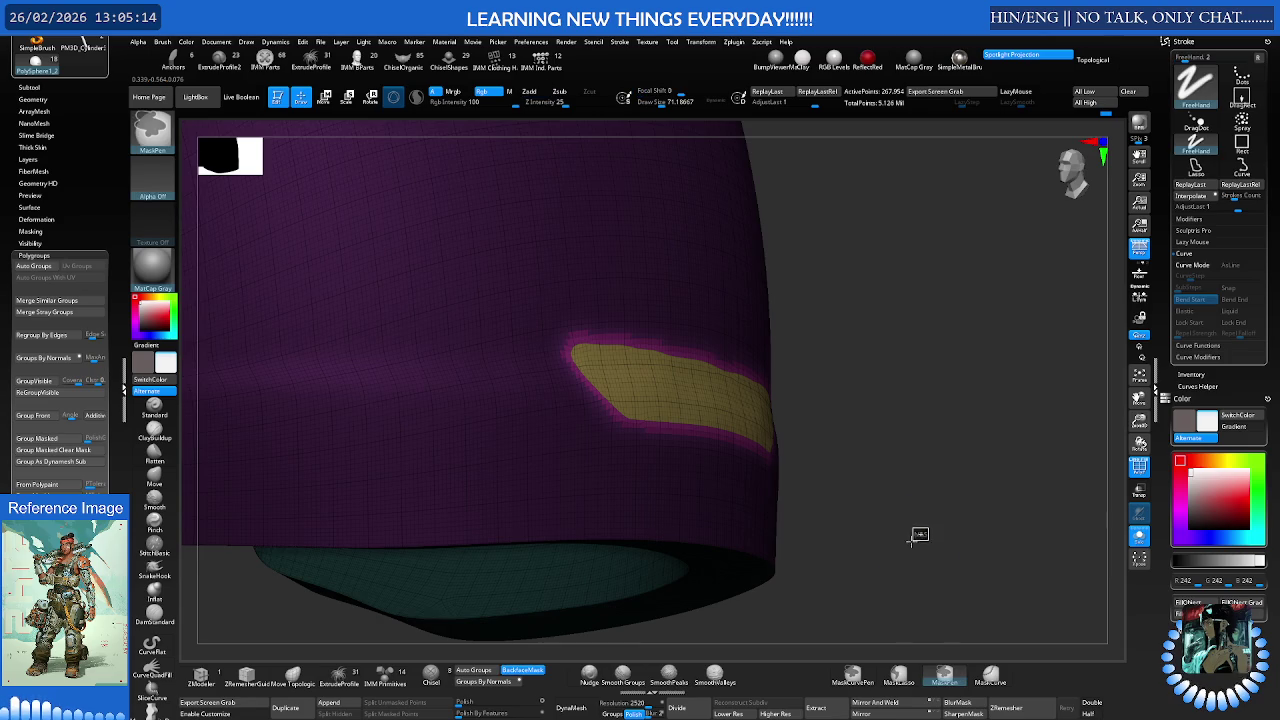
left_click(915, 540, "ctrl")
left_click(740, 400, "ctrl+shift")
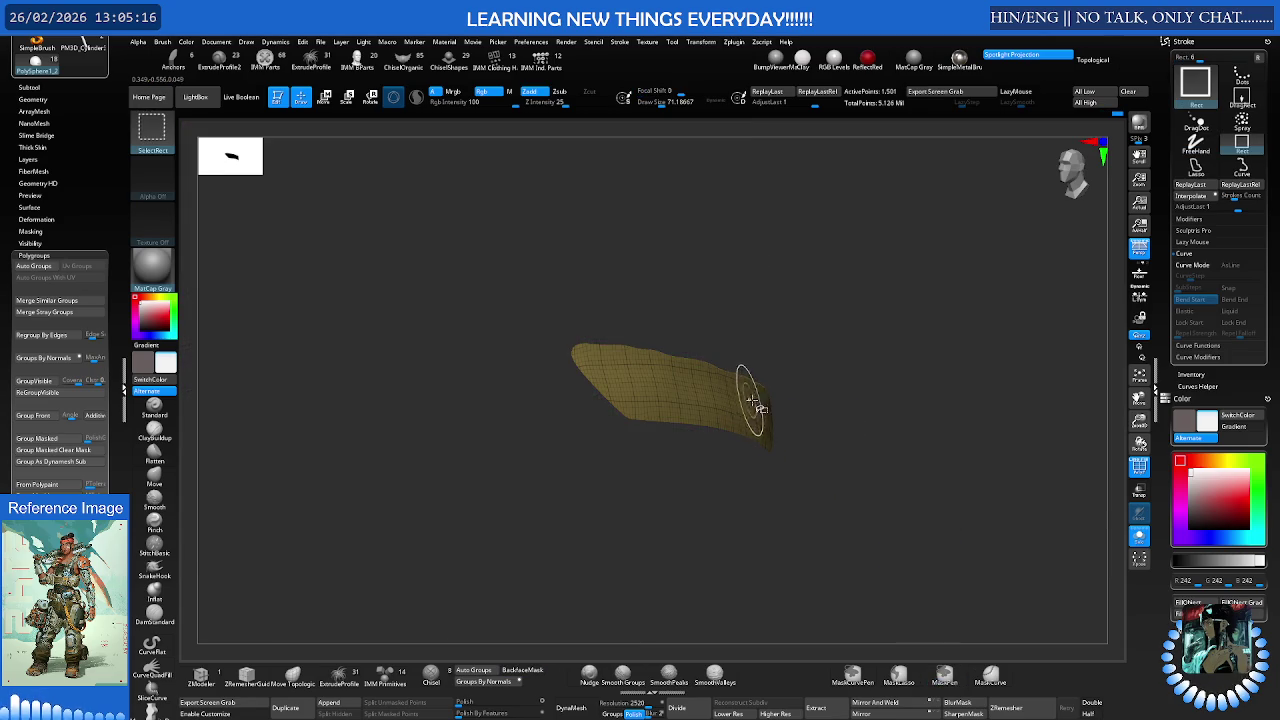
left_click(808, 400, "ctrl")
key("w")
left_click(826, 400, "ctrl+shift")
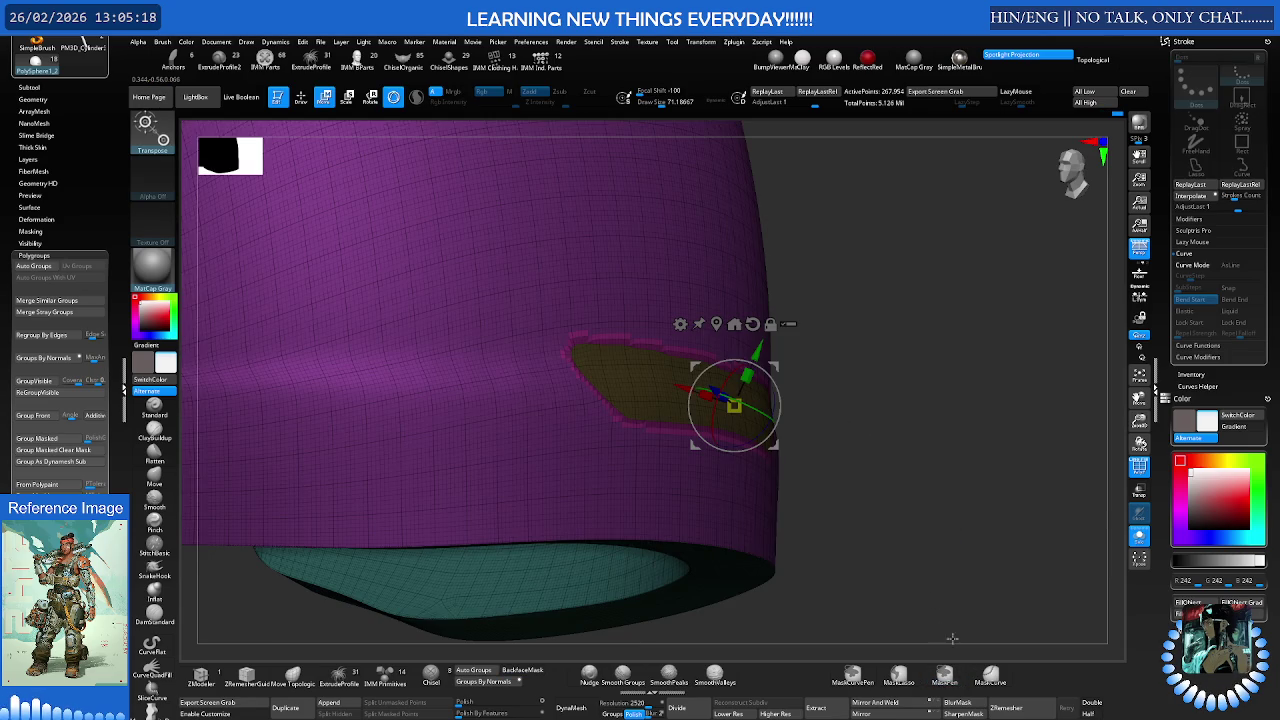
Push the unmasked yellow band slightly inward with the move gizmo and frame it
mouse_move(724, 386)
left_mouse_down()
mouse_move(780, 455)
mouse_move(766, 467)
left_mouse_up()
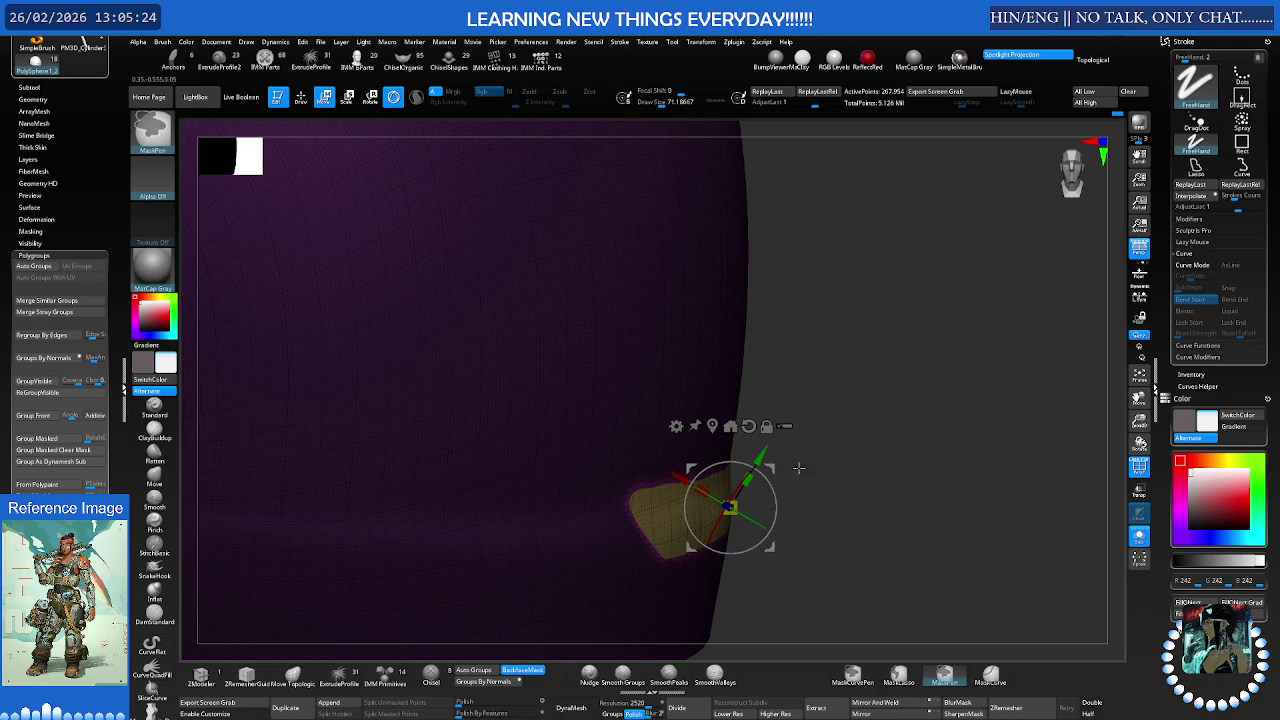
mouse_move(766, 466)
left_mouse_down()
mouse_move(730, 411)
mouse_move(763, 472)
mouse_move(806, 482)
left_mouse_up()
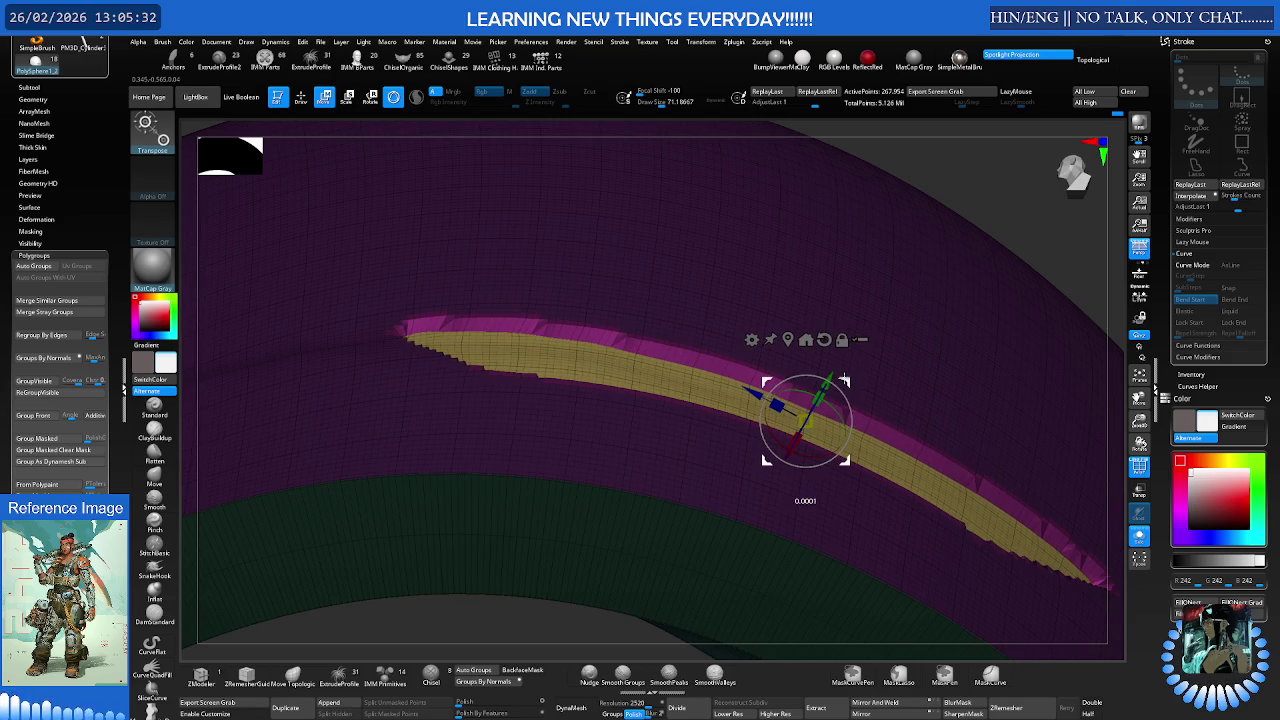
mouse_move(845, 380)
left_mouse_down()
mouse_move(879, 574)
mouse_move(933, 413)
left_mouse_up()
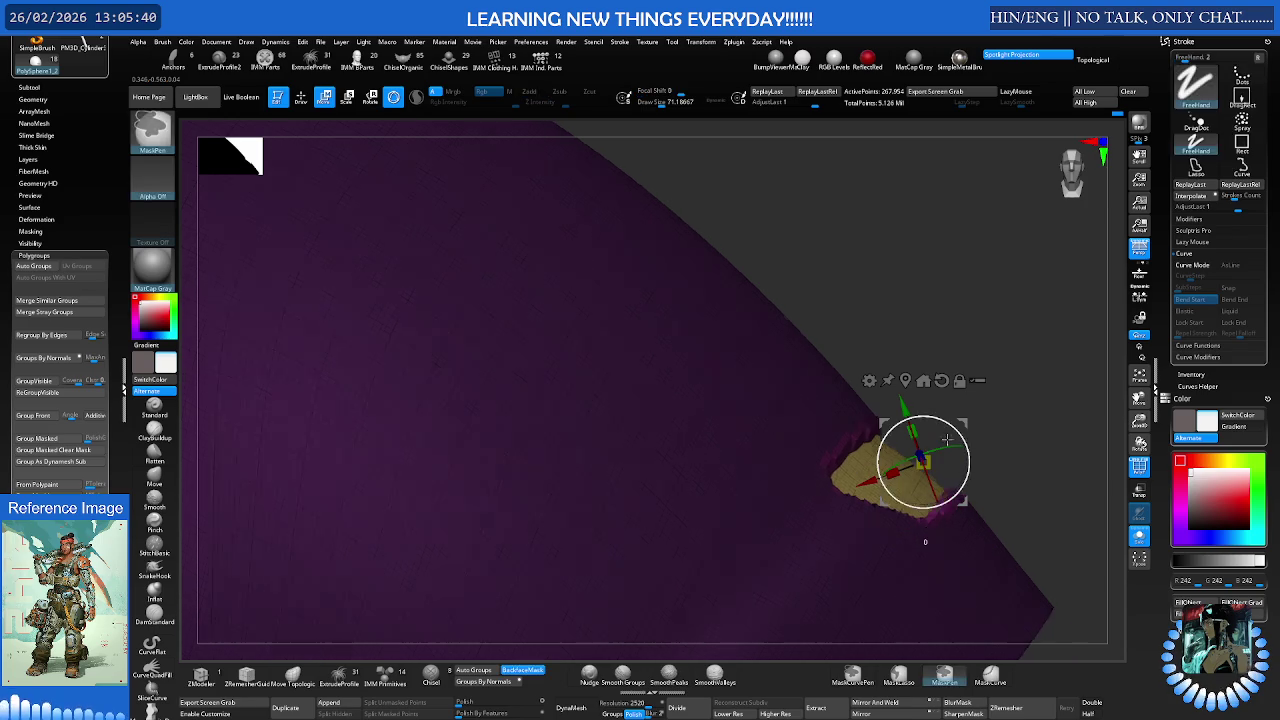
left_click_drag(922, 462, 798, 410)
Frame the helmet and select the Move brush at a draw size of about 154
key("f")
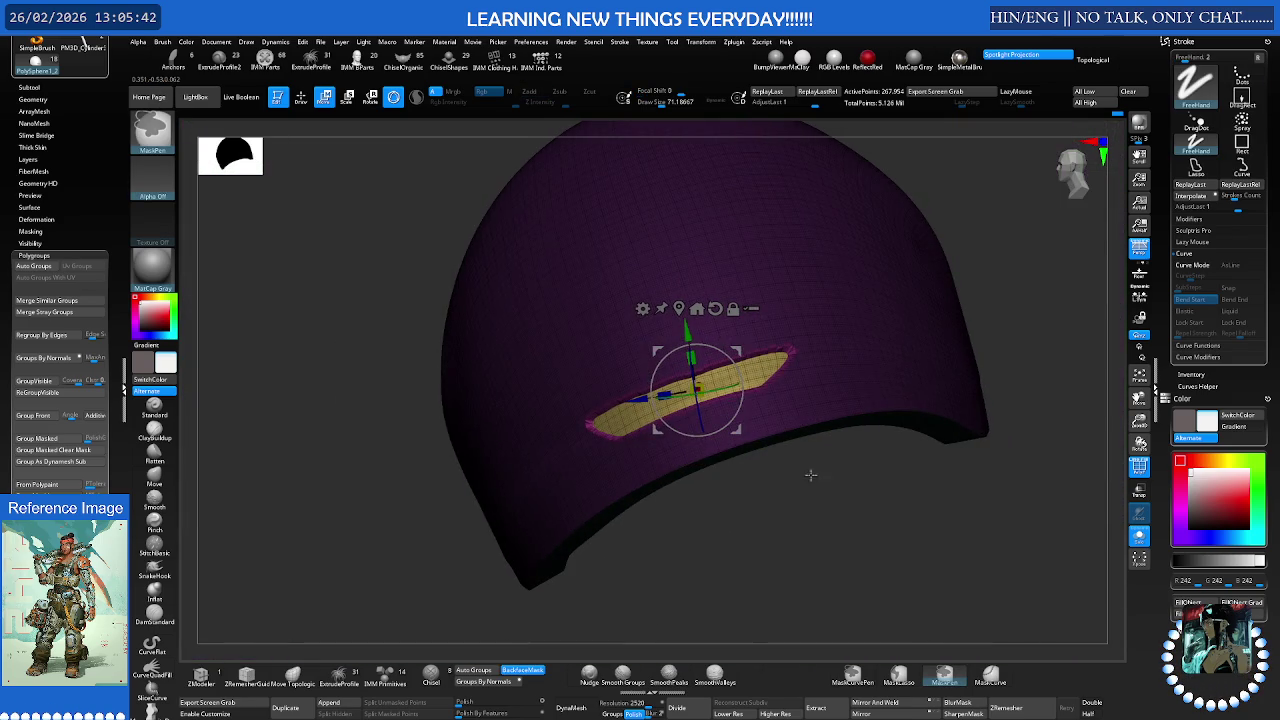
left_click_drag(800, 468, 733, 418)
key("q")
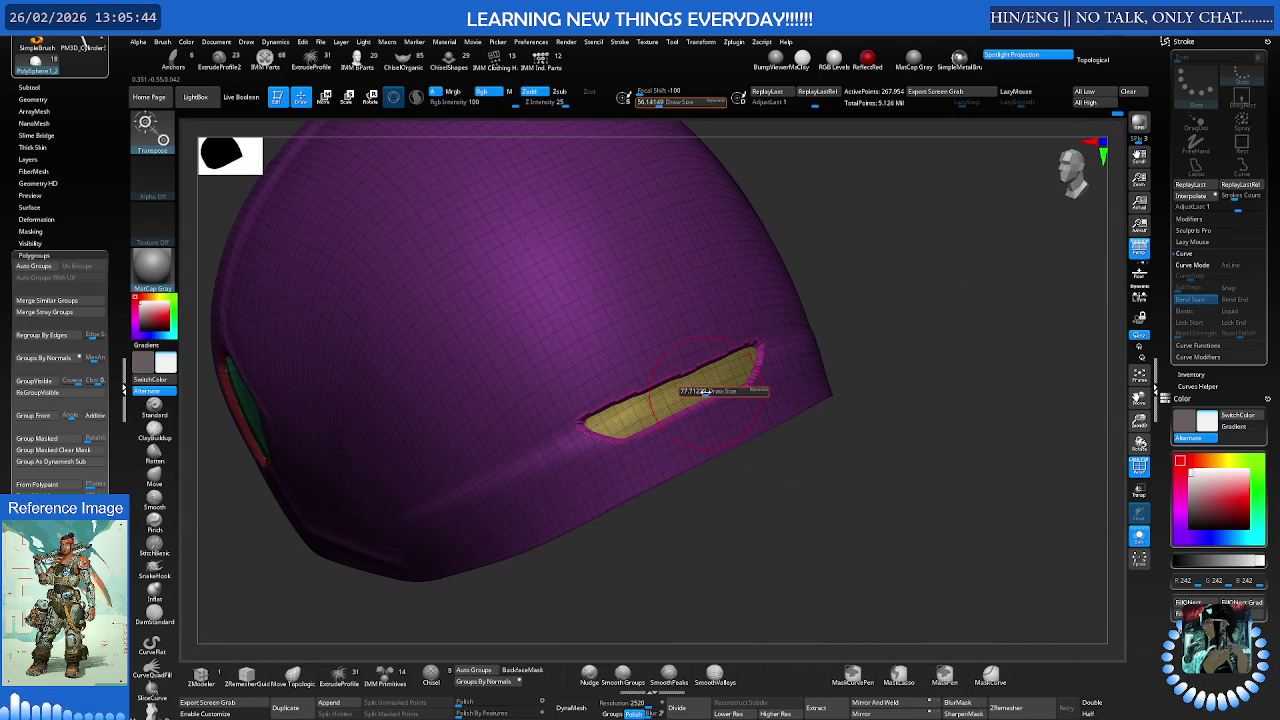
key("b")
key("m")
key("v")
right_click_drag(637, 409, 714, 391)
key("s")
left_click_drag(610, 420, 820, 338)
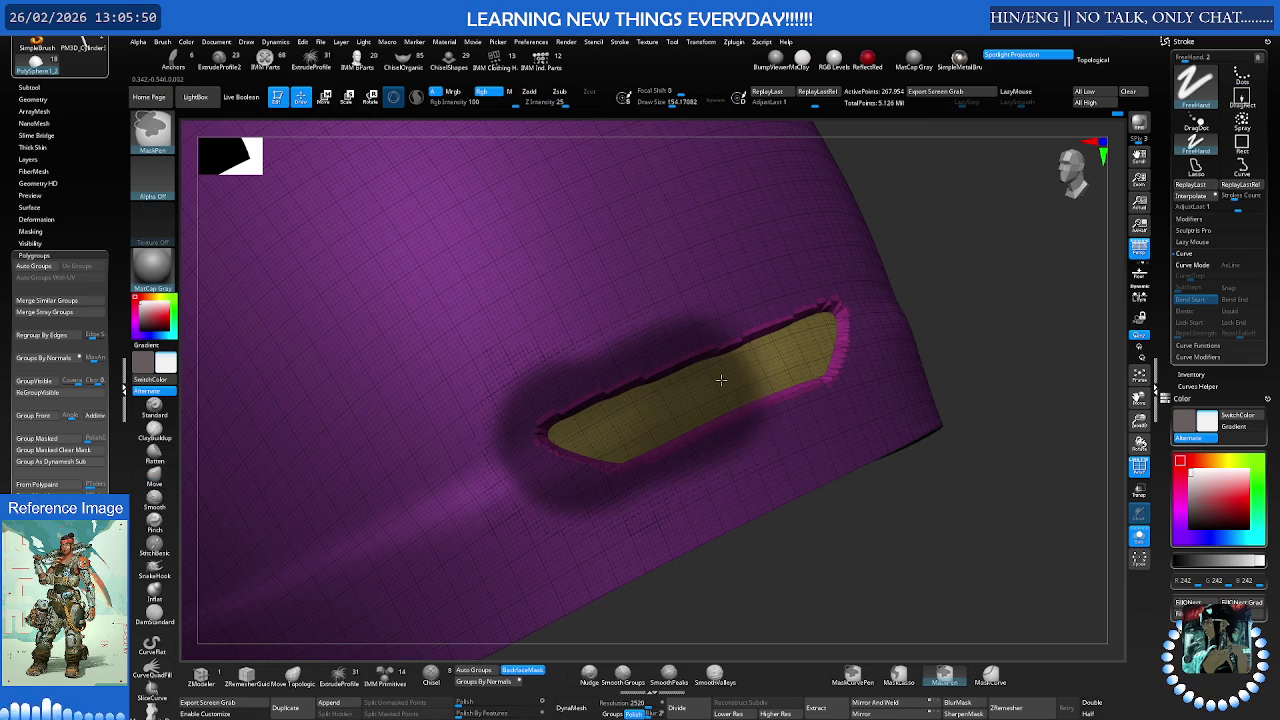
Invert and clear the mask, and set Smooth Groups as the default smooth brush
left_click(975, 360, "ctrl")
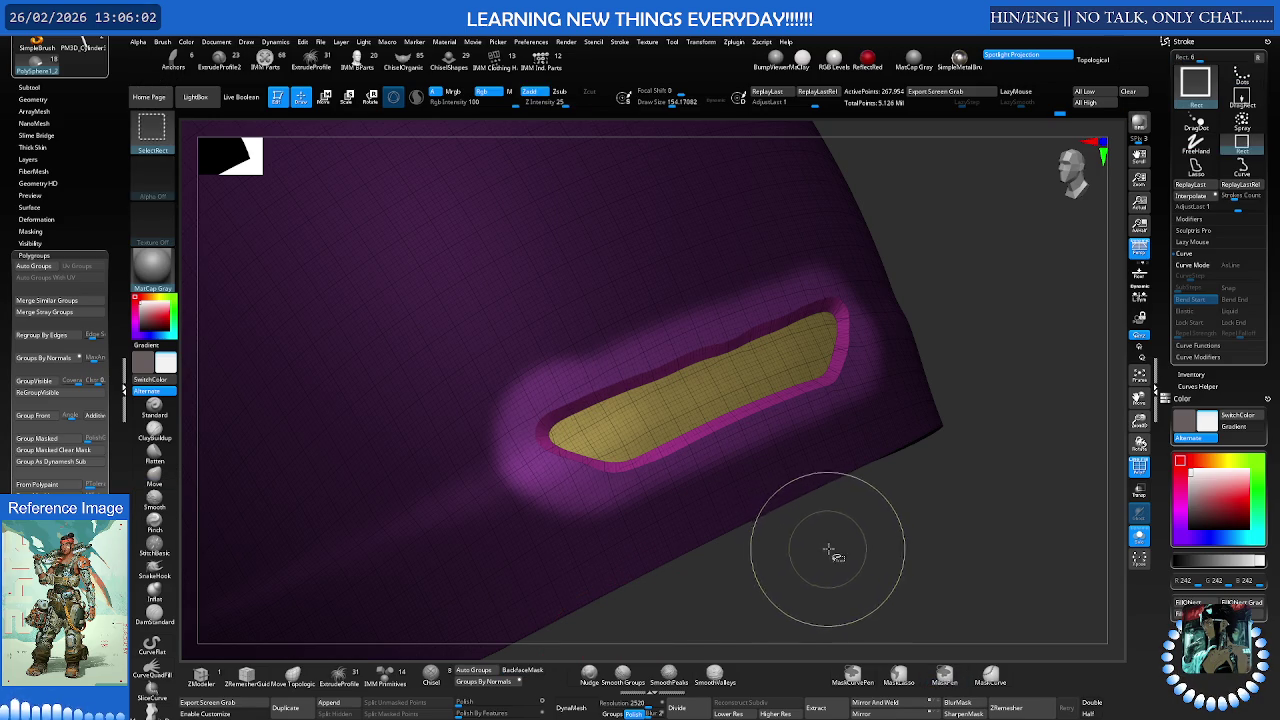
left_click_drag(829, 549, 806, 570, "ctrl")
mouse_move(758, 489)
right_mouse_down()
mouse_move(757, 408)
mouse_move(708, 386)
right_mouse_up()
right_click_drag(778, 267, 812, 275, "ctrl")
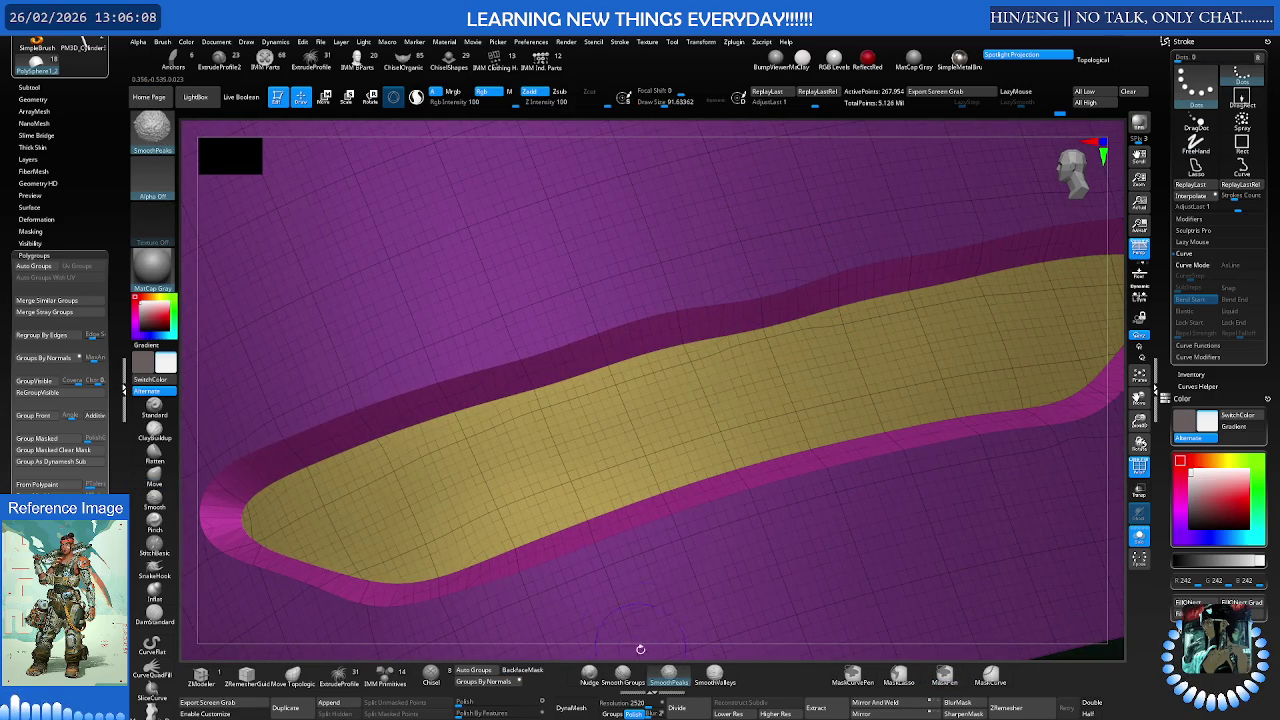
left_click(623, 680)
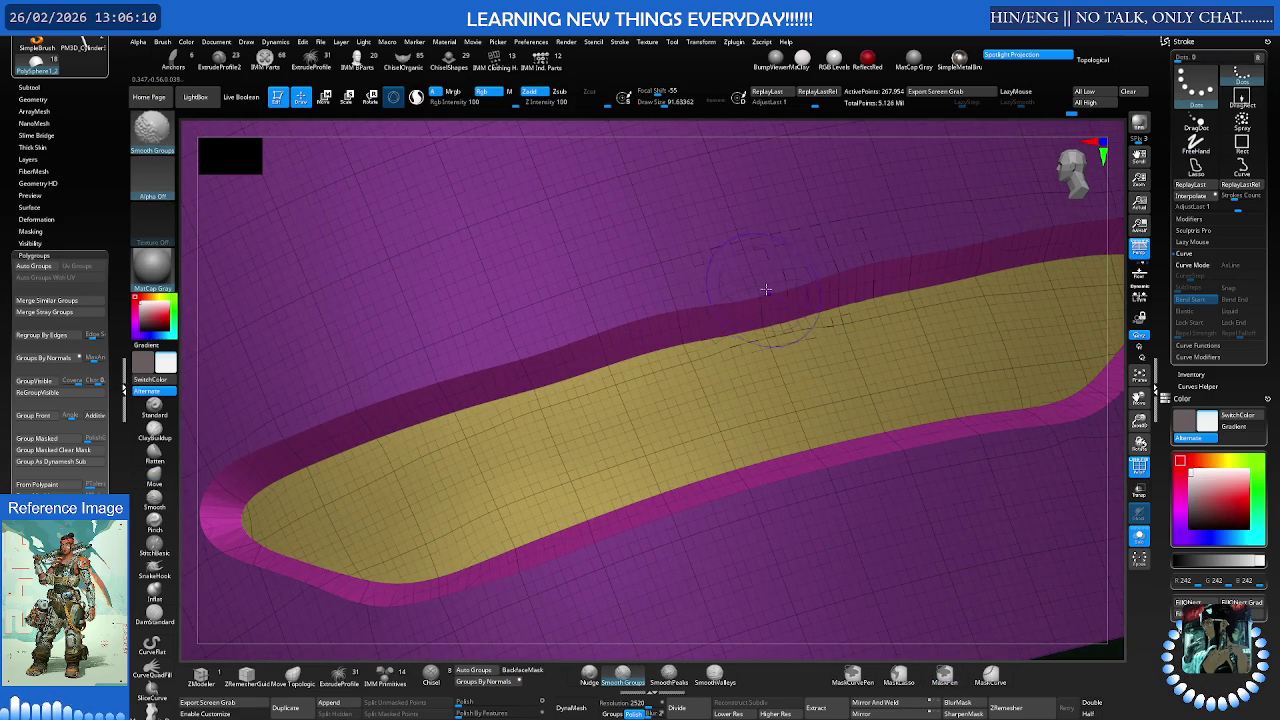
key("b")
key("m")
key("v")
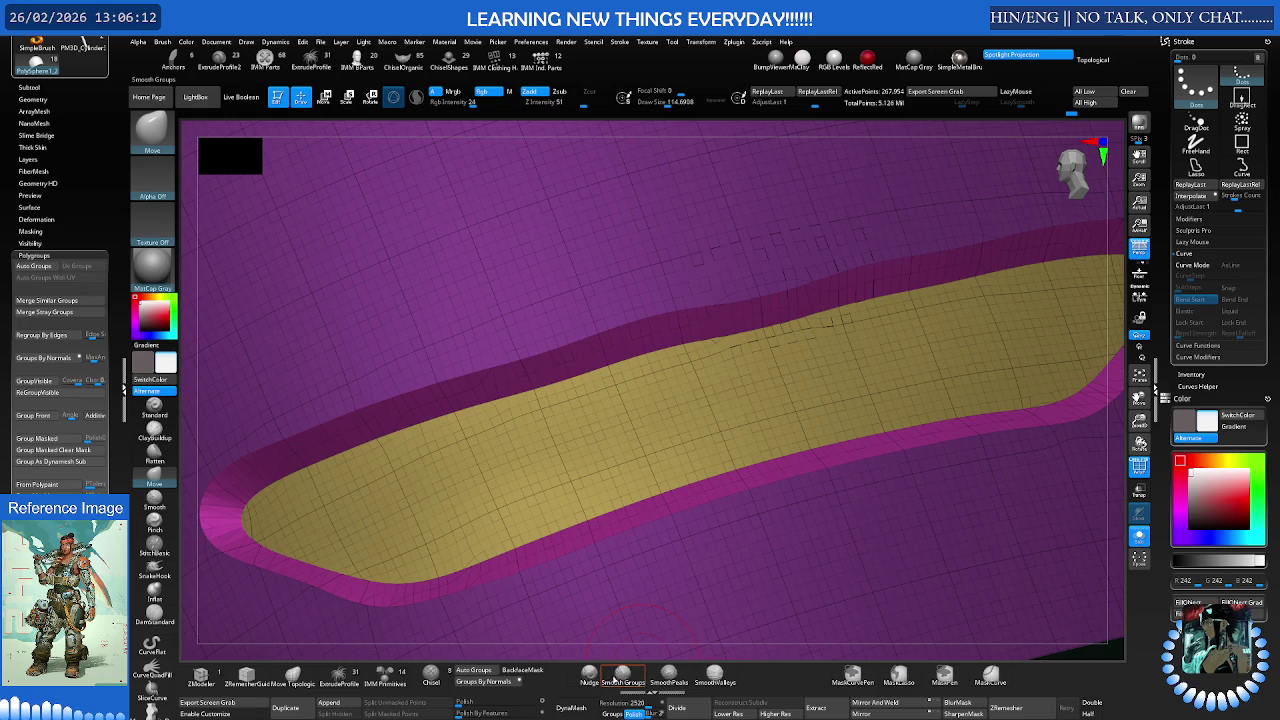
left_click(622, 678)
Reshape the band's upper edge with the Nudge and Move brushes at size about 131
left_click(588, 678)
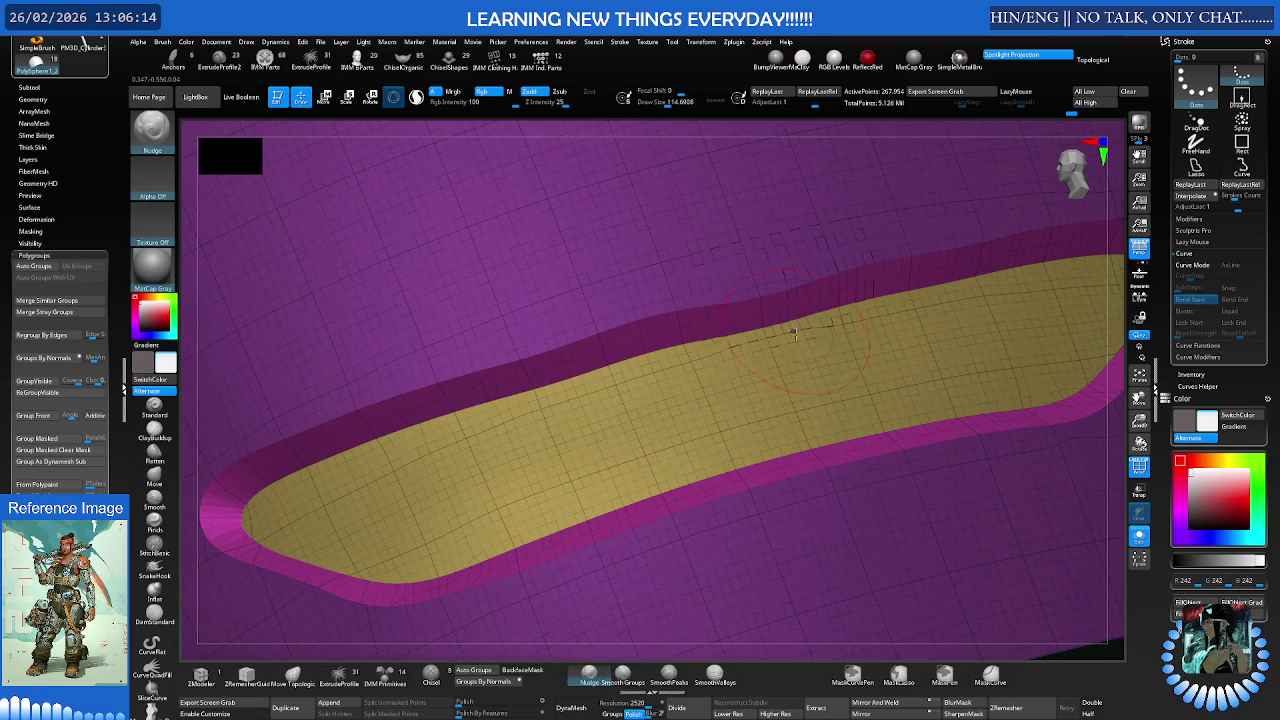
right_click_drag(791, 331, 801, 313)
key("s")
left_click_drag(771, 279, 794, 286)
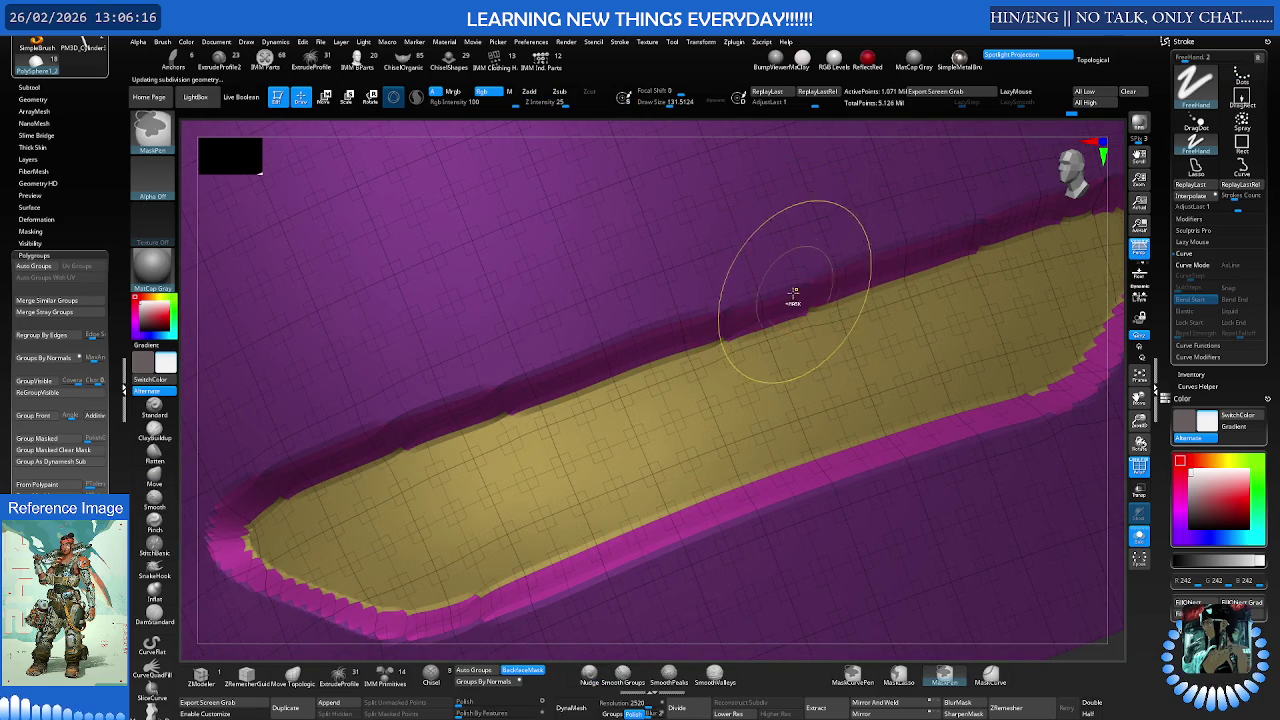
key("b")
key("m")
key("v")
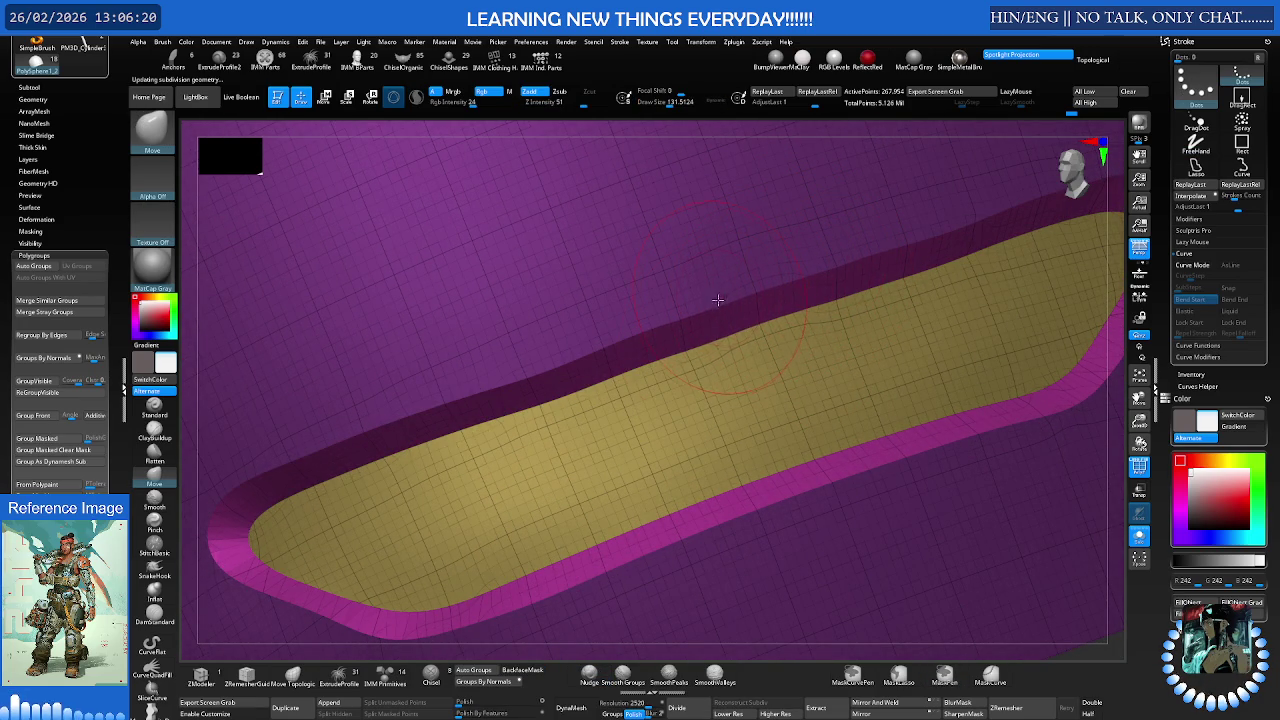
left_click_drag(578, 357, 544, 361)
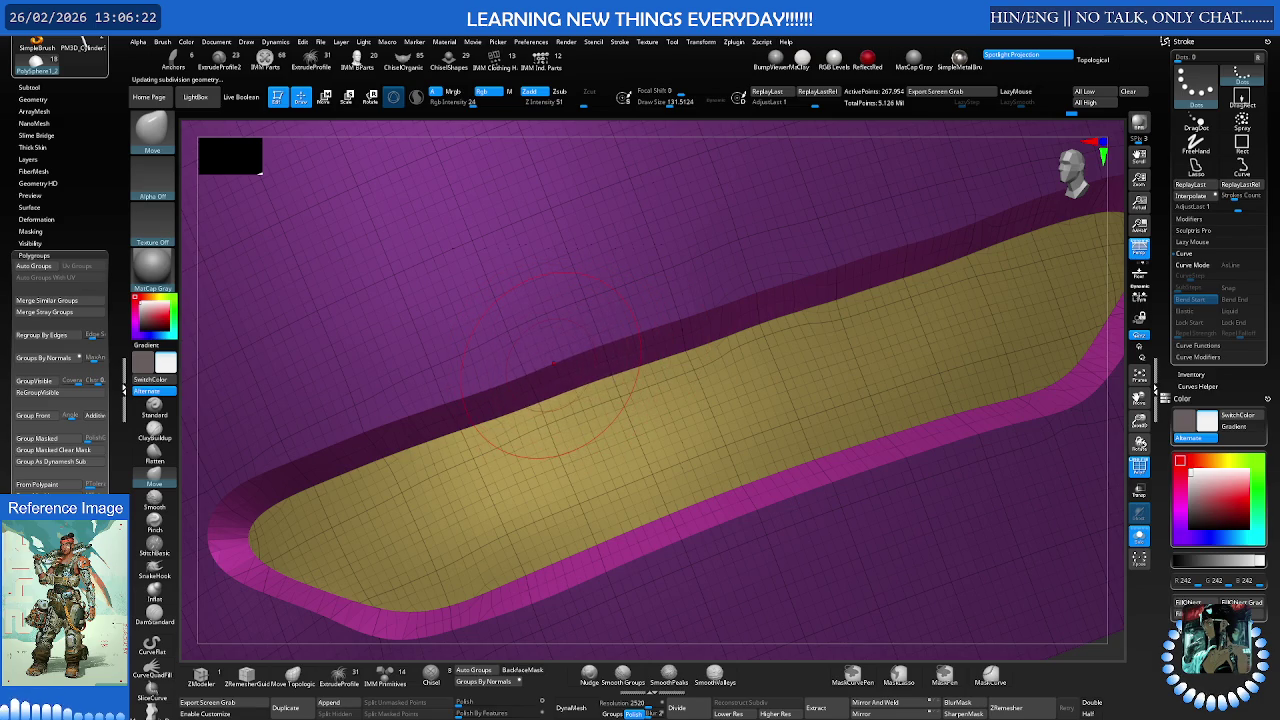
mouse_move(468, 395)
right_mouse_down("alt")
mouse_move(570, 395)
mouse_move(608, 374)
mouse_move(702, 454)
right_mouse_up("alt")
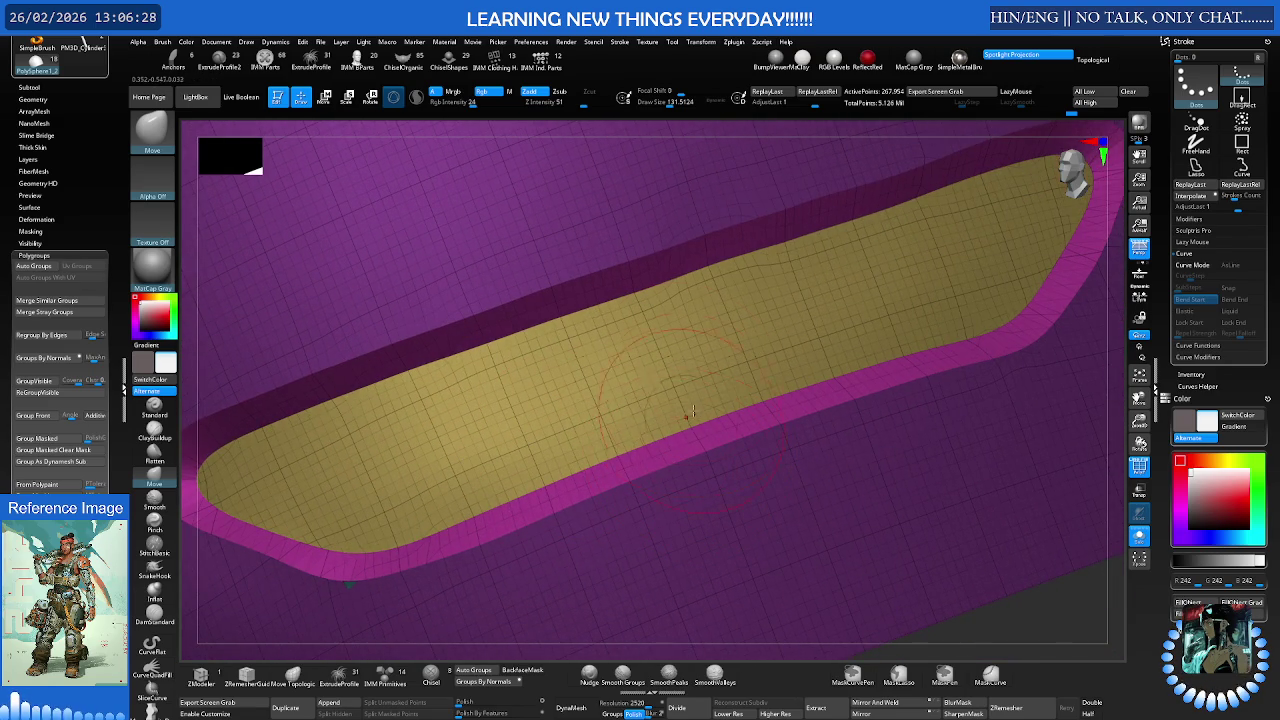
right_click_drag(720, 274, 573, 374)
mouse_move(803, 403)
right_mouse_down()
mouse_move(830, 367)
mouse_move(893, 460)
mouse_move(877, 437)
mouse_move(894, 423)
mouse_move(877, 391)
mouse_move(975, 408)
mouse_move(920, 414)
right_mouse_up()
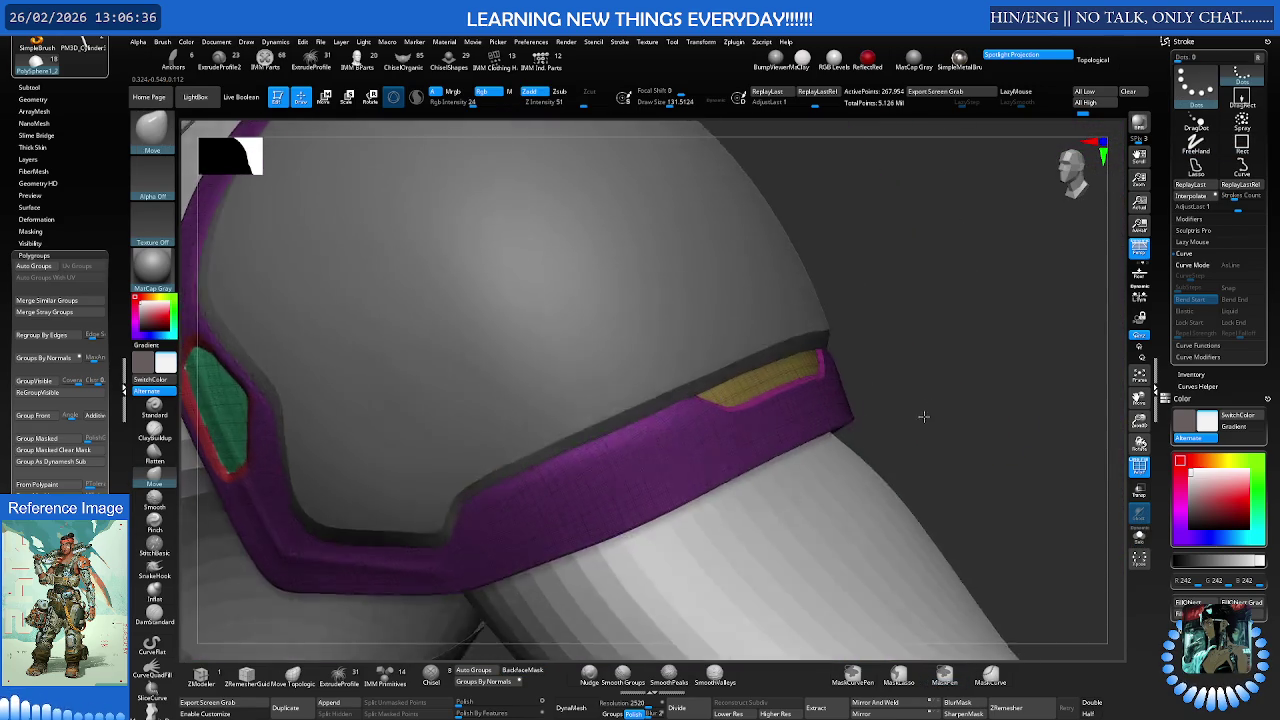
Hide the polygroup colours and pick the Nudge brush at a size of about 174
key("shift+f")
mouse_move(929, 371)
right_mouse_down()
mouse_move(808, 396)
mouse_move(762, 457)
mouse_move(766, 420)
mouse_move(734, 445)
mouse_move(700, 428)
right_mouse_up()
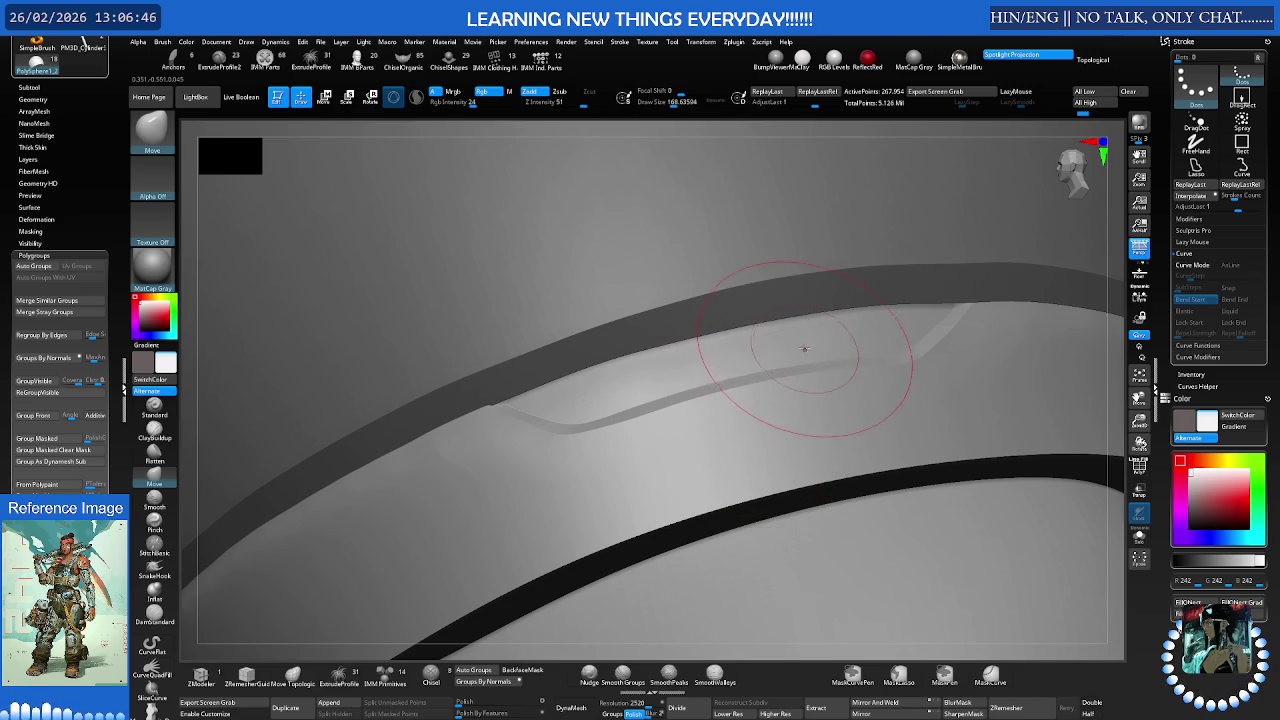
right_click_drag(804, 349, 777, 371)
left_click(589, 682)
key("s")
left_click_drag(775, 417, 790, 417)
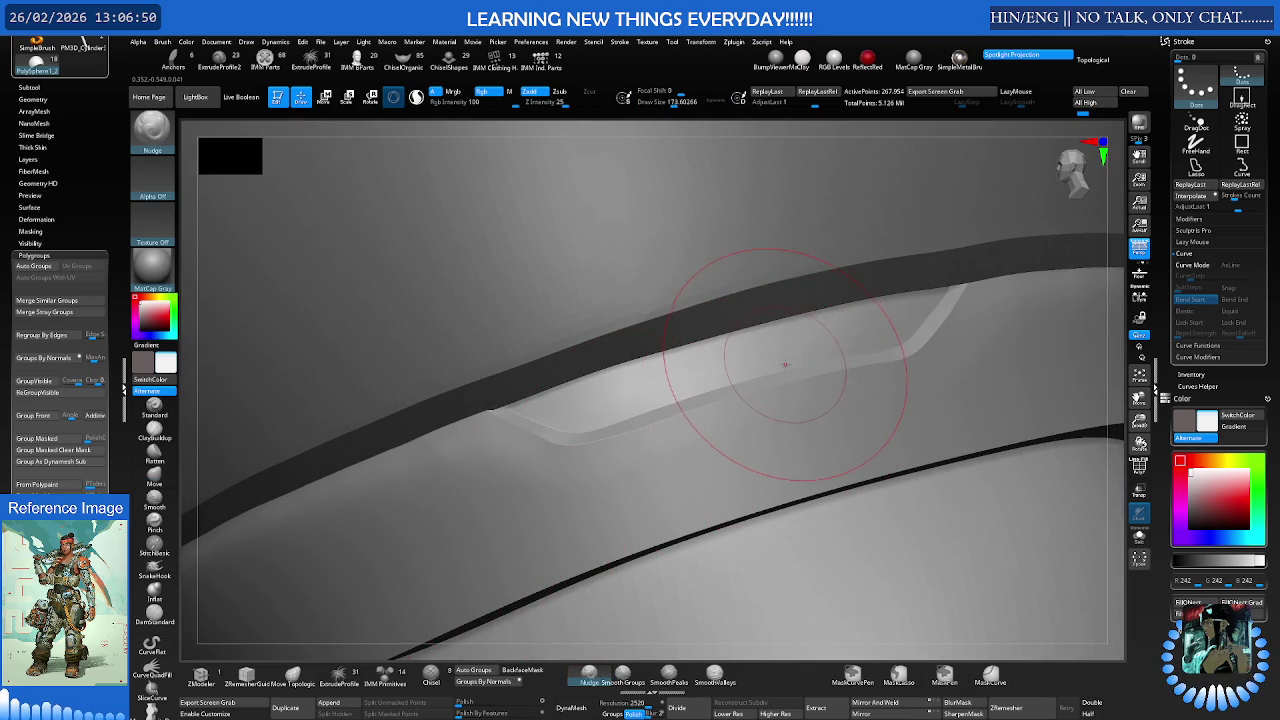
Browse the SubTool list and tool library, and shrink the brush to about 149
key("n")
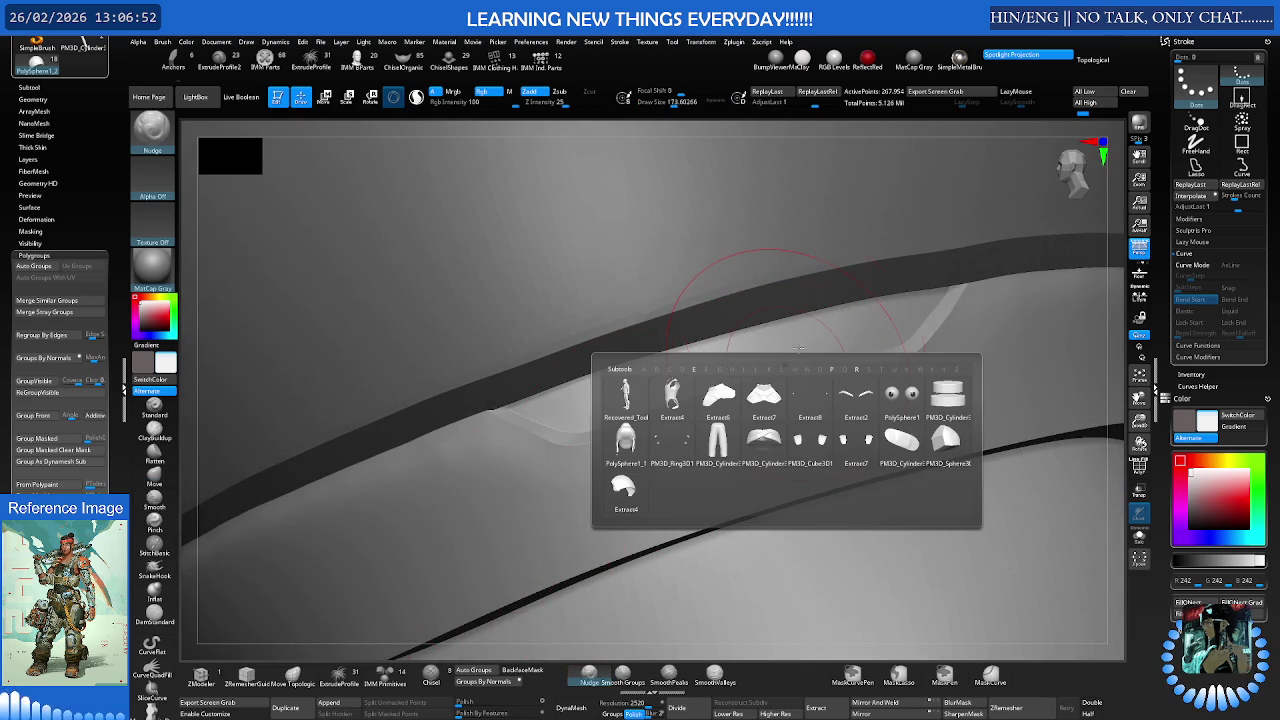
key("n")
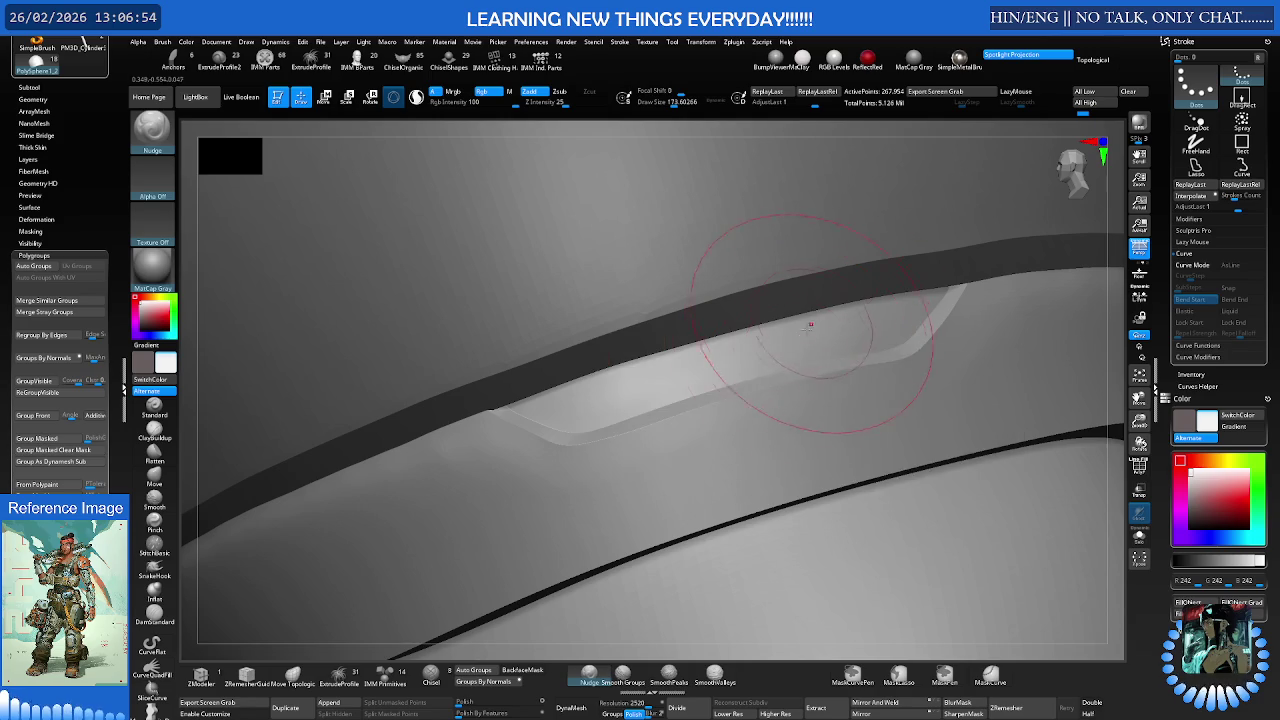
key("n")
key("F1")
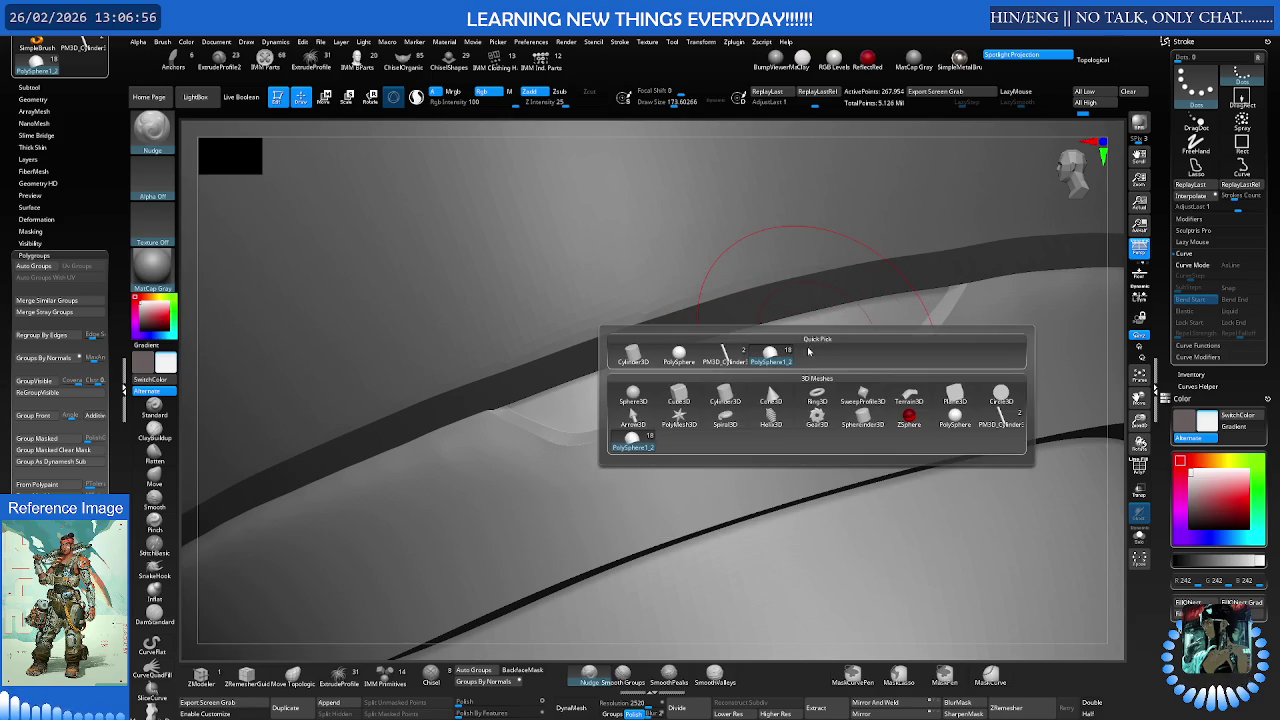
mouse_move(800, 370)
right_mouse_down()
mouse_move(820, 360)
mouse_move(813, 351)
mouse_move(755, 393)
right_mouse_up()
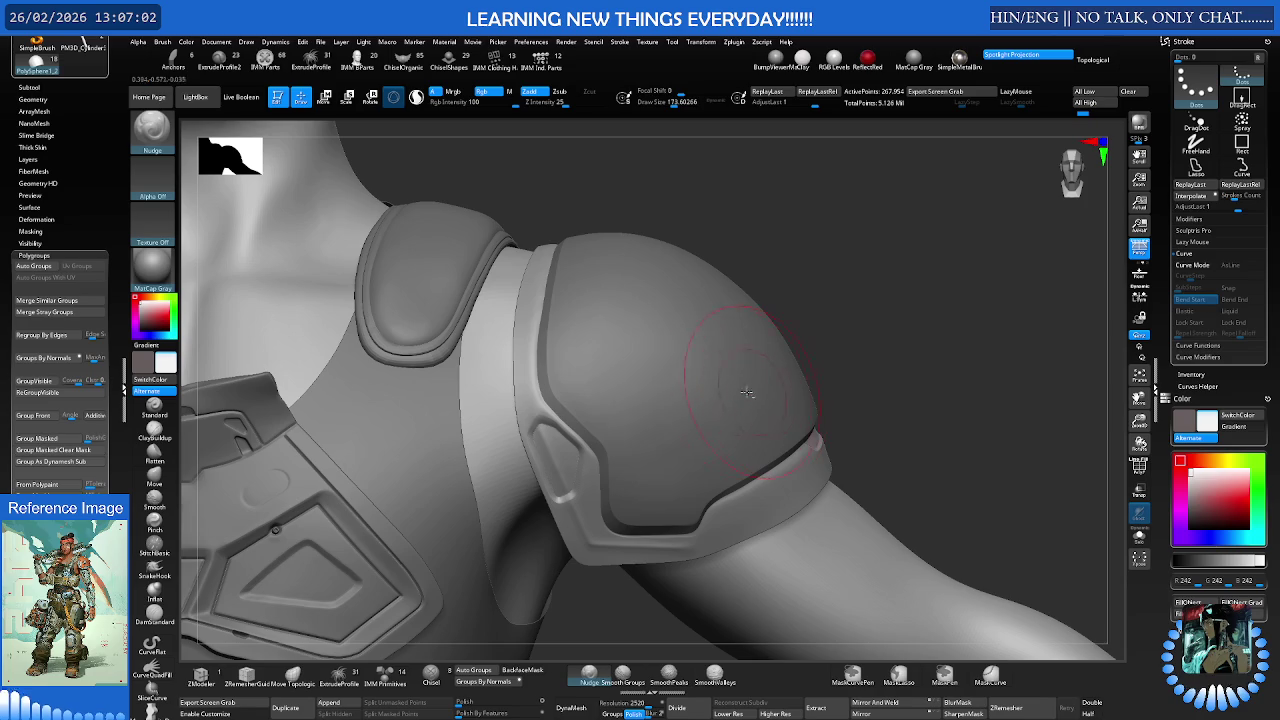
key("bracketleft")
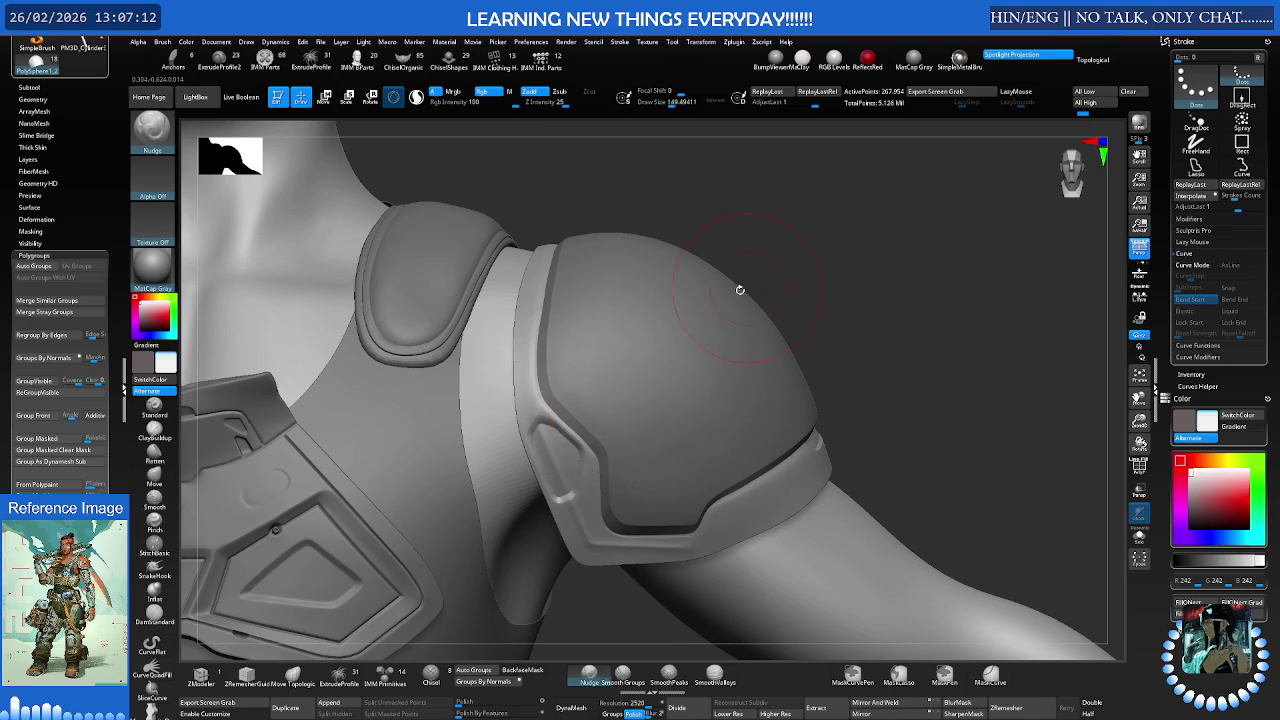
Shrink the brush to about 103 and select the Extract4 subtool
right_click_drag(688, 318, 659, 349)
key("s")
left_click_drag(663, 349, 602, 379)
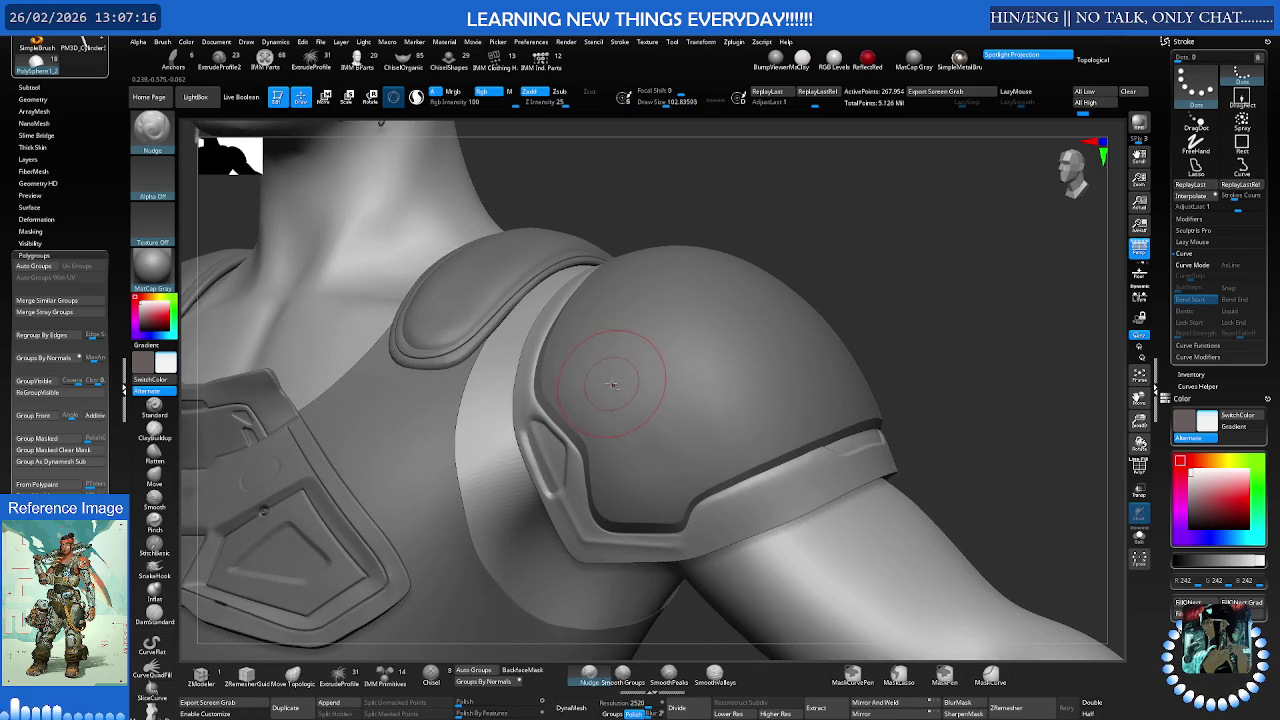
key("n")
left_click(452, 506)
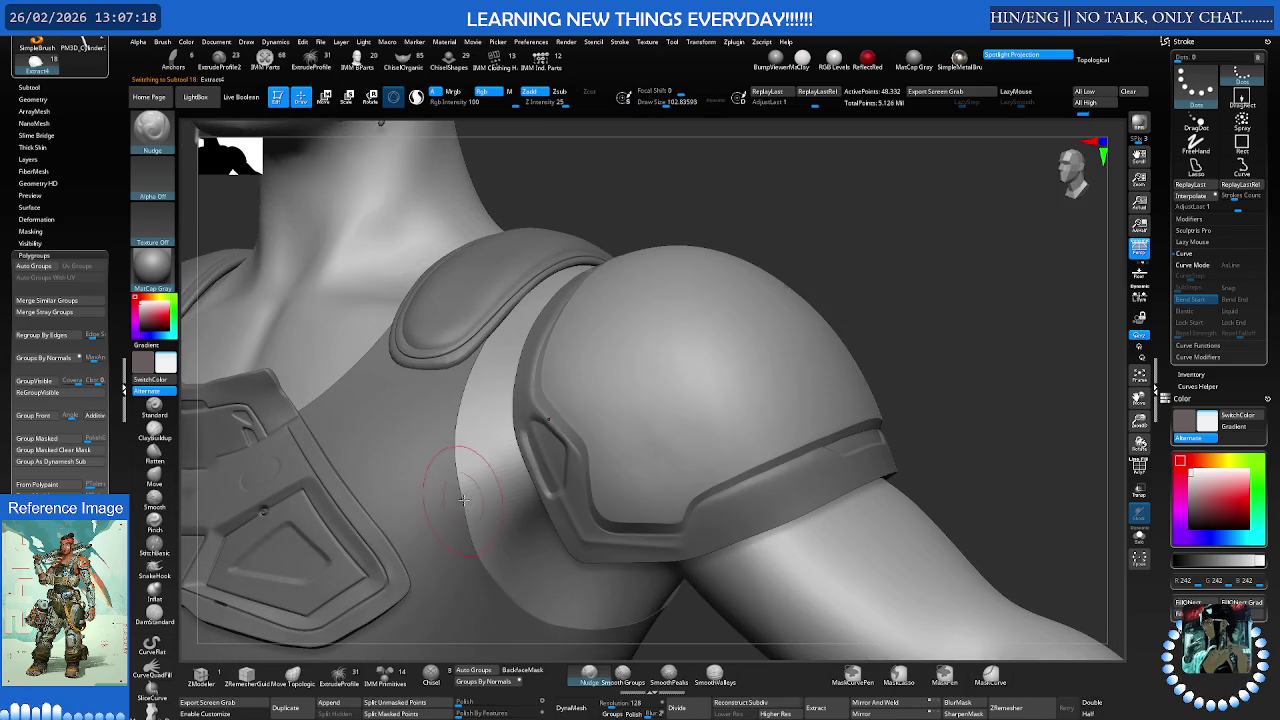
Shrink the brush to about 51 and test the Chisel brush on the shoulder, undoing the imprint
mouse_move(600, 371)
right_mouse_down()
mouse_move(622, 385)
mouse_move(655, 355)
mouse_move(617, 371)
right_mouse_up()
key("s")
left_click_drag(617, 393, 606, 392)
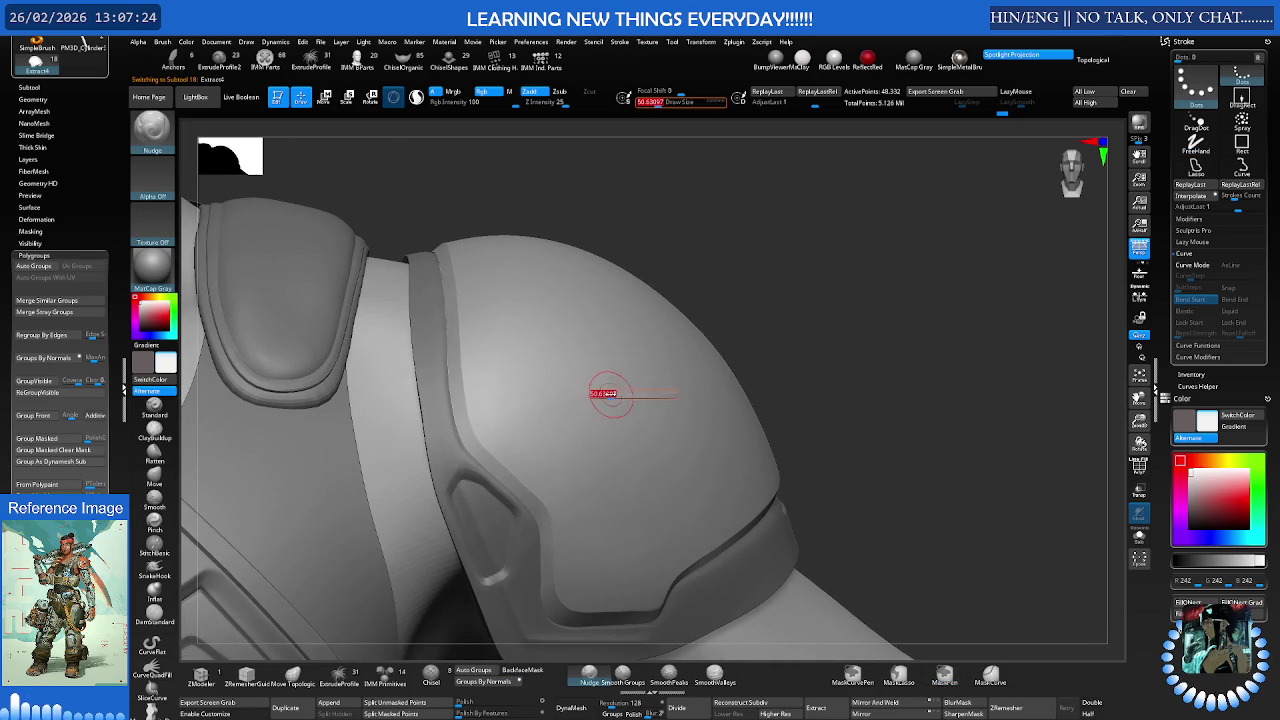
left_click(437, 676)
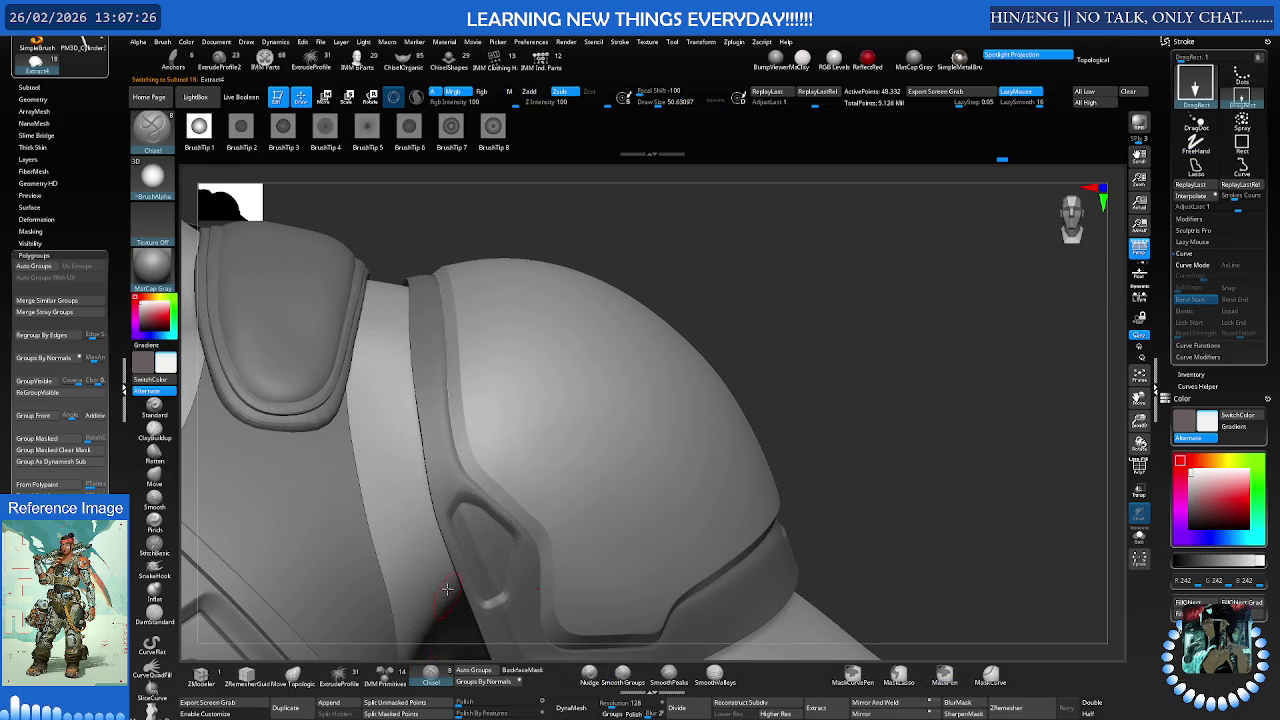
left_click_drag(512, 332, 565, 350)
key("ctrl+z")
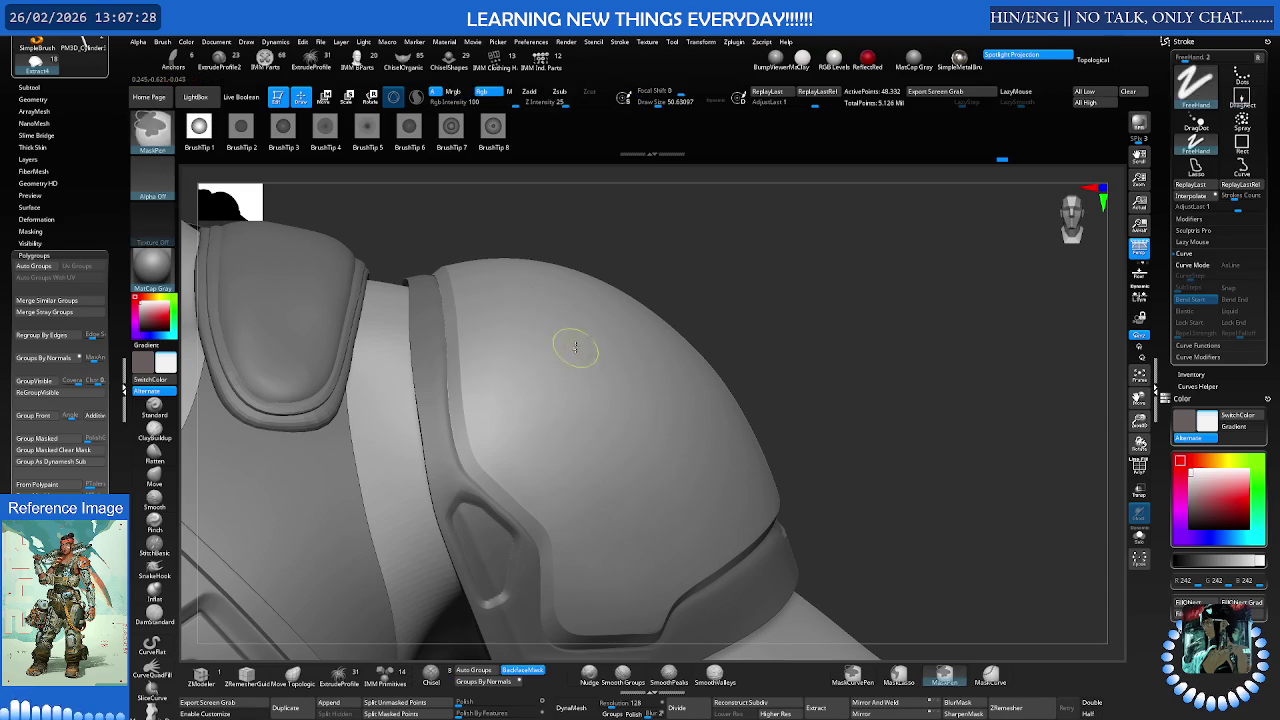
key("ctrl")
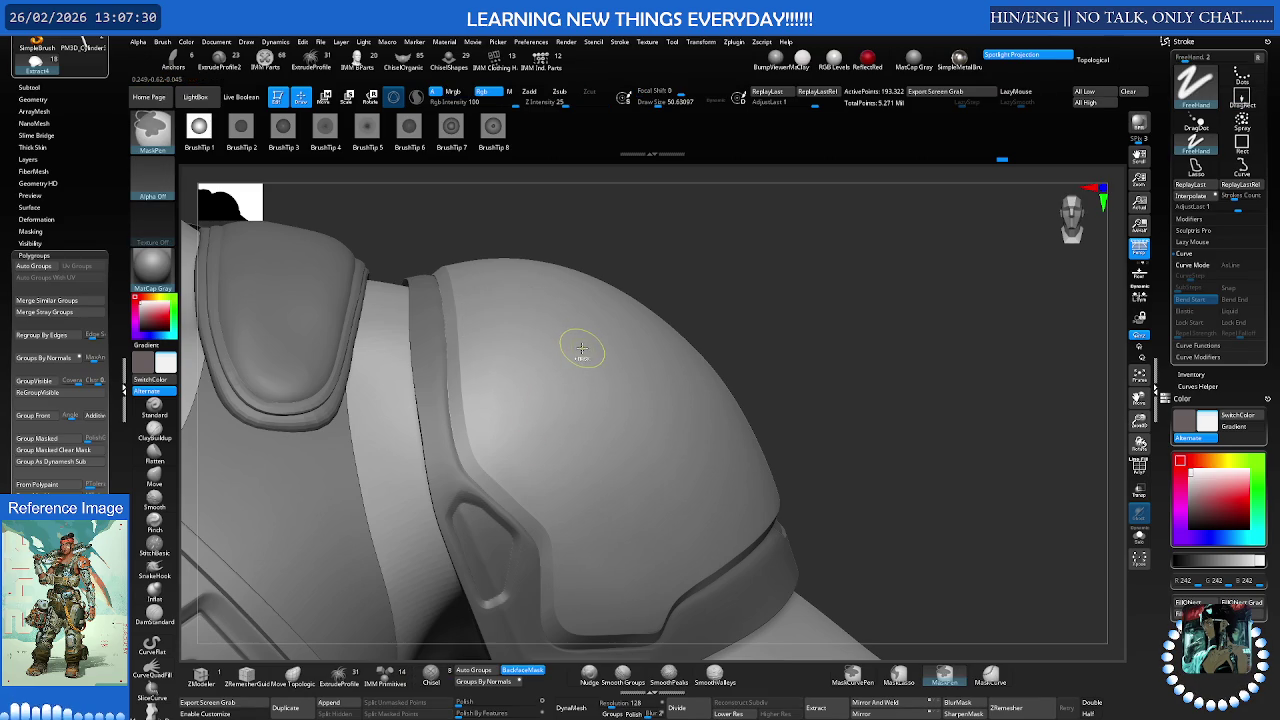
Subdivide the shoulder plate to about 3.09 million polygons, then choose BrushTip 5 and change the stroke type
key("ctrl+d")
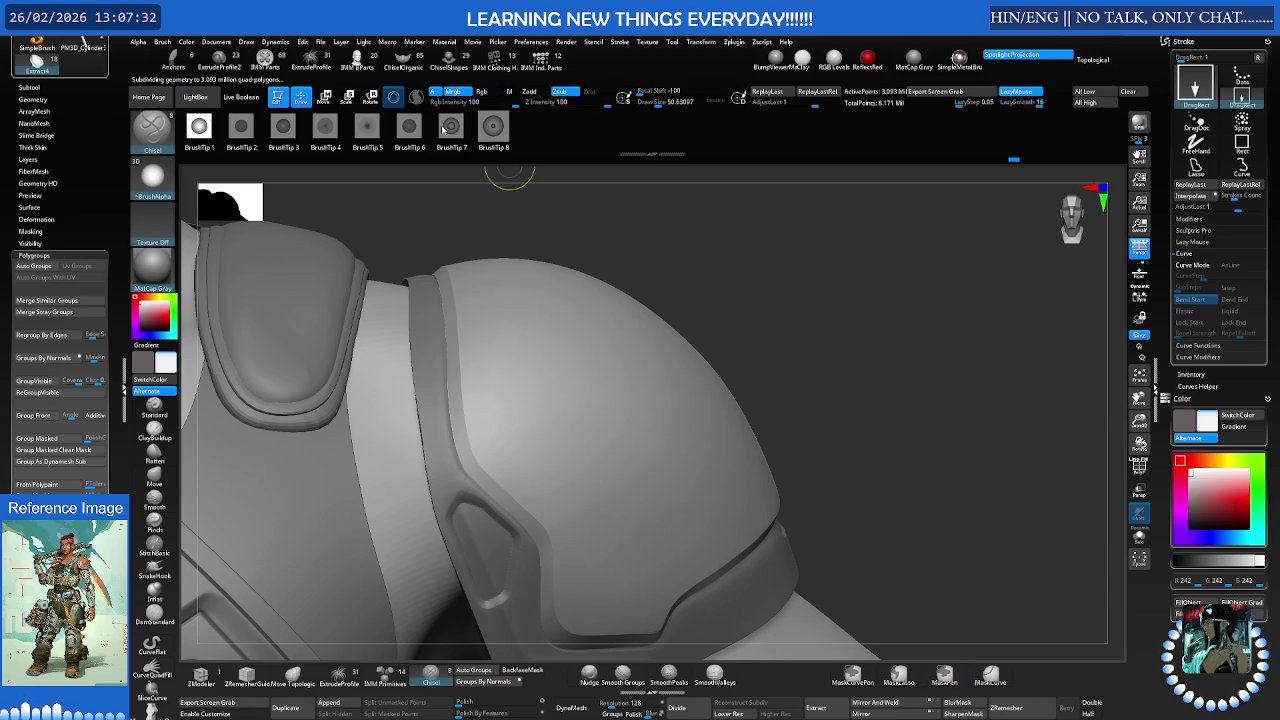
left_click(368, 128)
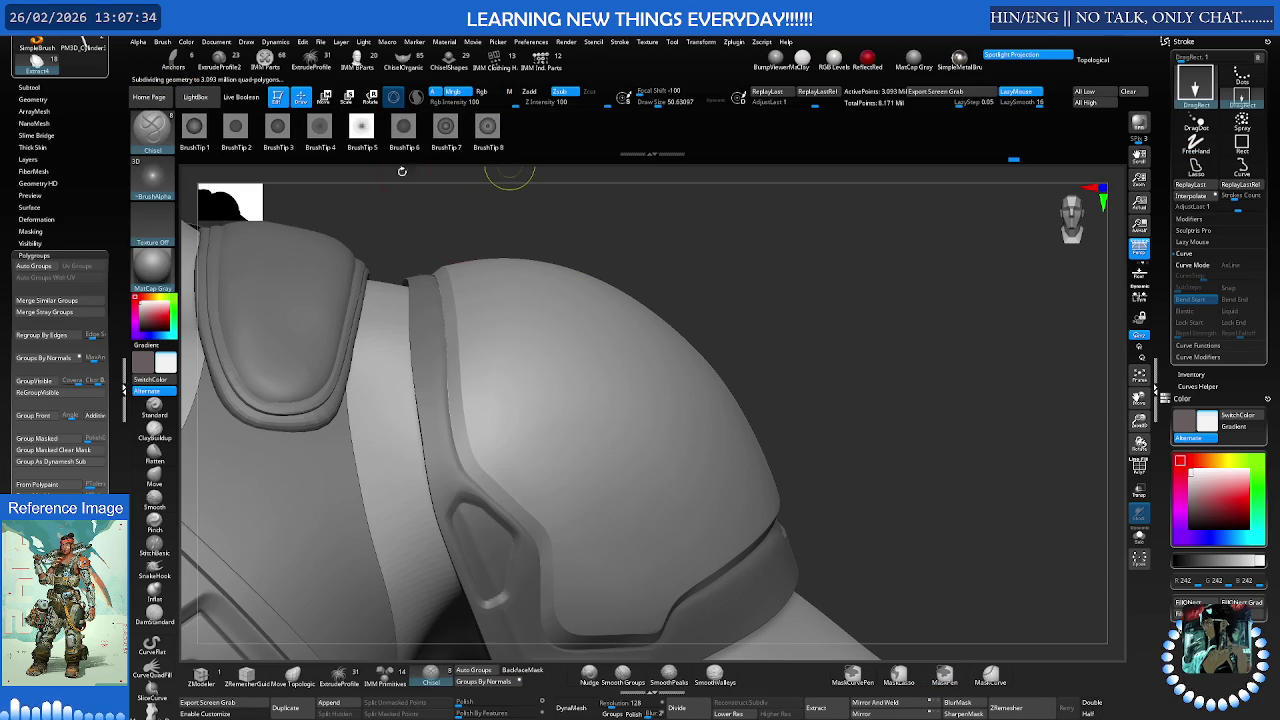
left_click(1243, 78)
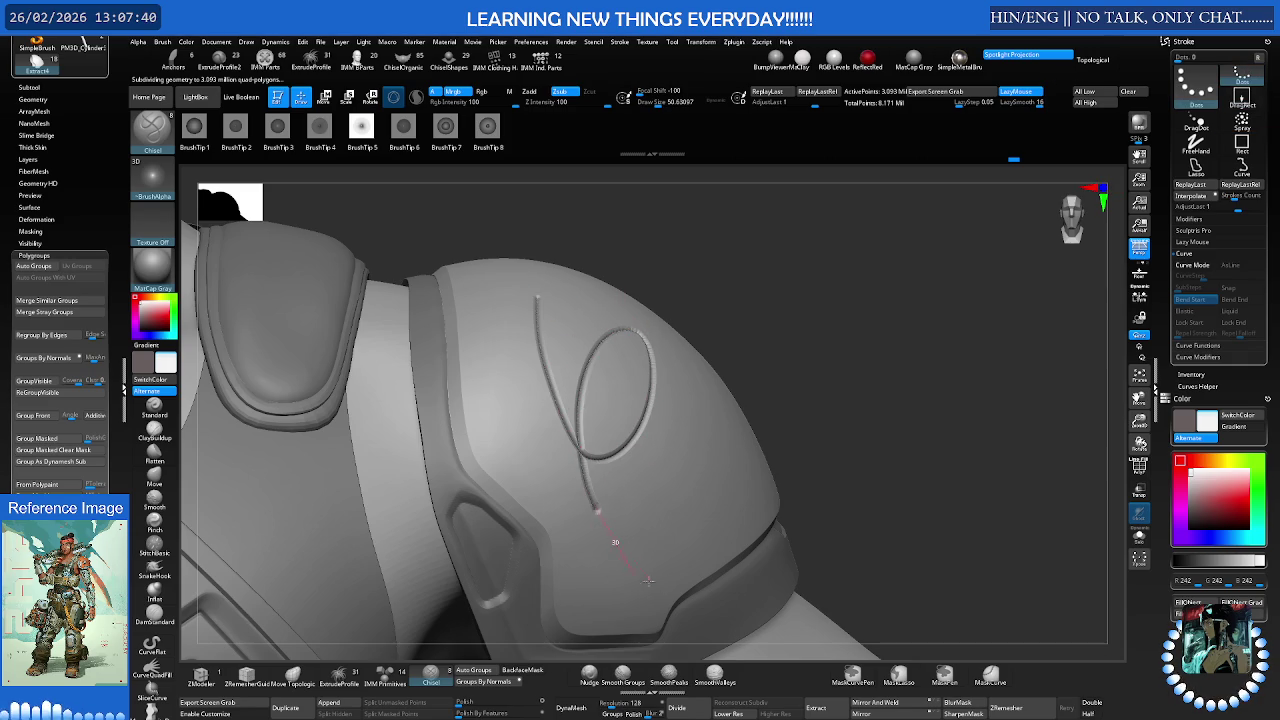
Carve a trial curving groove, then undo it and reframe the shoulder pad
left_click_drag(636, 577, 725, 413)
left_click_drag(555, 322, 495, 488)
left_click_drag(950, 300, 619, 378)
key("ctrl")
key("ctrl+z")
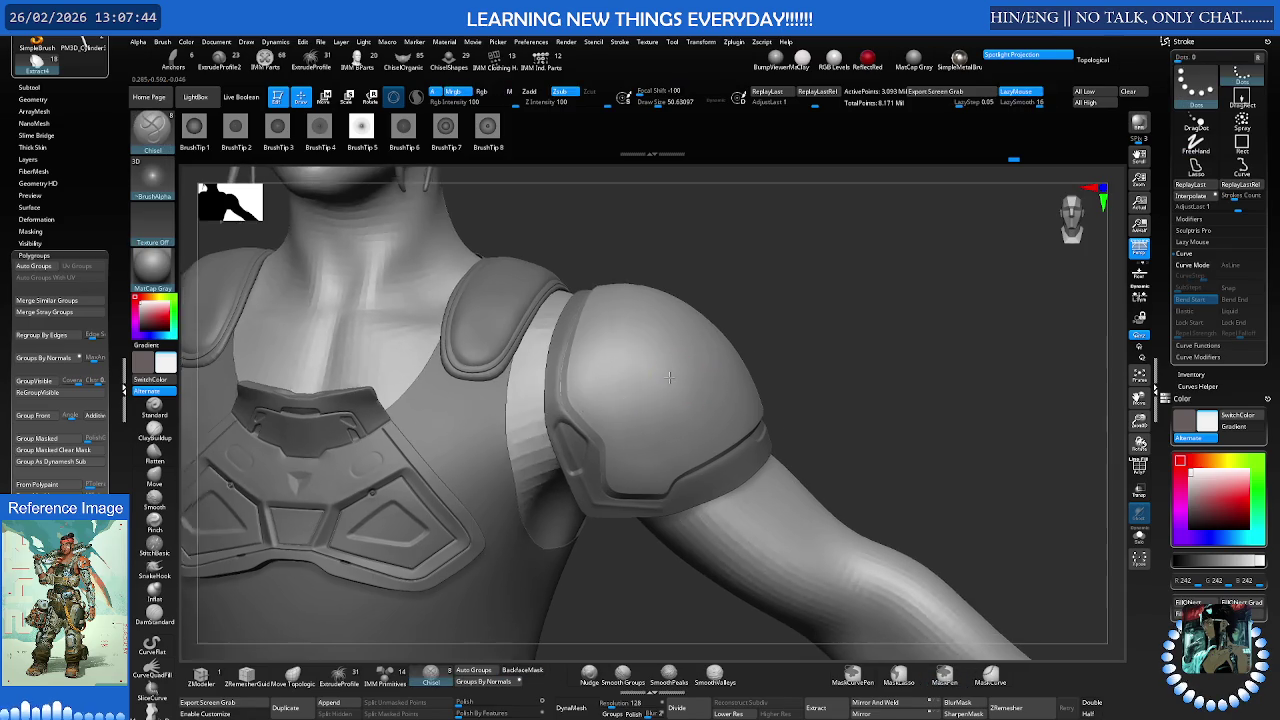
left_click_drag(960, 250, 667, 361)
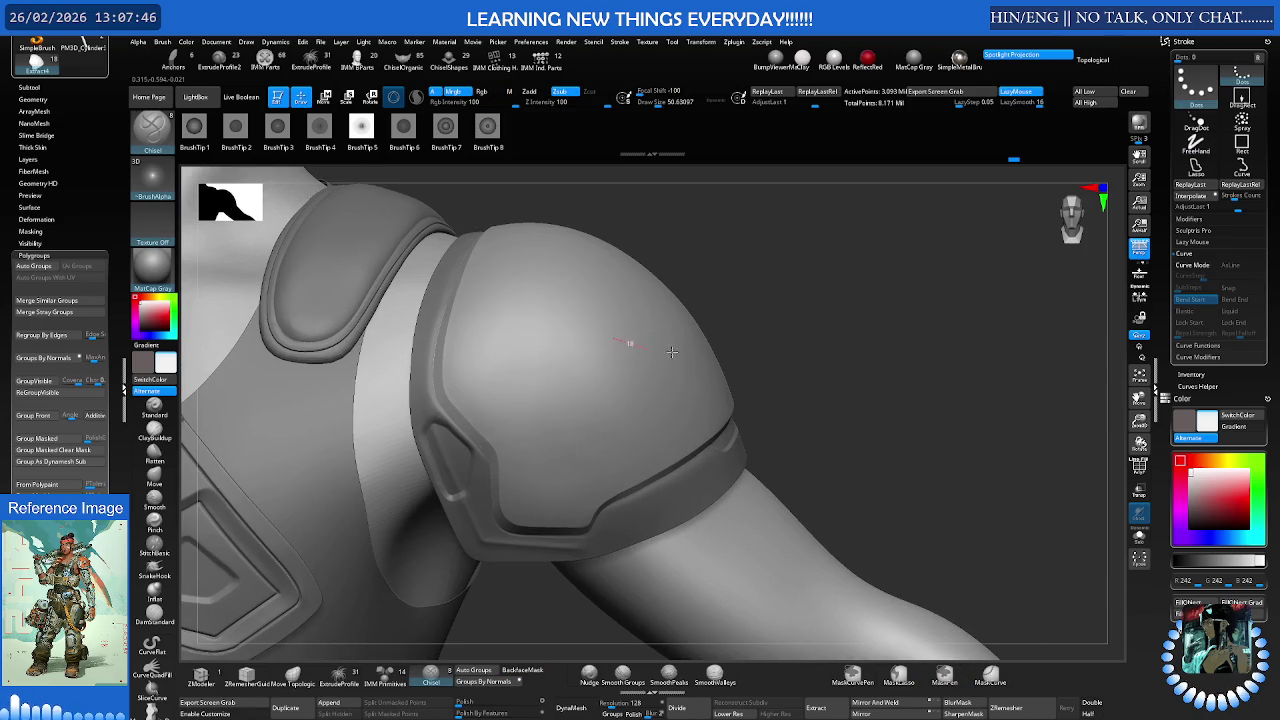
mouse_move(638, 341)
right_mouse_down()
mouse_move(760, 354)
mouse_move(657, 320)
right_mouse_up()
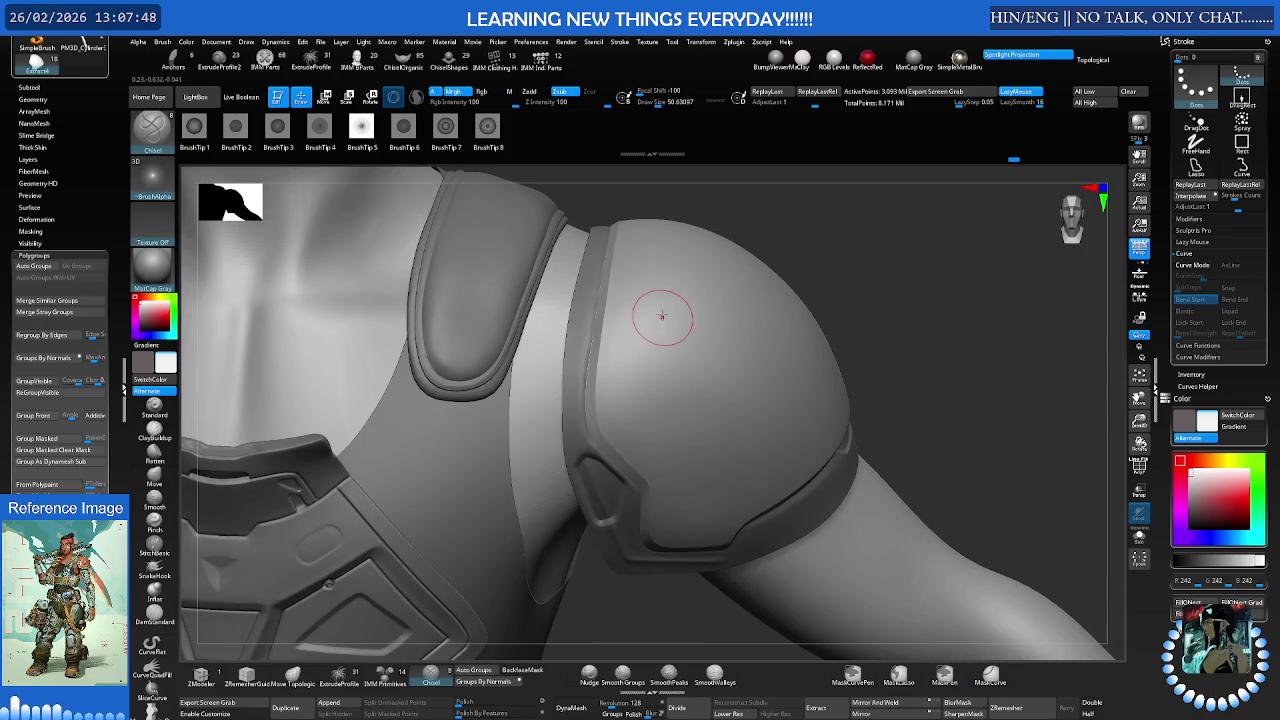
Cut a thin groove down the pad and across it at a draw size of about 25
left_click_drag(625, 337, 623, 382)
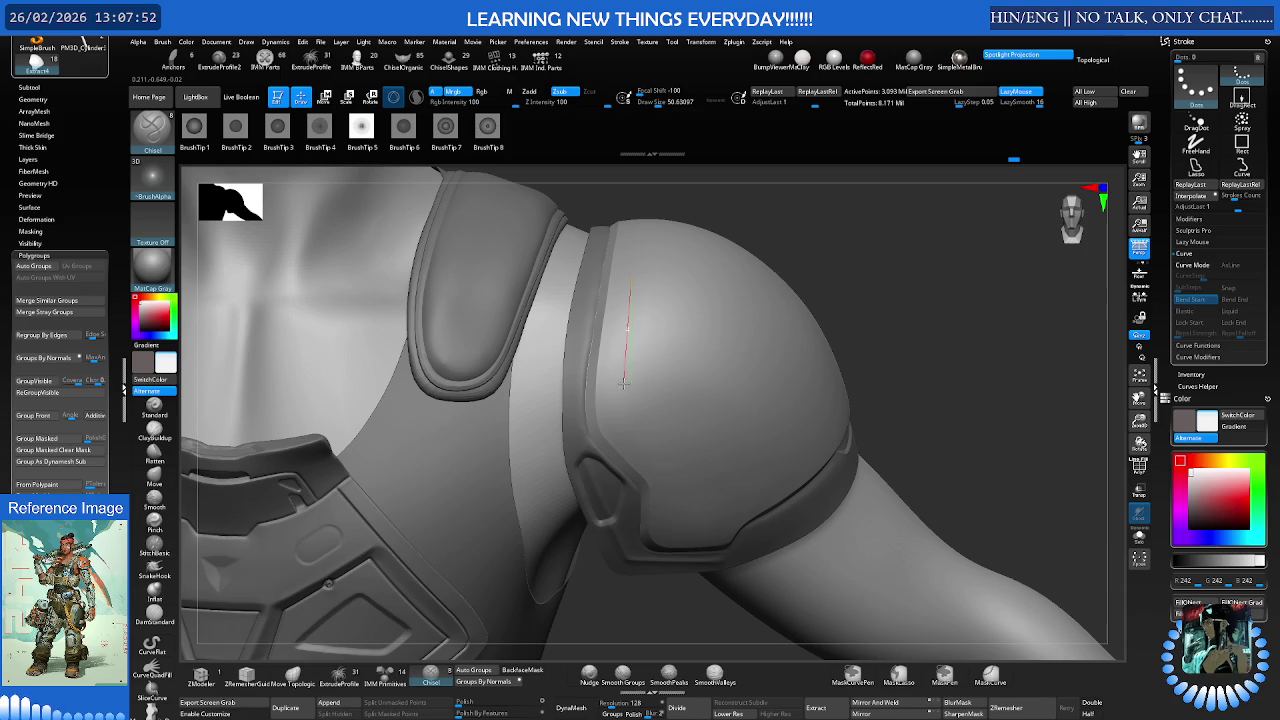
left_click_drag(618, 391, 618, 392)
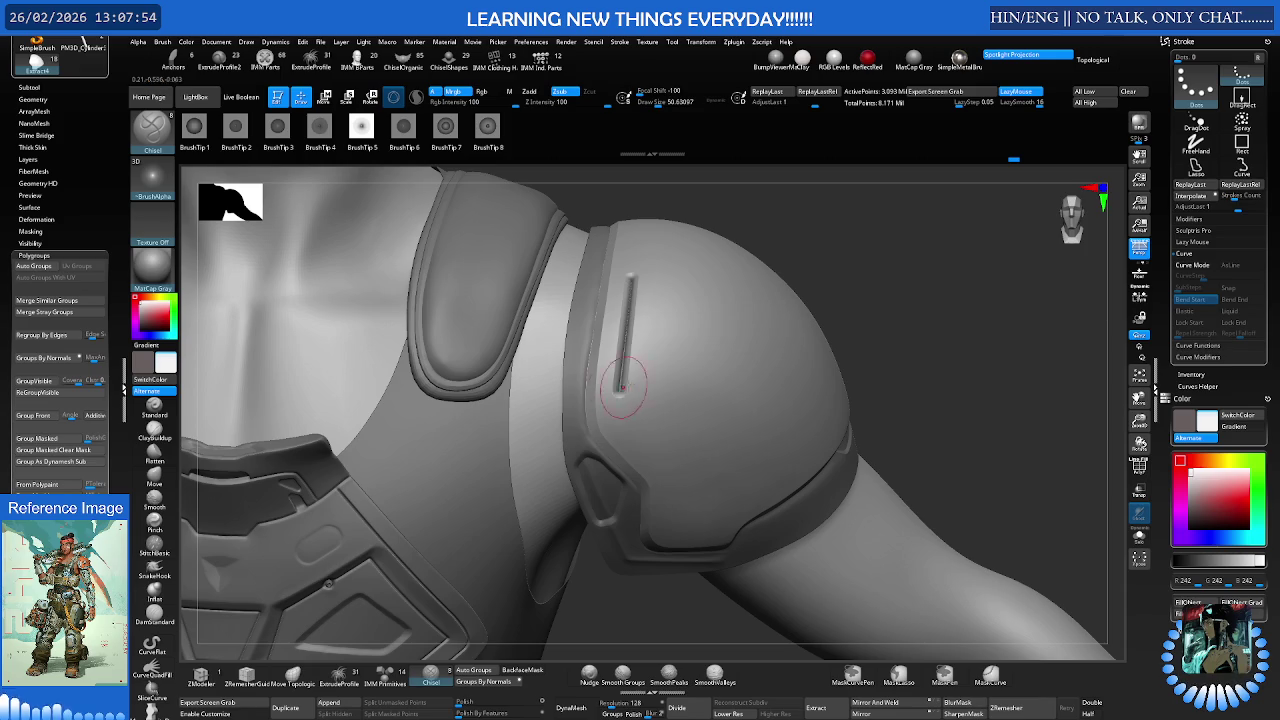
key("ctrl+z")
key("s")
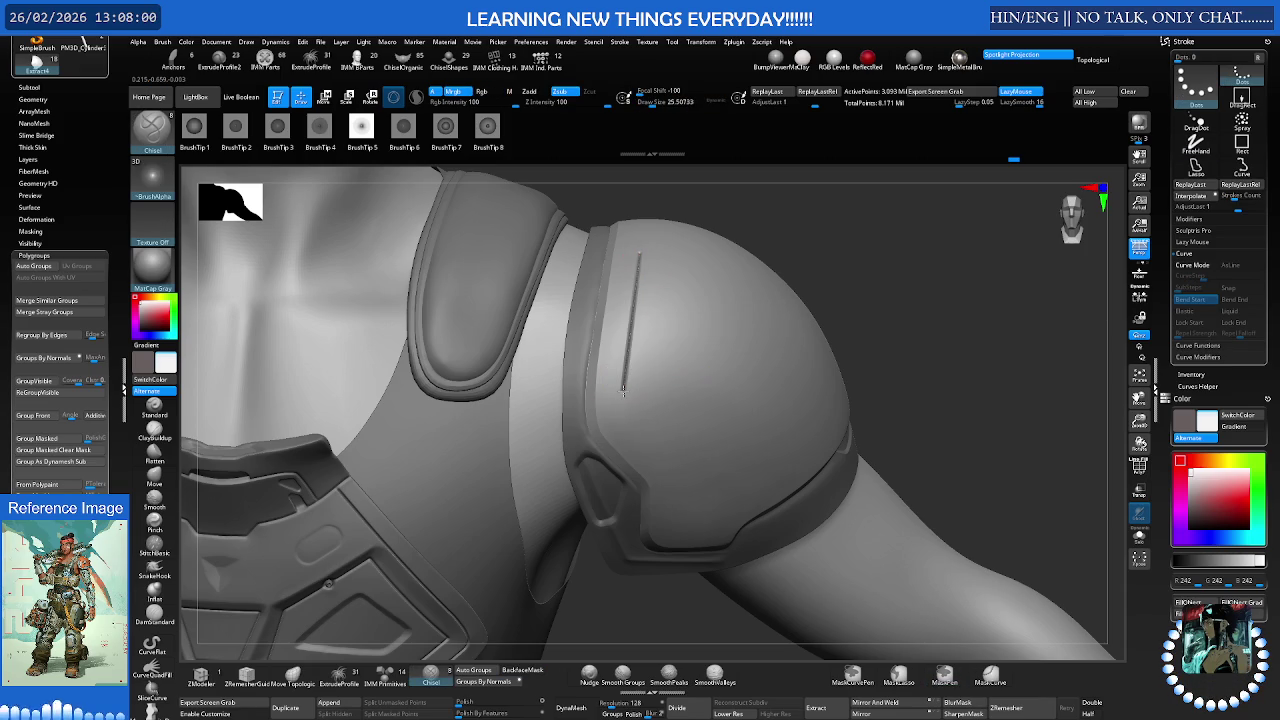
left_click_drag(641, 415, 666, 452)
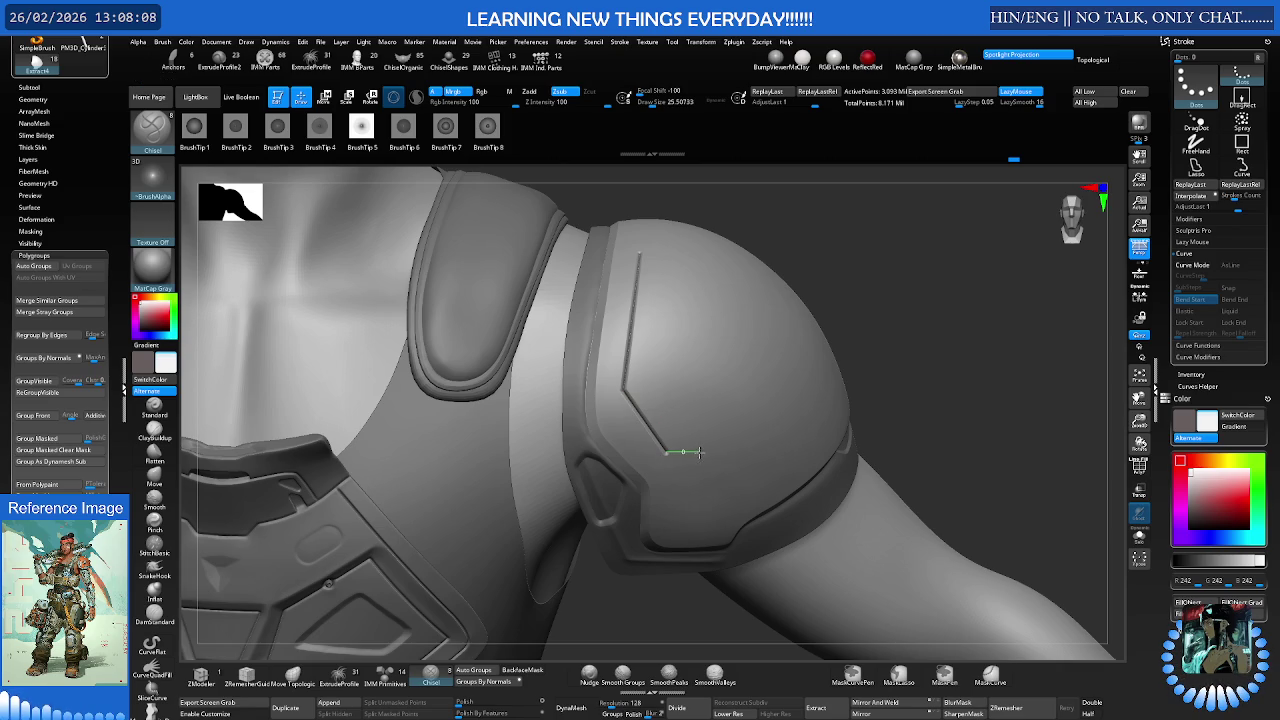
left_click_drag(693, 450, 703, 453)
left_click_drag(788, 483, 775, 490)
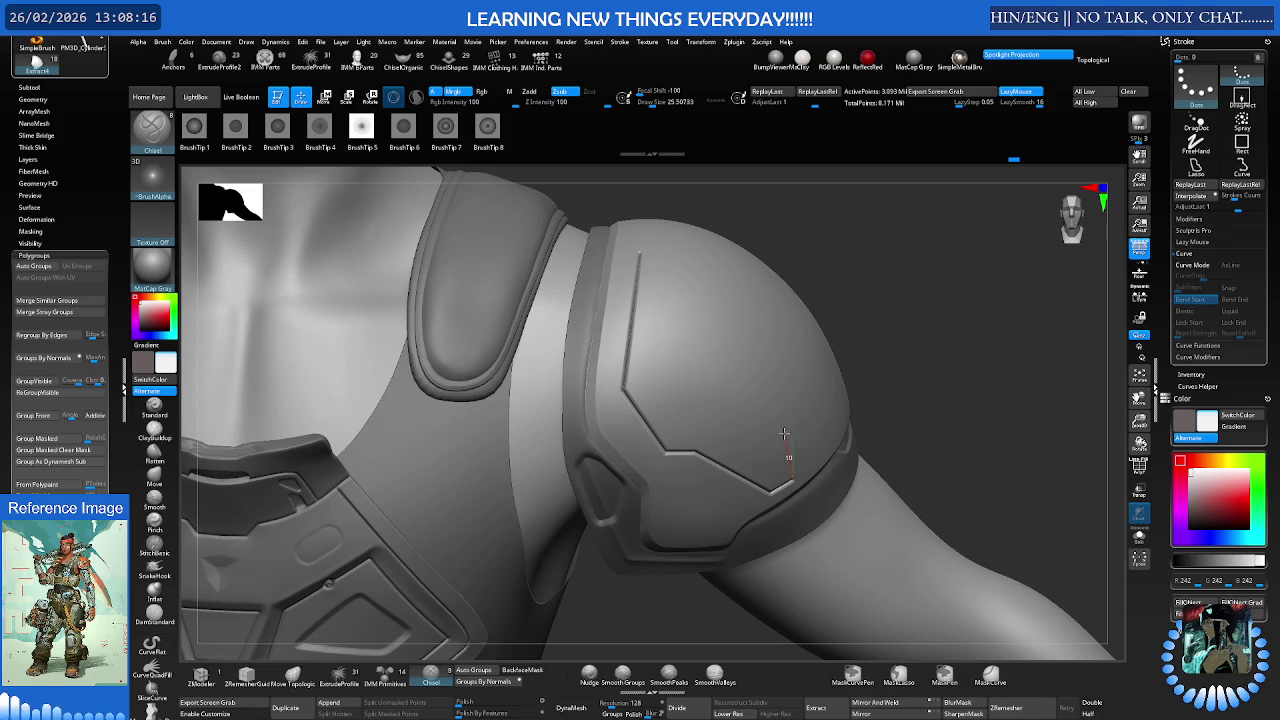
left_click_drag(784, 436, 784, 413)
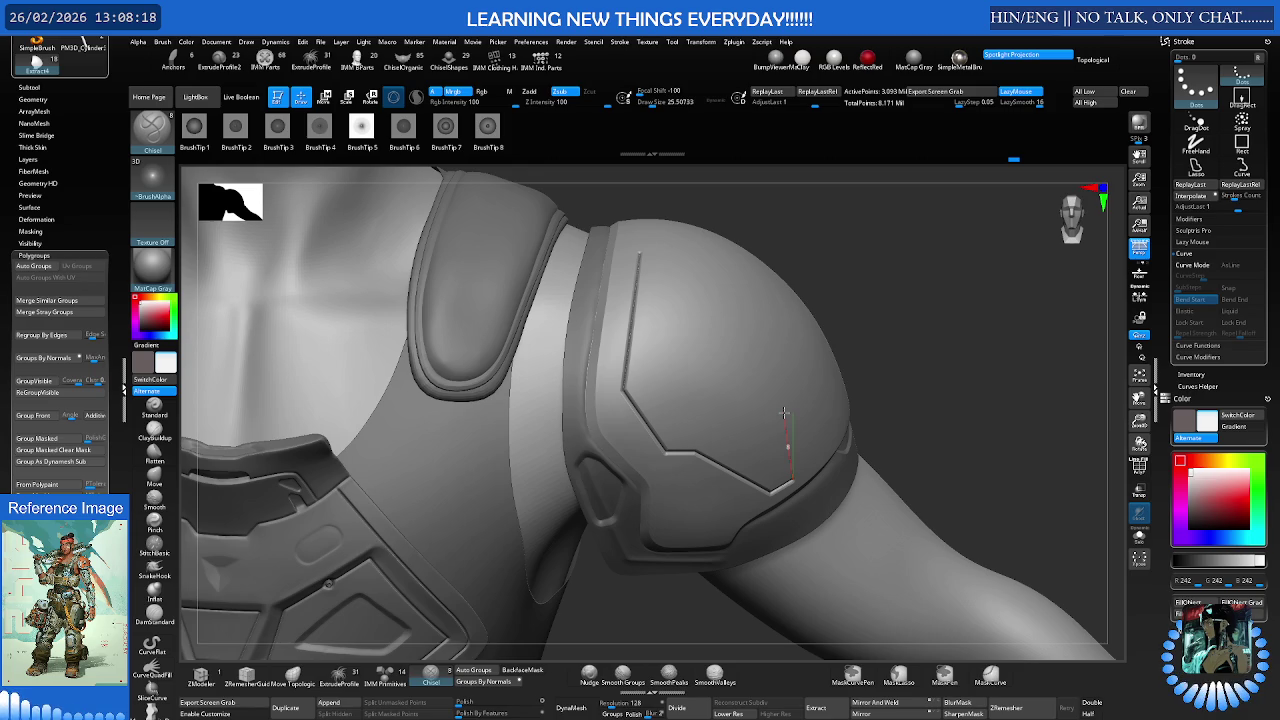
right_click_drag(784, 413, 698, 420)
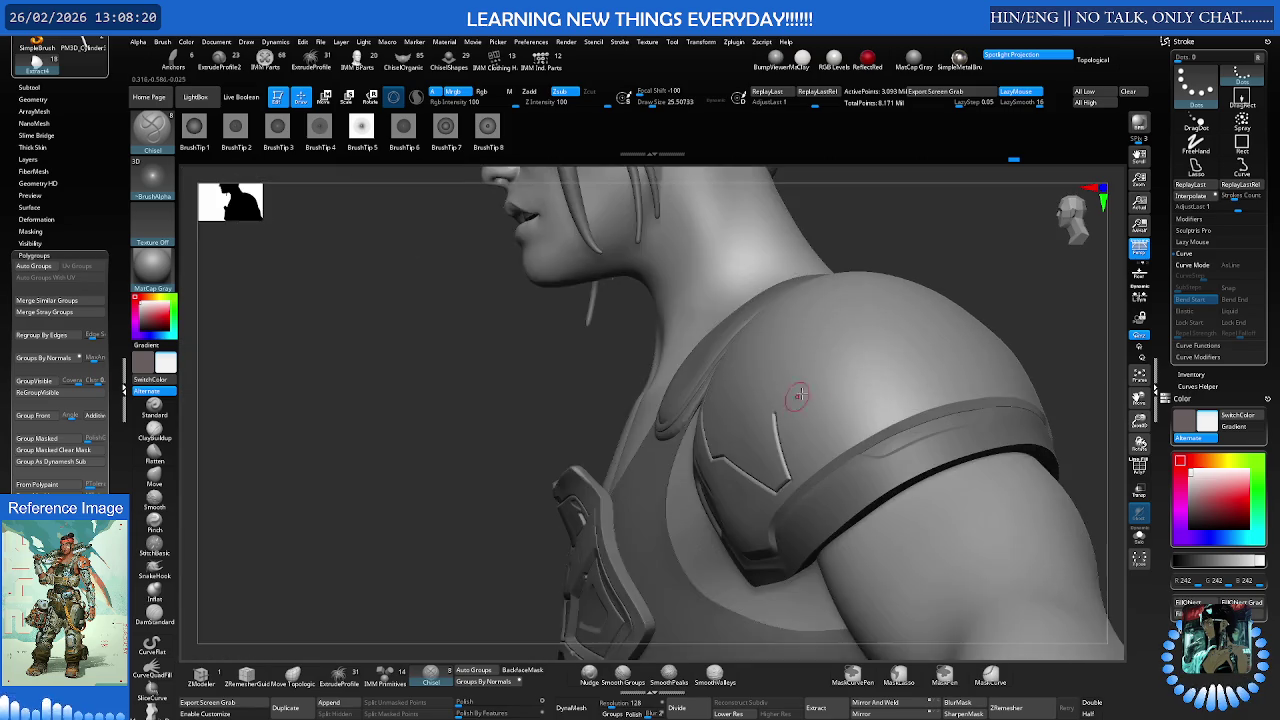
Finish the short groove's stroke and orbit to a top-down view of the pad
left_click_drag(589, 443, 689, 386)
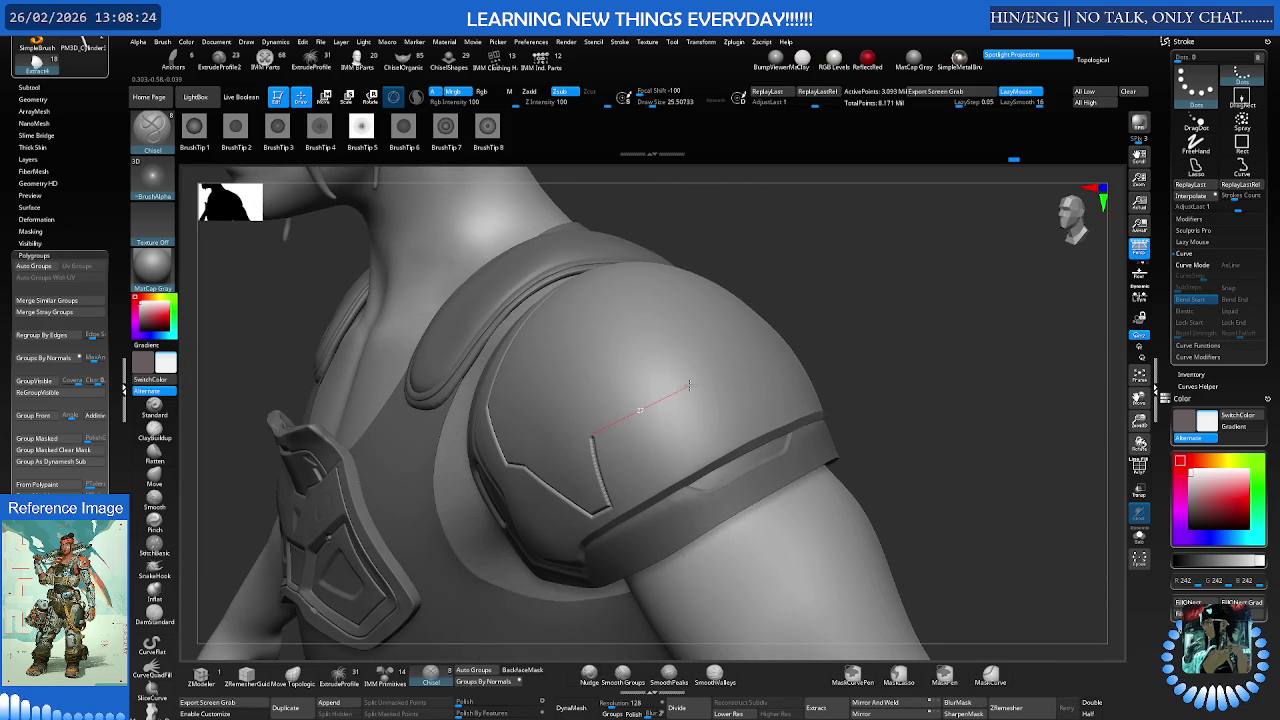
left_click_drag(697, 382, 677, 397)
mouse_move(654, 417)
right_mouse_down()
mouse_move(680, 410)
mouse_move(634, 409)
right_mouse_up()
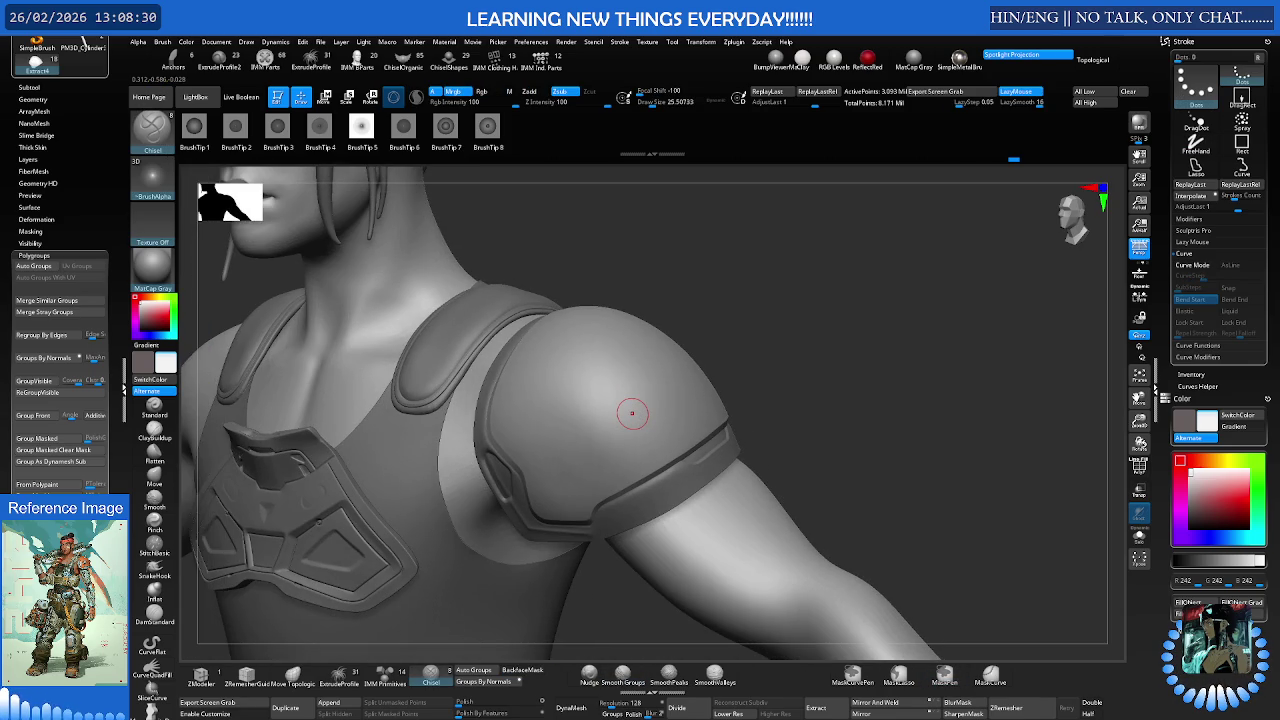
mouse_move(632, 413)
right_mouse_down()
mouse_move(682, 414)
mouse_move(630, 400)
right_mouse_up()
mouse_move(590, 357)
right_mouse_down()
mouse_move(596, 405)
mouse_move(588, 320)
right_mouse_up()
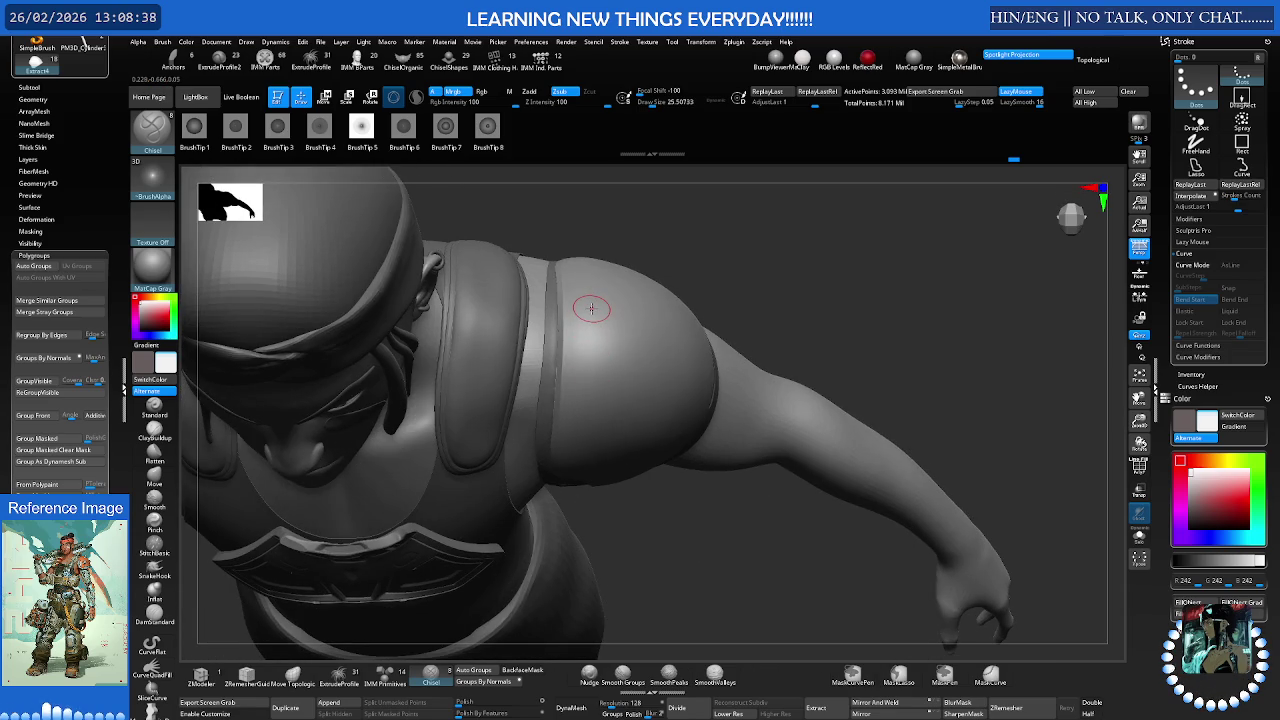
Chisel a vertical groove on the pad's other side, undo its stray tail, and continue it to the lower rim
left_click_drag(591, 308, 590, 390)
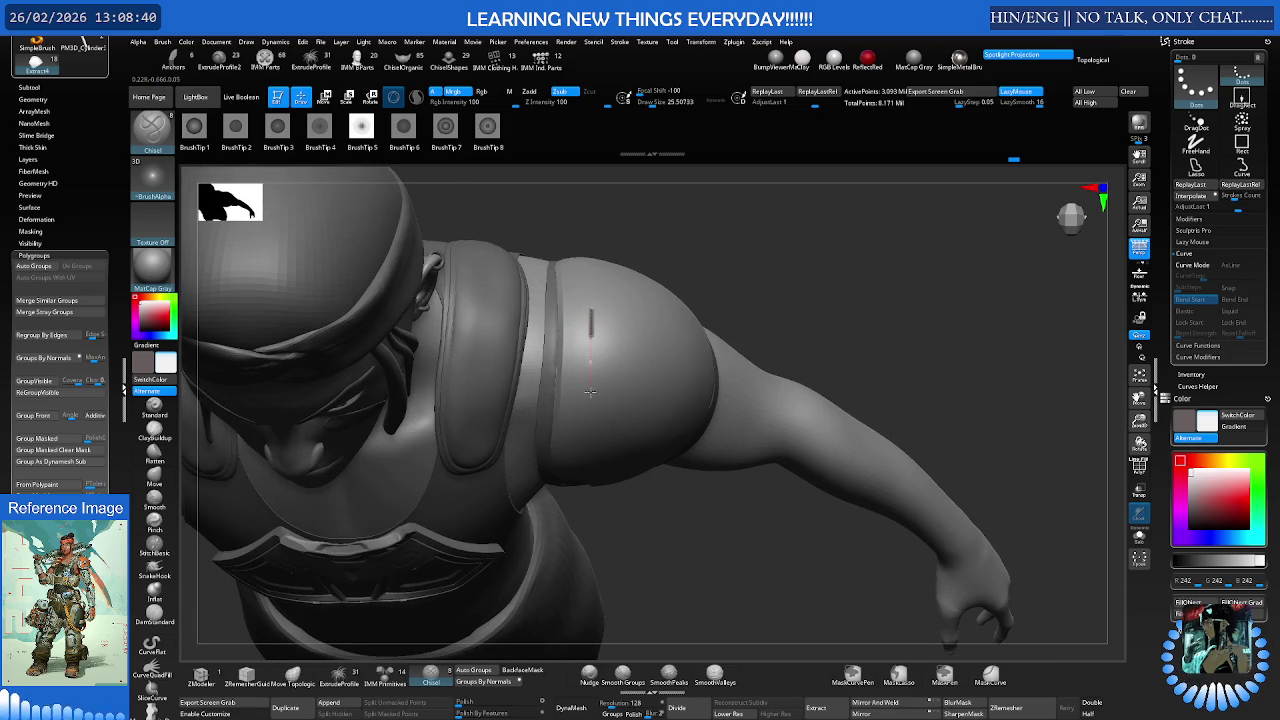
left_click_drag(581, 476, 583, 462)
right_click_drag(590, 458, 588, 412)
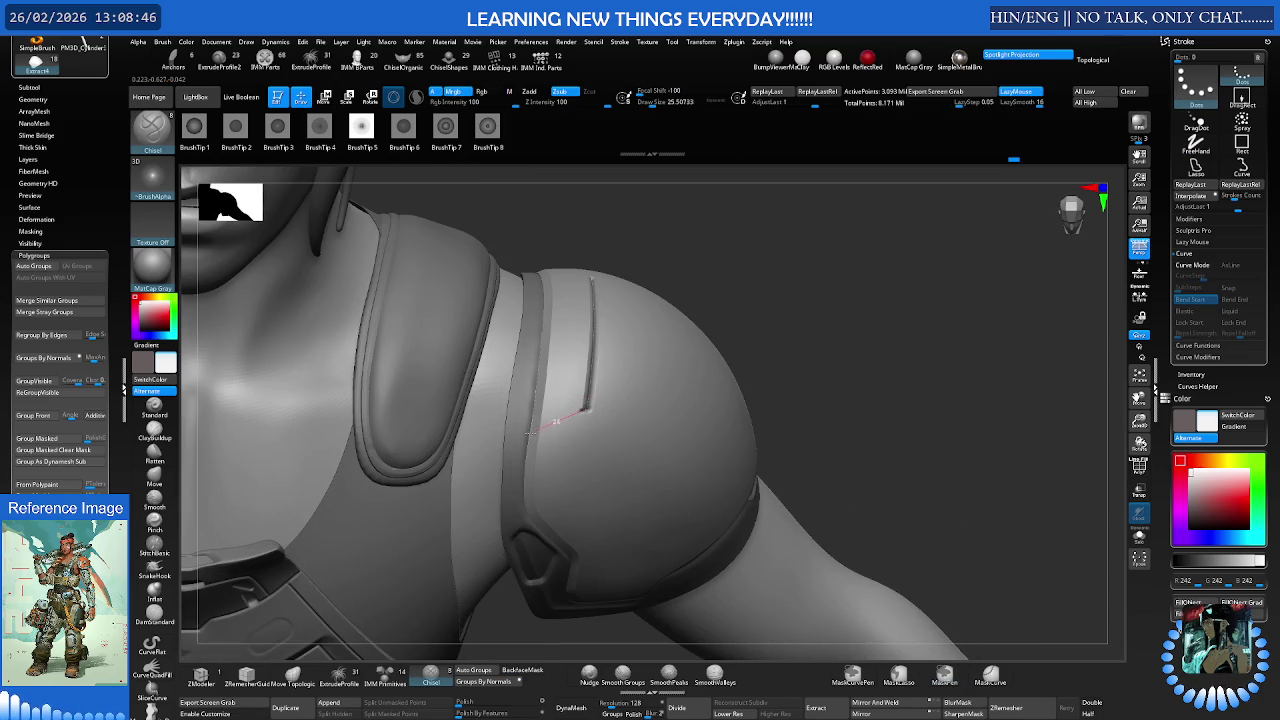
key("ctrl+z")
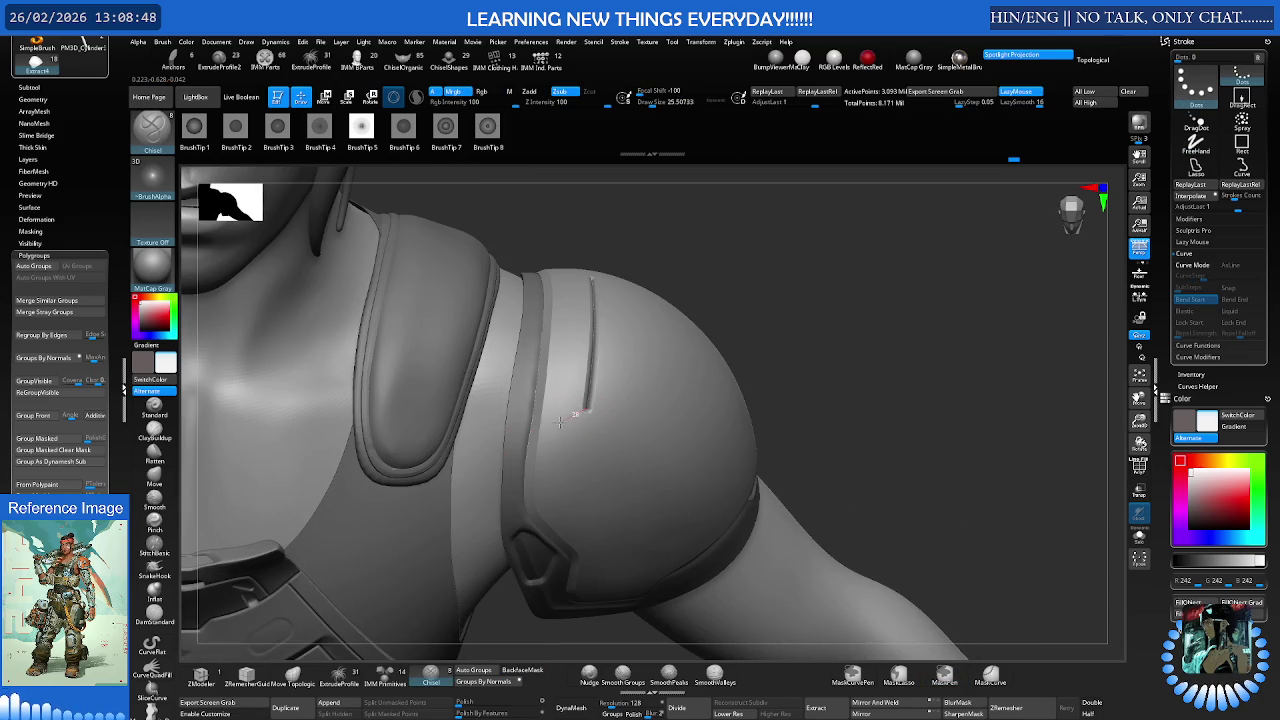
left_click_drag(514, 443, 585, 410)
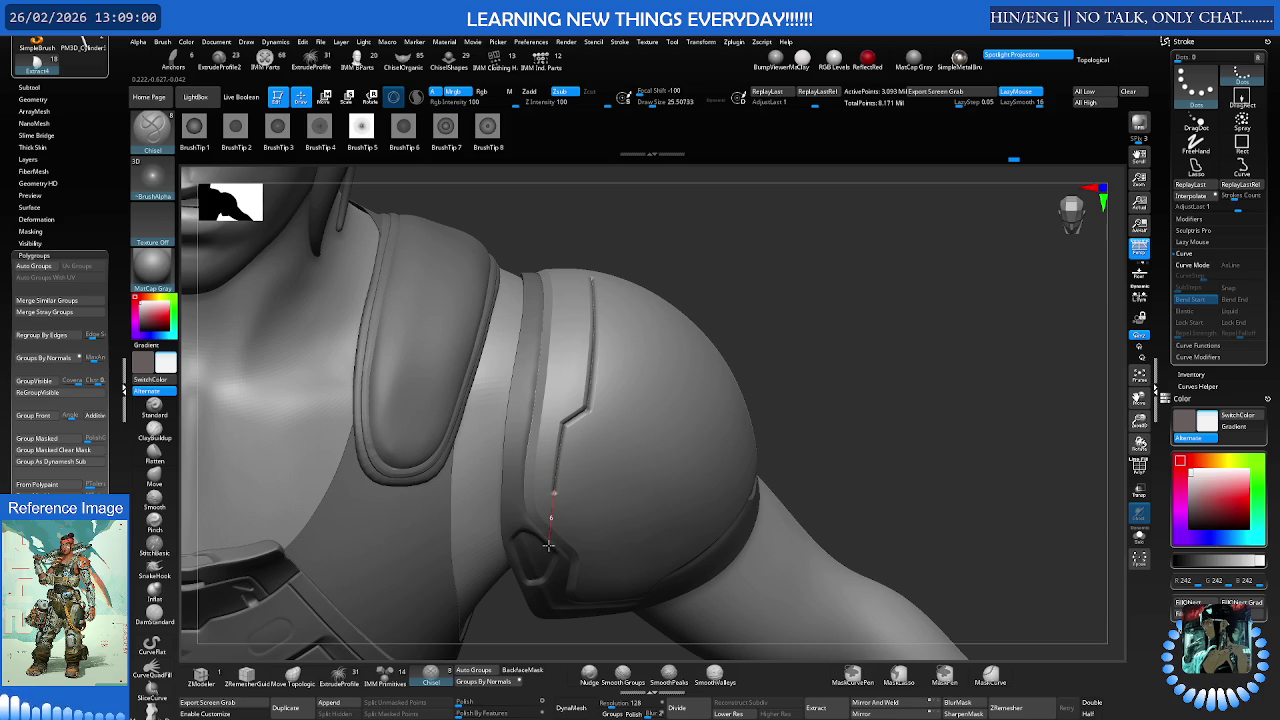
mouse_move(548, 545)
left_mouse_down()
mouse_move(595, 548)
mouse_move(636, 576)
left_mouse_up()
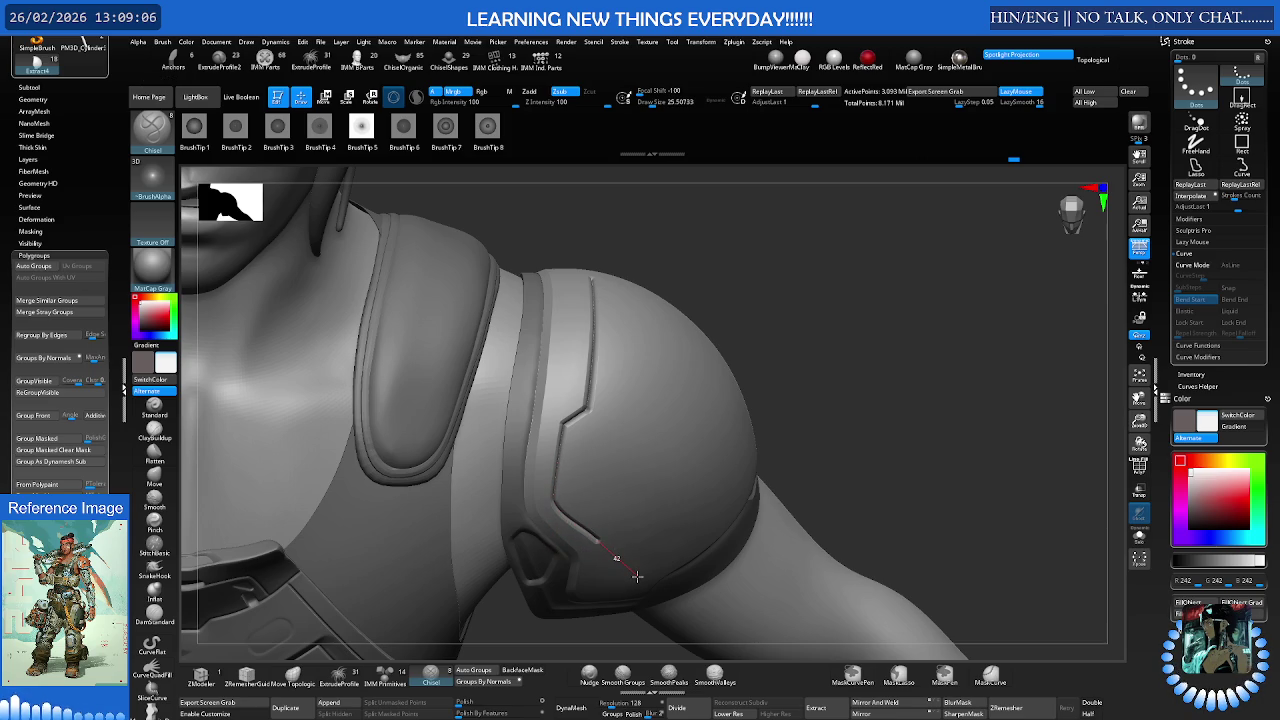
mouse_move(709, 506)
right_mouse_down()
mouse_move(688, 463)
mouse_move(586, 391)
mouse_move(600, 380)
mouse_move(571, 400)
right_mouse_up()
left_click_drag(565, 398, 545, 410)
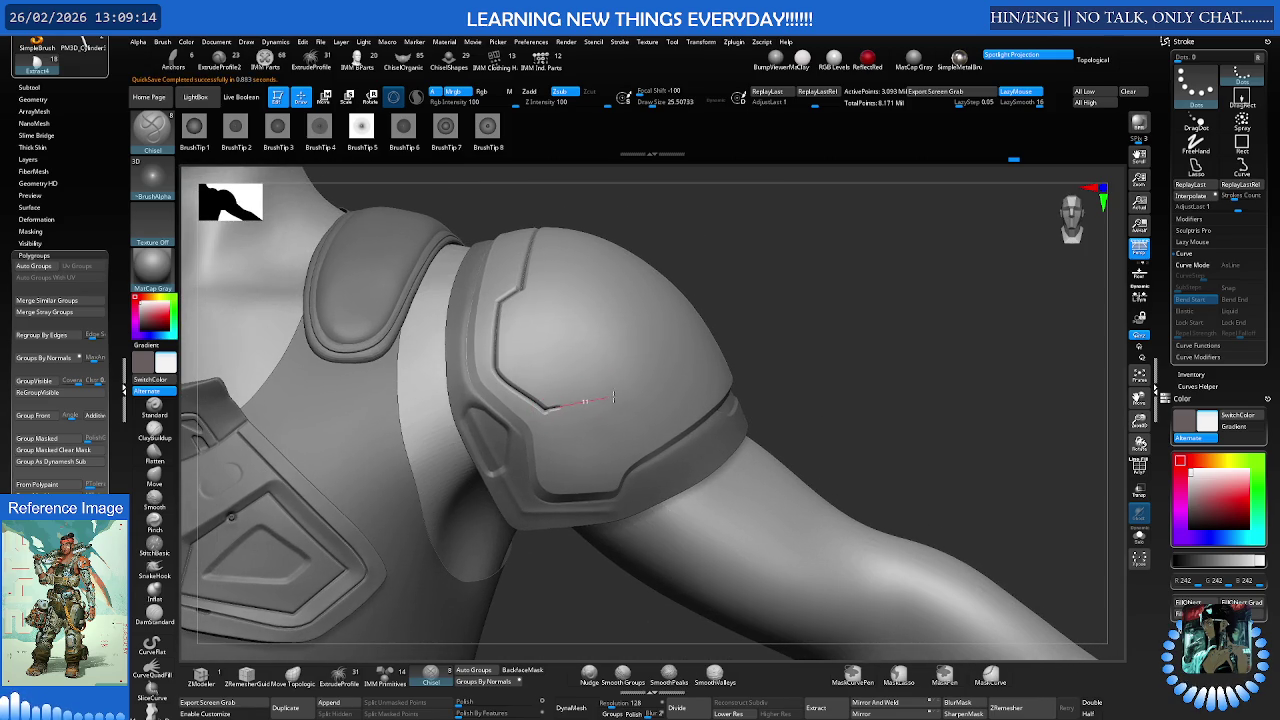
Chisel grooves along the pad's lower edge and down its side, forming three sides of the inset panel
mouse_move(560, 401)
left_mouse_down()
mouse_move(530, 408)
mouse_move(628, 388)
left_mouse_up()
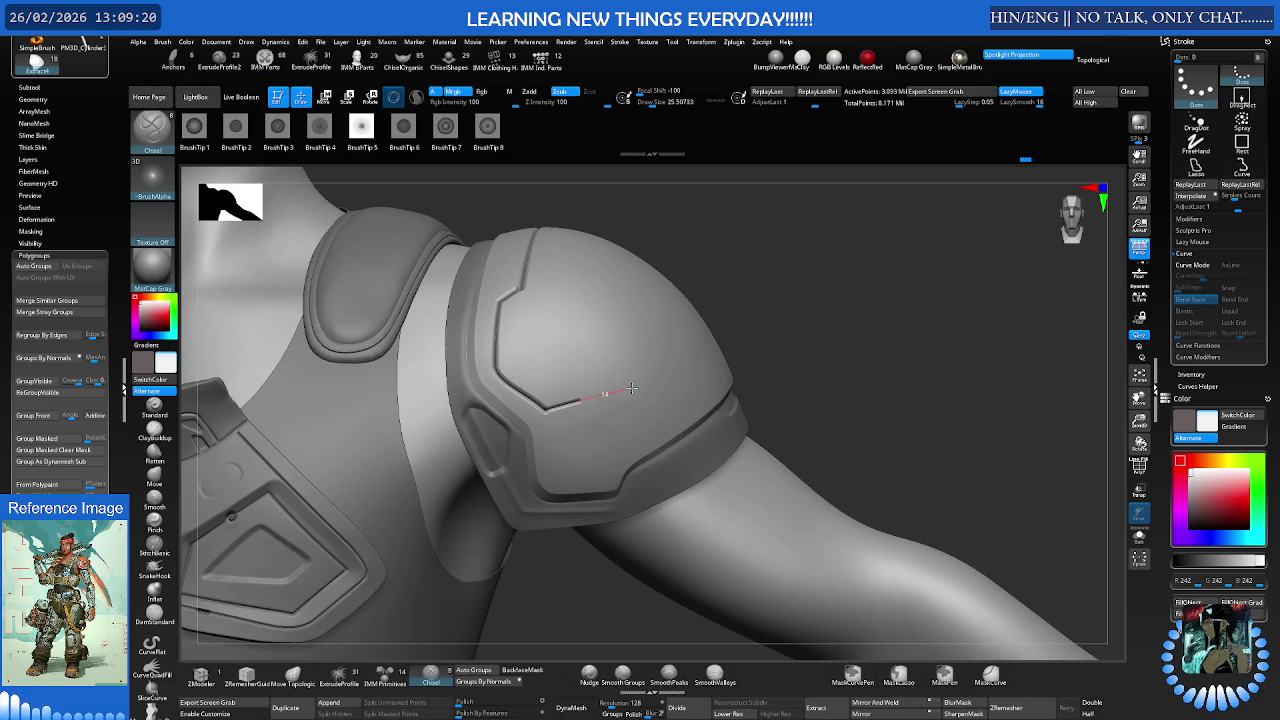
left_click_drag(685, 393, 689, 404)
mouse_move(689, 404)
right_mouse_down()
mouse_move(677, 394)
mouse_move(640, 420)
right_mouse_up()
left_click_drag(604, 440, 604, 440)
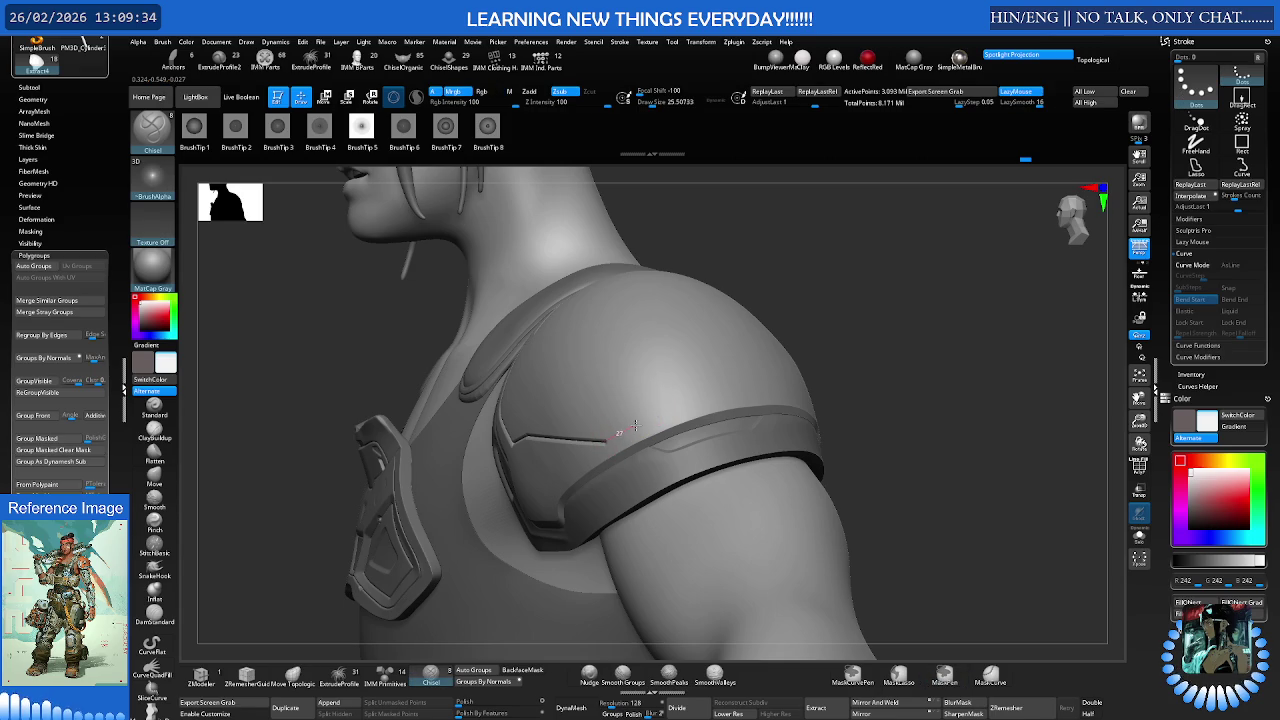
left_click_drag(634, 426, 606, 441)
mouse_move(640, 427)
right_mouse_down()
mouse_move(608, 429)
mouse_move(630, 422)
right_mouse_up()
left_click_drag(630, 422, 573, 477)
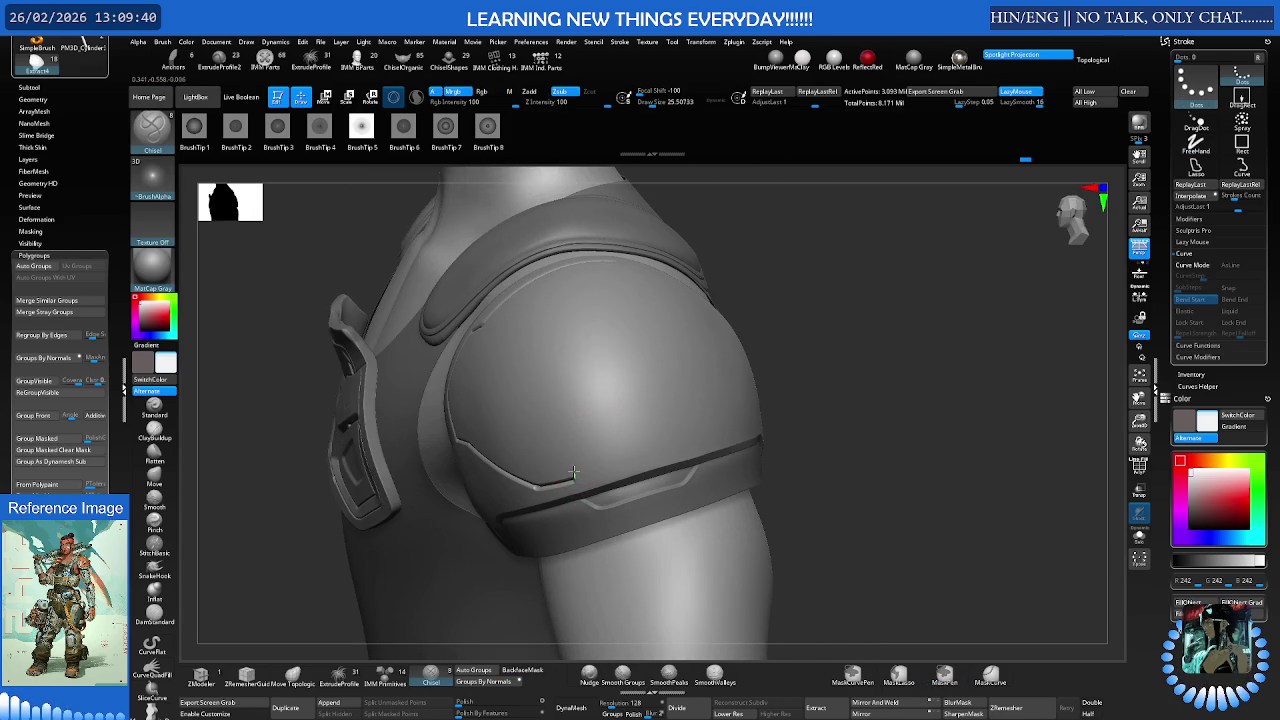
mouse_move(567, 381)
left_mouse_down()
mouse_move(642, 362)
mouse_move(685, 445)
left_mouse_up()
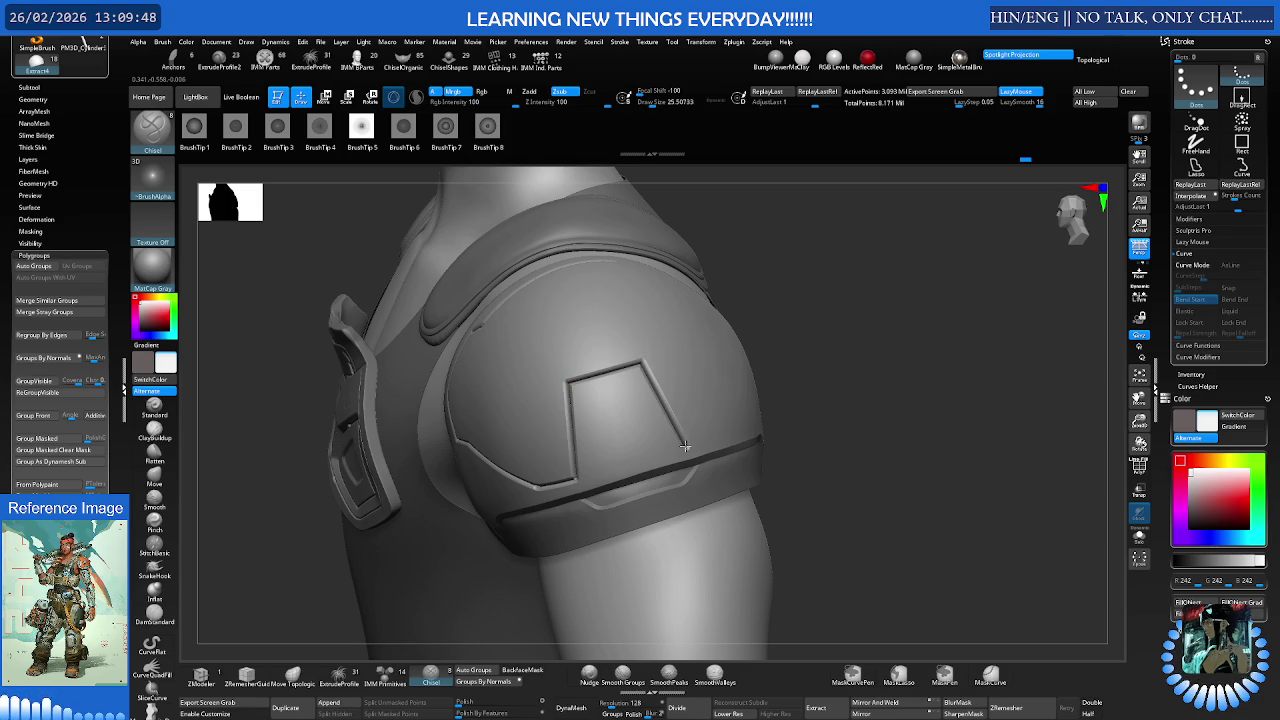
mouse_move(688, 430)
right_mouse_down()
mouse_move(617, 447)
mouse_move(614, 429)
mouse_move(529, 477)
right_mouse_up()
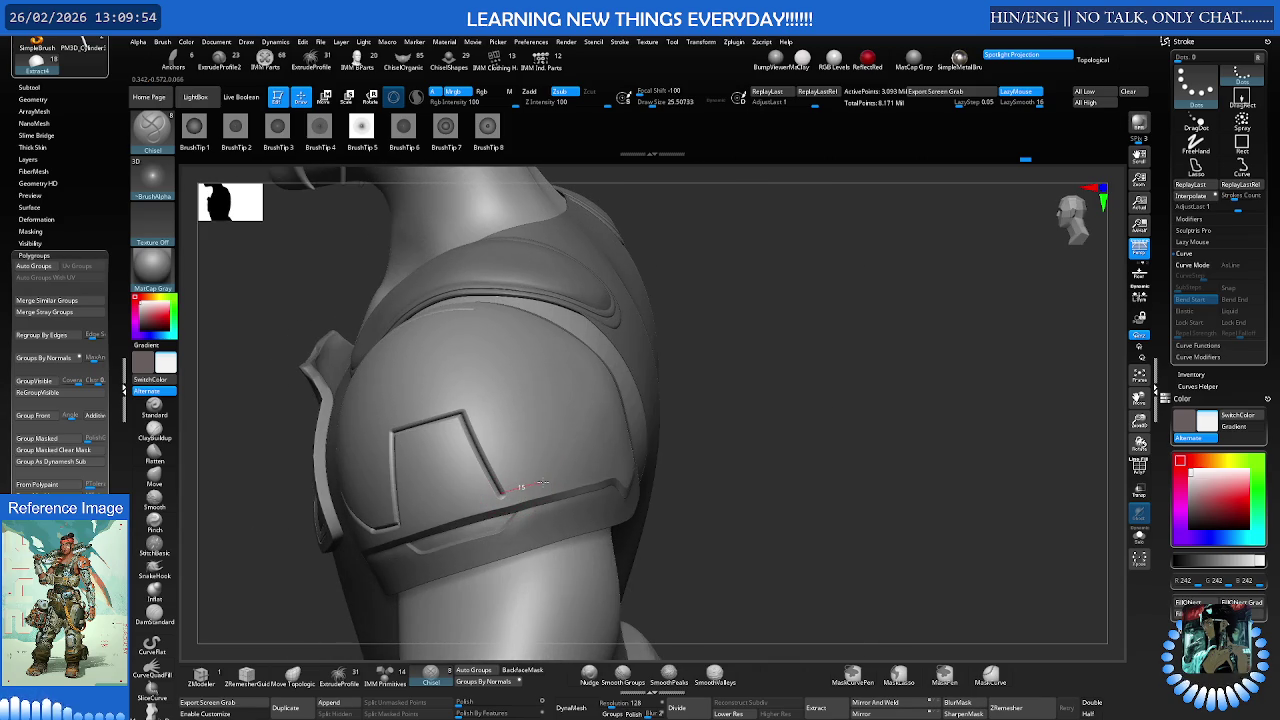
Add a diagonal groove, redraw the horizontal groove from its end, and run it up along the shoulder edge
mouse_move(540, 484)
right_mouse_down()
mouse_move(587, 457)
mouse_move(544, 481)
right_mouse_up()
left_click_drag(544, 481, 598, 393)
mouse_move(598, 393)
right_mouse_down()
mouse_move(620, 413)
mouse_move(610, 402)
right_mouse_up()
left_click_drag(597, 393, 651, 393)
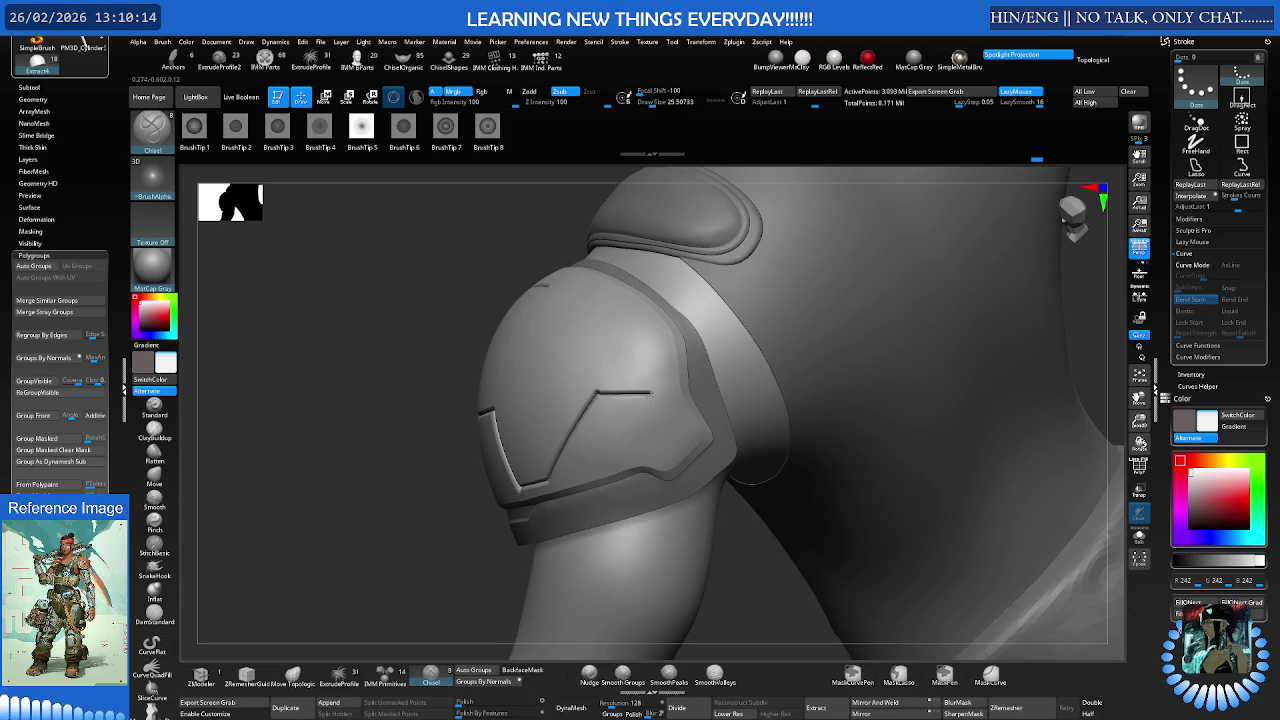
key("ctrl+z")
left_click_drag(652, 389, 654, 391)
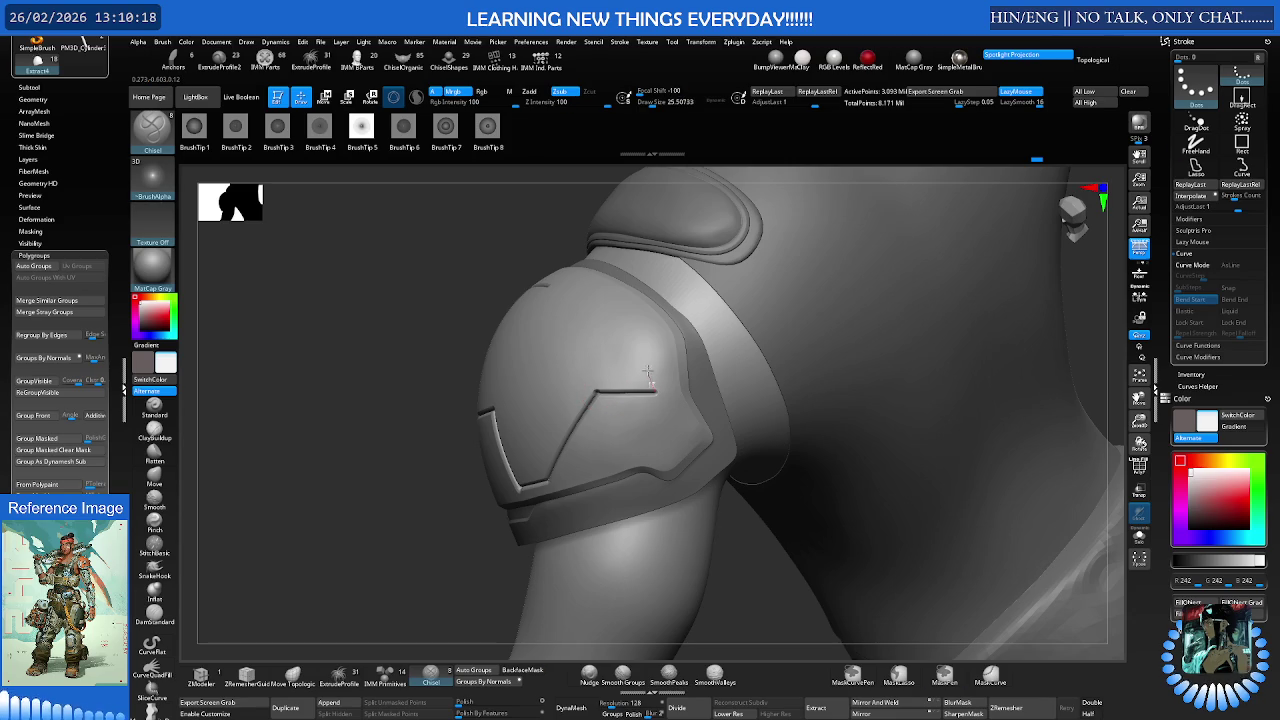
mouse_move(649, 340)
left_mouse_down()
mouse_move(635, 288)
mouse_move(491, 277)
left_mouse_up()
mouse_move(591, 323)
right_mouse_down()
mouse_move(614, 345)
mouse_move(817, 398)
mouse_move(757, 394)
mouse_move(763, 373)
mouse_move(729, 391)
right_mouse_up()
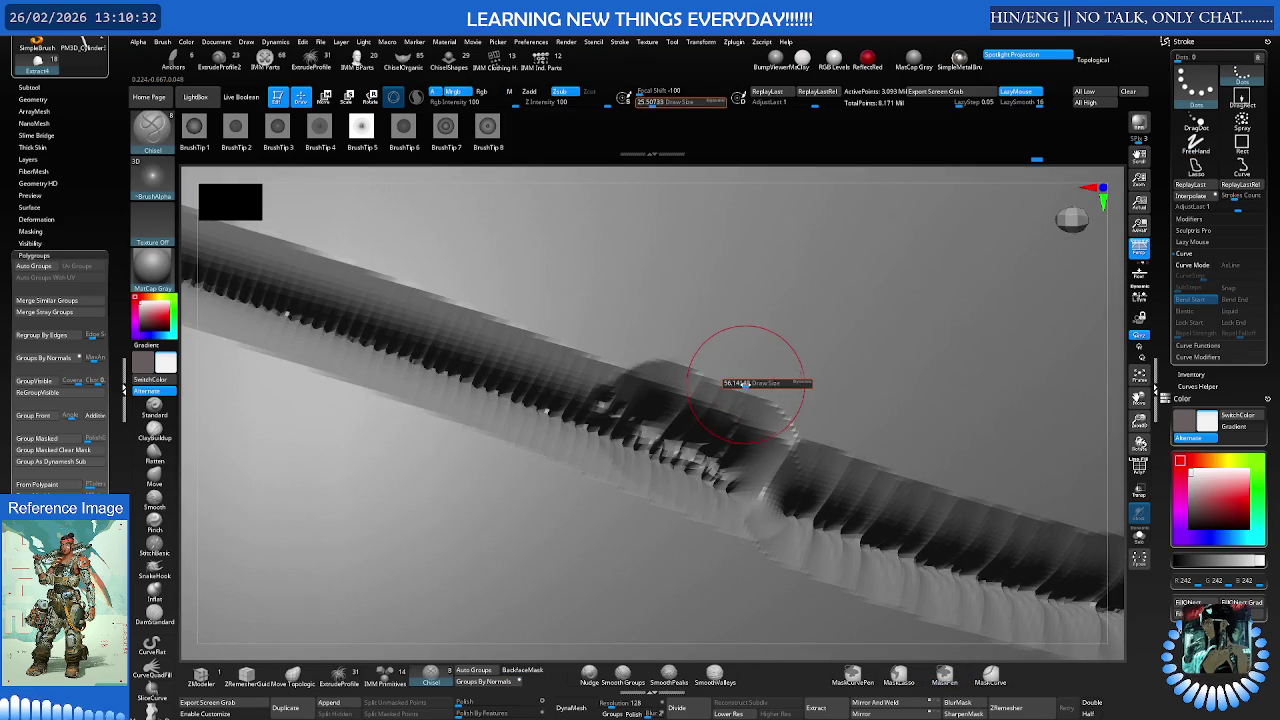
Nudge the jagged bump where the grooves overlap back into line
left_click(589, 680)
right_click_drag(700, 480, 762, 378)
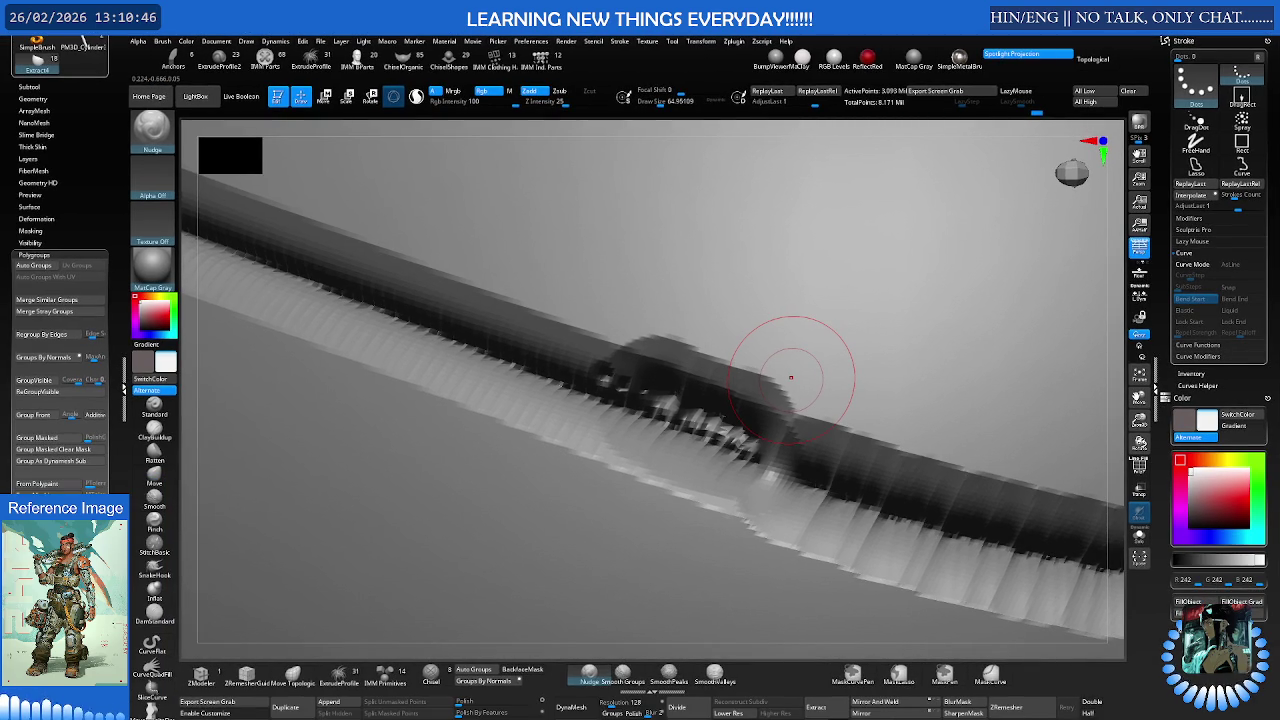
mouse_move(790, 377)
right_mouse_down()
mouse_move(722, 377)
mouse_move(737, 380)
right_mouse_up()
Build up clay over the bump with ClayBuildup, then smooth it while keeping polygroup edges
key("b")
key("c")
key("b")
left_click_drag(737, 383, 790, 415)
right_click_drag(637, 354, 645, 340, "shift")
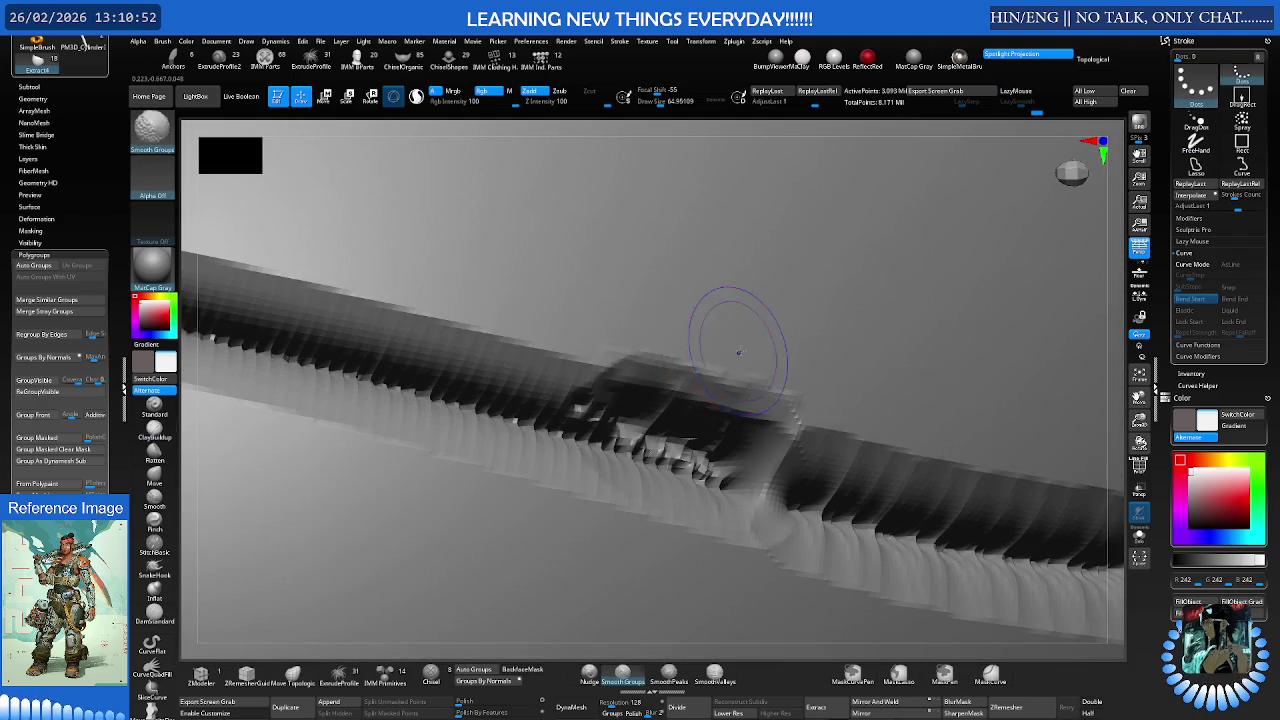
Recut the crease along the ridge with DamStandard and smooth the recut groove walls
key("b")
key("d")
key("s")
left_click_drag(809, 386, 640, 380)
left_click_drag(806, 432, 600, 385)
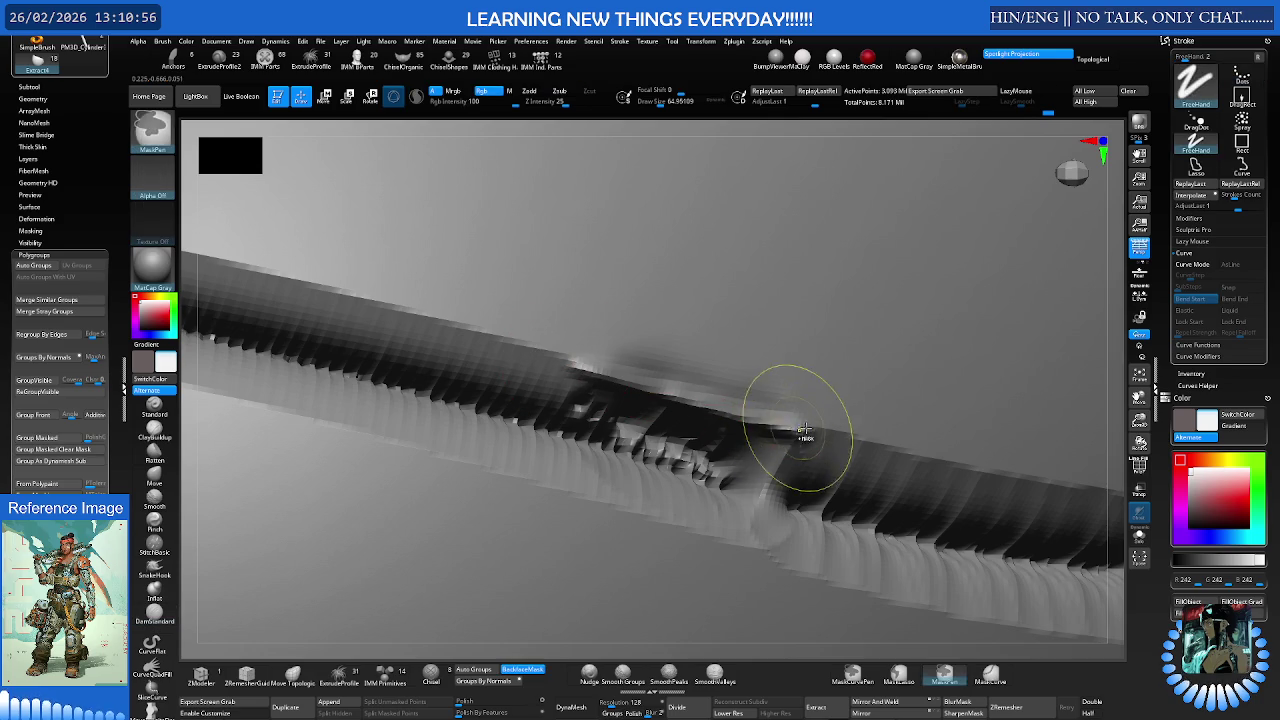
left_click_drag(800, 400, 775, 428, "shift")
mouse_move(791, 357)
left_mouse_down("shift")
mouse_move(665, 430)
mouse_move(730, 485)
mouse_move(700, 400)
left_mouse_up("shift")
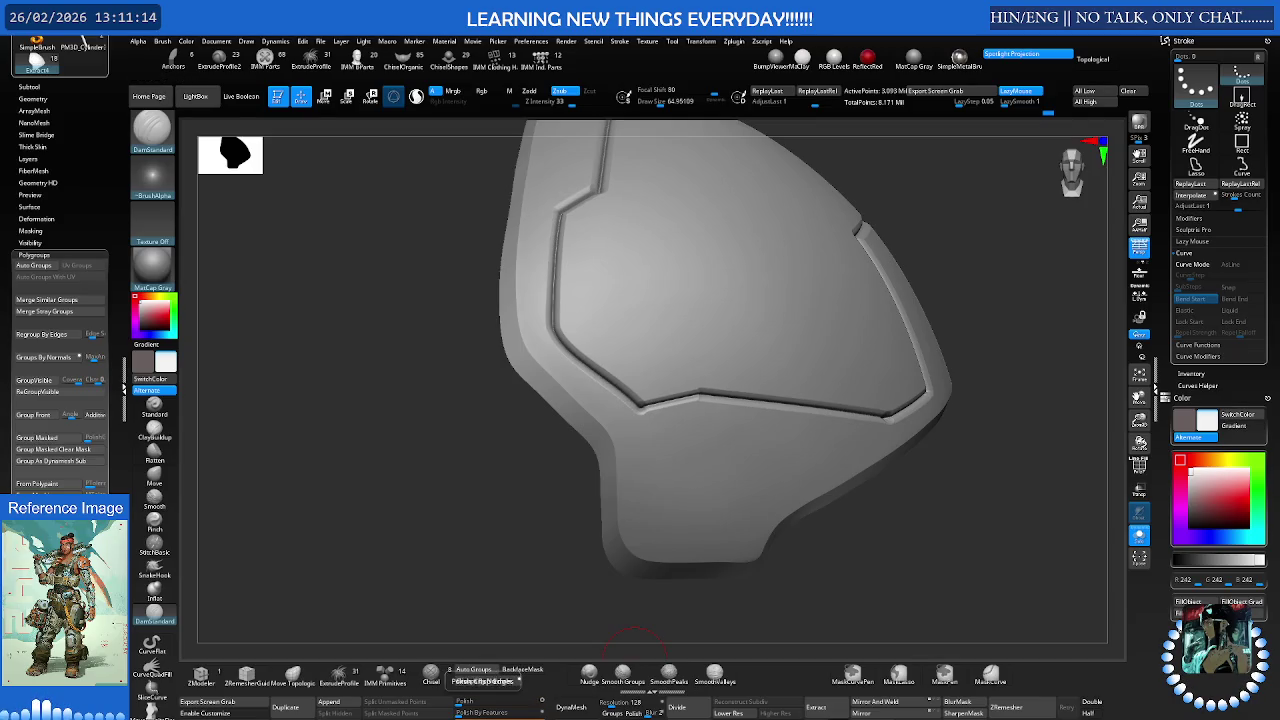
Raise the polish amount to 40 and undo the smoothing to restore the crisp rim
left_click_drag(458, 701, 489, 701)
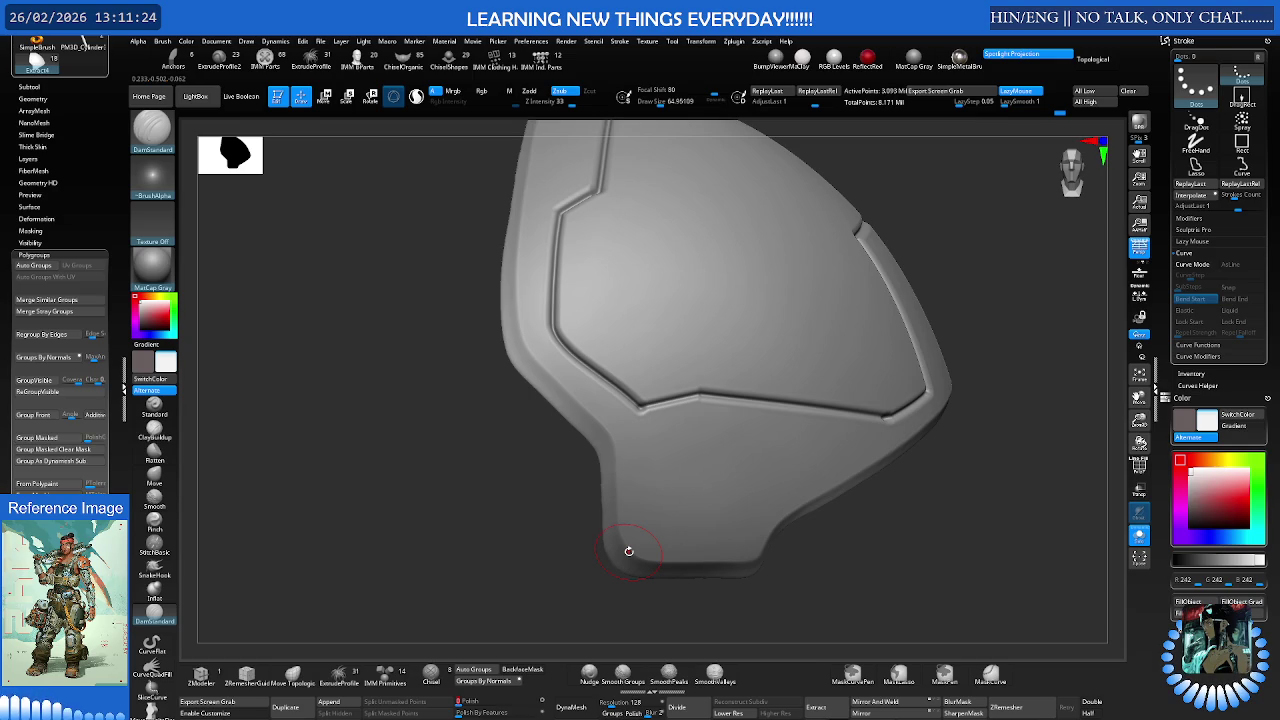
key("ctrl+z")
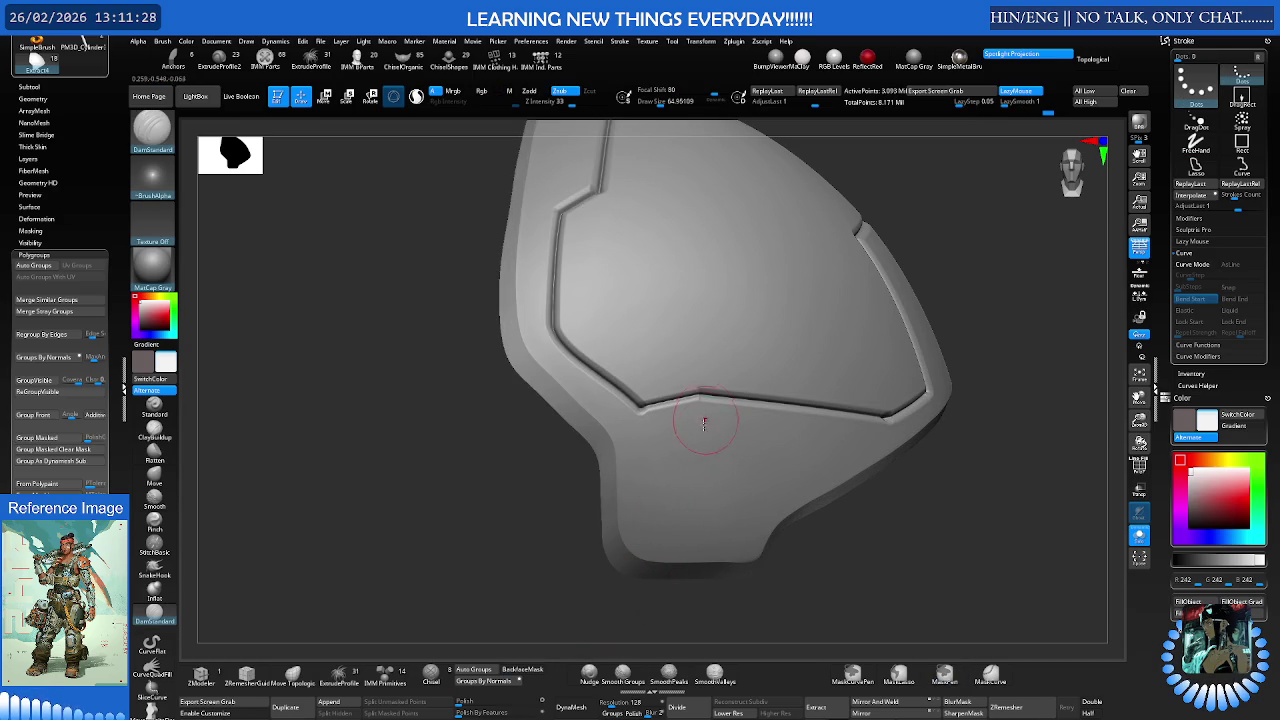
key("ctrl+z")
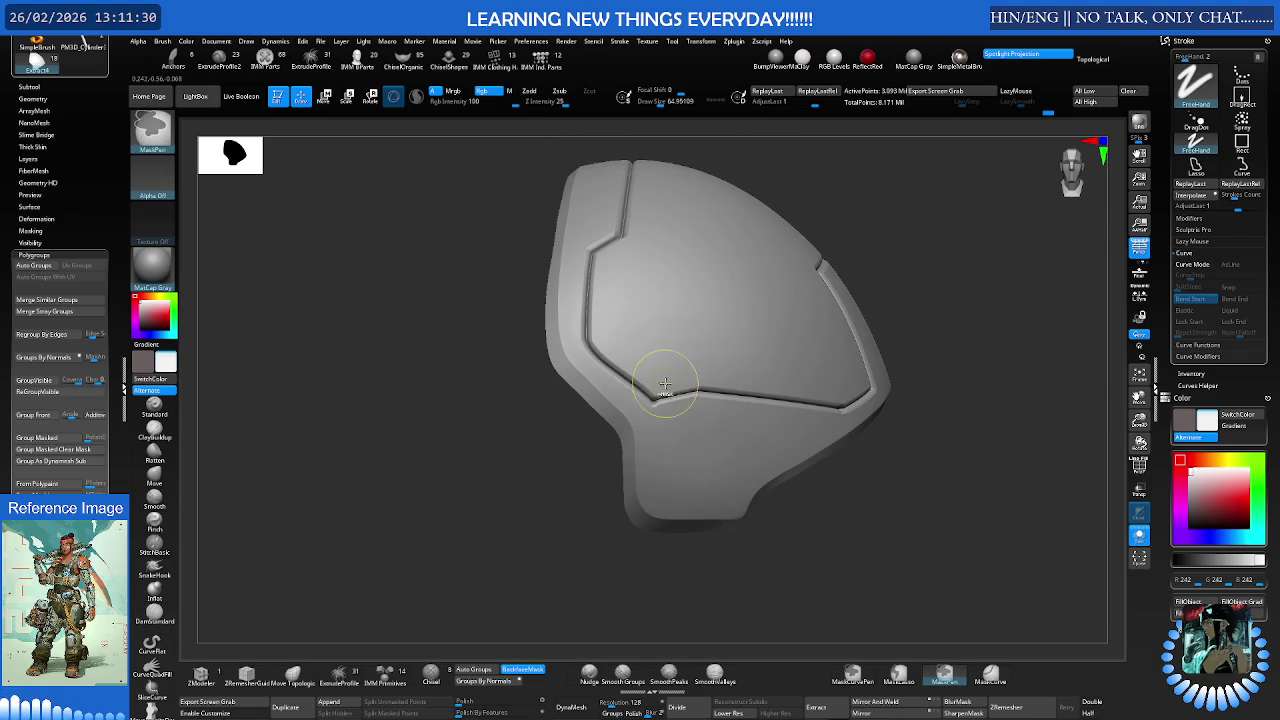
Mask along the panel groove rim, its vertical edge and the diagonal right edge
left_click_drag(677, 386, 866, 382, "ctrl")
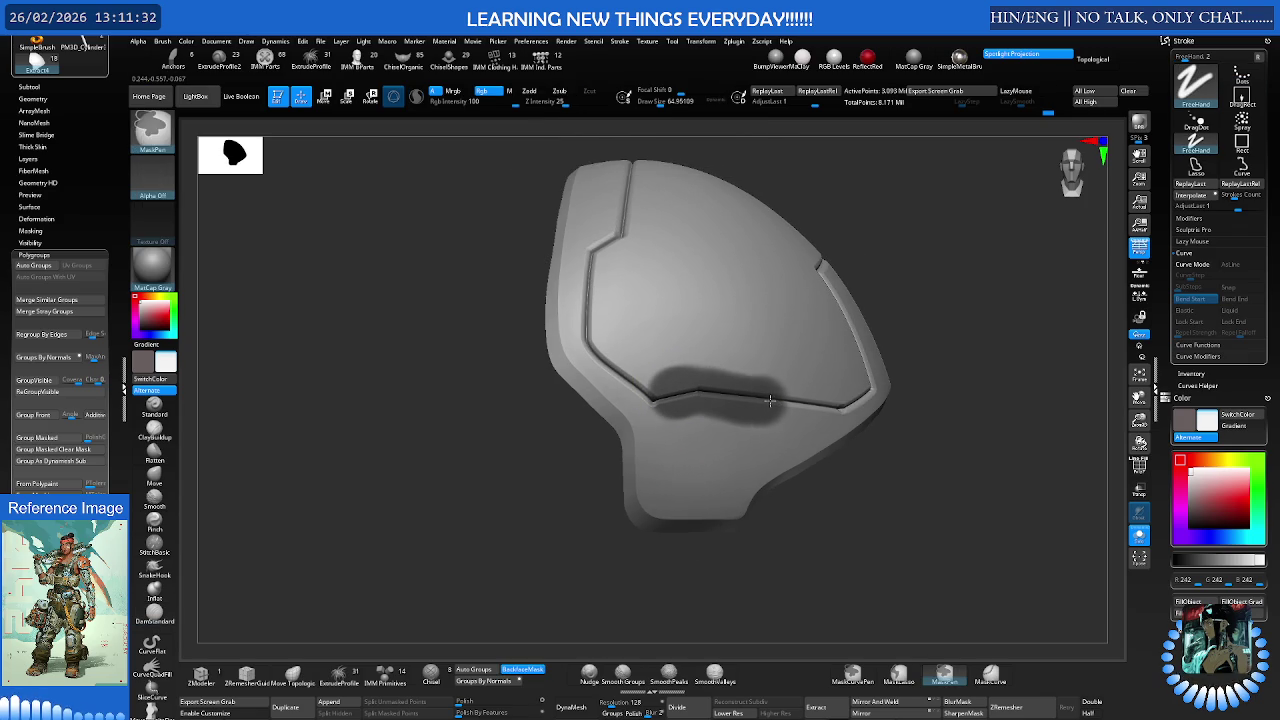
mouse_move(866, 382)
right_mouse_down()
mouse_move(814, 371)
mouse_move(757, 455)
right_mouse_up()
mouse_move(757, 455)
left_mouse_down("ctrl")
mouse_move(745, 365)
mouse_move(828, 325)
mouse_move(860, 350)
left_mouse_up("ctrl")
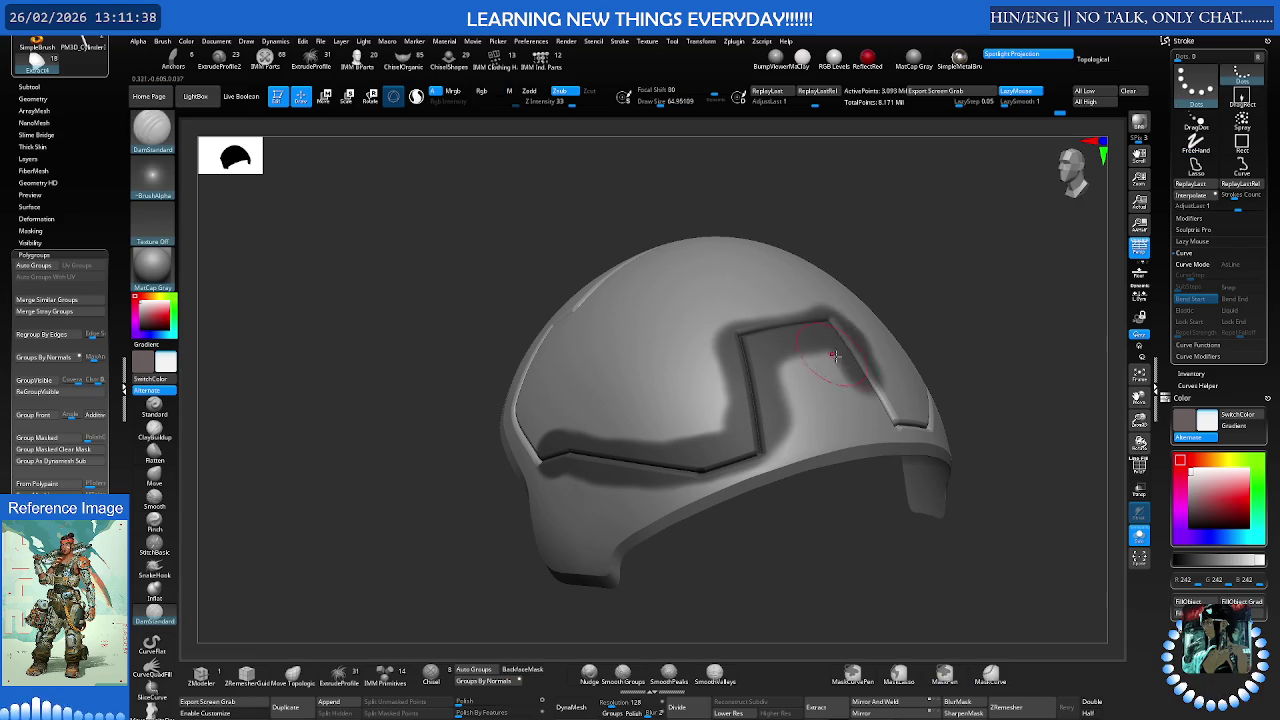
right_click_drag(860, 350, 800, 345)
mouse_move(800, 345)
left_mouse_down("ctrl")
mouse_move(776, 412)
mouse_move(907, 386)
left_mouse_up("ctrl")
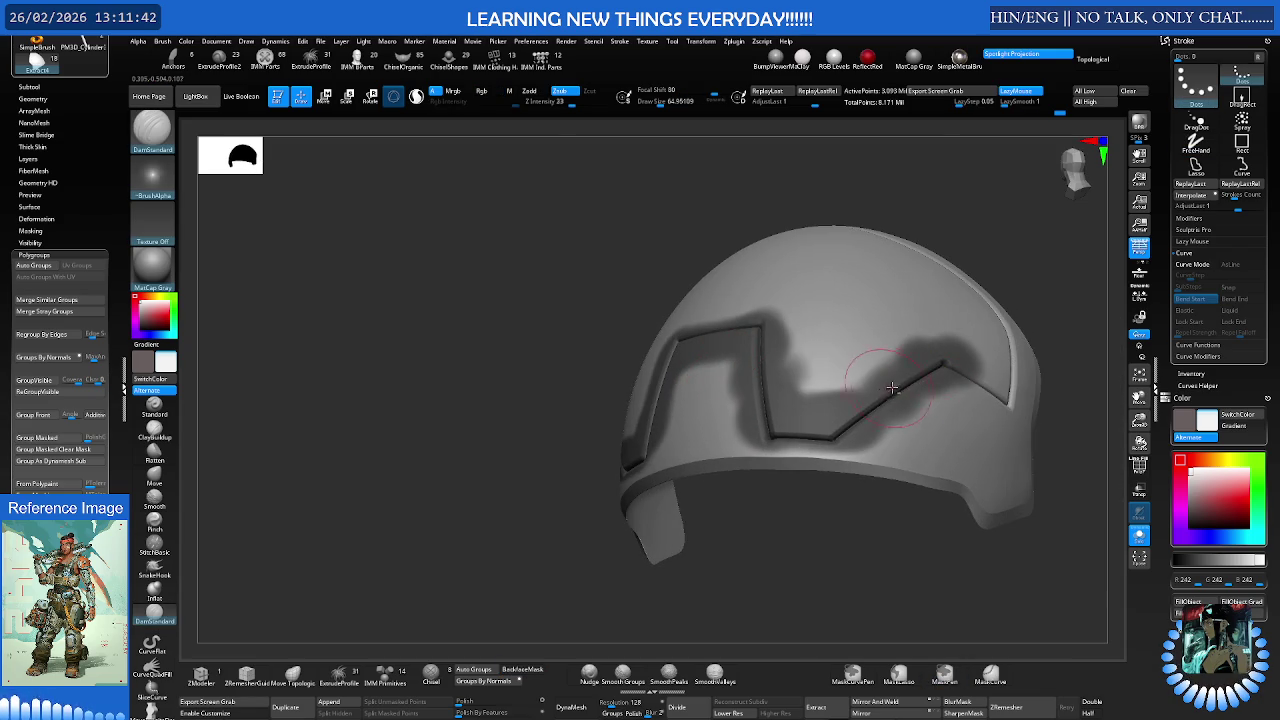
right_click_drag(907, 386, 840, 390)
mouse_move(850, 405)
left_mouse_down("ctrl")
mouse_move(822, 384)
mouse_move(869, 307)
left_mouse_up("ctrl")
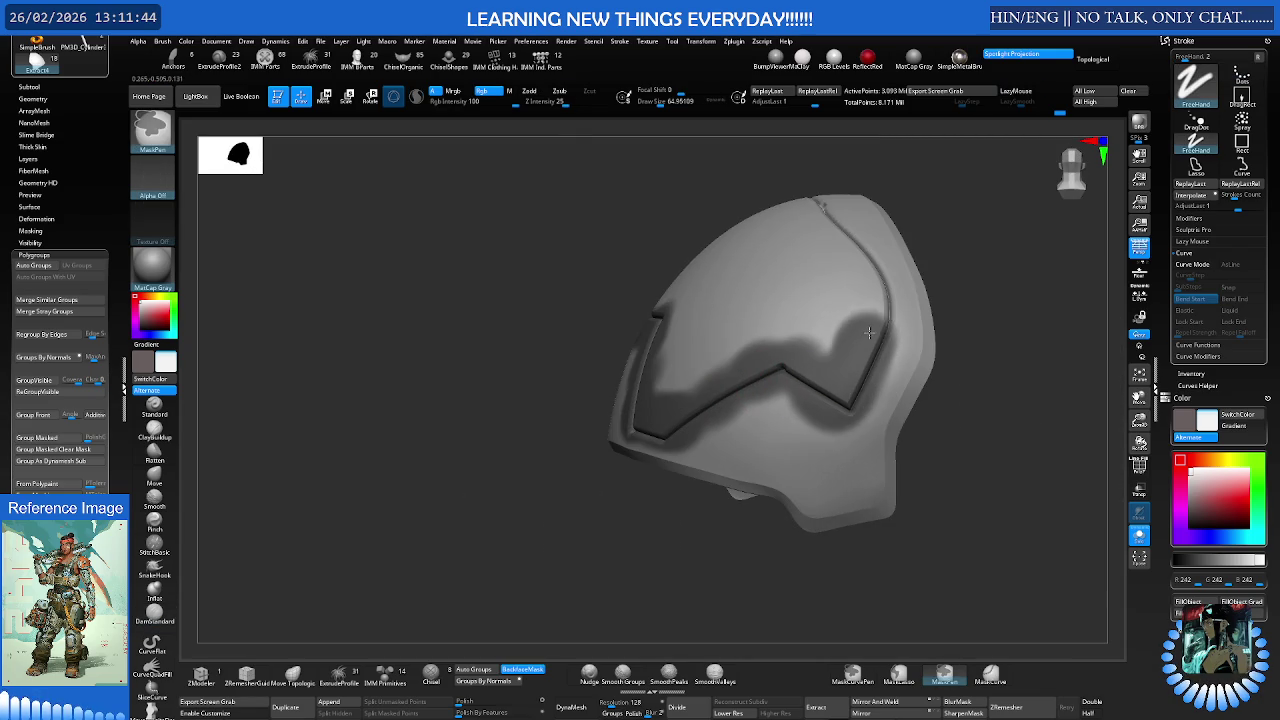
right_click_drag(869, 307, 853, 422)
left_click_drag(853, 422, 777, 307, "ctrl")
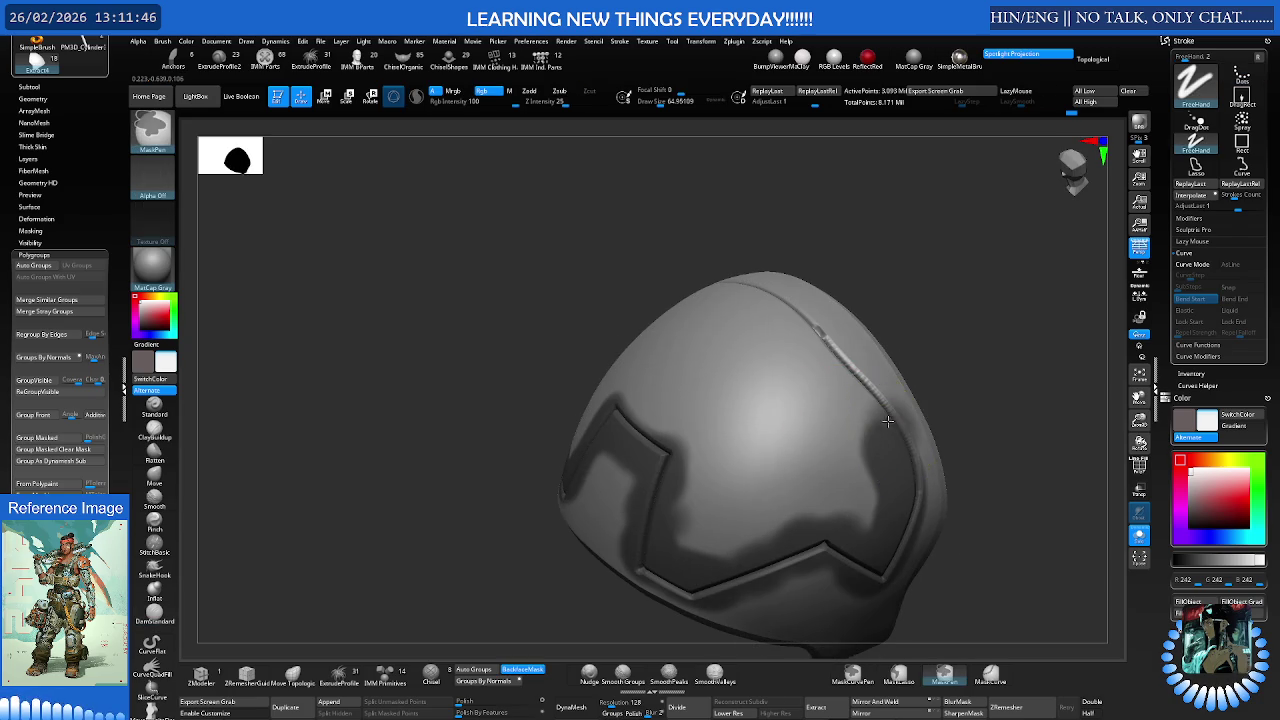
Trim excess mask on the right ridge and extend it across the upper ridge to the left edge
right_click_drag(777, 307, 834, 379)
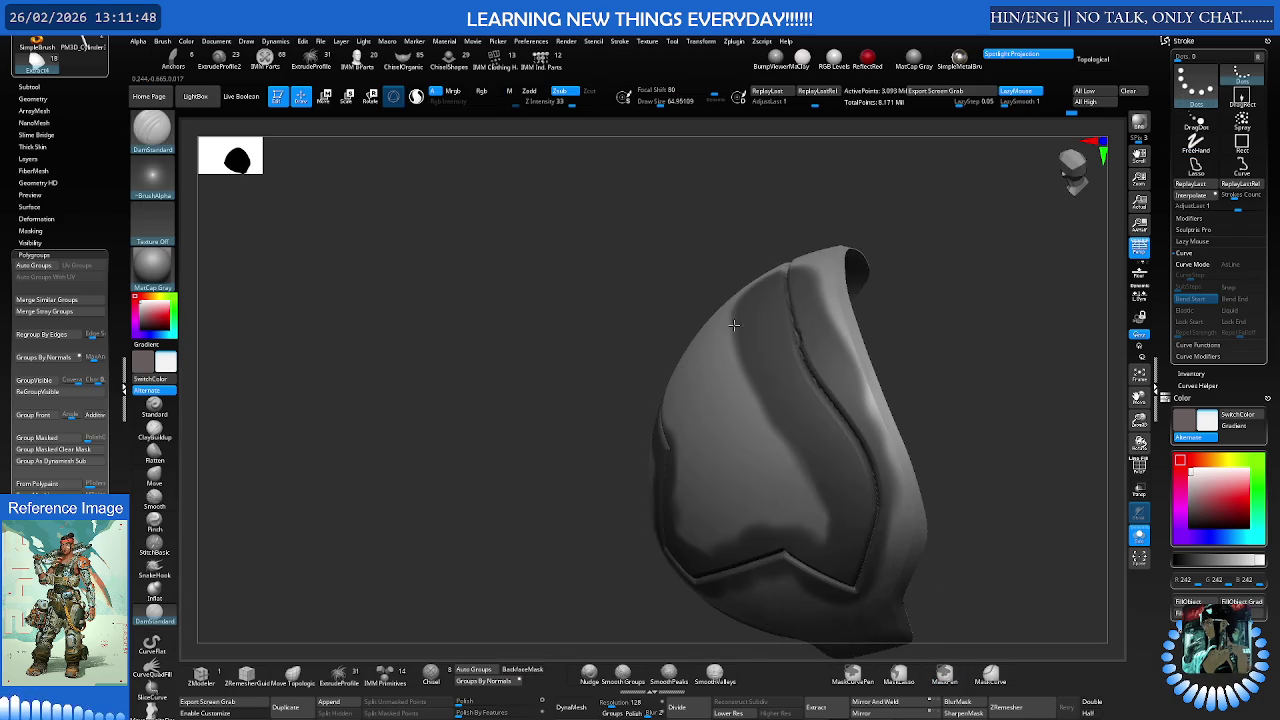
mouse_move(872, 398)
left_mouse_down("ctrl+alt")
mouse_move(830, 330)
mouse_move(828, 262)
left_mouse_up("ctrl+alt")
left_click_drag(815, 505, 746, 328, "ctrl")
right_click_drag(746, 328, 843, 288)
mouse_move(843, 288)
left_mouse_down("ctrl")
mouse_move(712, 292)
mouse_move(659, 333)
mouse_move(645, 400)
left_mouse_up("ctrl")
right_click_drag(645, 400, 705, 316, "ctrl")
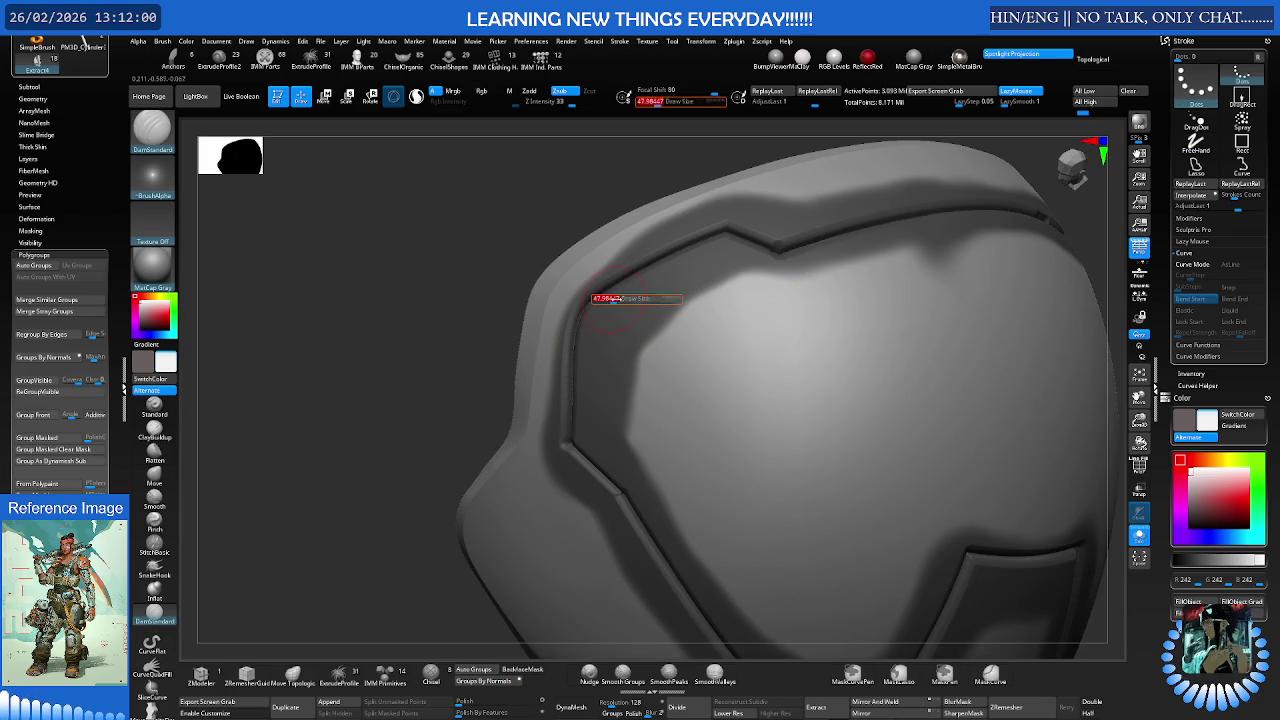
Mask down the left groove, then invert the mask so only the groove band is free
right_click_drag(600, 290, 600, 289)
key("ctrl")
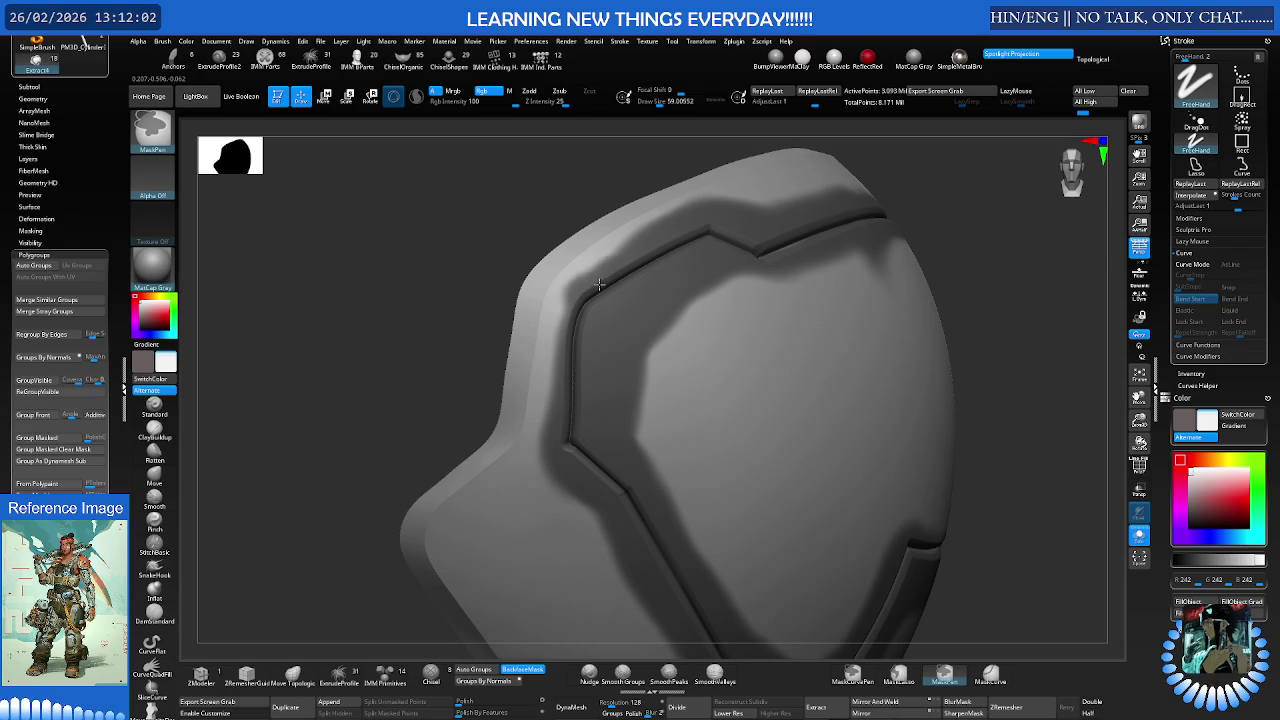
left_click_drag(600, 289, 578, 420, "ctrl")
right_click_drag(578, 420, 699, 384, "ctrl")
left_click(891, 412, "ctrl")
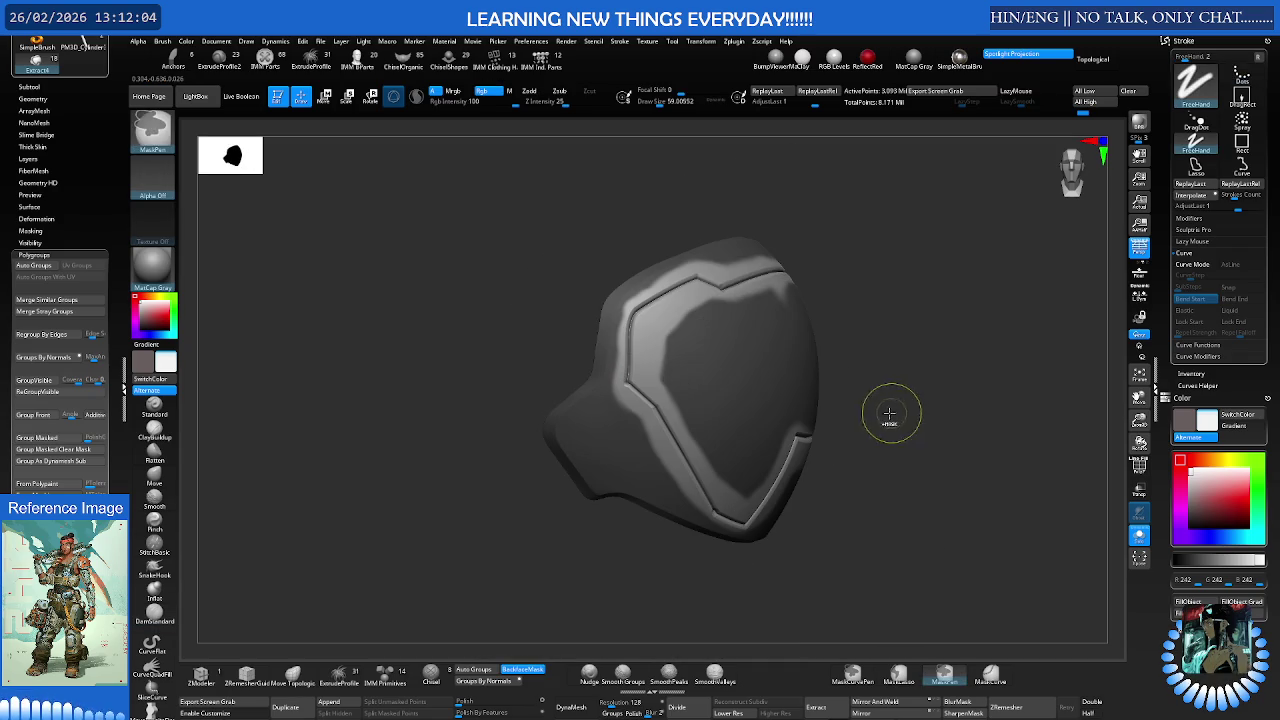
key("ctrl")
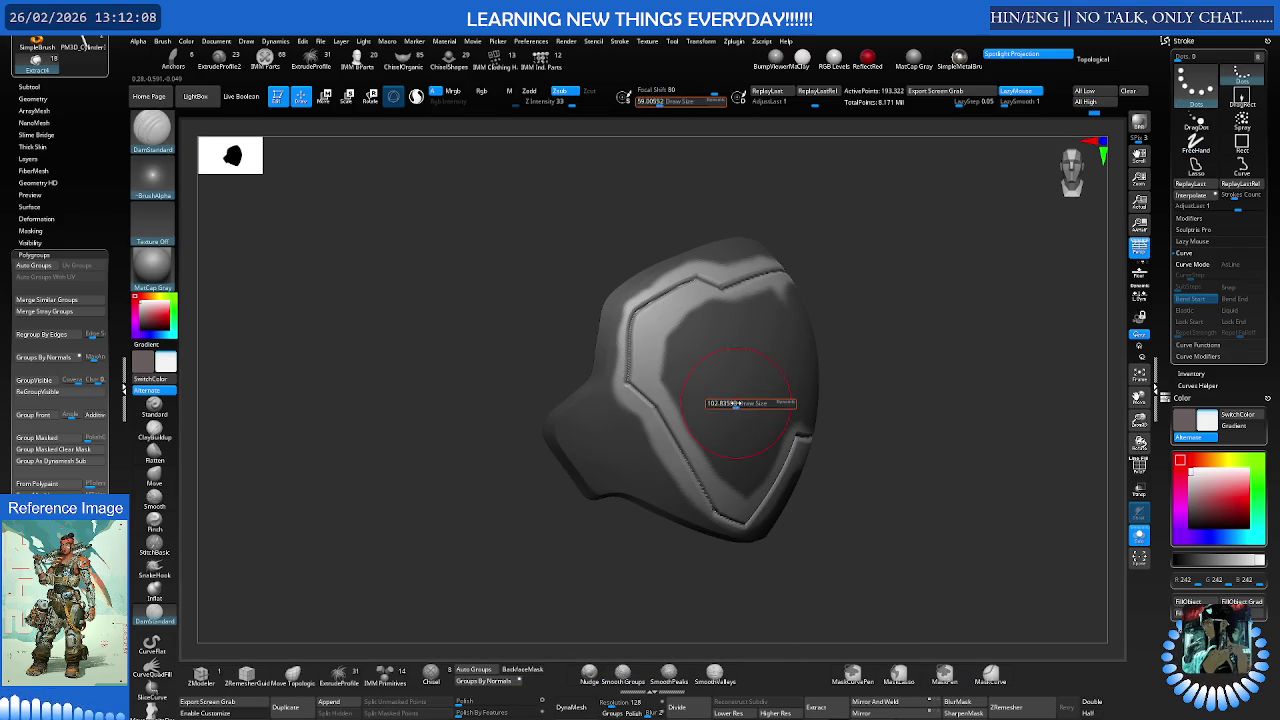
mouse_move(740, 405)
right_mouse_down("ctrl")
mouse_move(754, 391)
mouse_move(640, 520)
right_mouse_up("ctrl")
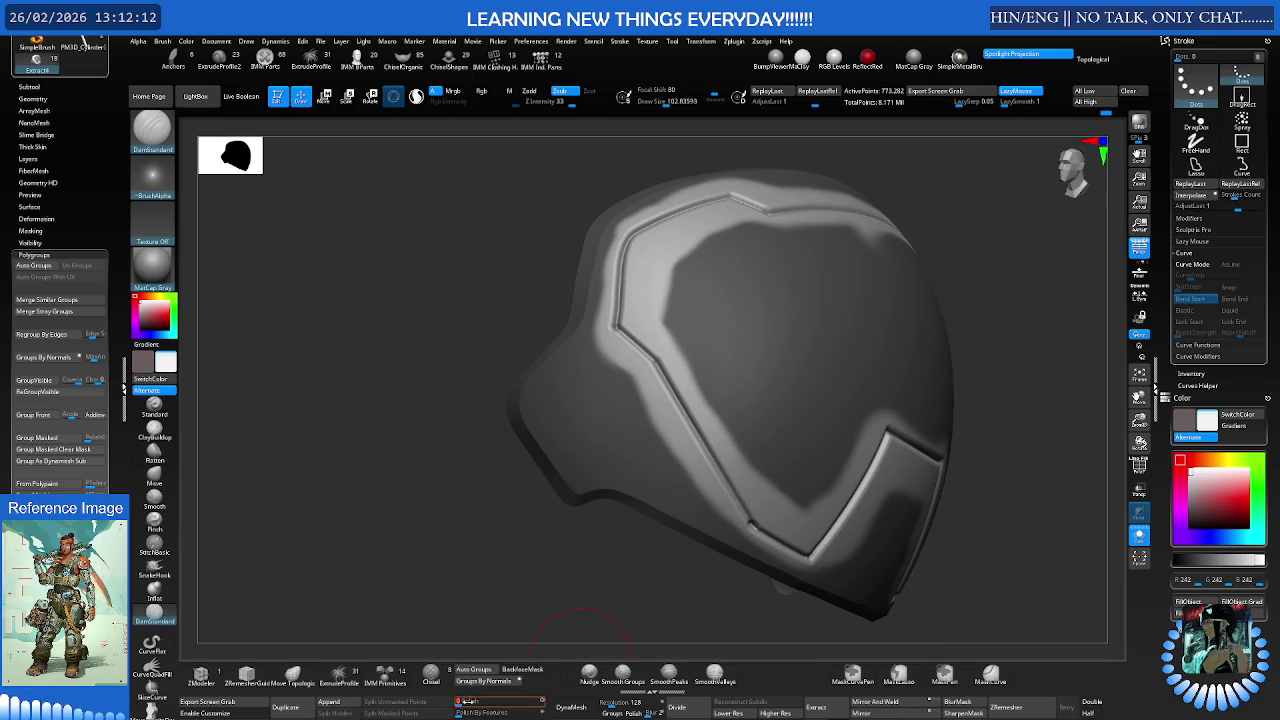
key("ctrl")
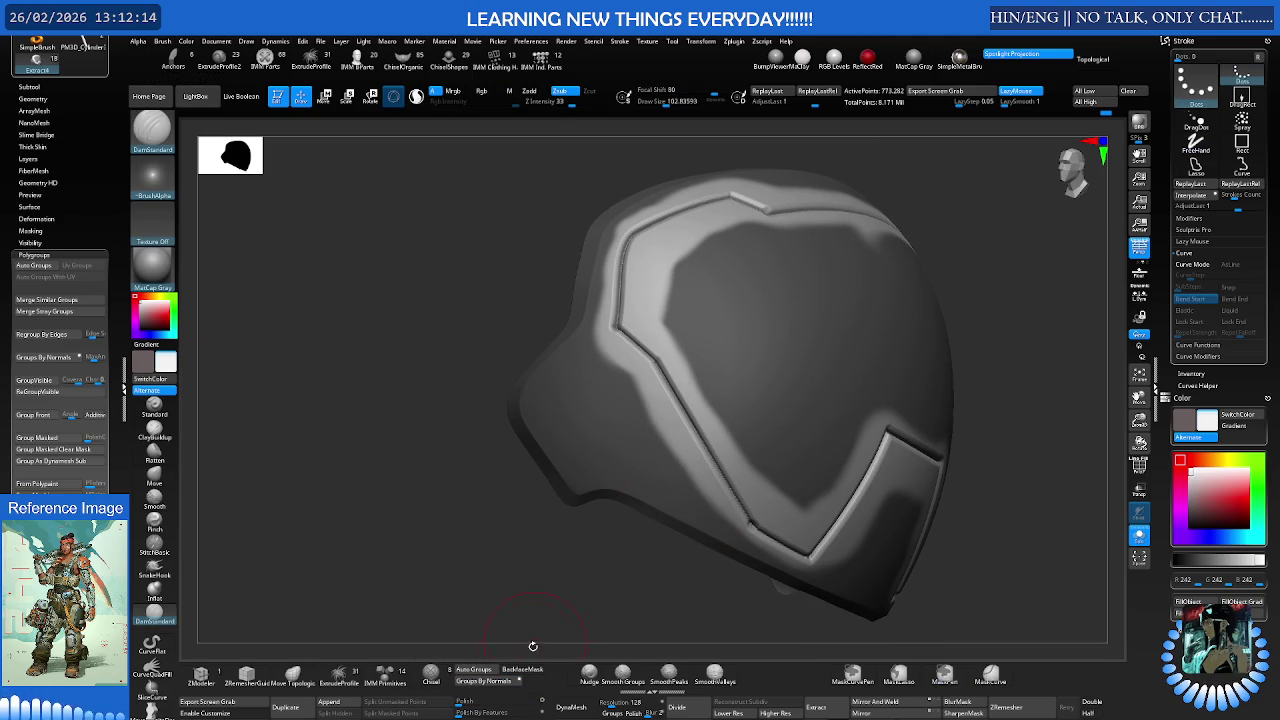
left_click_drag(524, 655, 535, 600, "ctrl")
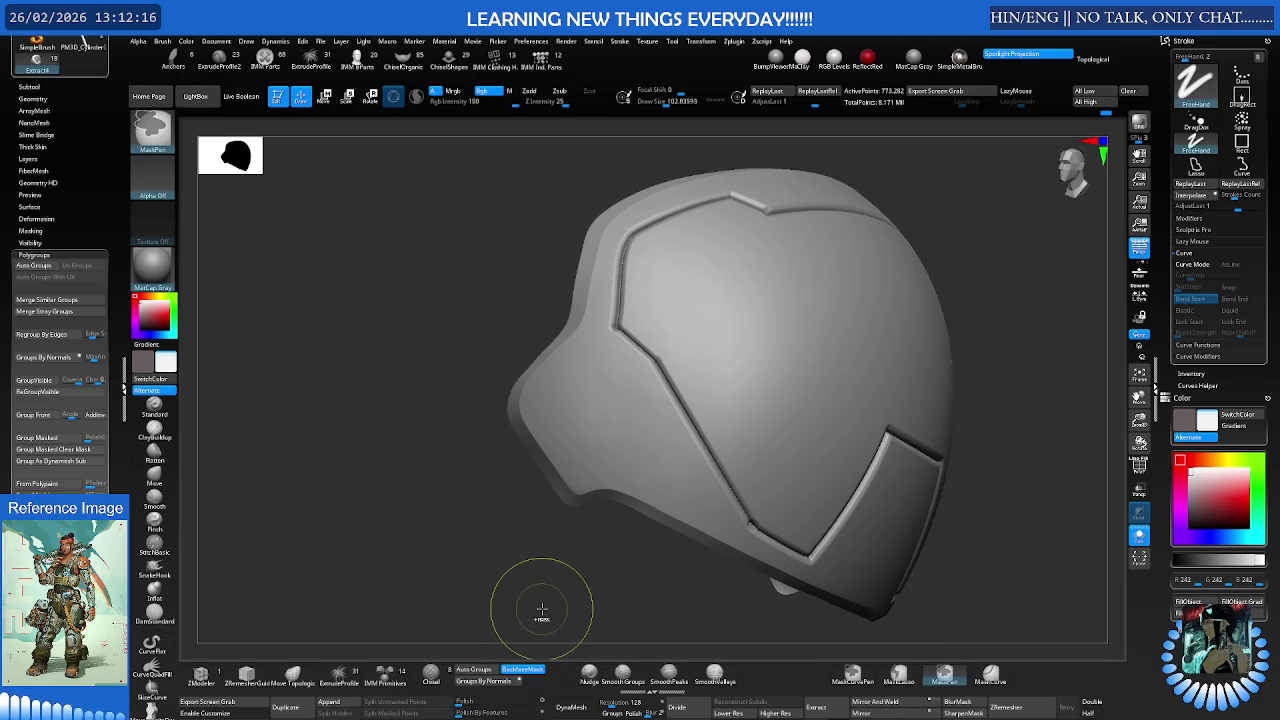
Bring up the Geometry ClayPolish settings and lower Draw Size to 77
key("ctrl+z")
left_click_drag(20, 218, 13, 231)
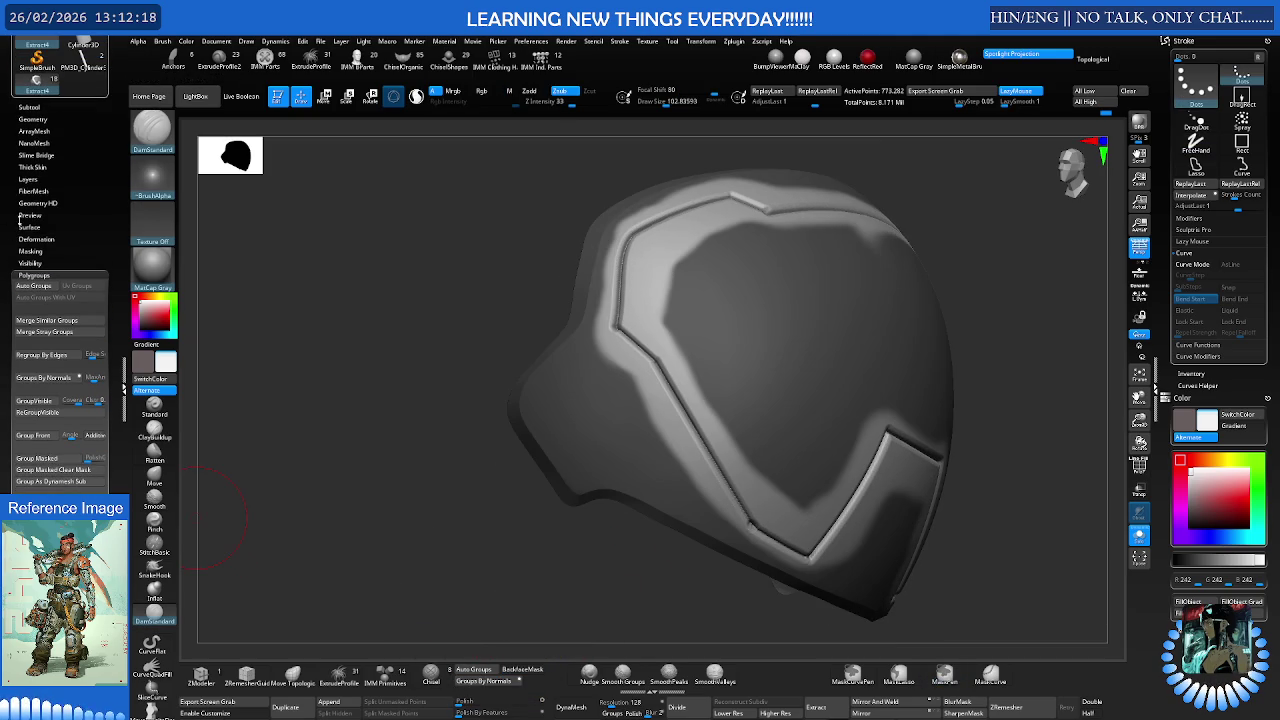
left_click(44, 120)
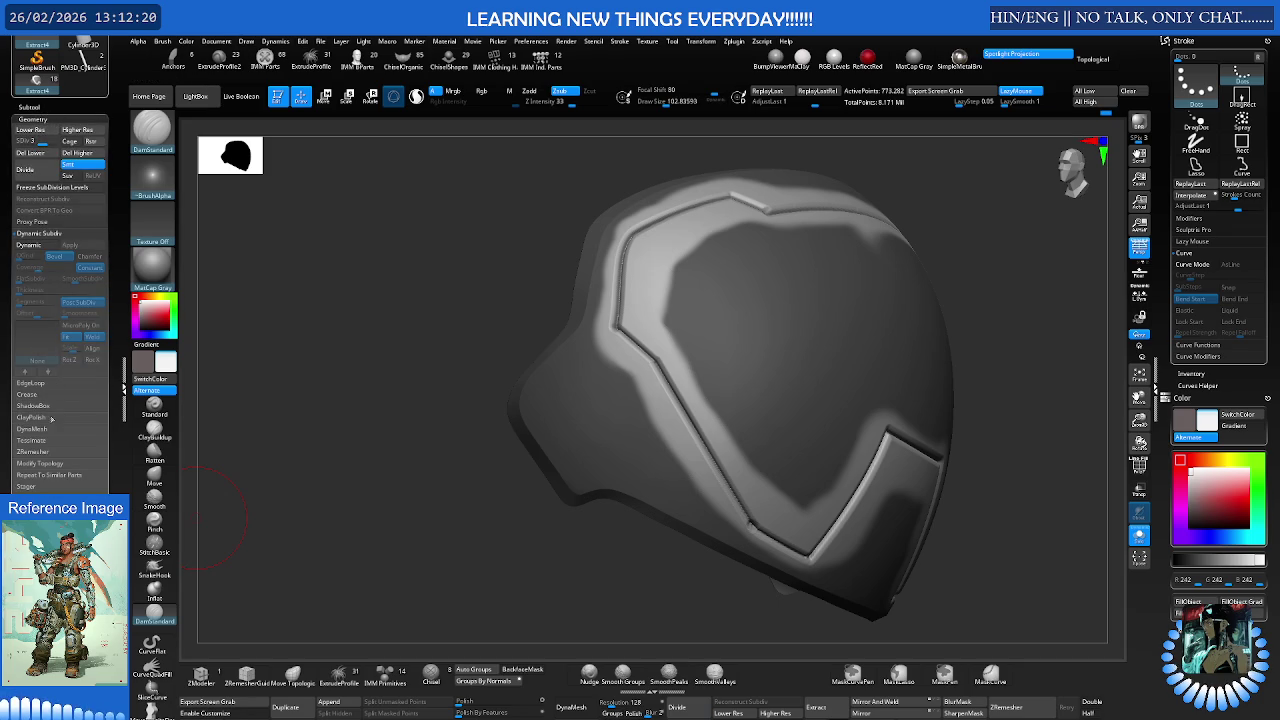
left_click(45, 419)
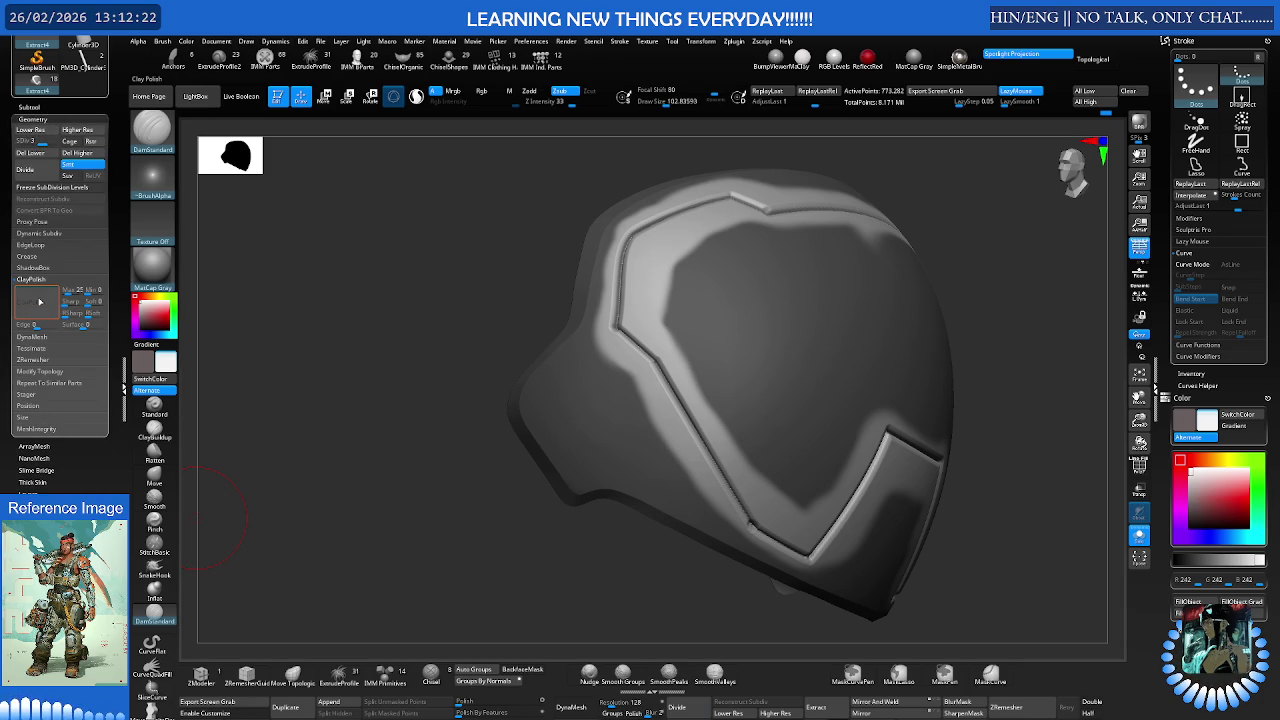
left_click_drag(271, 371, 365, 488, "ctrl")
left_click(365, 488, "ctrl")
left_click(365, 488, "ctrl")
mouse_move(600, 390)
right_mouse_down("ctrl")
mouse_move(683, 398)
mouse_move(729, 441)
mouse_move(759, 414)
mouse_move(714, 329)
mouse_move(666, 366)
right_mouse_up("ctrl")
key("s")
left_click_drag(693, 412, 680, 412)
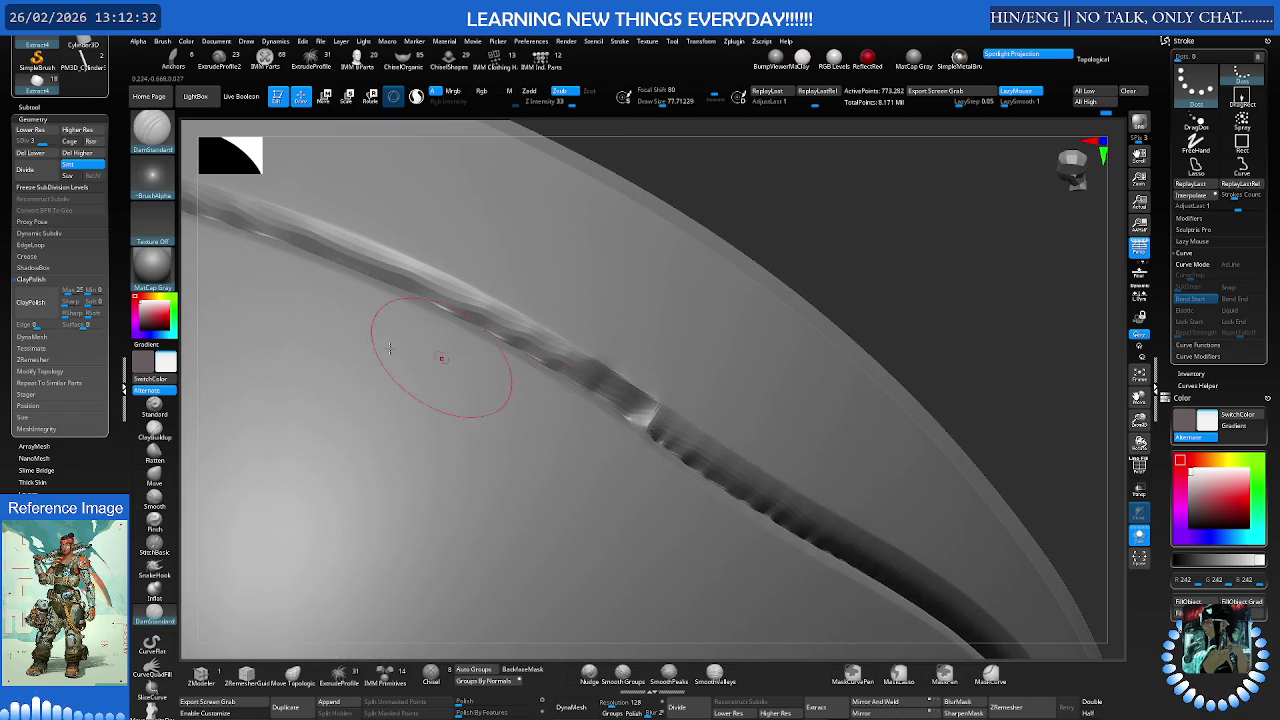
Apply ClayPolish to the unmasked groove band, then clear the mask
left_click(31, 302)
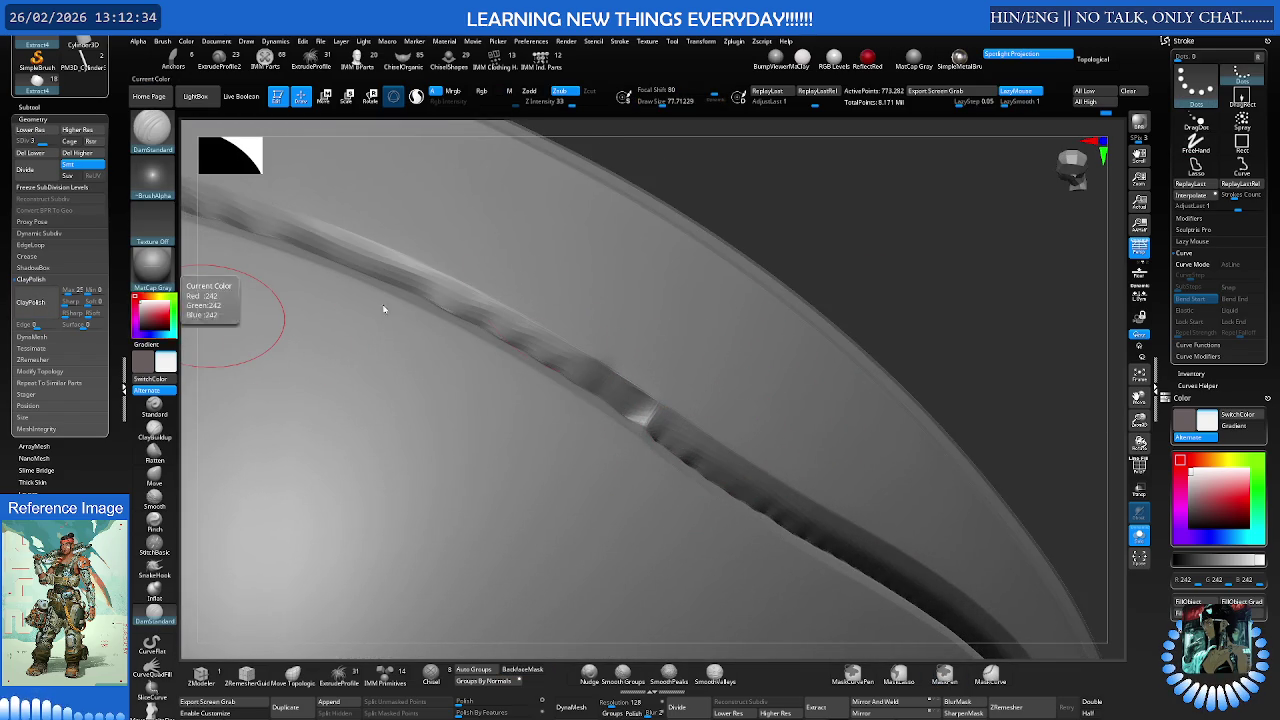
right_click_drag(290, 300, 508, 334, "ctrl")
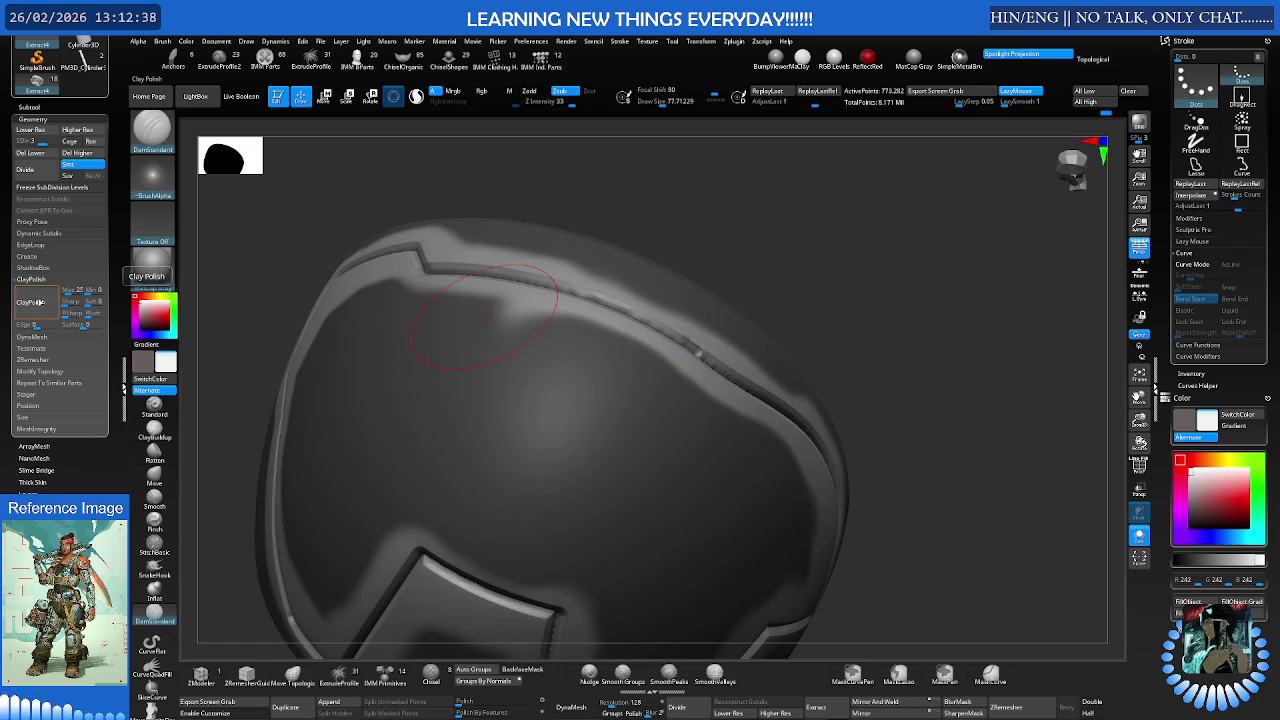
mouse_move(863, 257)
right_mouse_down("ctrl")
mouse_move(537, 325)
mouse_move(614, 317)
mouse_move(743, 343)
mouse_move(690, 340)
mouse_move(677, 466)
mouse_move(414, 423)
mouse_move(679, 378)
mouse_move(751, 349)
mouse_move(786, 371)
right_mouse_up("ctrl")
Load the SmoothDirection brush from the LightBox brush library
key("ctrl+i")
key("ctrl+i")
key("ctrl+i")
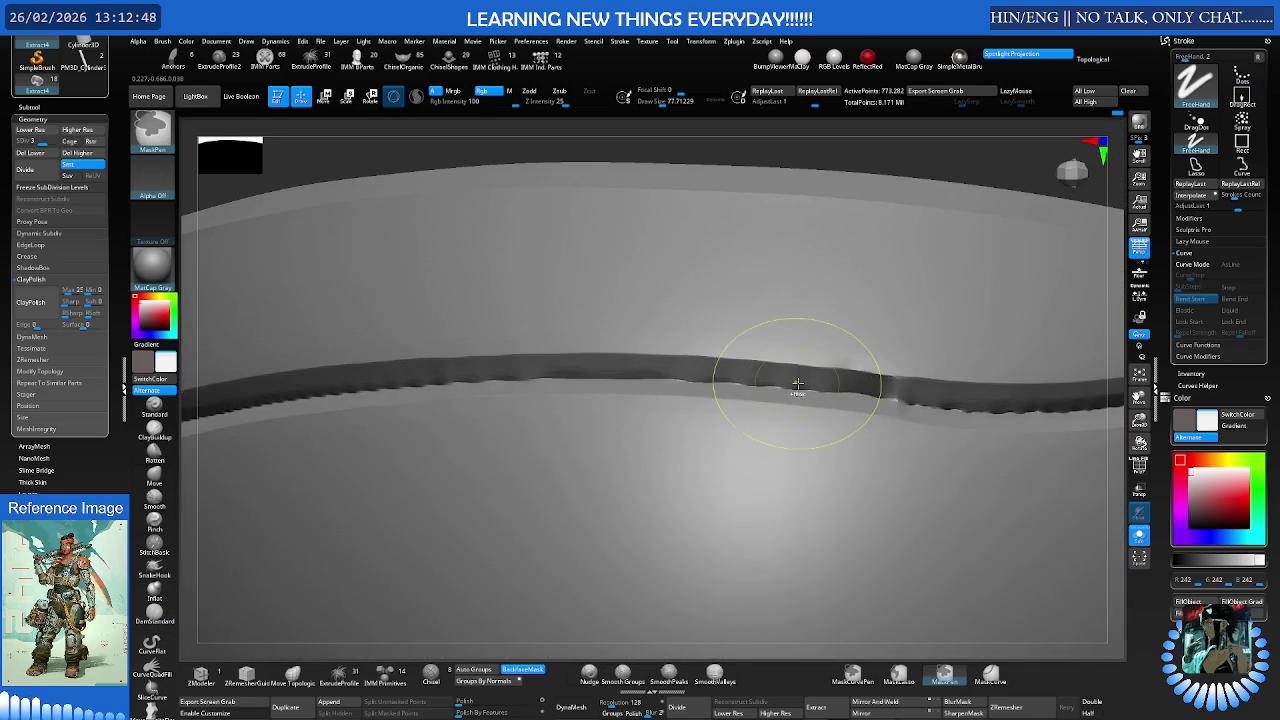
key("ctrl+i")
key("shift")
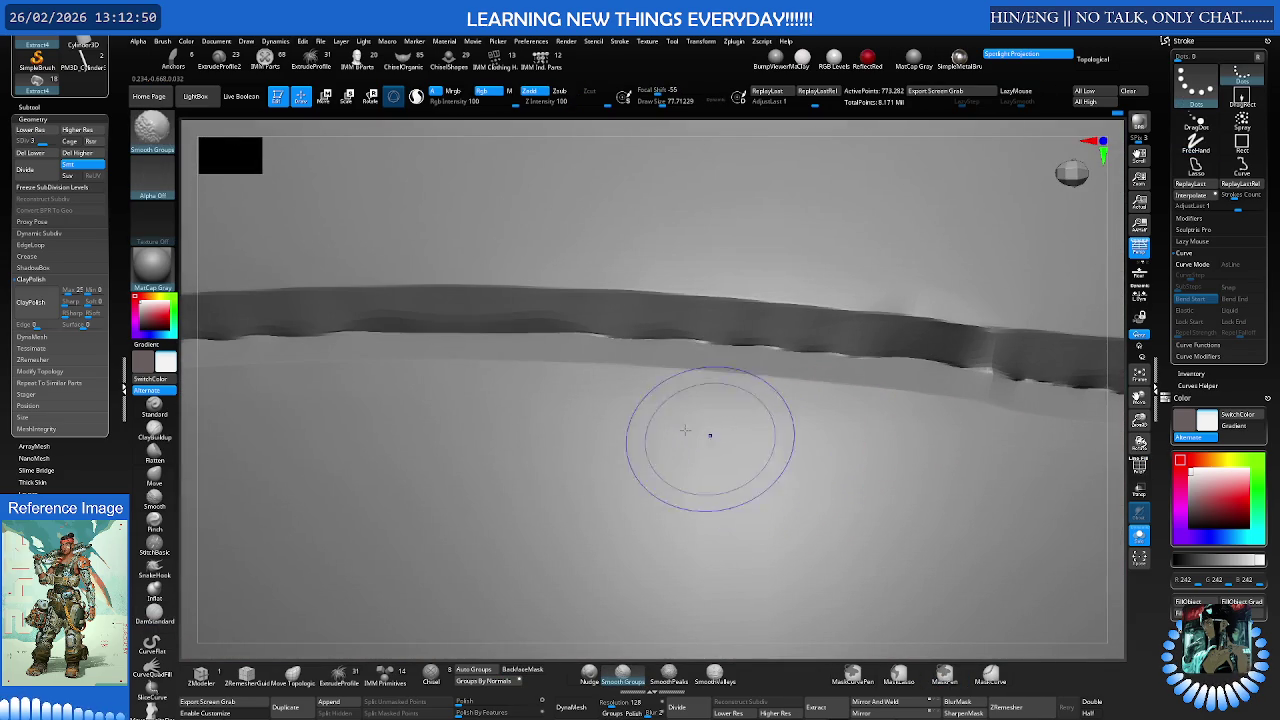
key("comma")
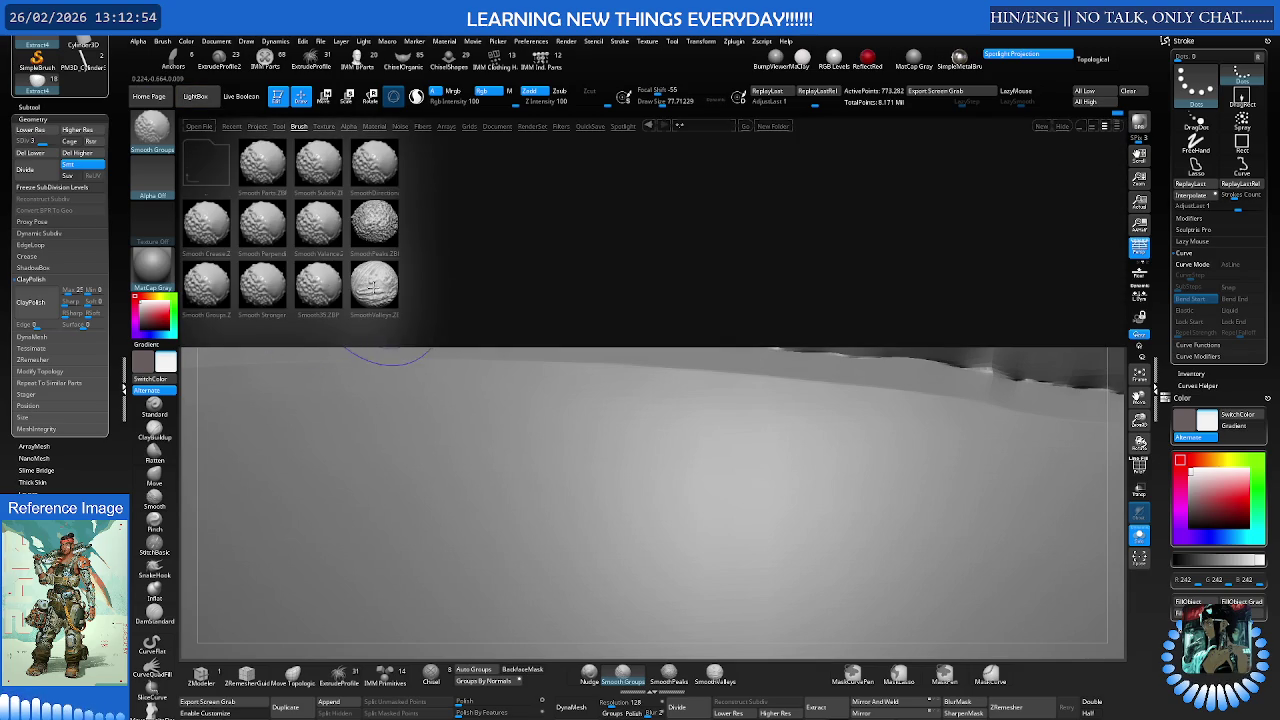
double_click(374, 162)
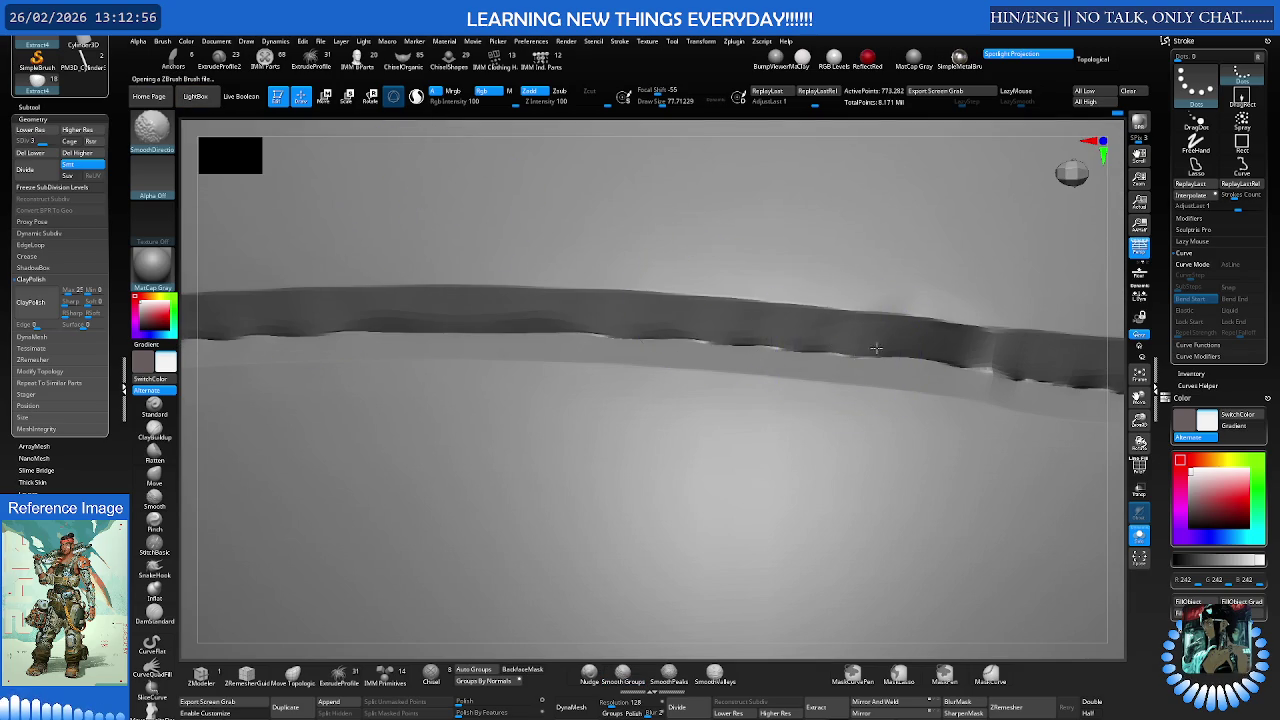
Smooth the groove's jagged lower edge along the band, then return to DamStandard
left_click_drag(857, 357, 632, 331)
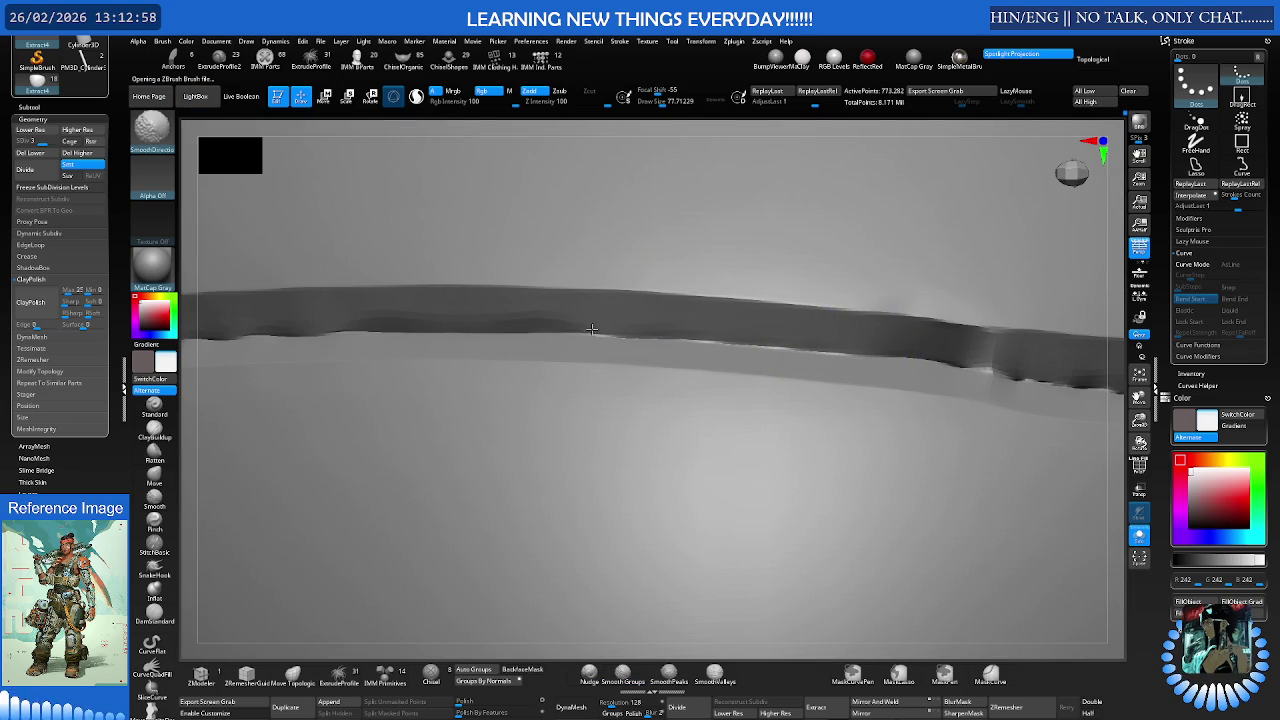
left_click_drag(414, 327, 336, 327)
mouse_move(265, 332)
right_mouse_down()
mouse_move(343, 343)
mouse_move(614, 329)
right_mouse_up()
mouse_move(660, 347)
left_mouse_down("shift")
mouse_move(345, 395)
mouse_move(317, 378)
left_mouse_up("shift")
right_click_drag(317, 378, 443, 386)
right_click_drag(330, 342, 543, 337)
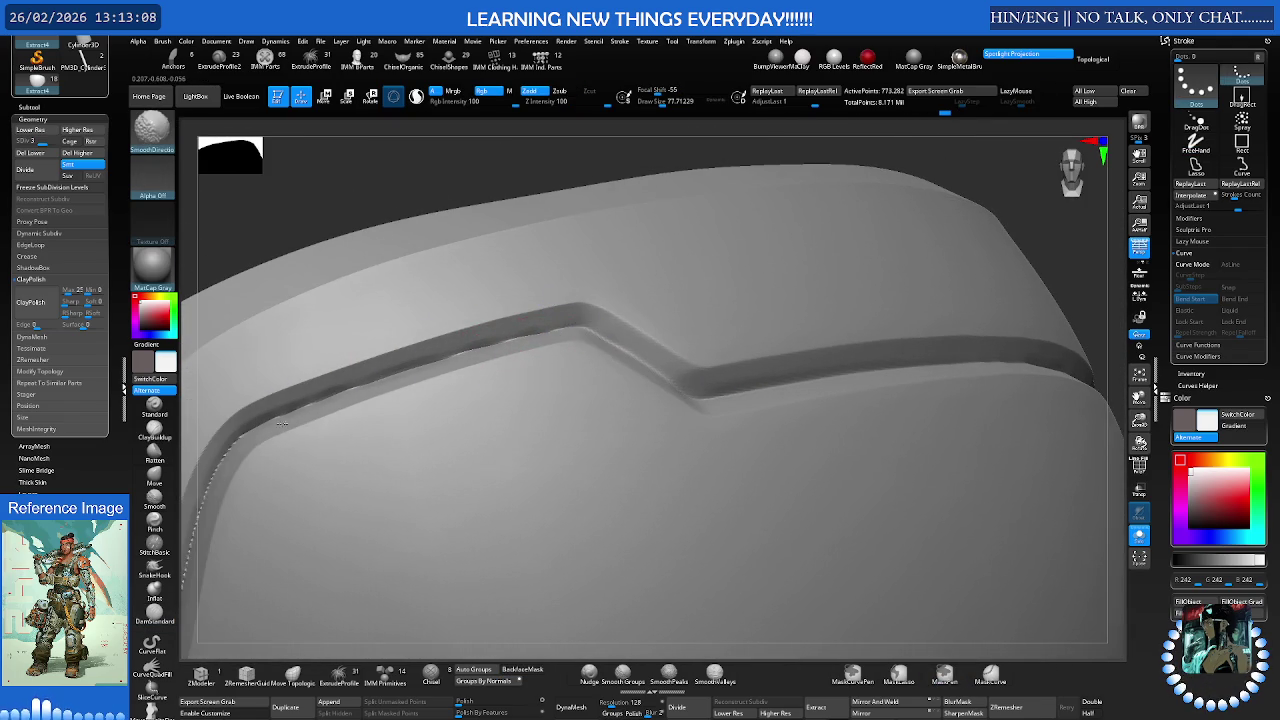
mouse_move(260, 430)
right_mouse_down()
mouse_move(457, 357)
mouse_move(445, 300)
mouse_move(471, 229)
right_mouse_up()
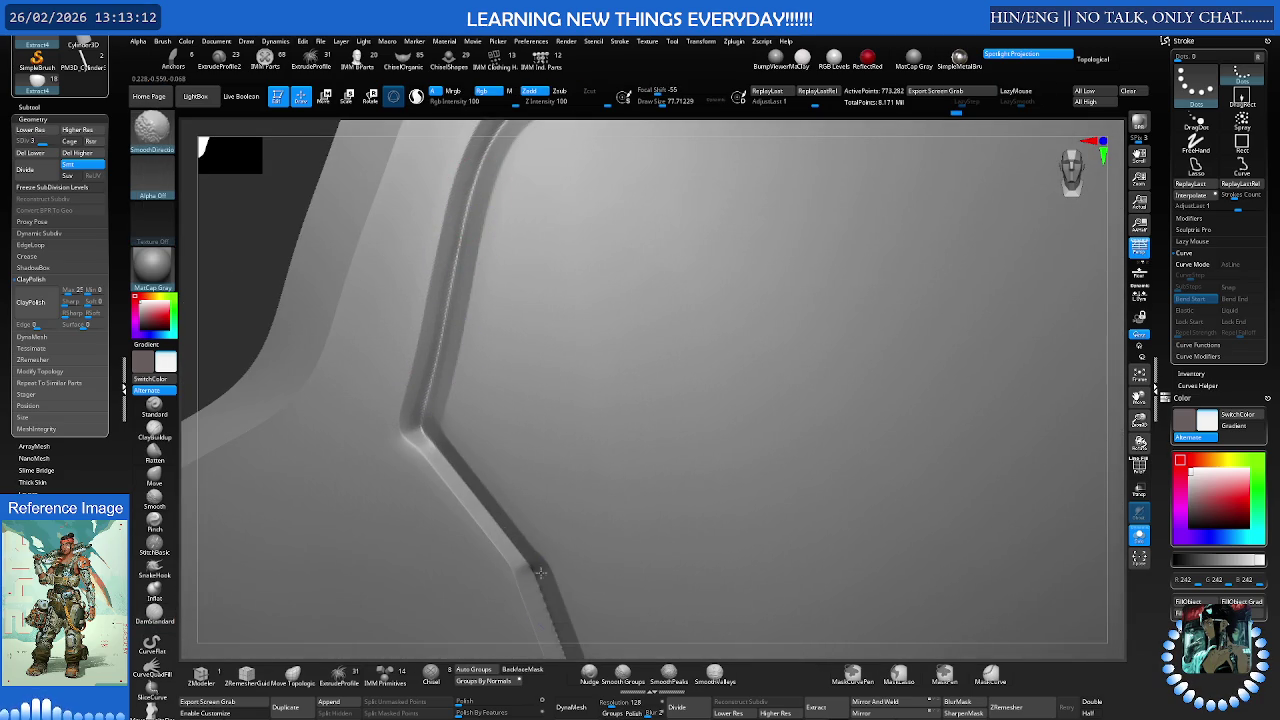
key("shift")
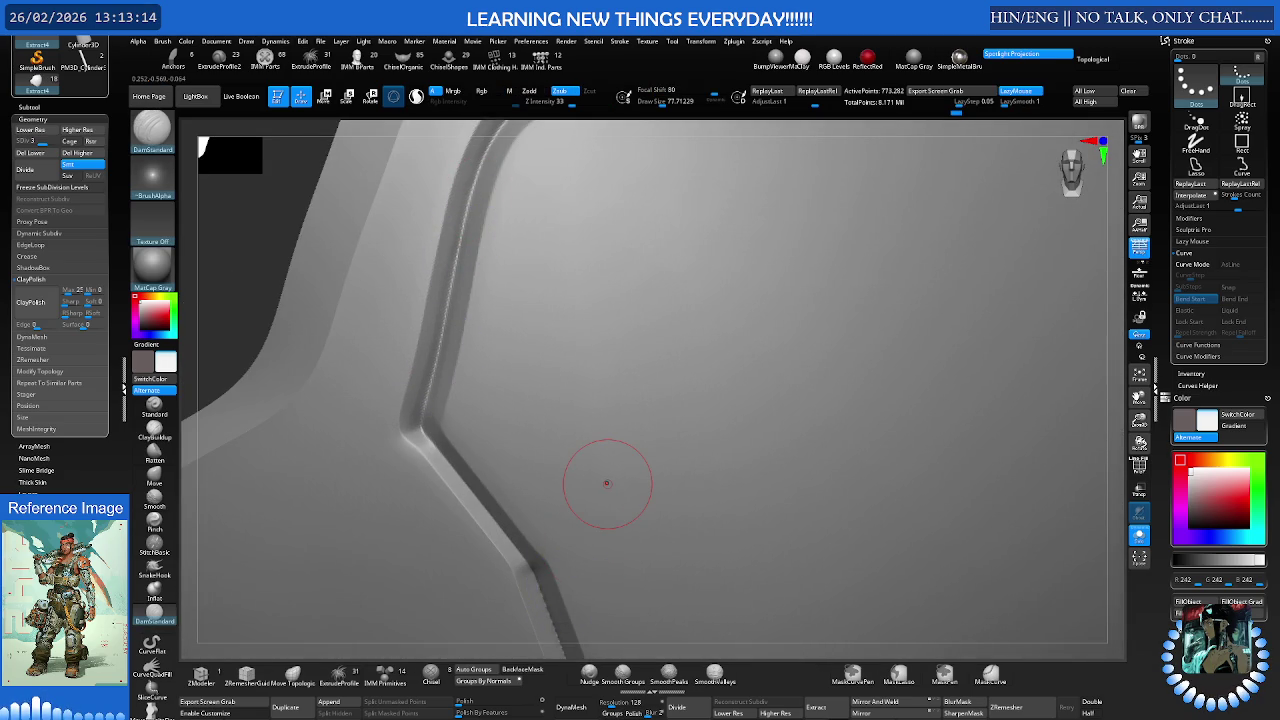
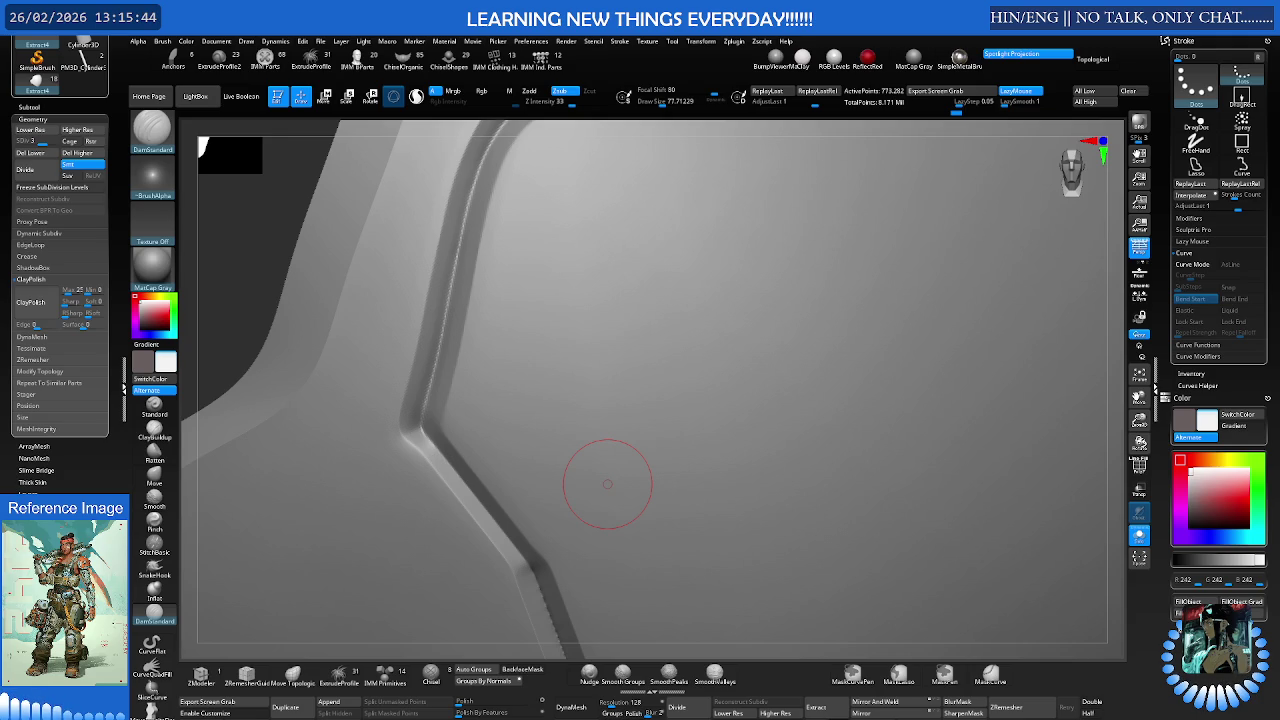
Zoom out and orbit to view the whole armour piece from another side
scroll(771, 300, "down", 2)
scroll(671, 286, "down", 3)
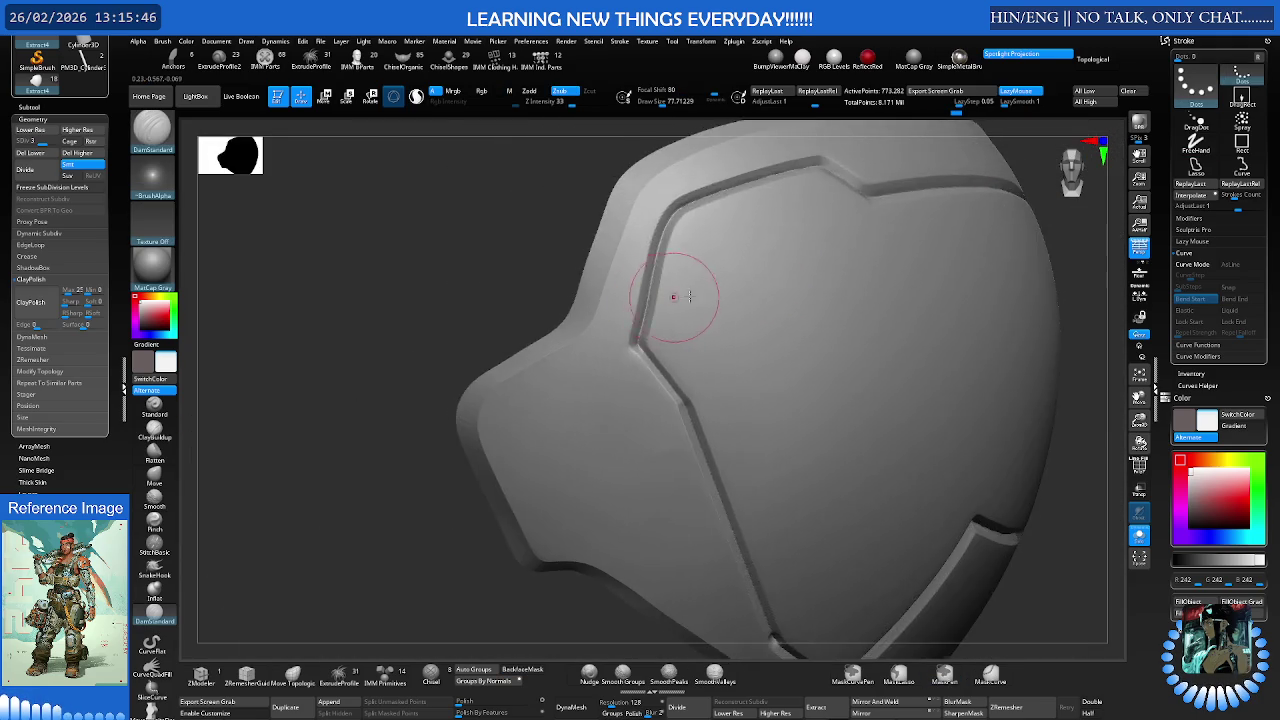
scroll(847, 280, "down", 5)
scroll(1080, 357, "up", 2)
scroll(846, 400, "up", 1)
scroll(891, 371, "up", 3)
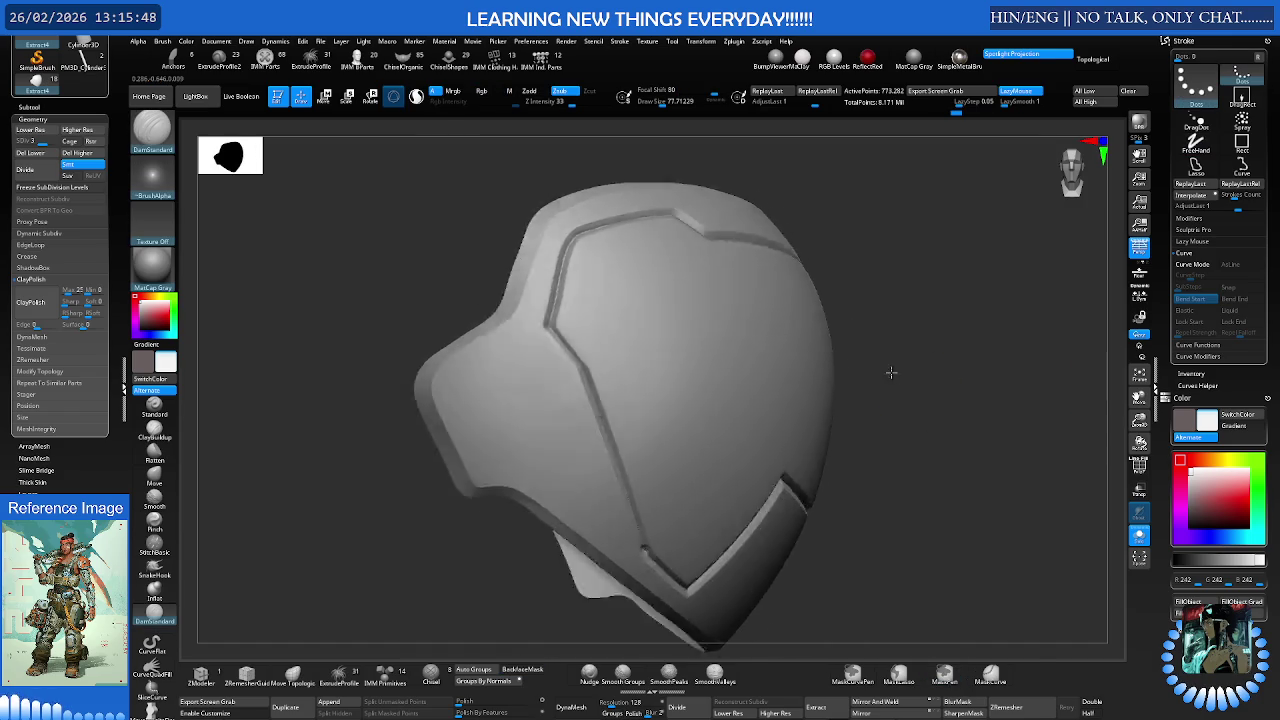
scroll(847, 355, "up", 3)
mouse_move(847, 355)
right_mouse_down()
mouse_move(800, 343)
mouse_move(828, 357)
mouse_move(817, 372)
mouse_move(857, 371)
right_mouse_up()
scroll(900, 360, "up", 2)
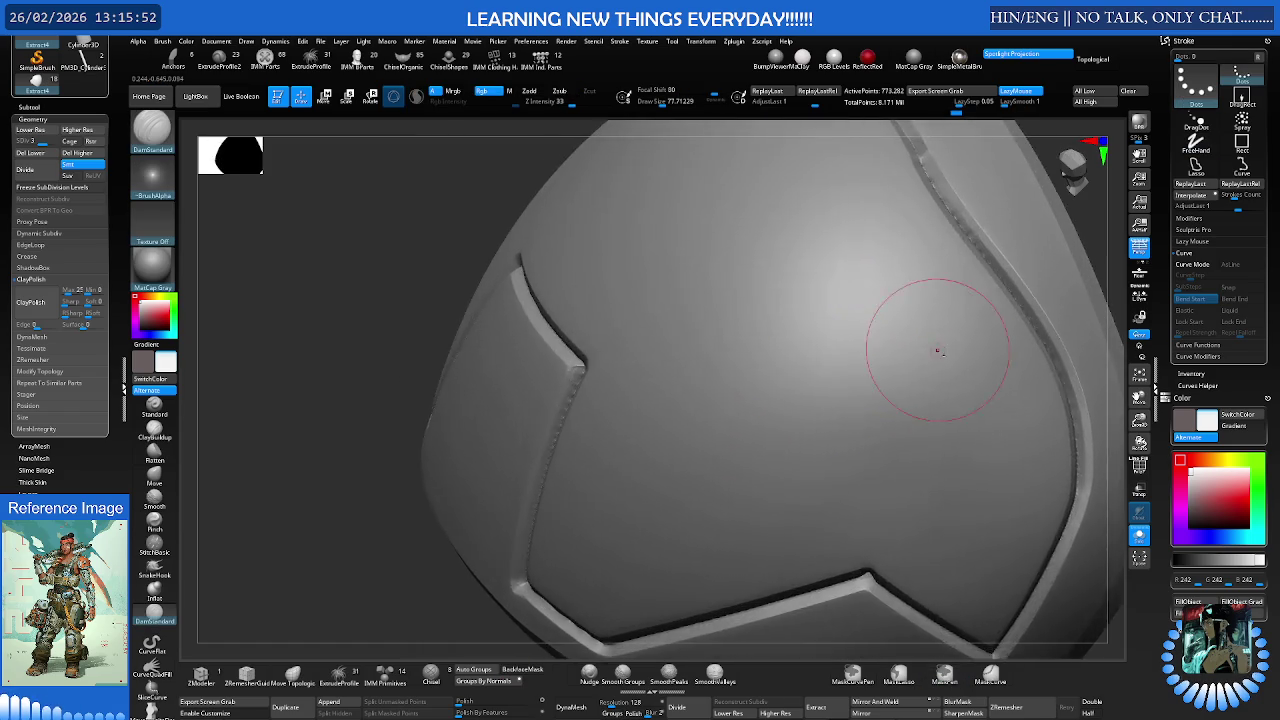
scroll(870, 358, "up", 2)
scroll(871, 358, "down", 1)
Switch to a larger Move brush and mask a strip along one edge of the plate
key("s")
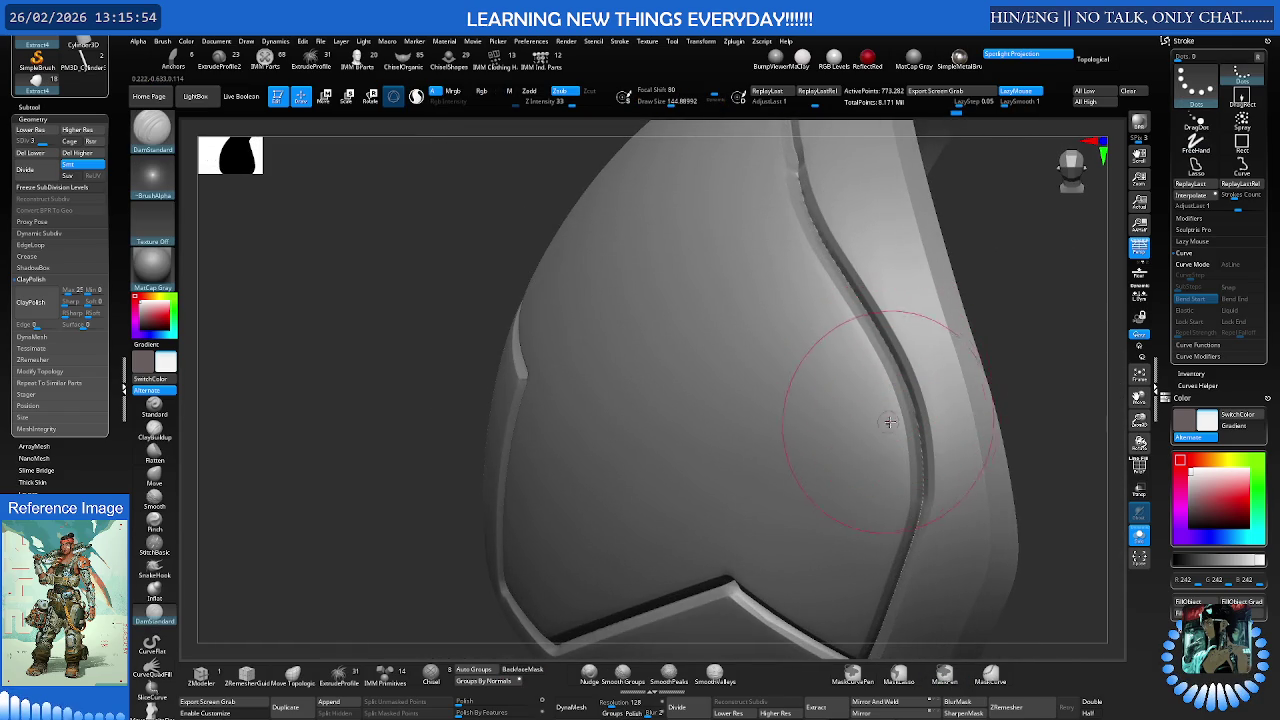
key("b")
key("m")
key("v")
scroll(980, 220, "down", 2)
mouse_move(980, 220)
right_mouse_down()
mouse_move(952, 245)
mouse_move(894, 249)
right_mouse_up()
mouse_move(860, 226)
left_mouse_down("ctrl")
mouse_move(797, 272)
mouse_move(830, 365)
left_mouse_up("ctrl")
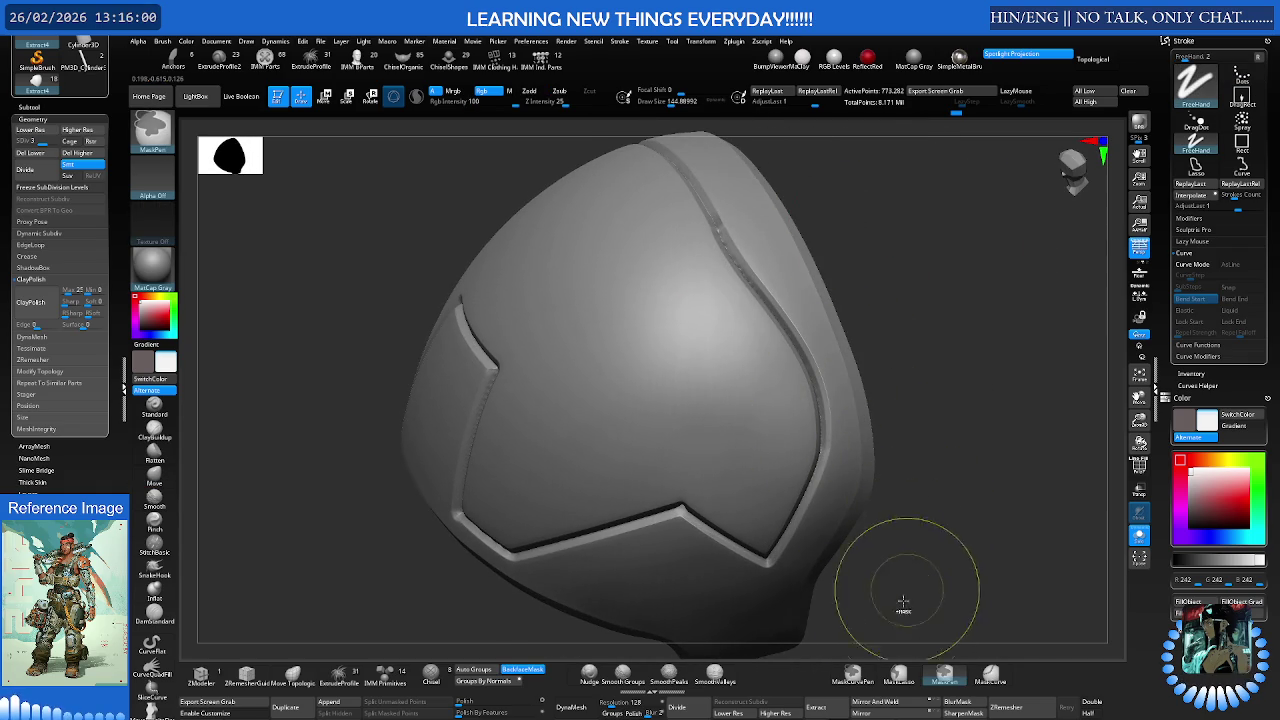
left_click(990, 677)
Draw a MaskCurve along the side rim of the armour piece
mouse_move(720, 156)
left_mouse_down("ctrl")
mouse_move(801, 328)
mouse_move(797, 260)
mouse_move(897, 513)
left_mouse_up("ctrl")
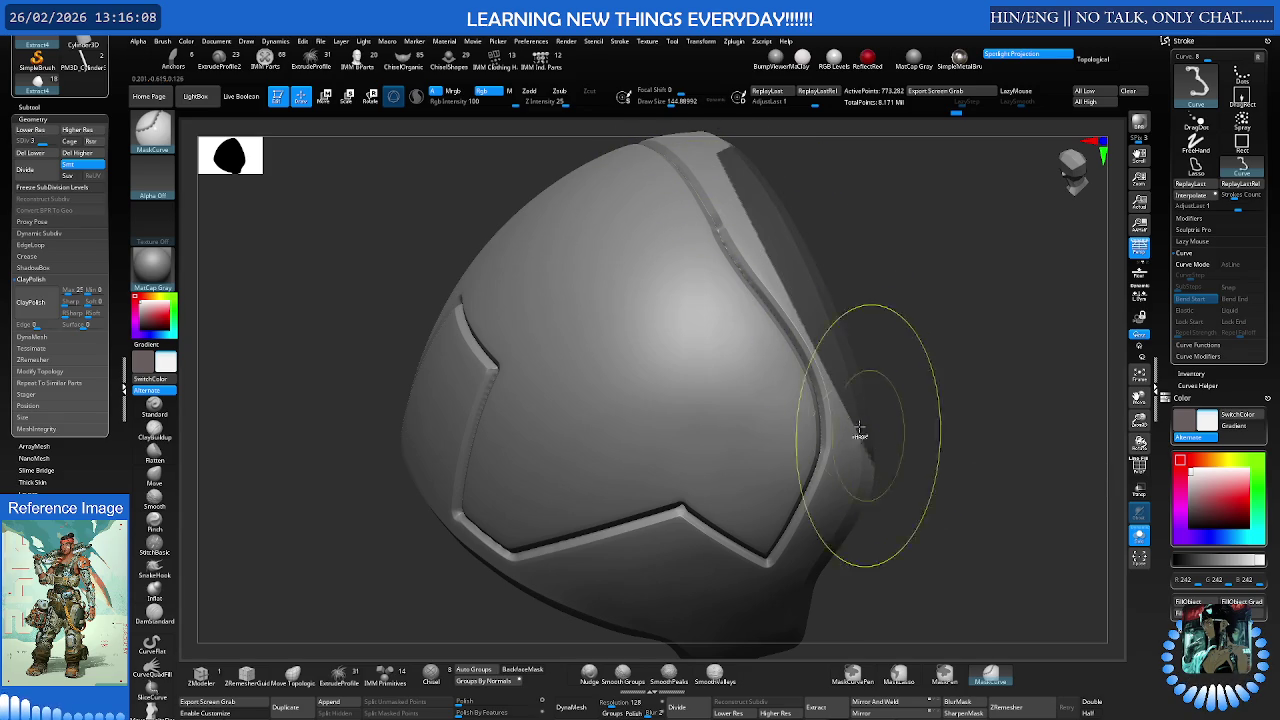
scroll(871, 371, "up", 2)
key("b")
key("m")
key("v")
right_click_drag(784, 405, 897, 371)
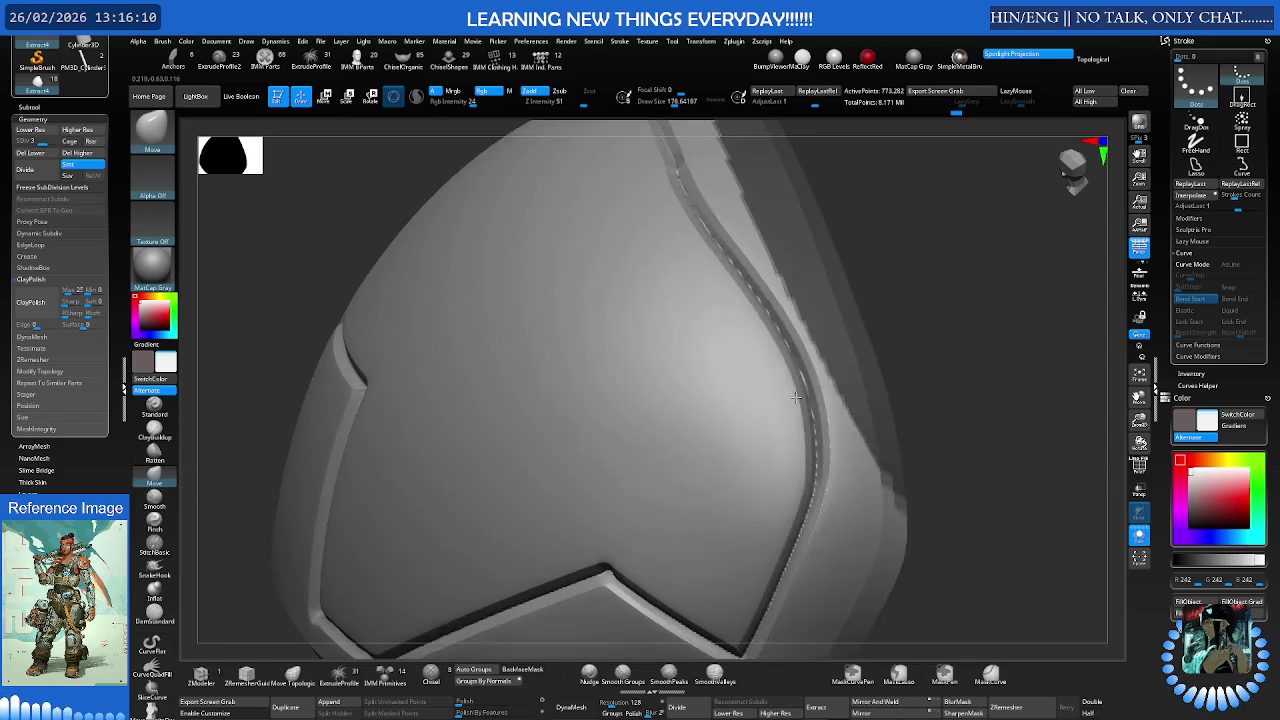
left_click_drag(890, 372, 818, 662, "ctrl")
mouse_move(786, 443)
right_mouse_down()
mouse_move(814, 414)
mouse_move(790, 338)
right_mouse_up()
Enlarge the brush to about 328 and Nudge the side rim groove into a cleaner curve
key("s")
left_click_drag(788, 338, 794, 338)
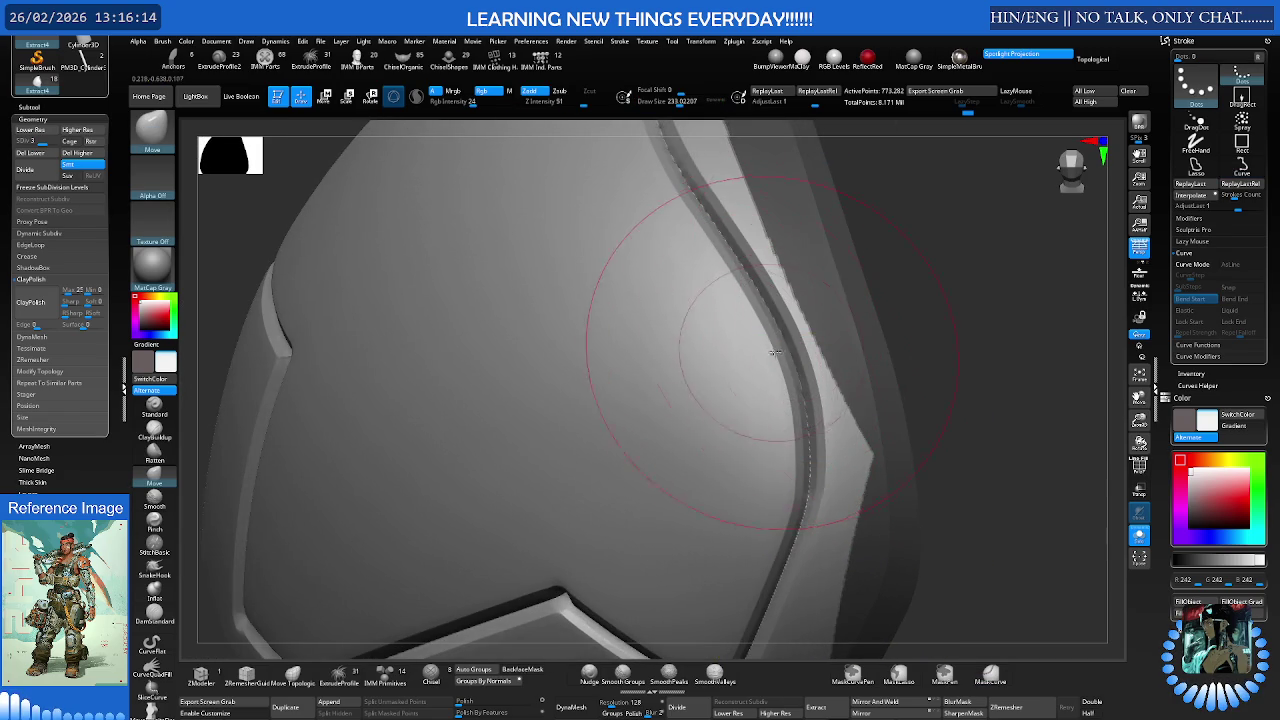
left_click(590, 678)
key("s")
mouse_move(714, 288)
left_mouse_down()
mouse_move(740, 288)
mouse_move(796, 401)
mouse_move(769, 404)
left_mouse_up()
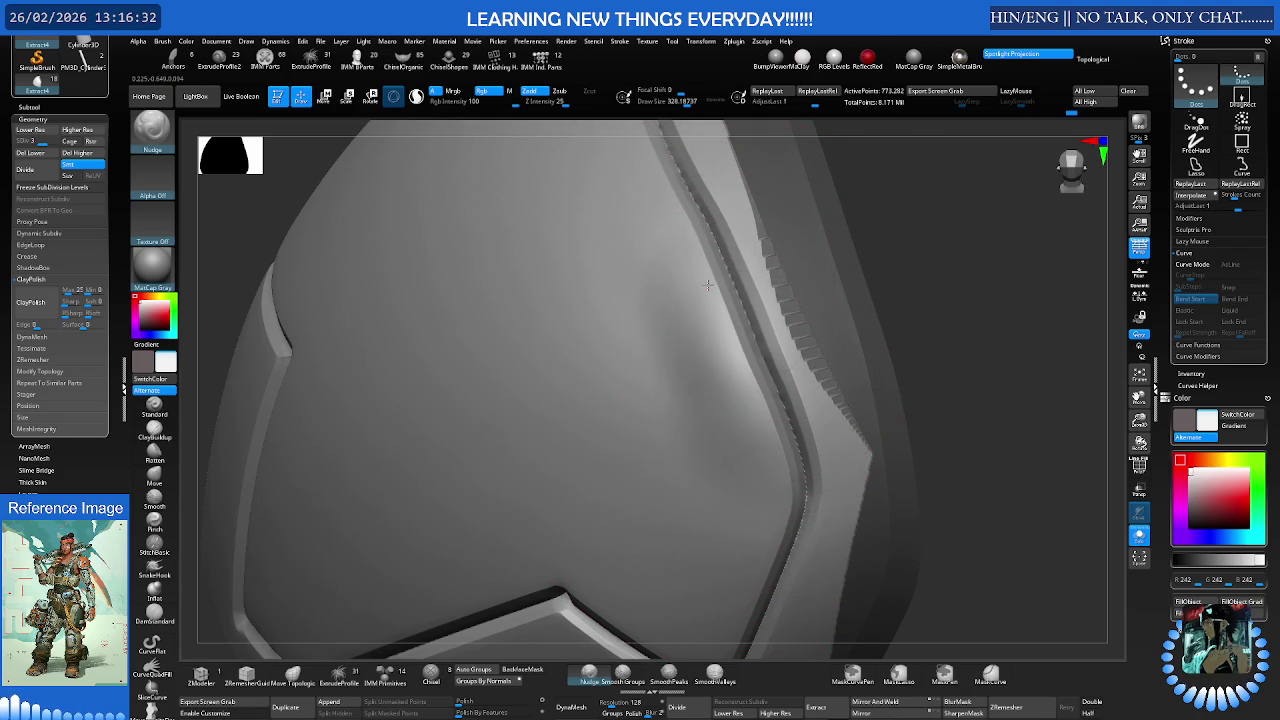
mouse_move(689, 234)
right_mouse_down("ctrl")
mouse_move(753, 264)
mouse_move(682, 277)
mouse_move(803, 289)
right_mouse_up("ctrl")
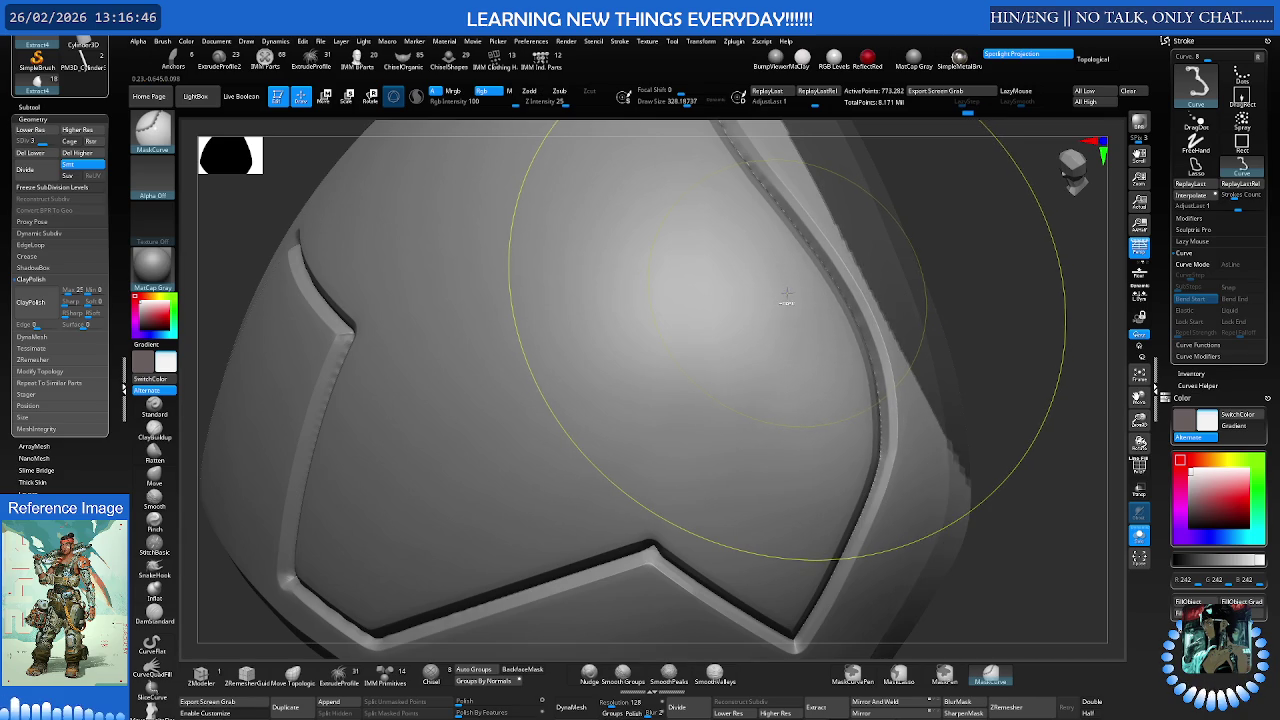
Orbit the model and drop to SDiv 1, leaving 46,332 active points
key("b")
key("n")
key("u")
mouse_move(786, 295)
right_mouse_down()
mouse_move(840, 292)
mouse_move(815, 301)
mouse_move(848, 327)
right_mouse_up()
key("shift+d")
key("shift+d")
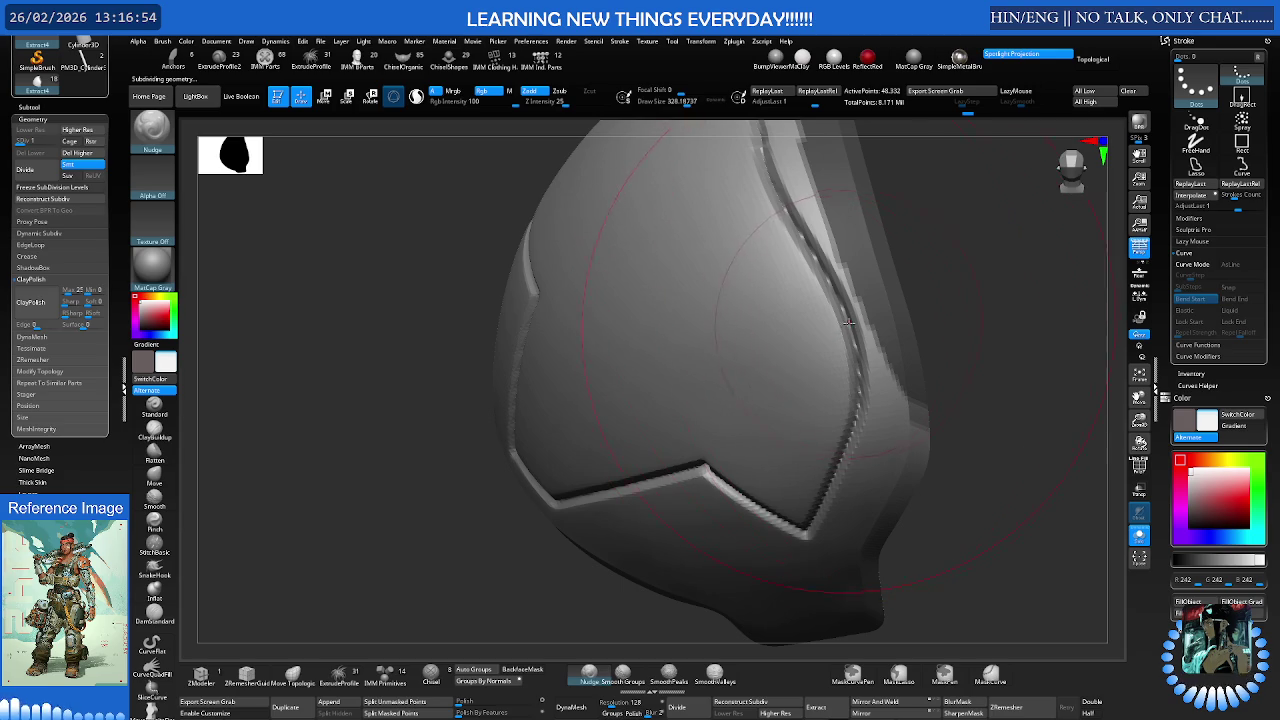
Switch to the Move brush and set its size to about 160
key("s")
key("b")
key("m")
key("v")
right_click_drag(846, 325, 850, 330)
mouse_move(850, 330)
left_mouse_down()
mouse_move(848, 316)
mouse_move(852, 341)
left_mouse_up()
key("s")
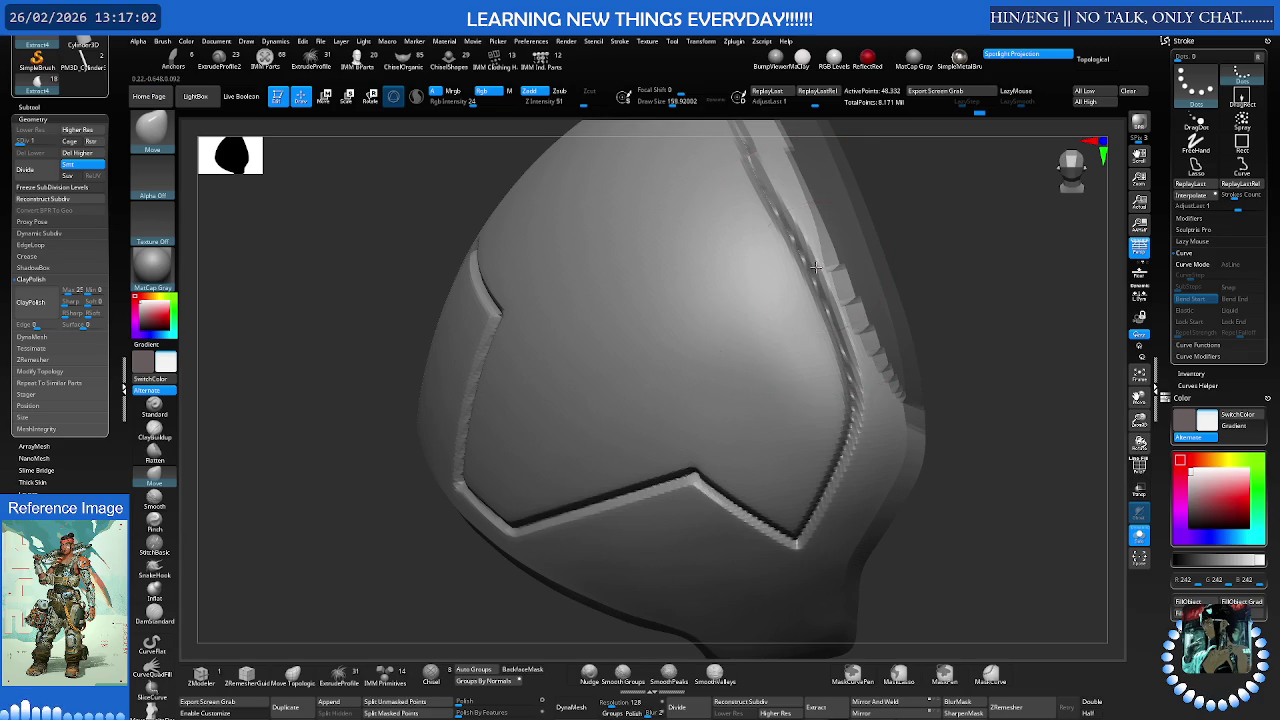
Orbit around the dome until the panel ridge runs across the top of the view
mouse_move(790, 286)
right_mouse_down()
mouse_move(818, 290)
mouse_move(845, 337)
right_mouse_up()
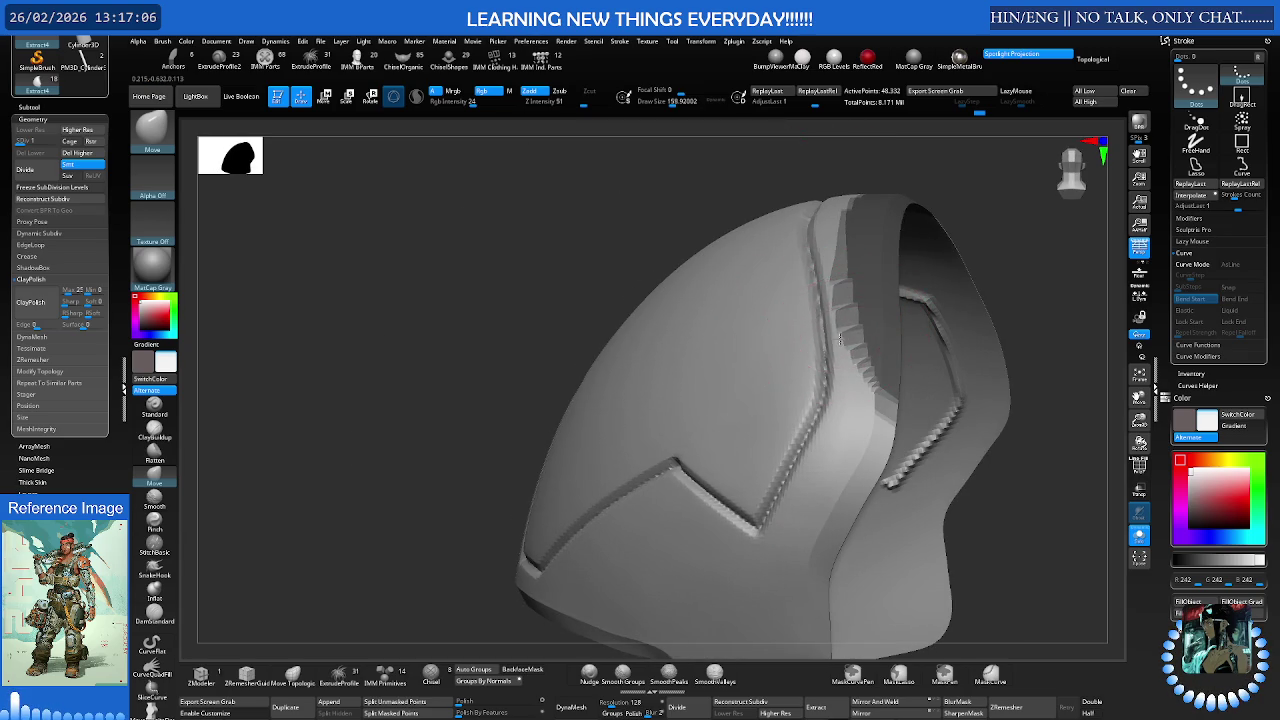
right_click_drag(829, 261, 850, 355)
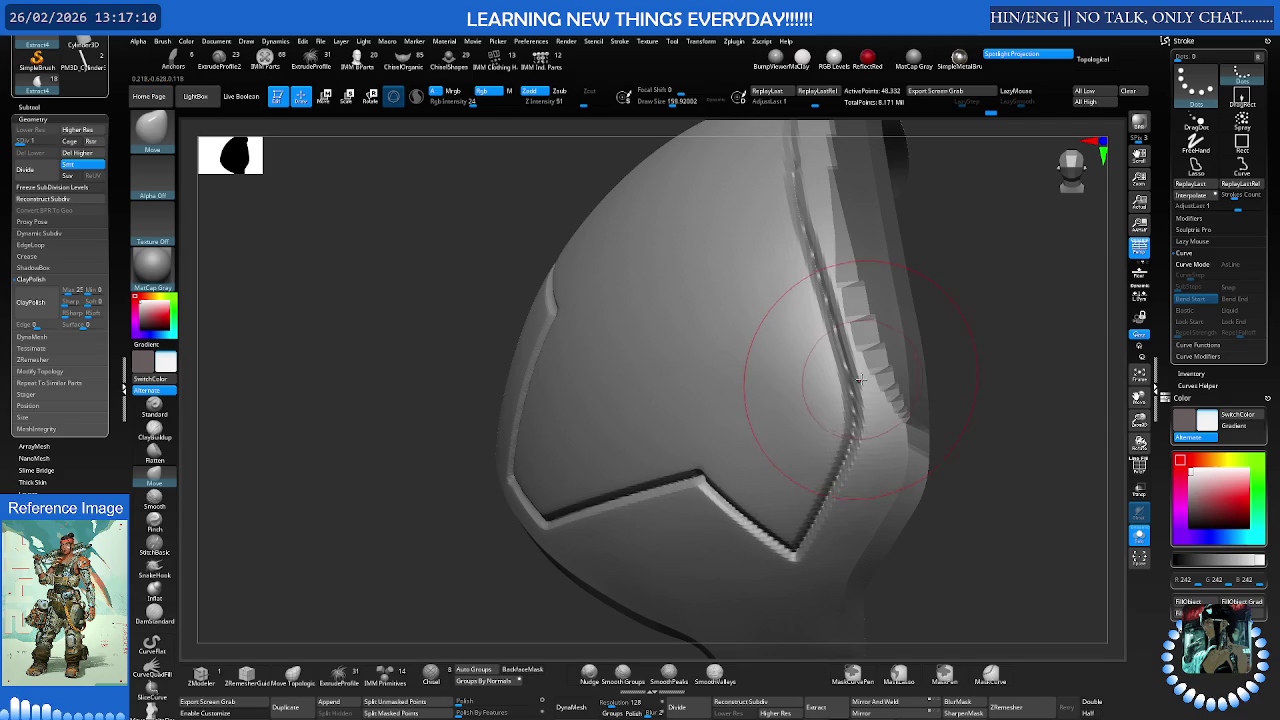
mouse_move(793, 193)
right_mouse_down()
mouse_move(840, 317)
mouse_move(871, 283)
mouse_move(849, 315)
mouse_move(878, 295)
right_mouse_up()
key("b")
key("m")
key("v")
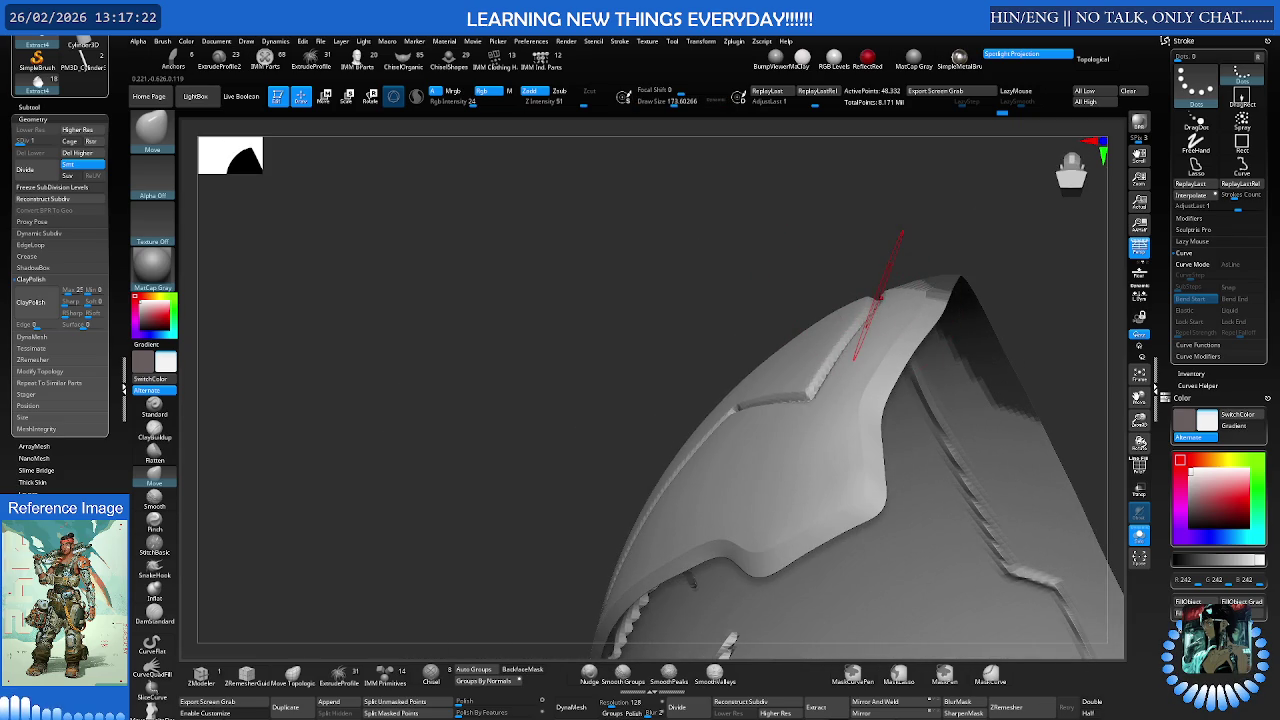
right_click_drag(878, 297, 944, 313)
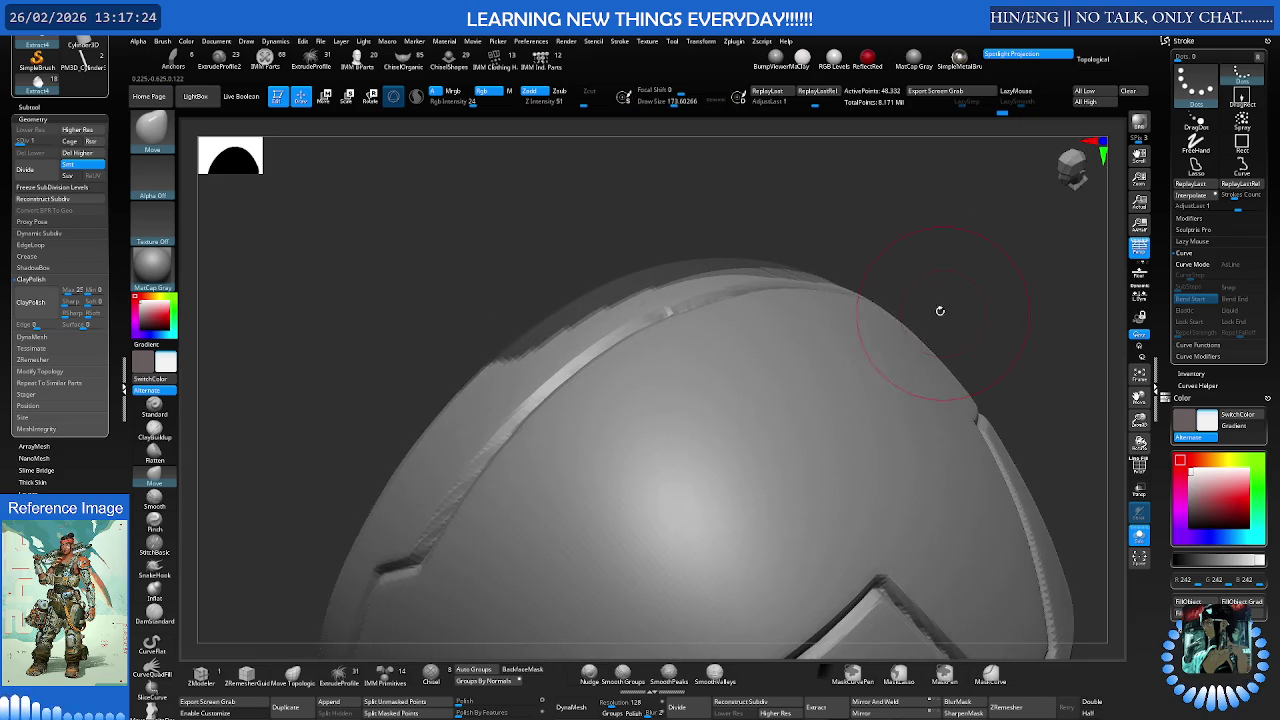
mouse_move(810, 279)
right_mouse_down()
mouse_move(827, 290)
mouse_move(749, 277)
mouse_move(786, 369)
mouse_move(686, 329)
mouse_move(822, 305)
right_mouse_up()
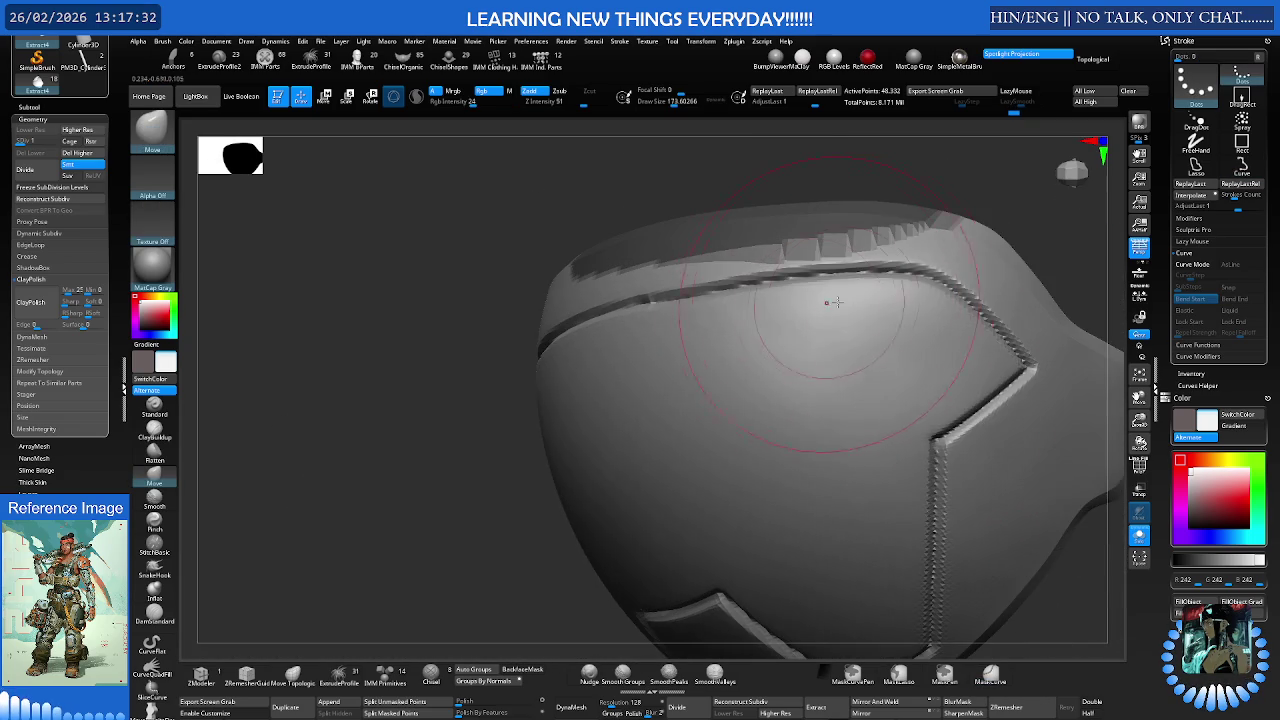
mouse_move(960, 268)
right_mouse_down()
mouse_move(779, 283)
mouse_move(800, 314)
mouse_move(923, 277)
right_mouse_up()
At the lowest subdivision level, Nudge the dome ridge into a cleaner line
key("ctrl")
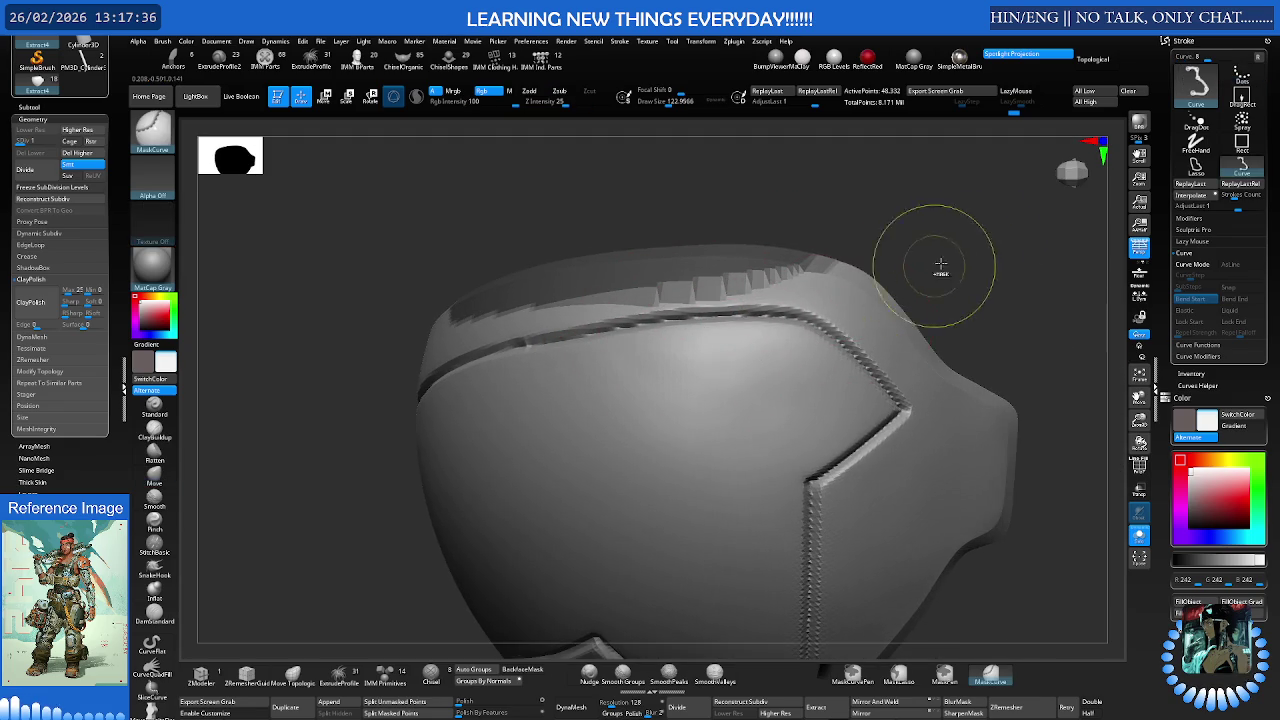
key("ctrl+z")
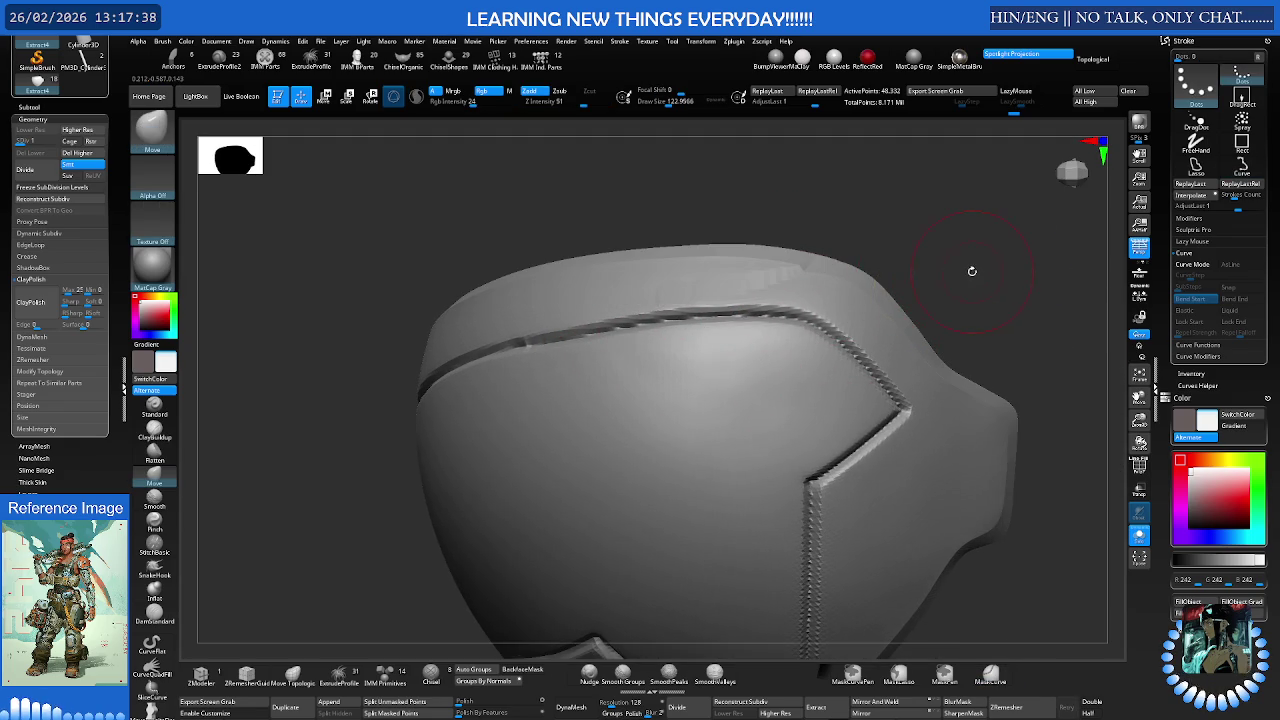
key("ctrl+d")
mouse_move(903, 270)
right_mouse_down()
mouse_move(714, 300)
mouse_move(770, 288)
right_mouse_up()
key("shift")
key("shift+d")
key("shift+d")
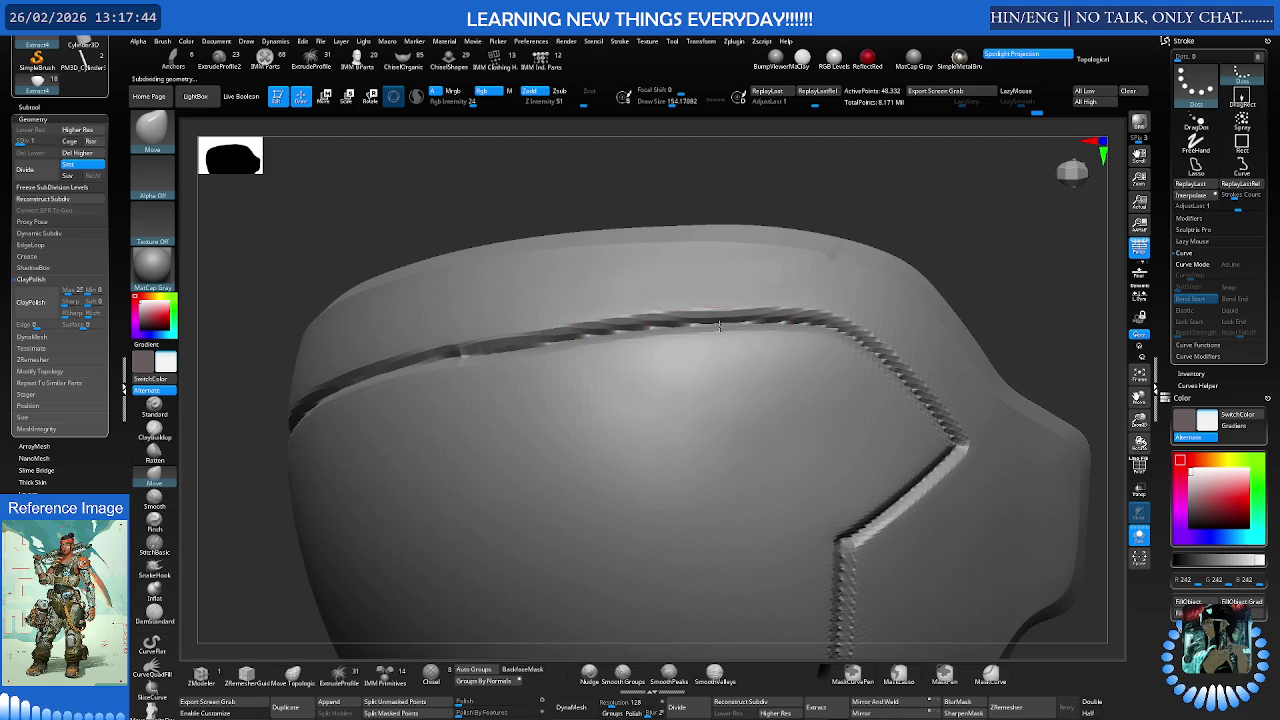
key("shift")
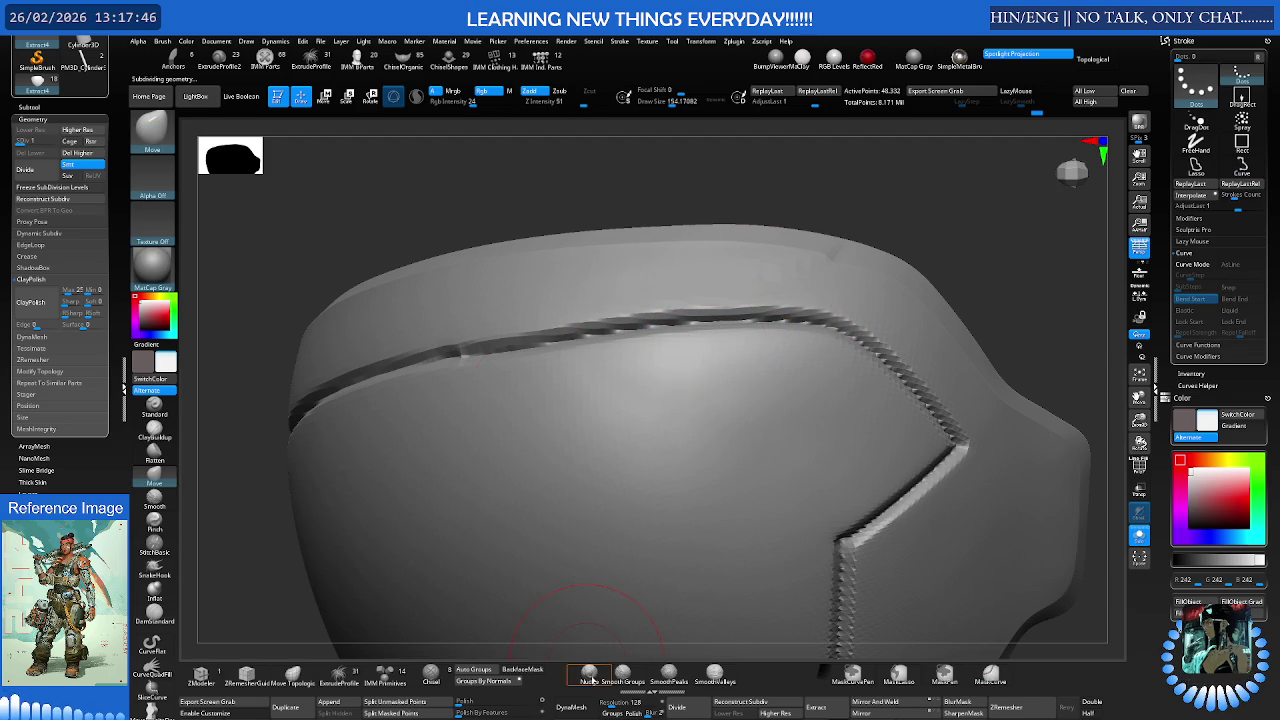
left_click(590, 676)
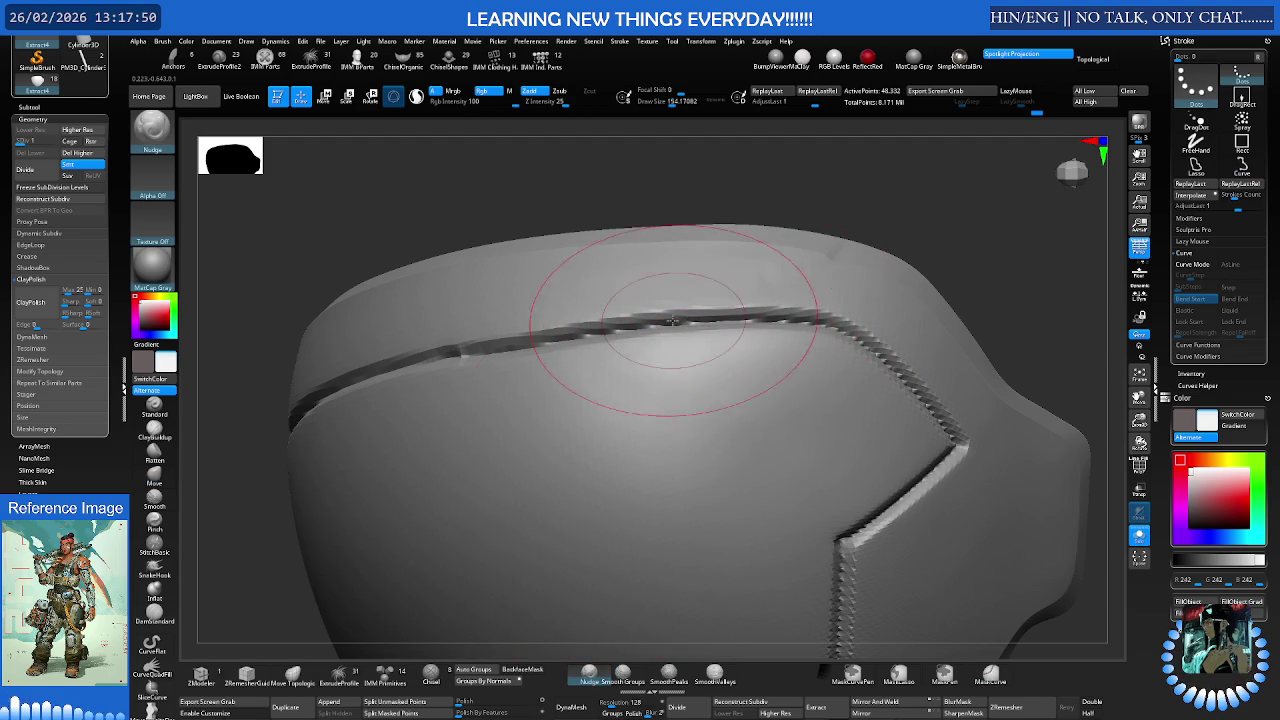
left_click_drag(675, 320, 738, 318)
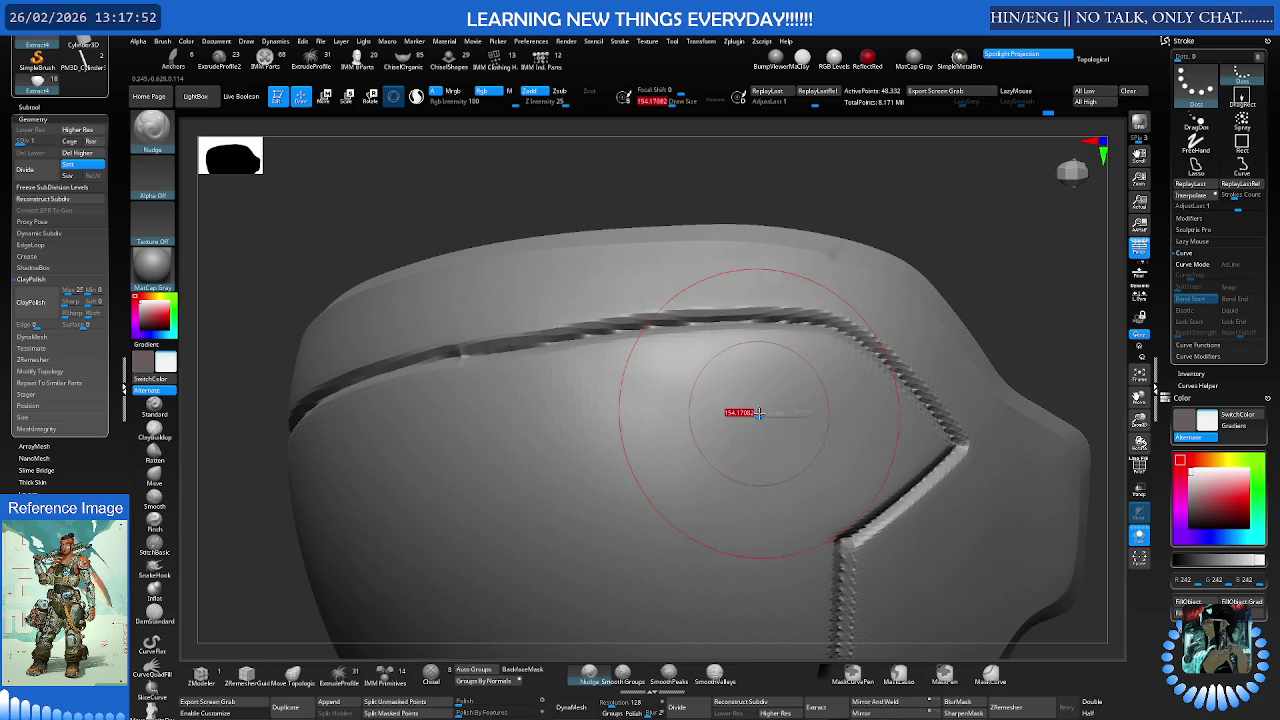
Directionally smooth the panel beside the ridge and return to 3.093 million points
key("shift")
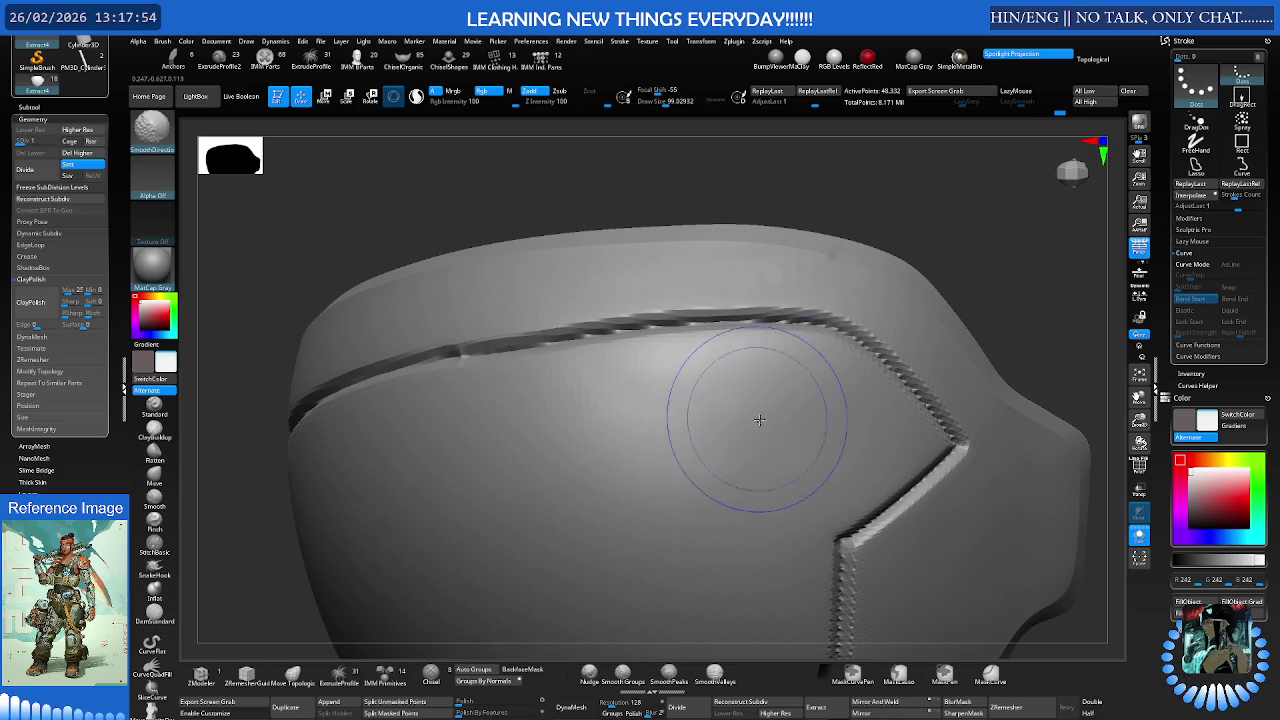
right_click_drag(757, 400, 814, 385)
mouse_move(672, 412)
right_mouse_down()
mouse_move(880, 314)
mouse_move(790, 371)
right_mouse_up()
key("ctrl")
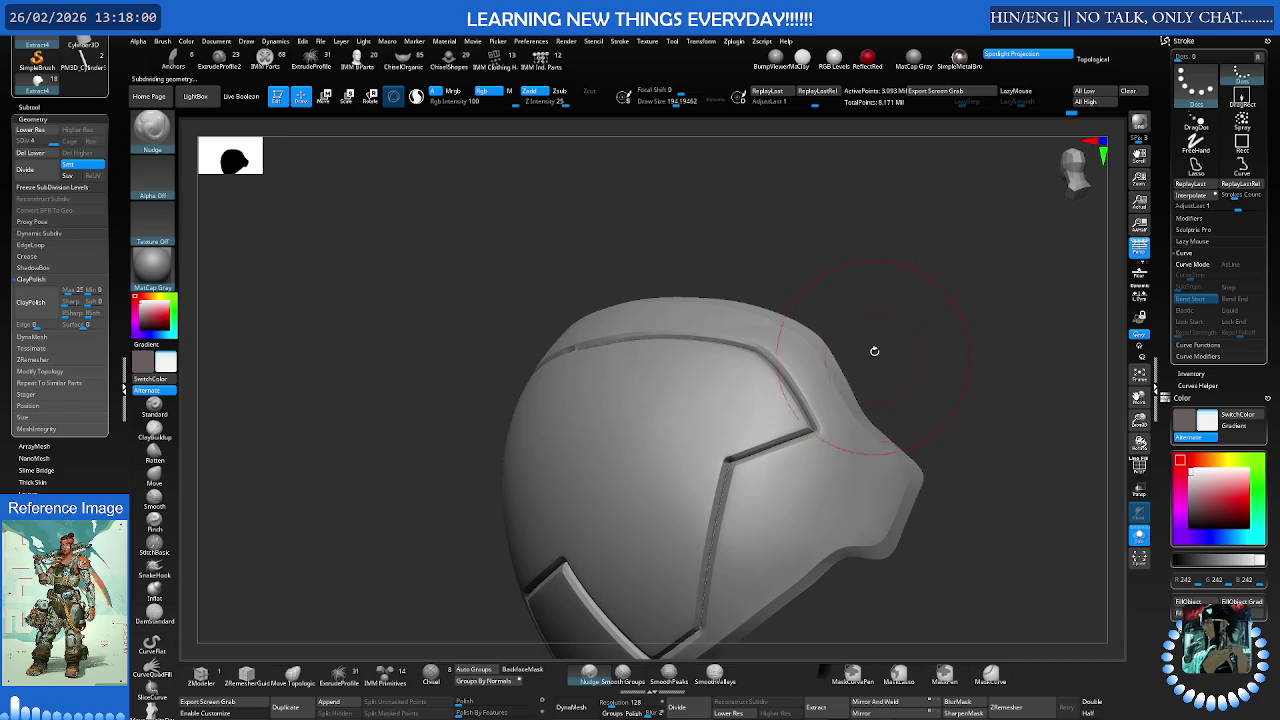
Shrink the brush to about 62 and check the polygroups along the plate's upper edge
right_click_drag(665, 373, 778, 345)
key("[")
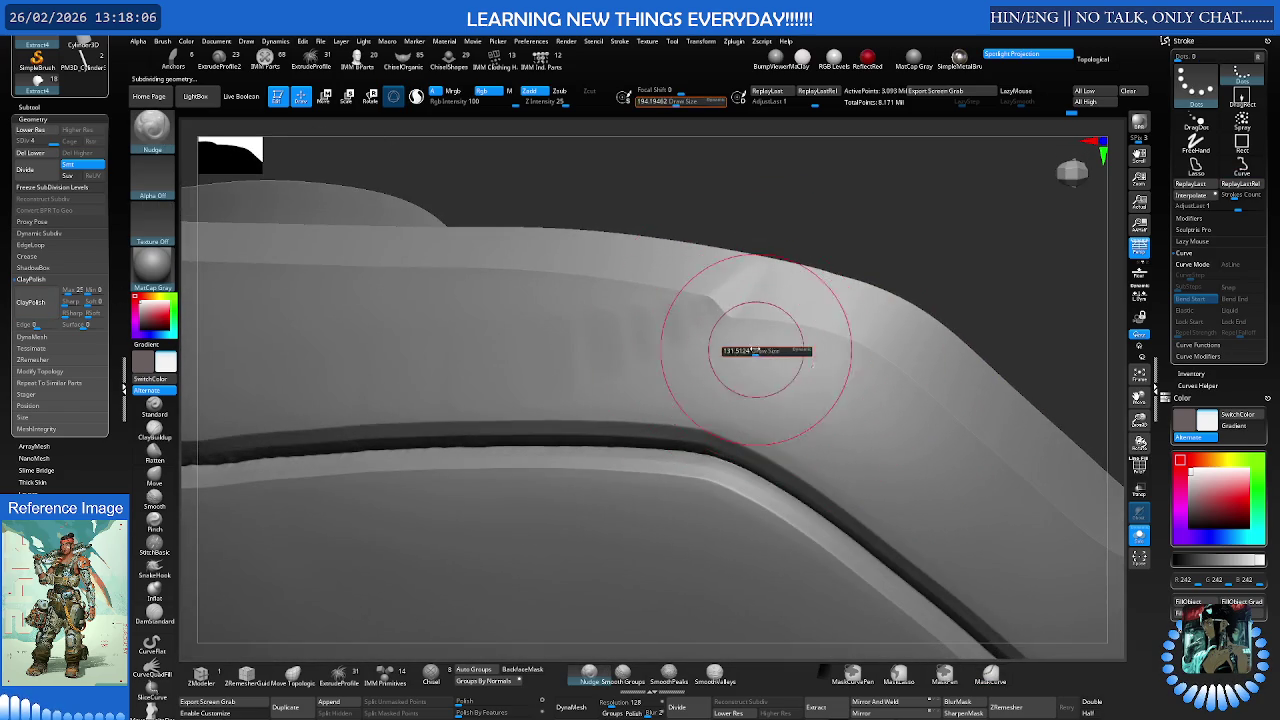
key("[")
right_click_drag(746, 349, 686, 351)
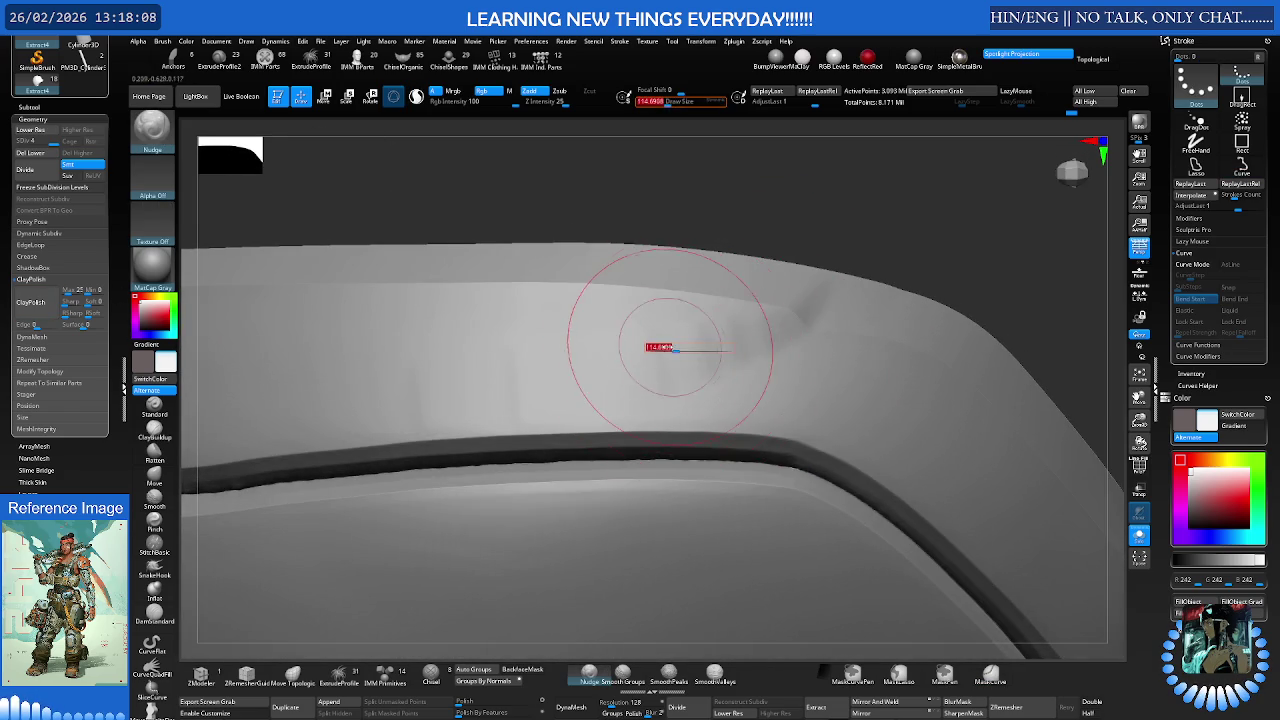
key("[")
key("shift")
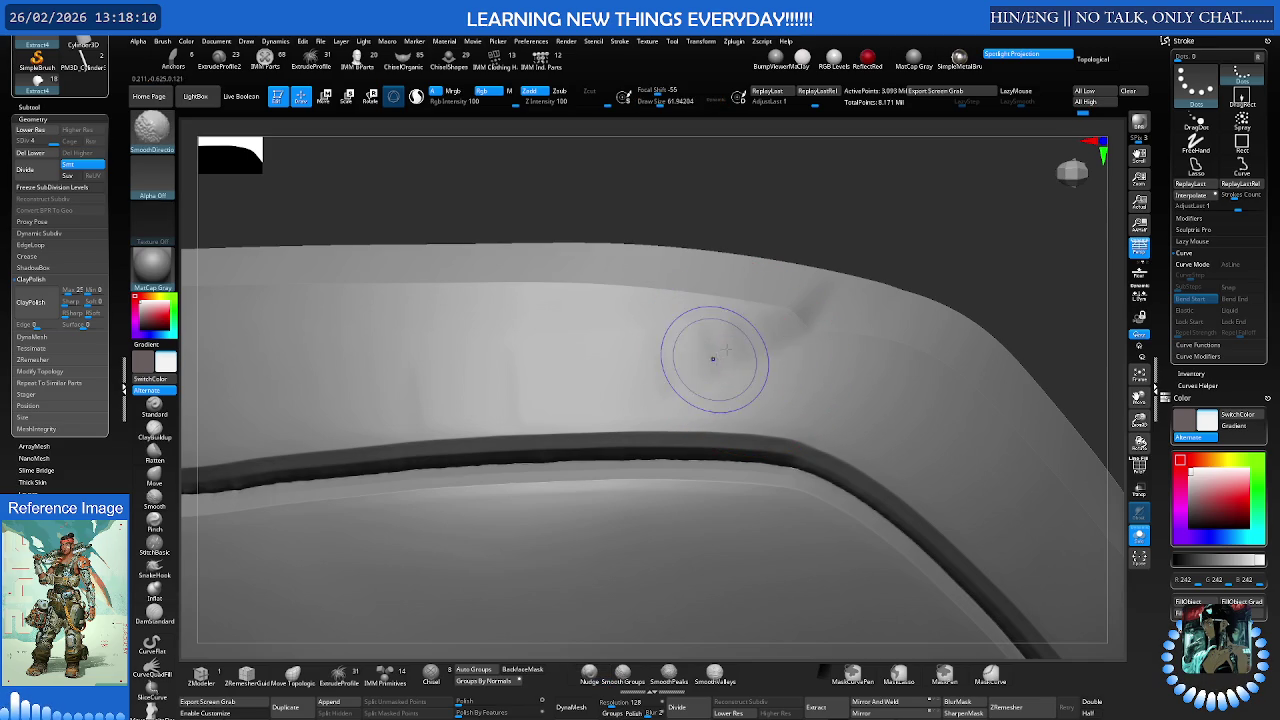
right_click_drag(713, 358, 726, 330)
key("shift+f")
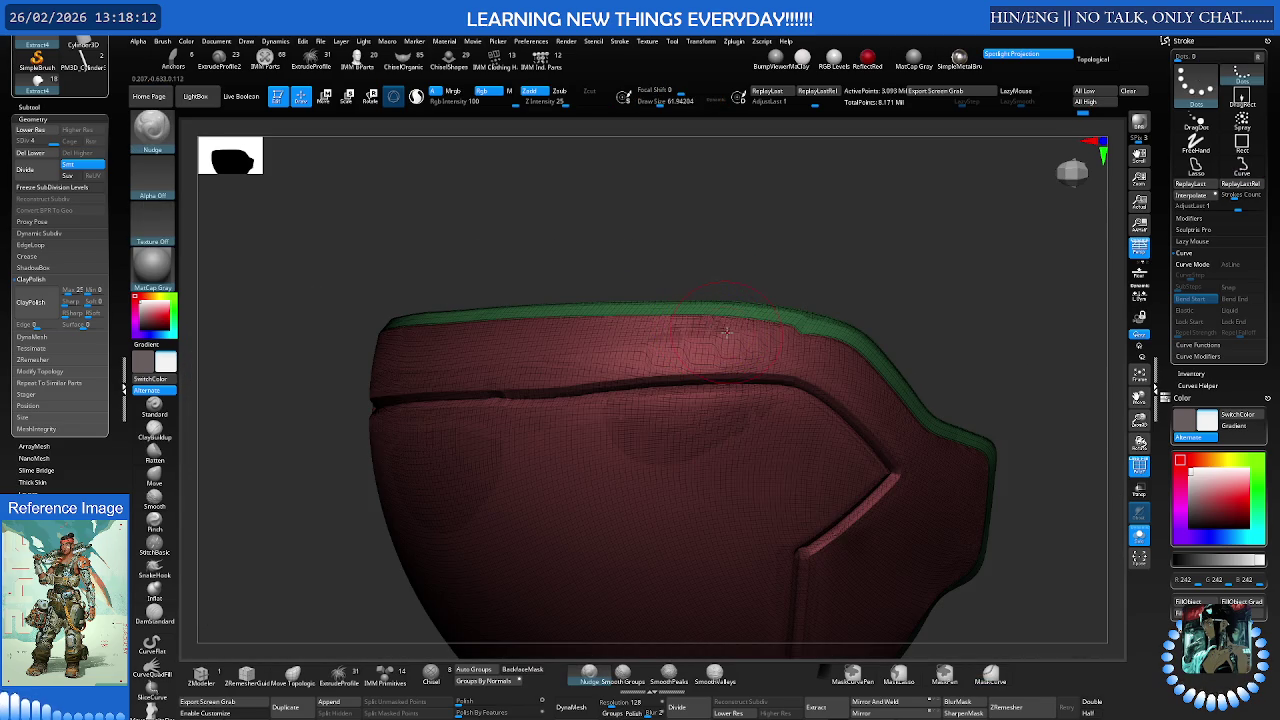
key("shift+f")
key("ctrl+shift")
mouse_move(726, 330)
right_mouse_down("ctrl")
mouse_move(807, 350)
mouse_move(713, 362)
right_mouse_up("ctrl")
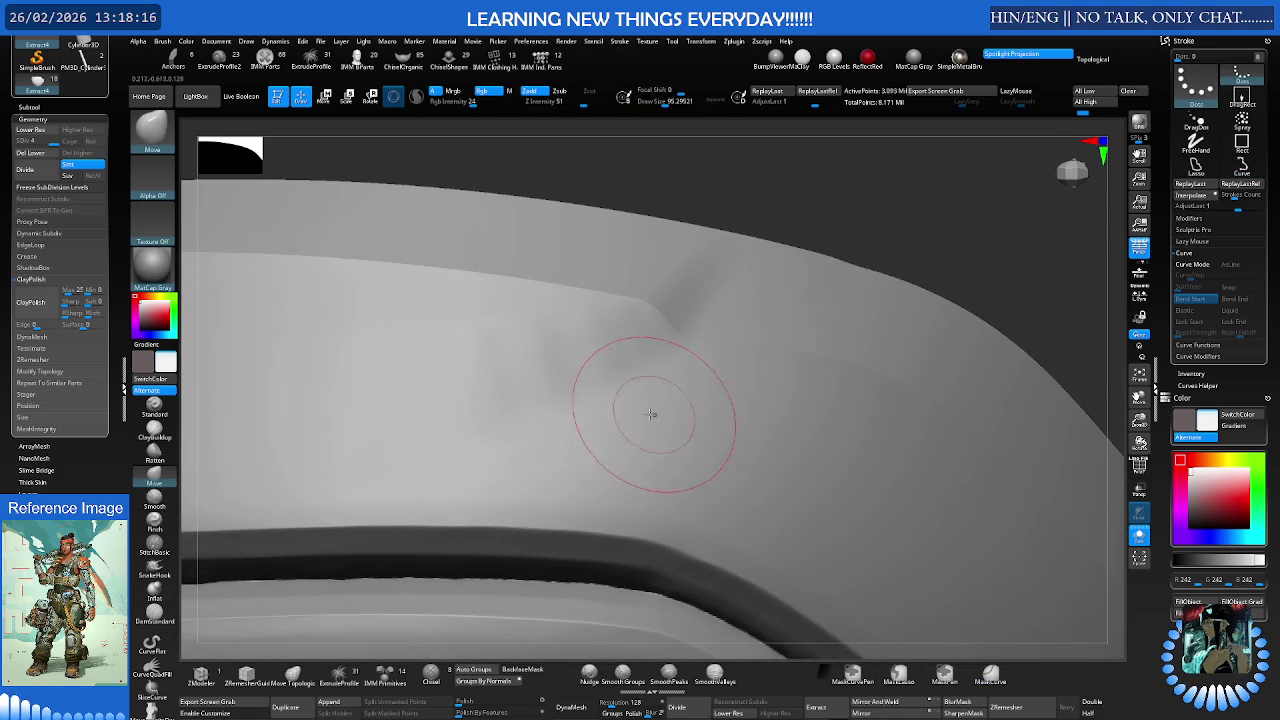
Switch to the Move brush and size it to about 88 for the rim dent
left_click(622, 672)
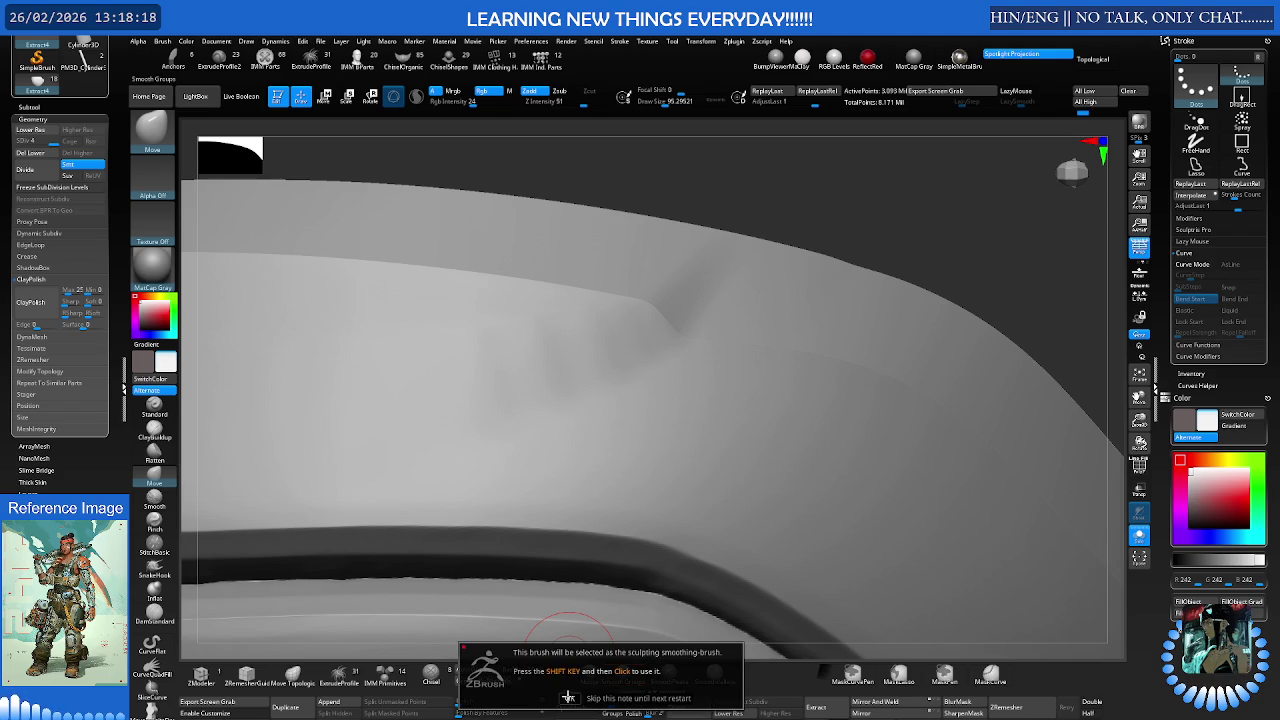
left_click(570, 695)
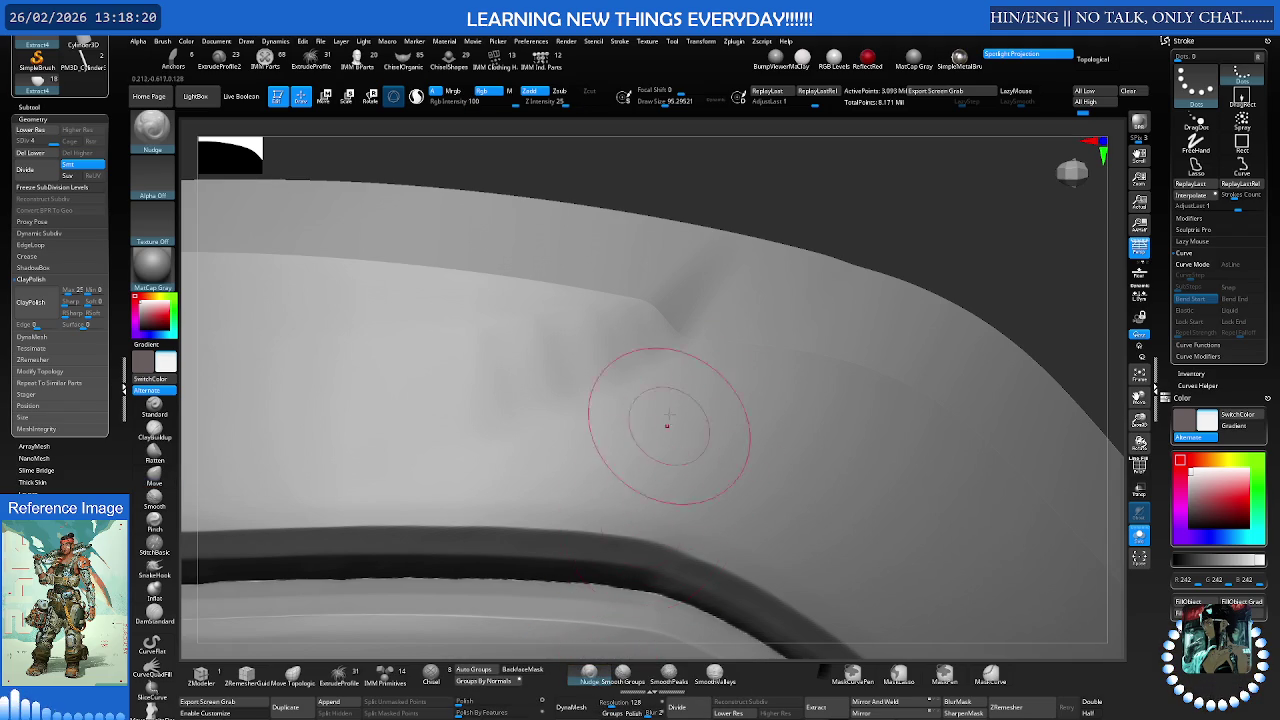
key("s")
left_click_drag(700, 380, 699, 341)
key("ctrl")
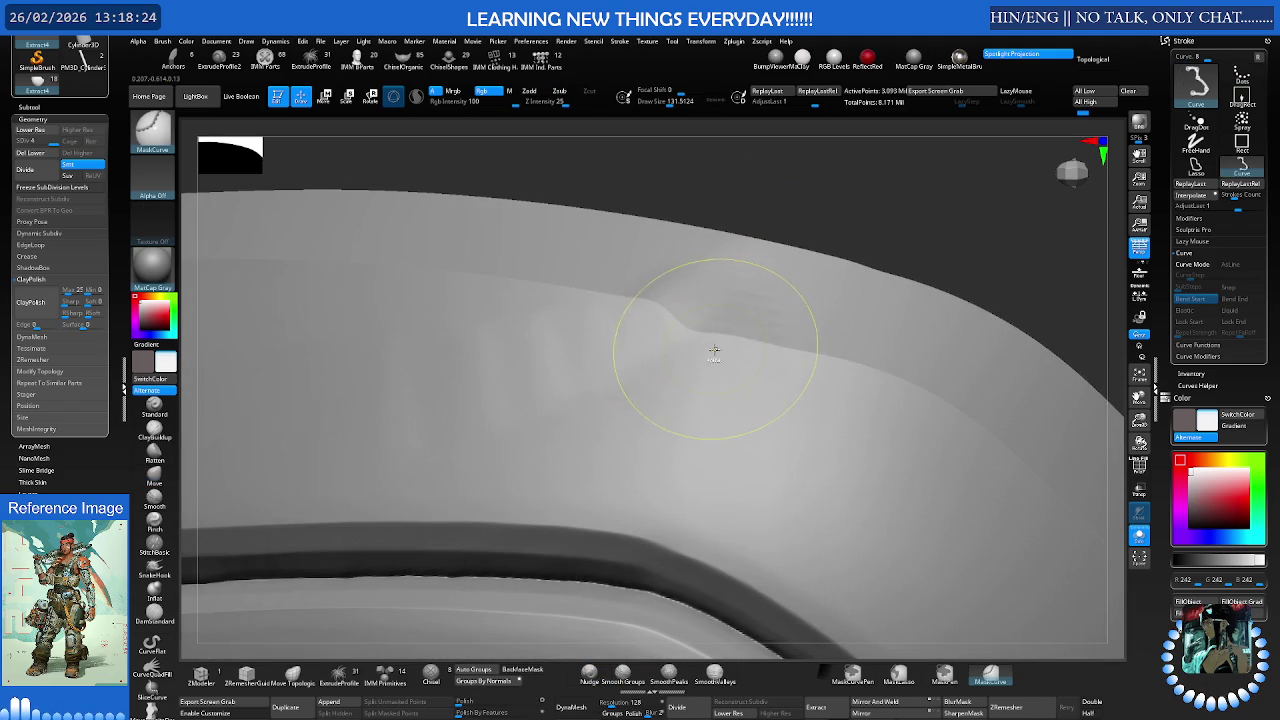
key("s")
left_click_drag(708, 350, 684, 343)
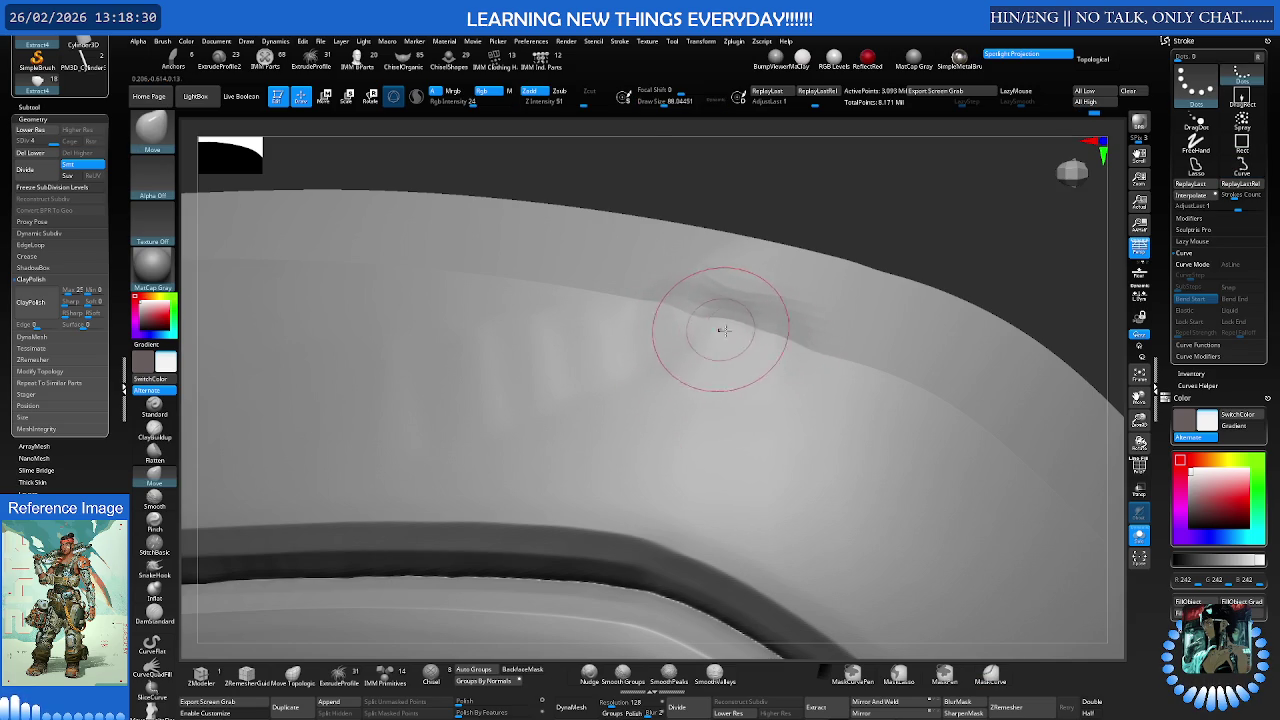
Smooth the rim dent with Smooth Groups, comparing via undo/redo, then drop to 46,332 points
key("shift")
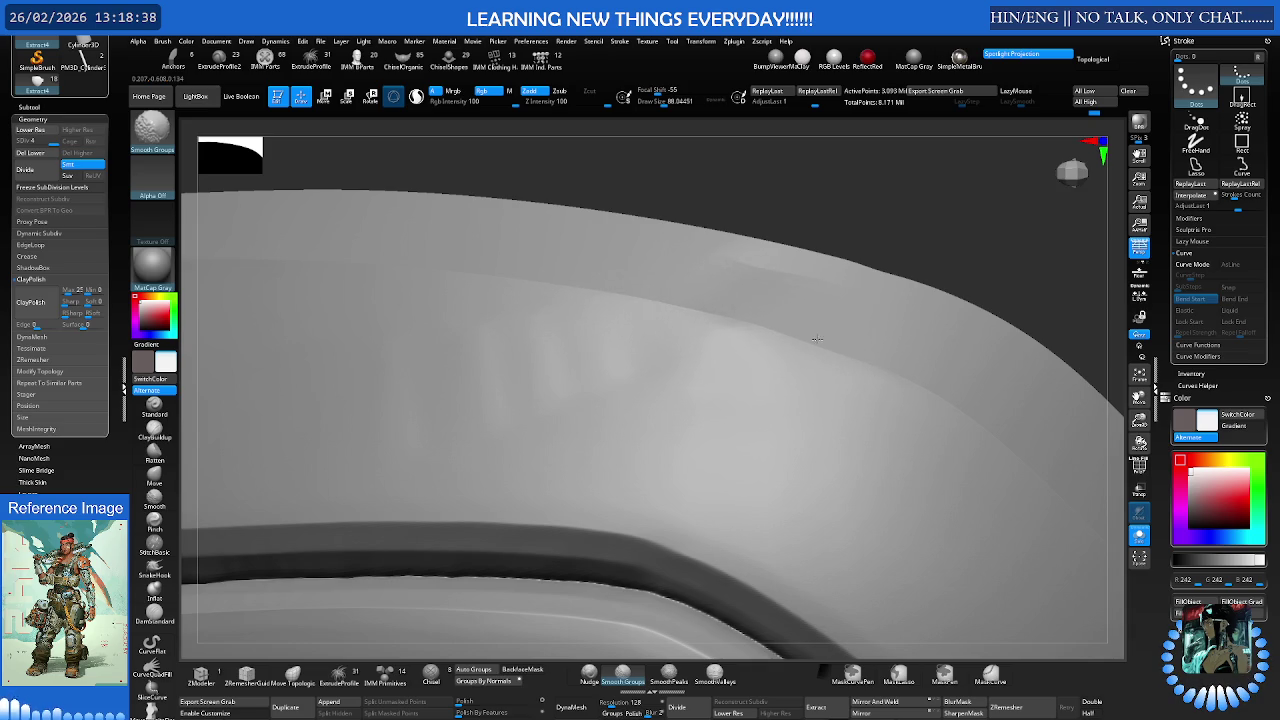
key("ctrl+z")
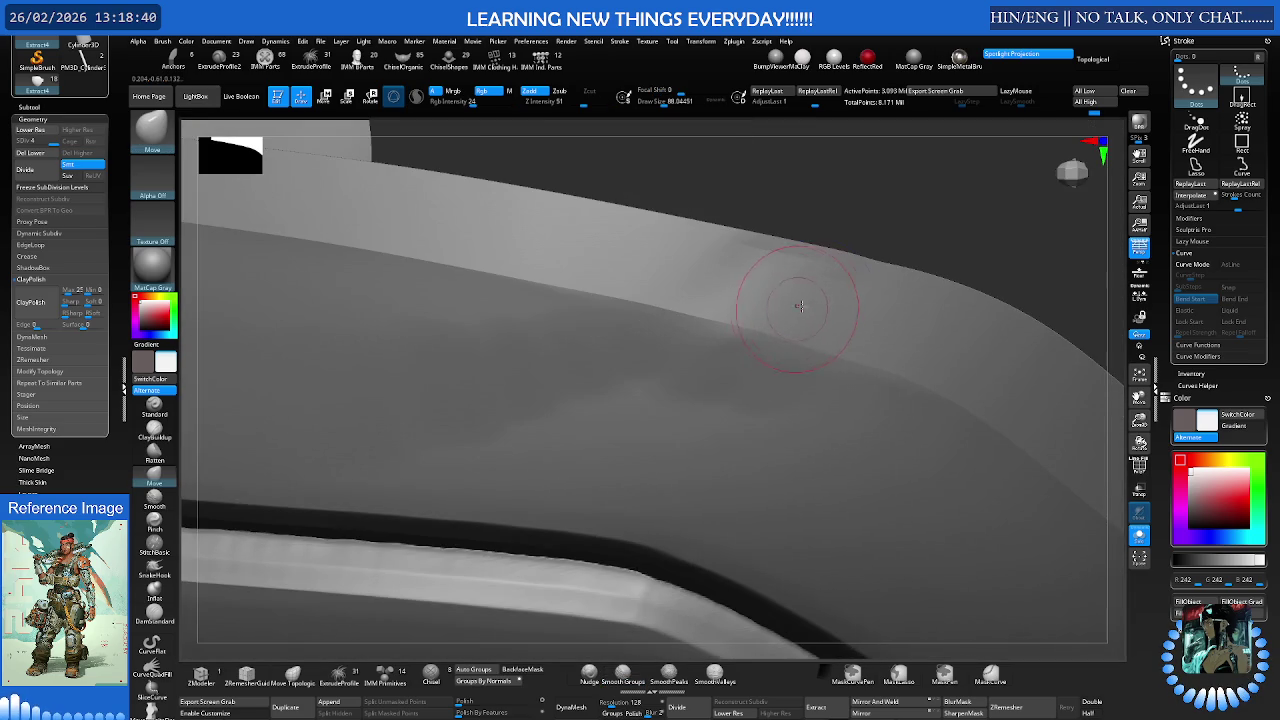
key("ctrl+shift+z")
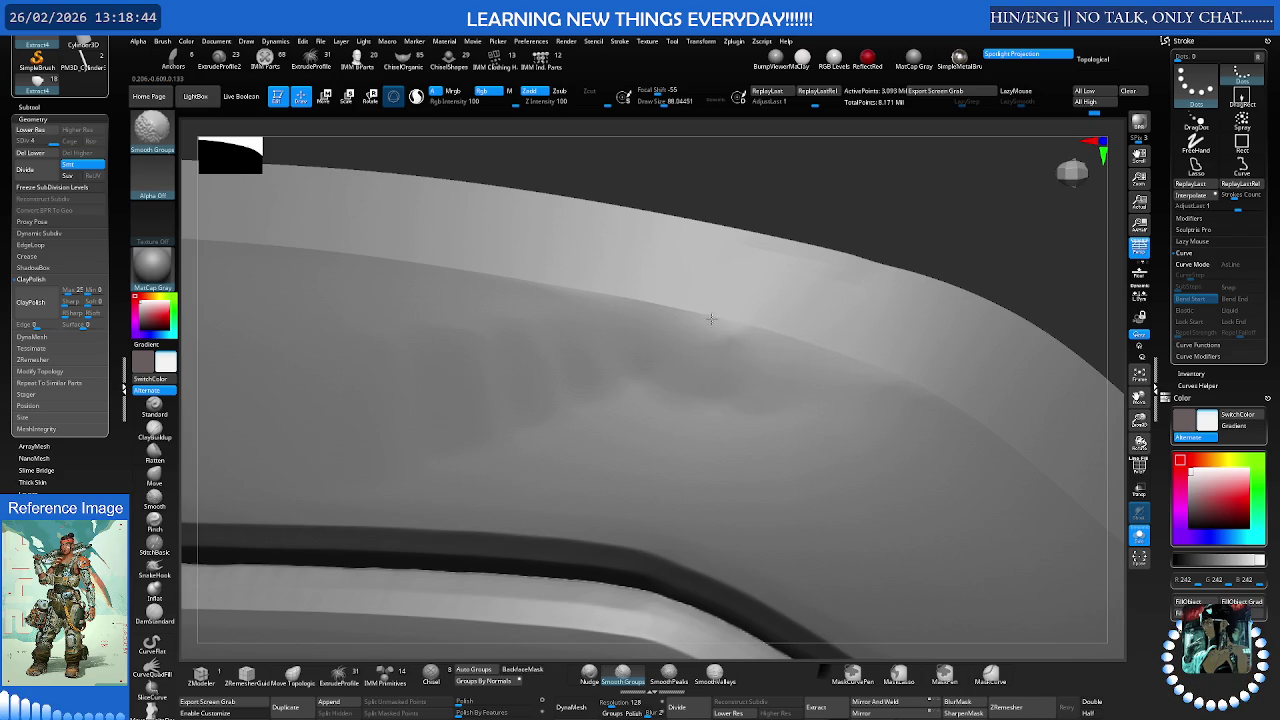
key("ctrl+z")
key("ctrl+z")
key("ctrl+z")
key("ctrl+z")
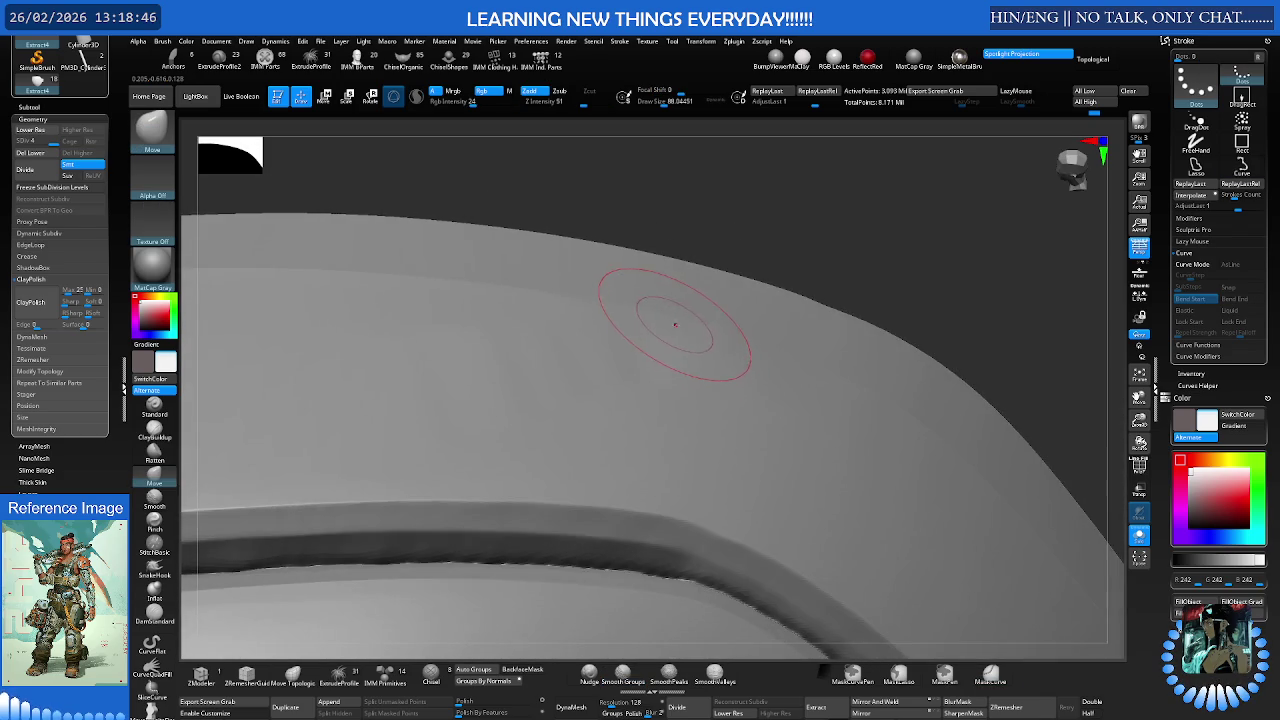
key("ctrl+z")
key("ctrl+z")
key("ctrl+z")
key("ctrl+z")
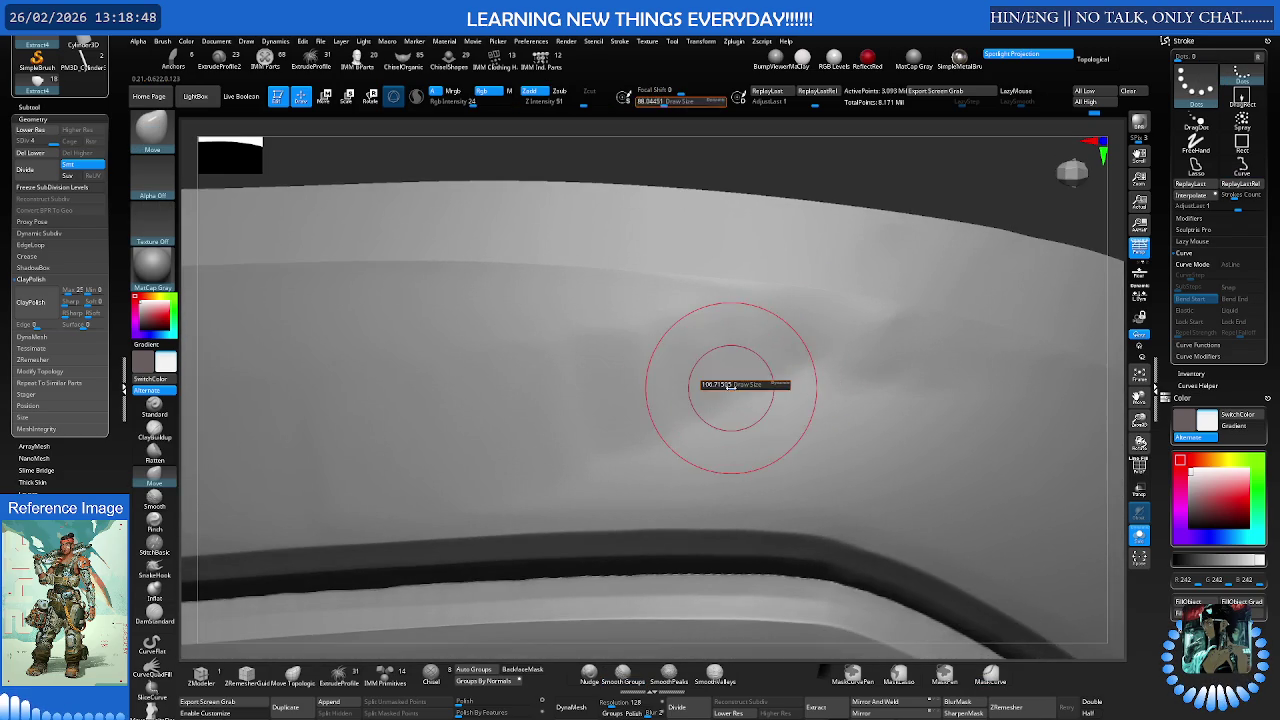
key("ctrl+shift+z")
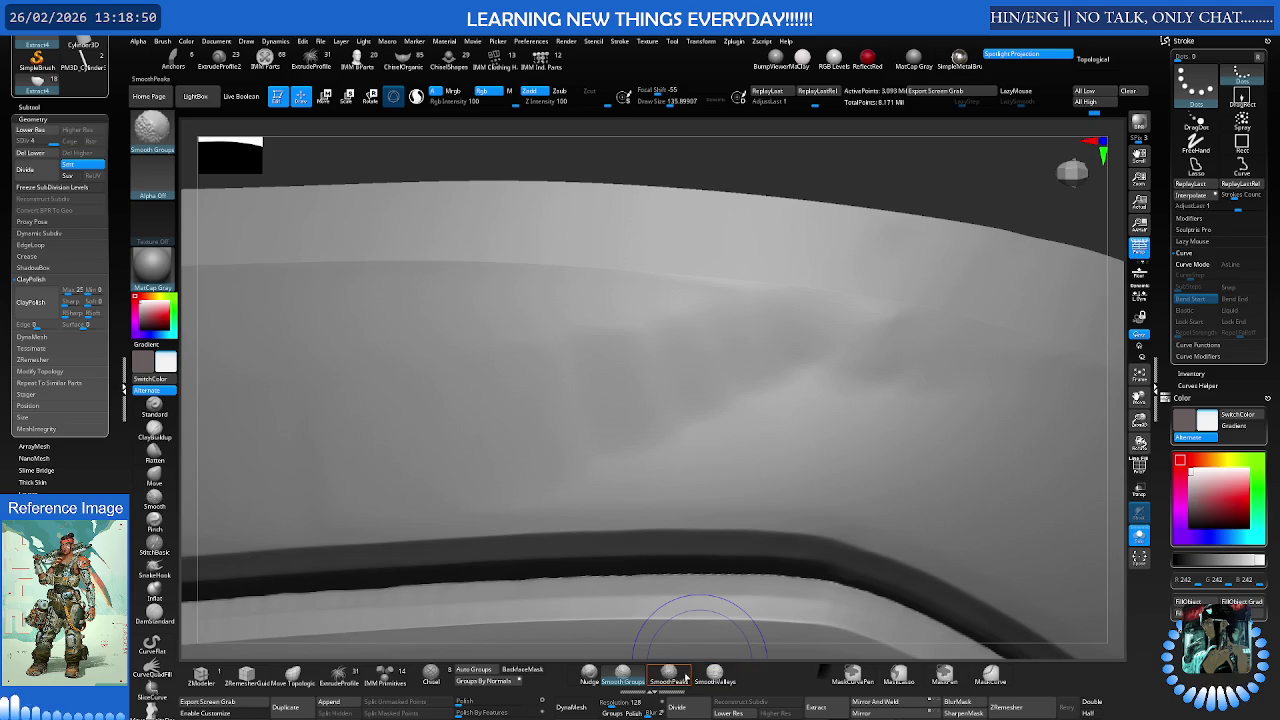
key("ctrl+z")
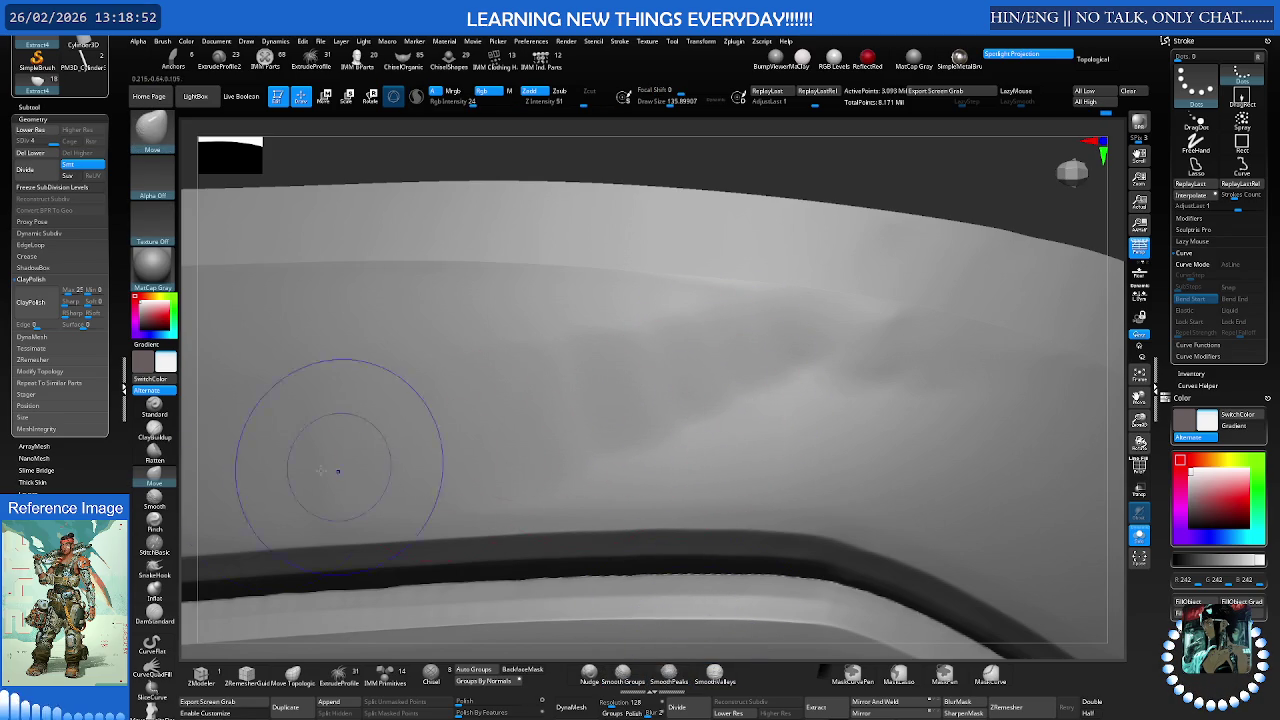
key("shift+d")
mouse_move(759, 397)
right_mouse_down()
mouse_move(786, 371)
mouse_move(775, 391)
mouse_move(694, 377)
right_mouse_up()
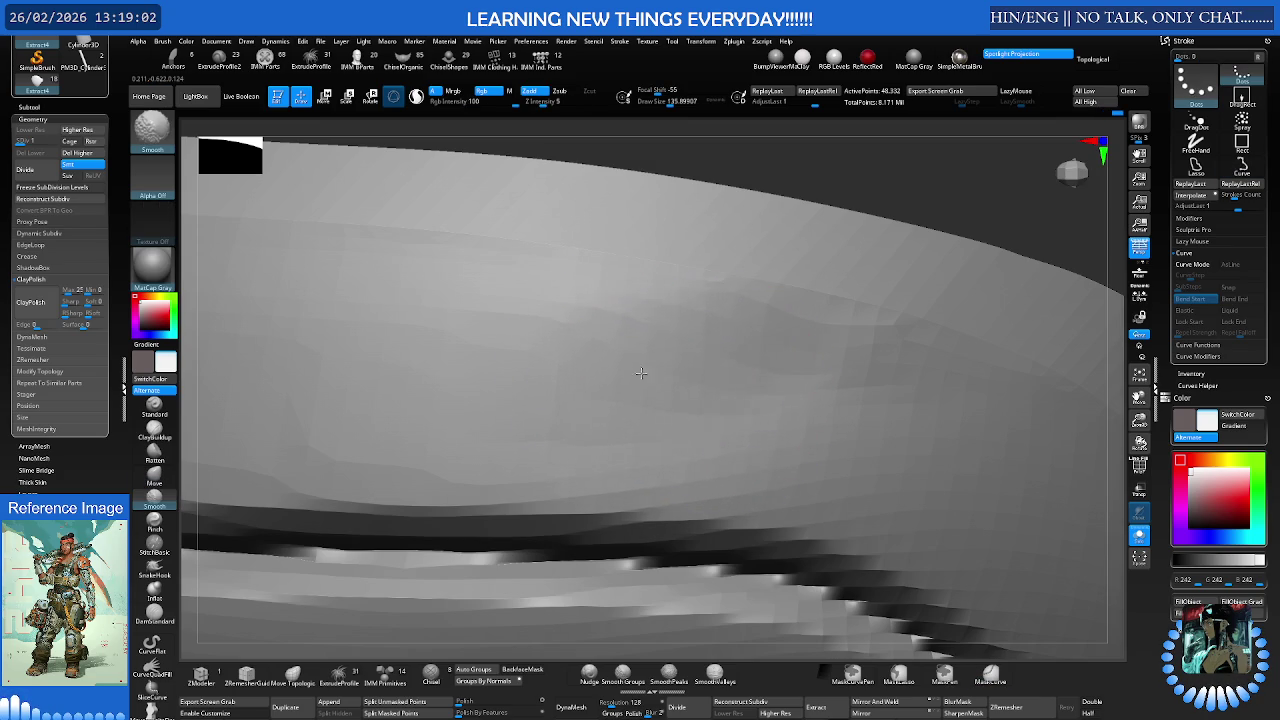
Set Z Intensity to 28 while inspecting the green rim band's polygroups
key("shift+f")
right_click_drag(541, 379, 771, 438)
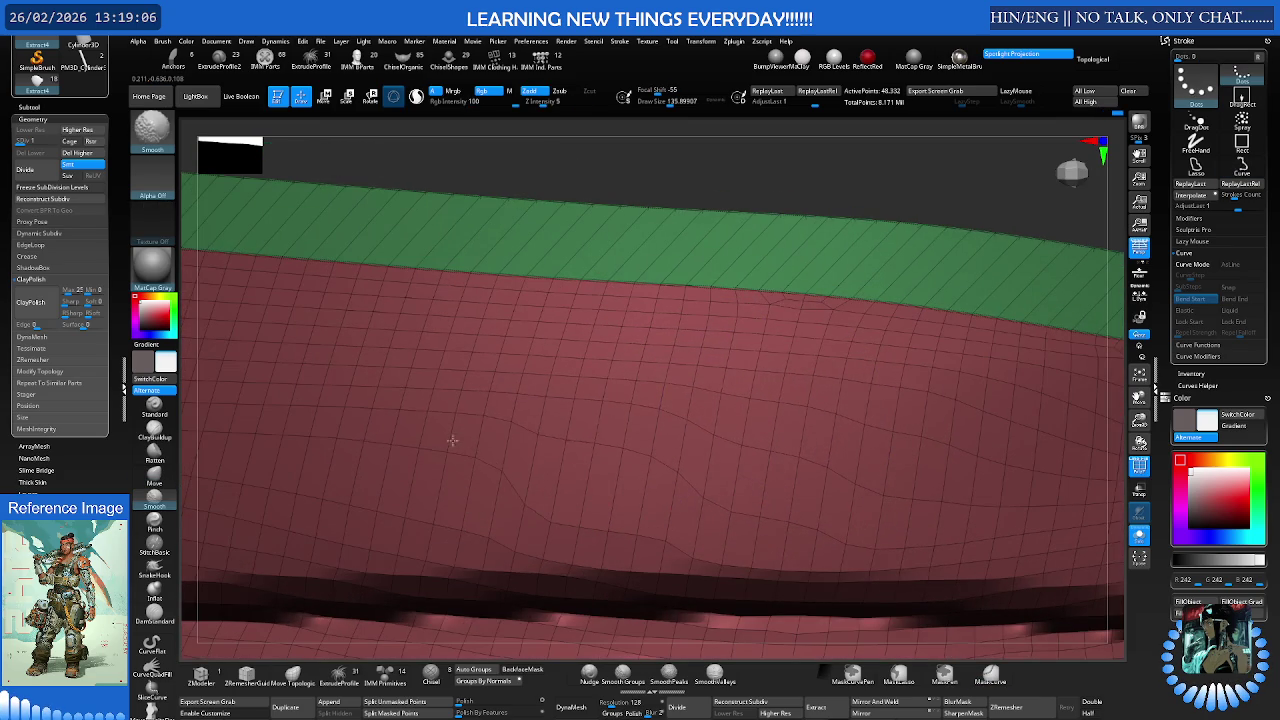
right_click_drag(816, 431, 541, 430)
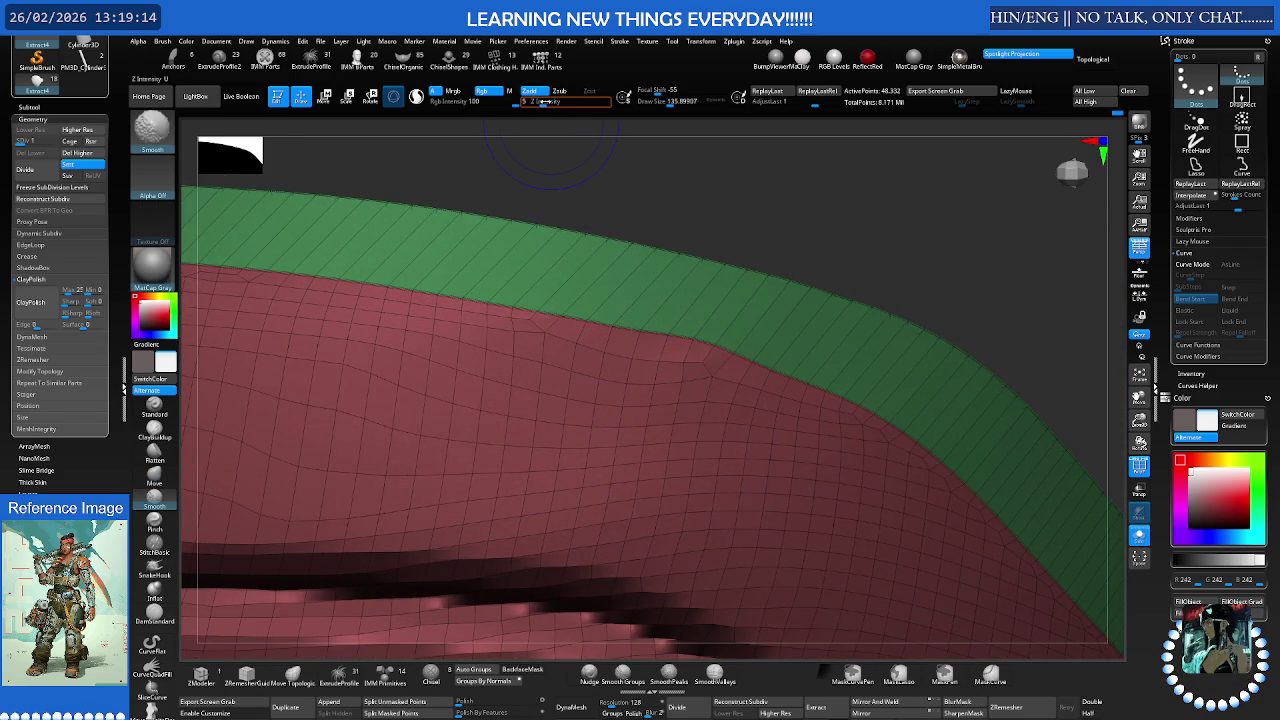
left_click_drag(565, 103, 572, 103)
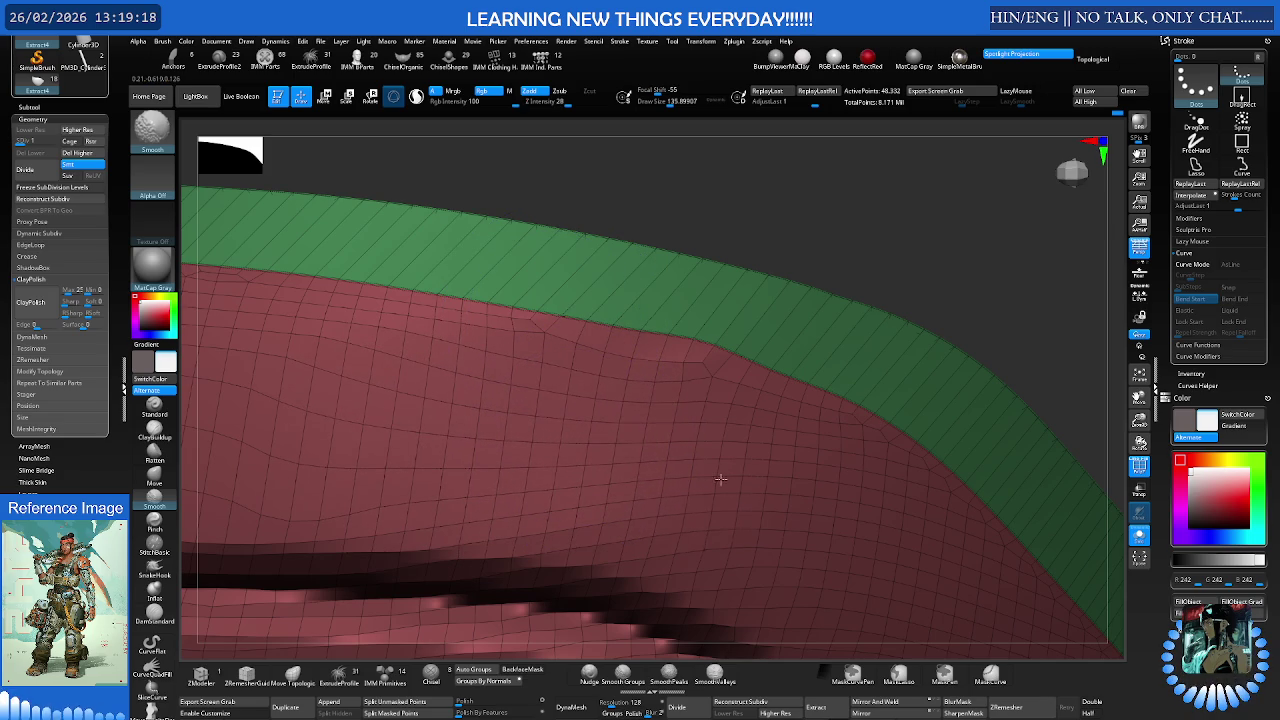
key("shift+f")
mouse_move(734, 486)
right_mouse_down()
mouse_move(657, 457)
mouse_move(660, 429)
mouse_move(666, 456)
mouse_move(800, 528)
right_mouse_up()
Smooth the rim corner at low resolution, then step up a level with a ~56 brush
key("shift")
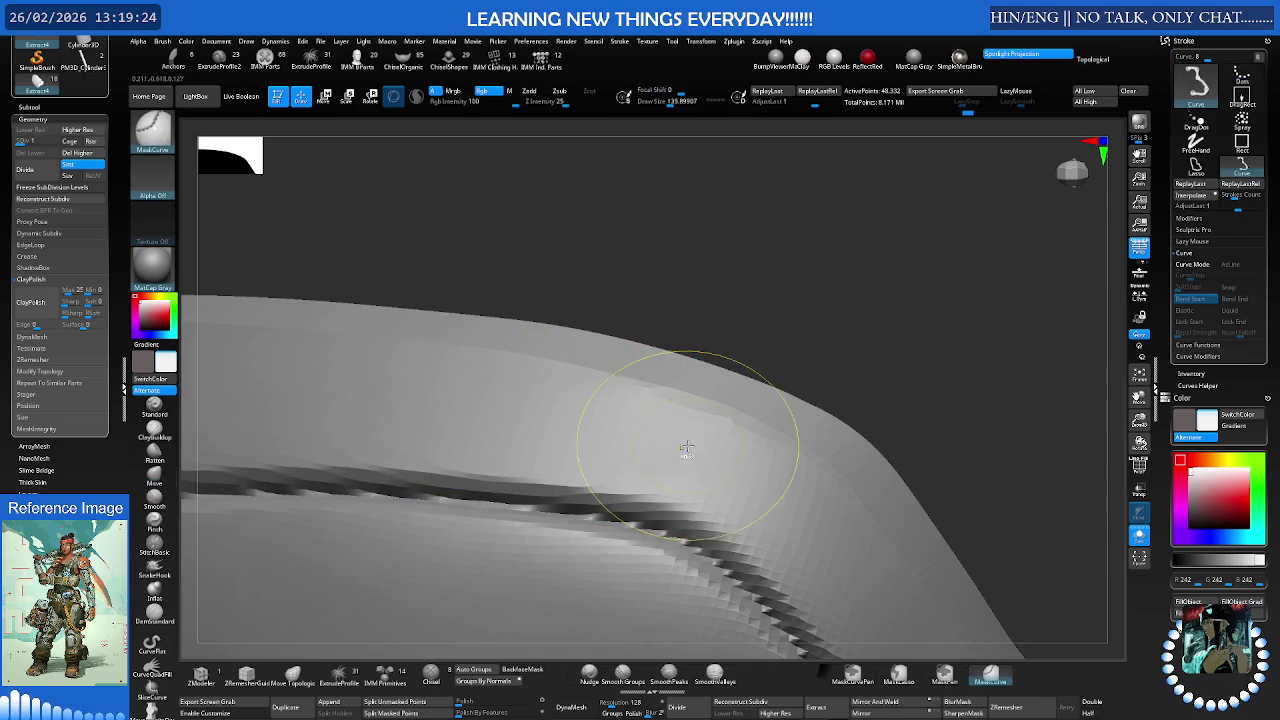
key("s")
key("s")
key("shift")
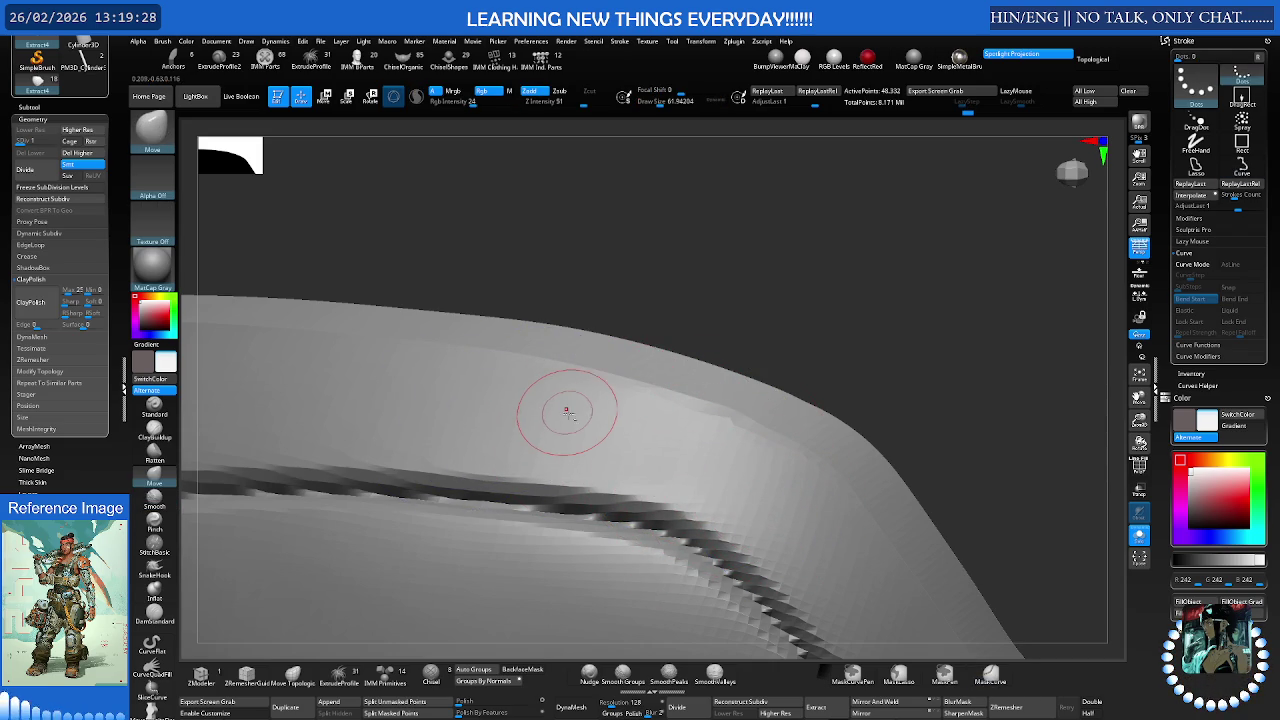
key("shift")
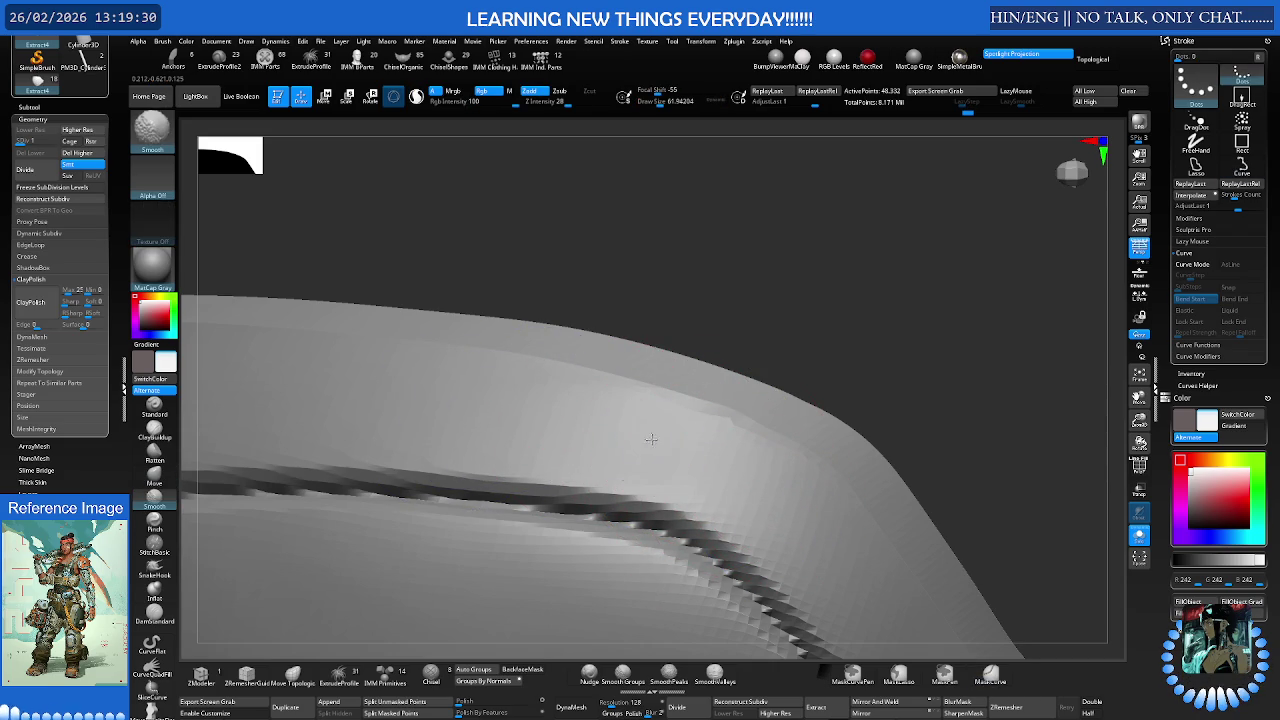
mouse_move(602, 431)
right_mouse_down()
mouse_move(754, 434)
mouse_move(687, 442)
right_mouse_up()
key("s")
key("shift")
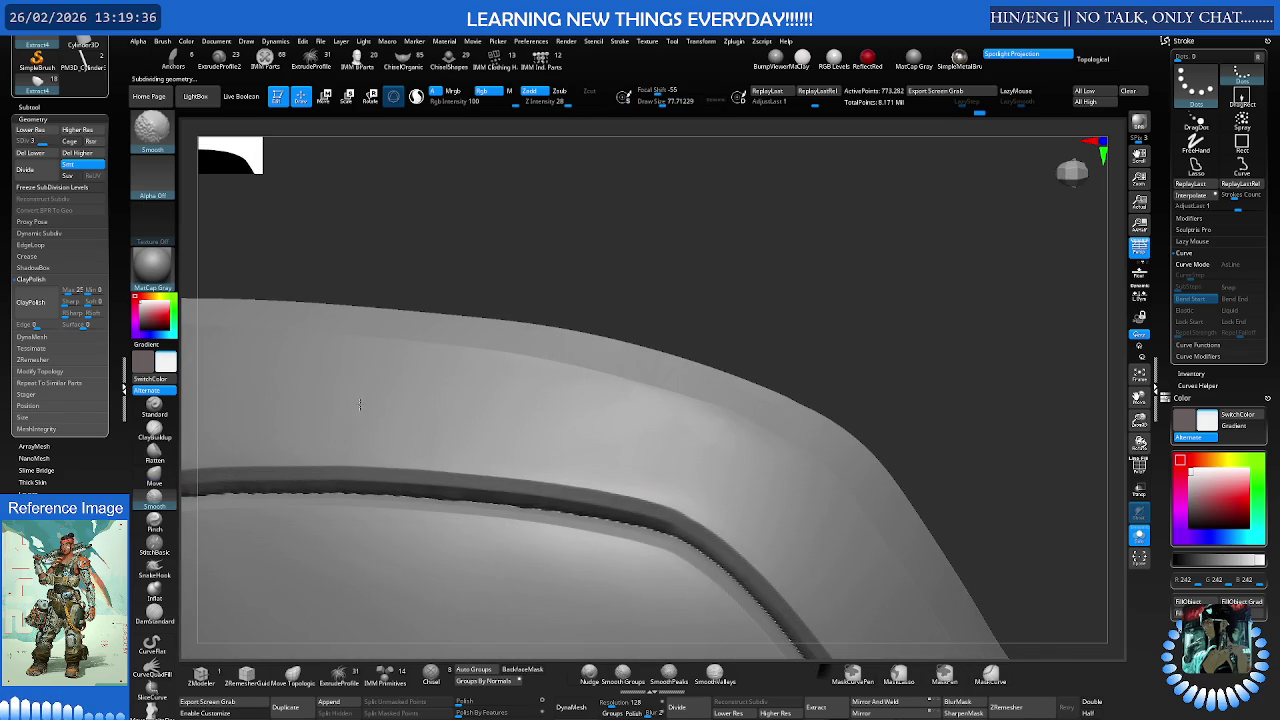
key("s")
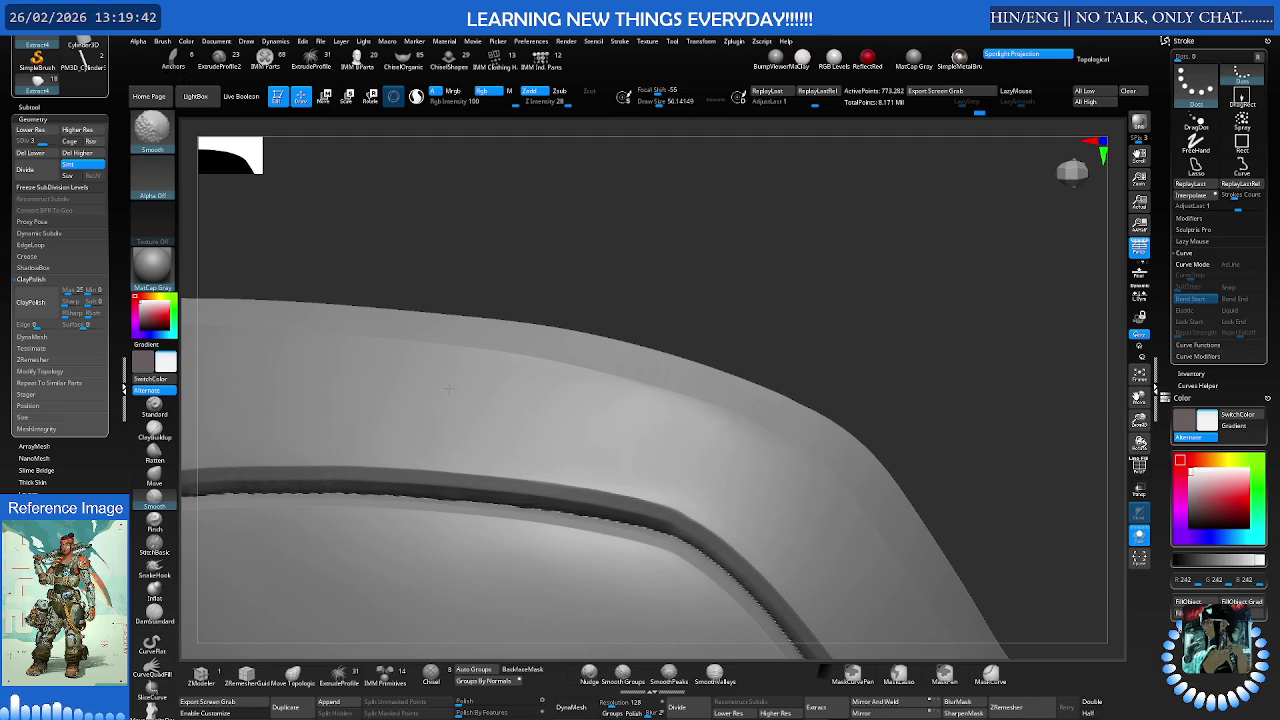
Refine the upper rim curve with Smooth Groups at 773,282 points
key("shift")
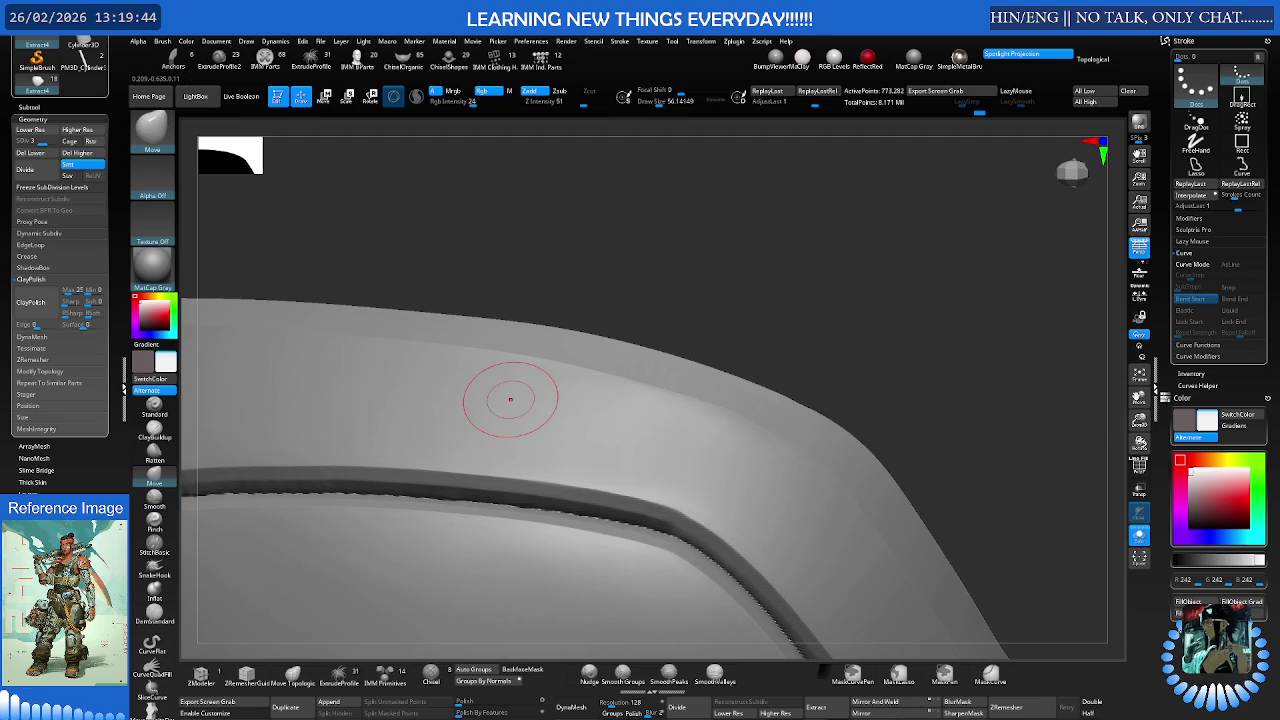
right_click_drag(592, 393, 593, 405)
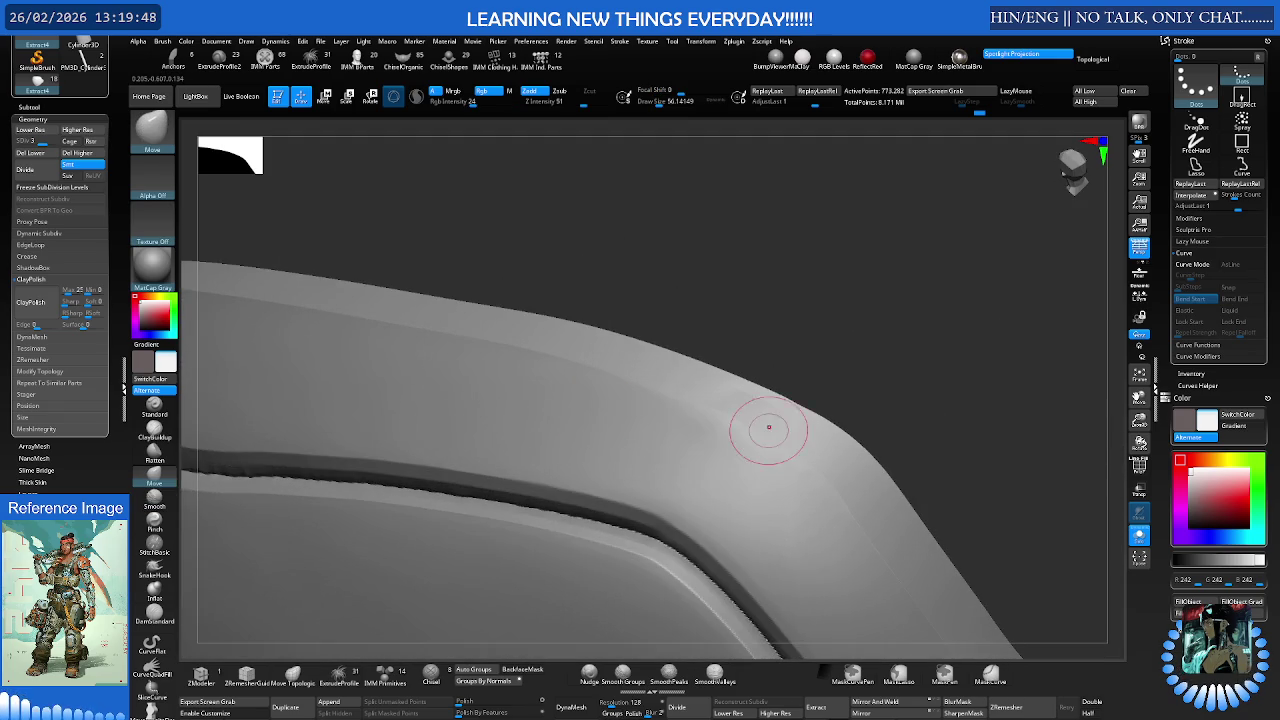
mouse_move(831, 455)
right_mouse_down()
mouse_move(786, 429)
mouse_move(738, 455)
right_mouse_up()
key("shift")
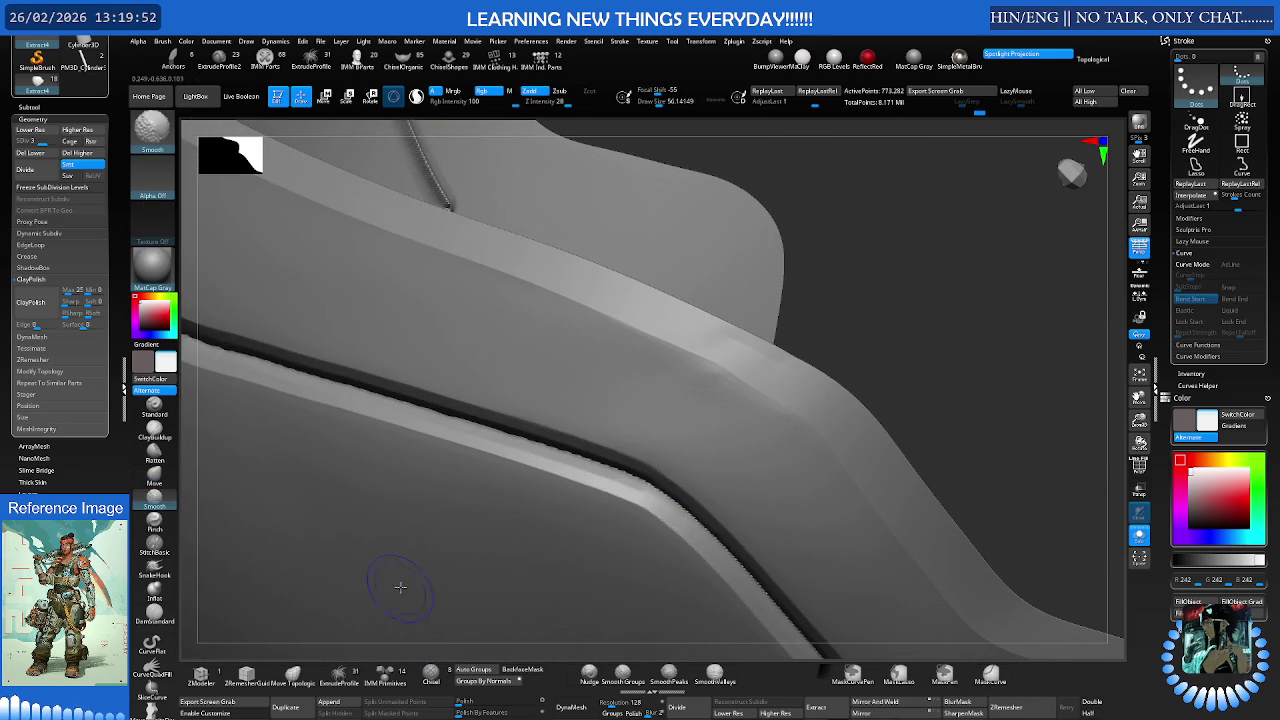
left_click(626, 680)
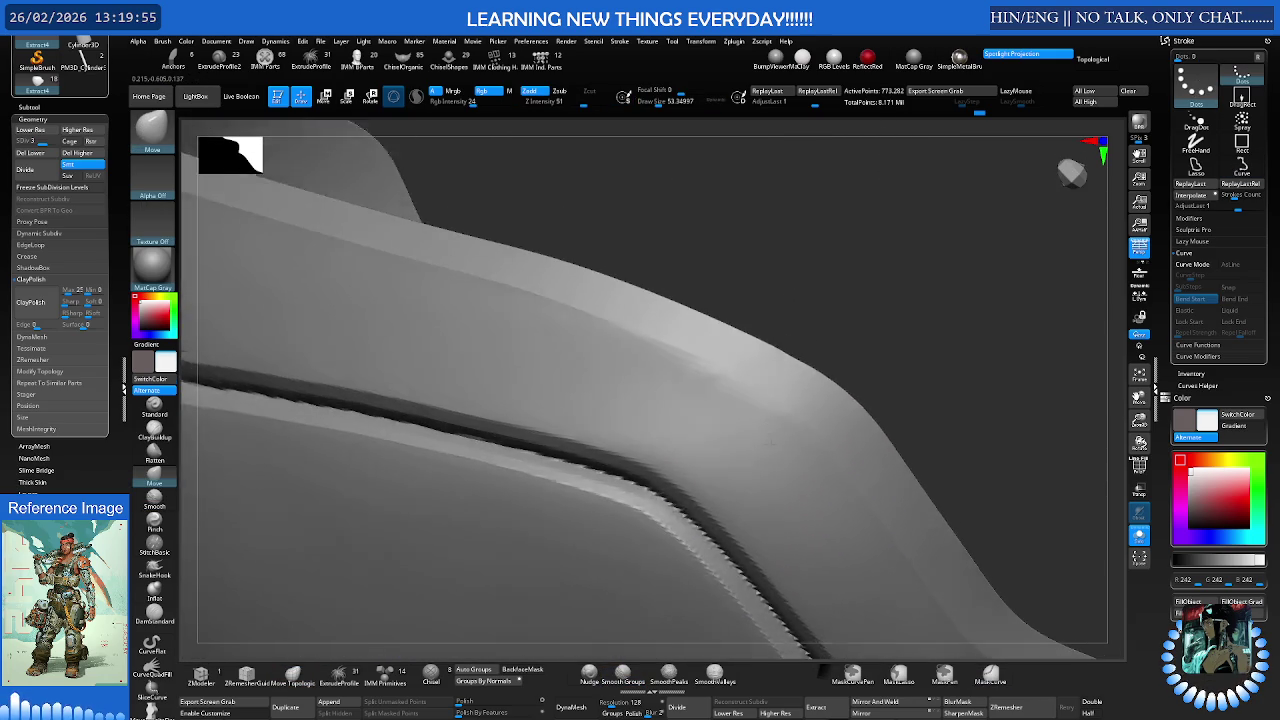
right_click_drag(786, 451, 834, 458)
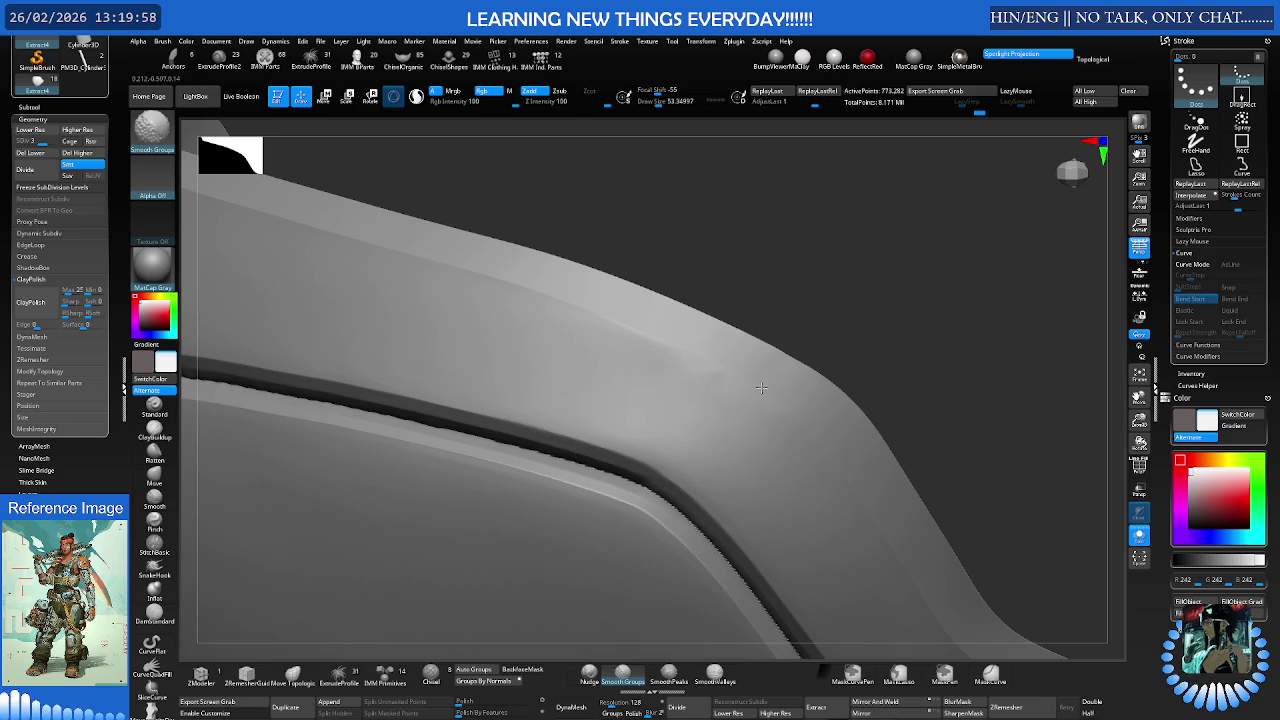
right_click_drag(808, 430, 836, 467)
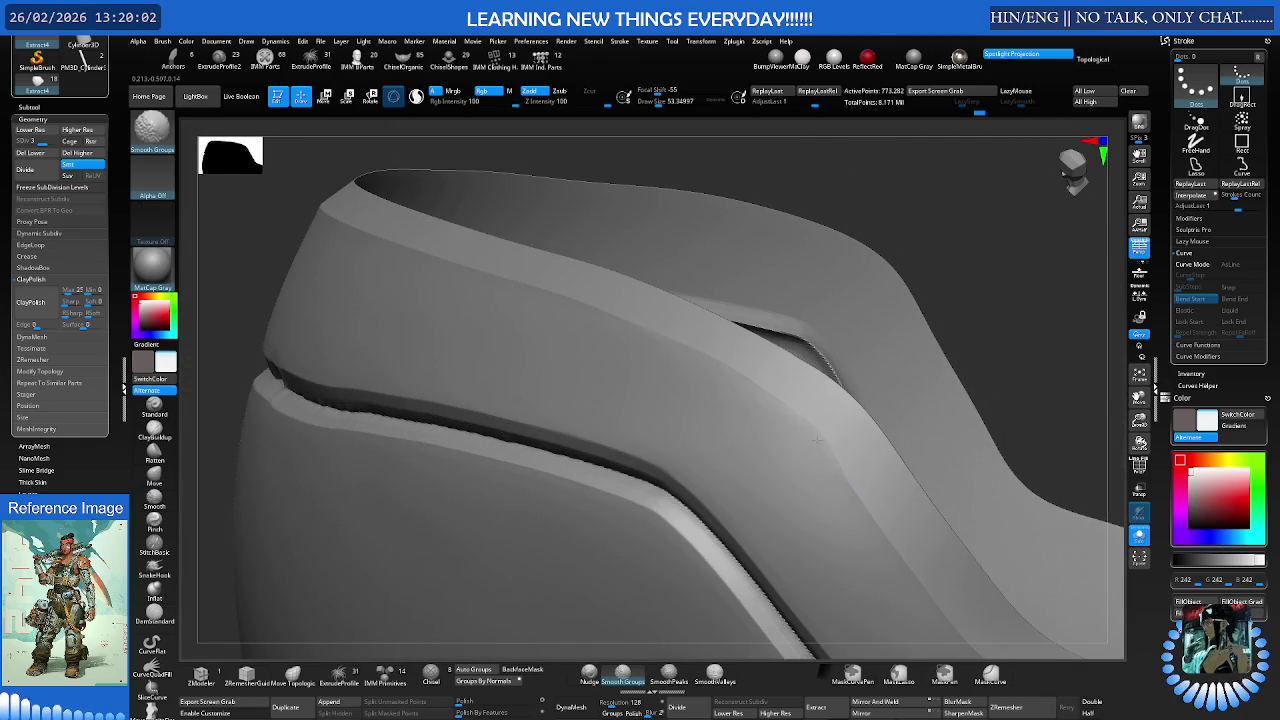
mouse_move(800, 424)
right_mouse_down()
mouse_move(786, 400)
mouse_move(797, 479)
mouse_move(757, 459)
mouse_move(820, 460)
mouse_move(878, 500)
right_mouse_up()
key("b")
key("m")
key("v")
key("shift+f")
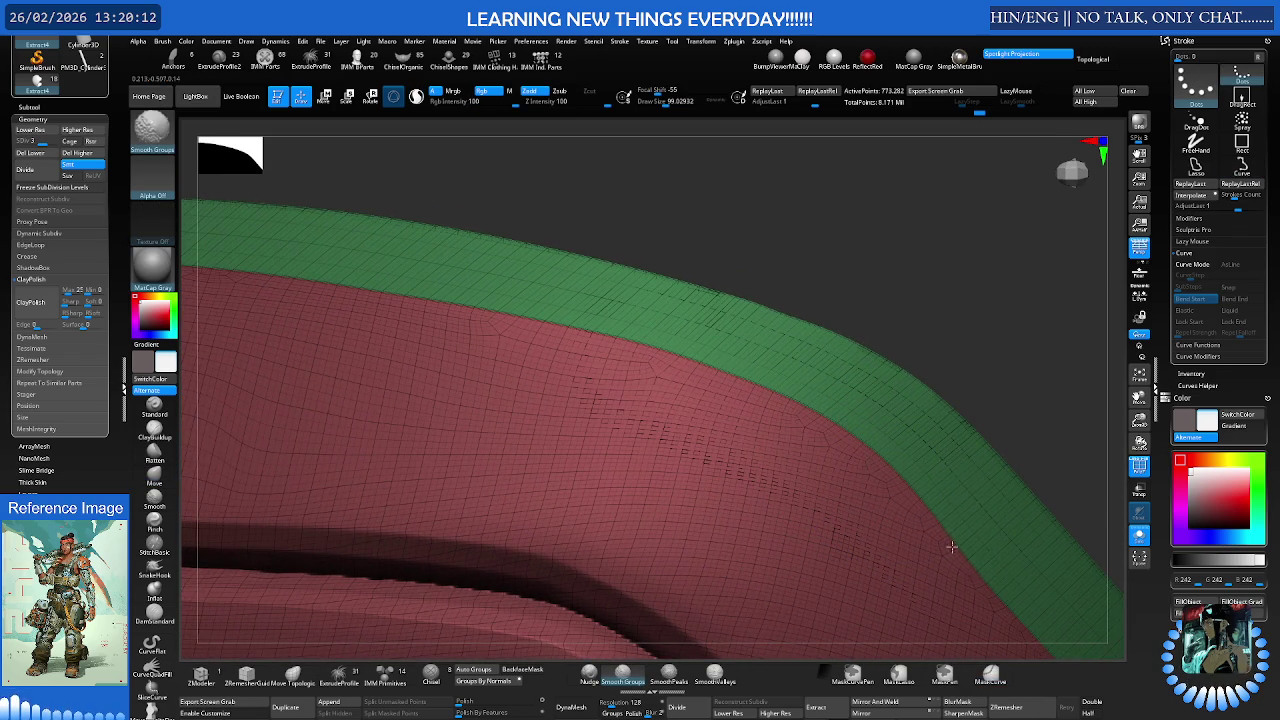
Orbit to a flat side view of the smoothed rim, then zoom out from the close-up
mouse_move(966, 534)
right_mouse_down()
mouse_move(903, 500)
mouse_move(980, 523)
mouse_move(974, 534)
mouse_move(972, 520)
mouse_move(898, 490)
mouse_move(929, 488)
mouse_move(832, 466)
mouse_move(857, 460)
mouse_move(900, 486)
mouse_move(866, 483)
right_mouse_up()
key("shift+f")
key("ctrl")
mouse_move(638, 422)
right_mouse_down("shift")
mouse_move(751, 441)
mouse_move(727, 404)
mouse_move(703, 406)
mouse_move(829, 450)
mouse_move(846, 437)
mouse_move(848, 489)
mouse_move(900, 400)
right_mouse_up("shift")
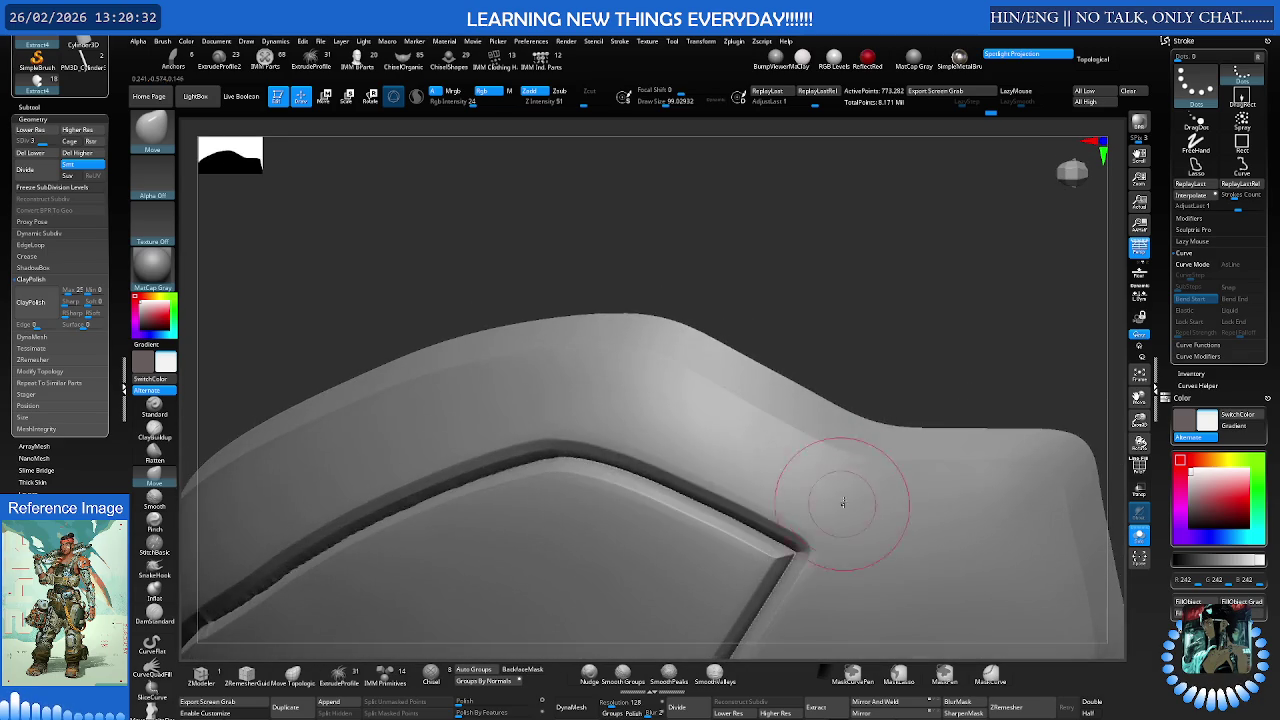
mouse_move(914, 357)
right_mouse_down("ctrl")
mouse_move(786, 364)
mouse_move(815, 428)
right_mouse_up("ctrl")
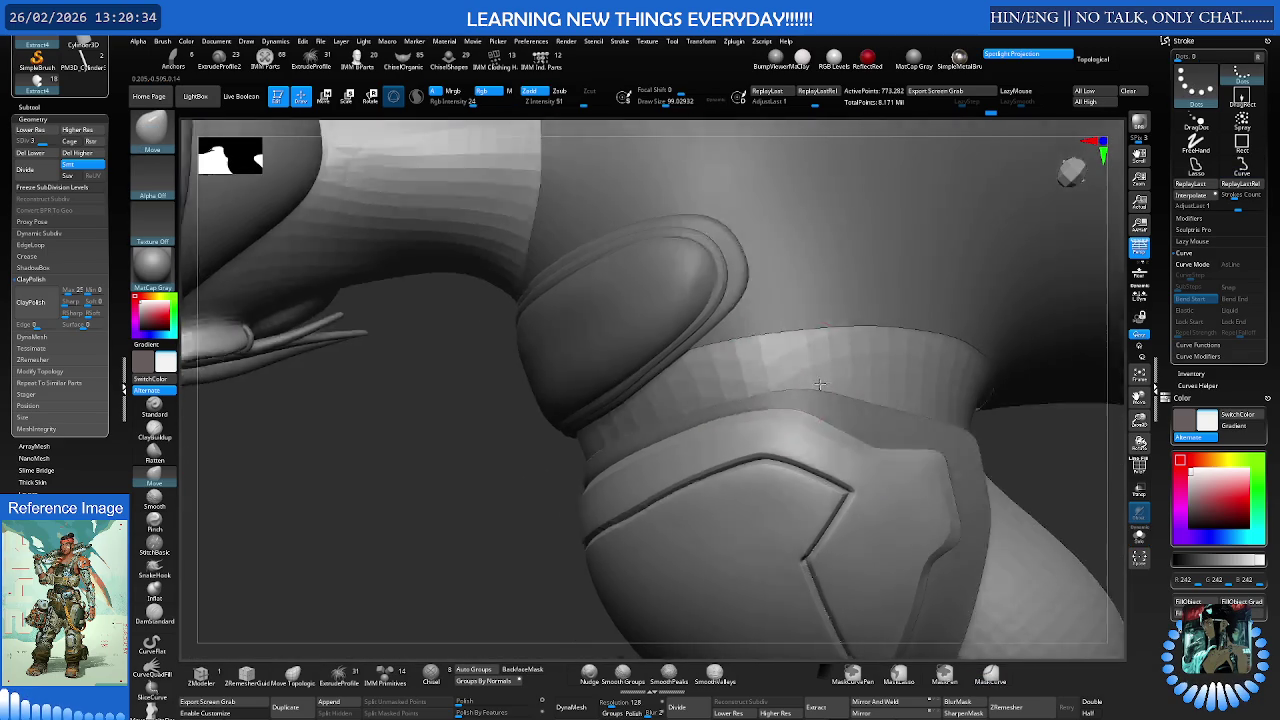
Frame the torso and right shoulder pad, then select the chest plate subtool (2.408 million points)
left_click_drag(815, 428, 818, 430, "ctrl")
mouse_move(818, 430)
right_mouse_down()
mouse_move(766, 443)
mouse_move(791, 400)
mouse_move(761, 417)
mouse_move(820, 429)
mouse_move(791, 486)
mouse_move(846, 440)
right_mouse_up()
key("b")
key("m")
key("v")
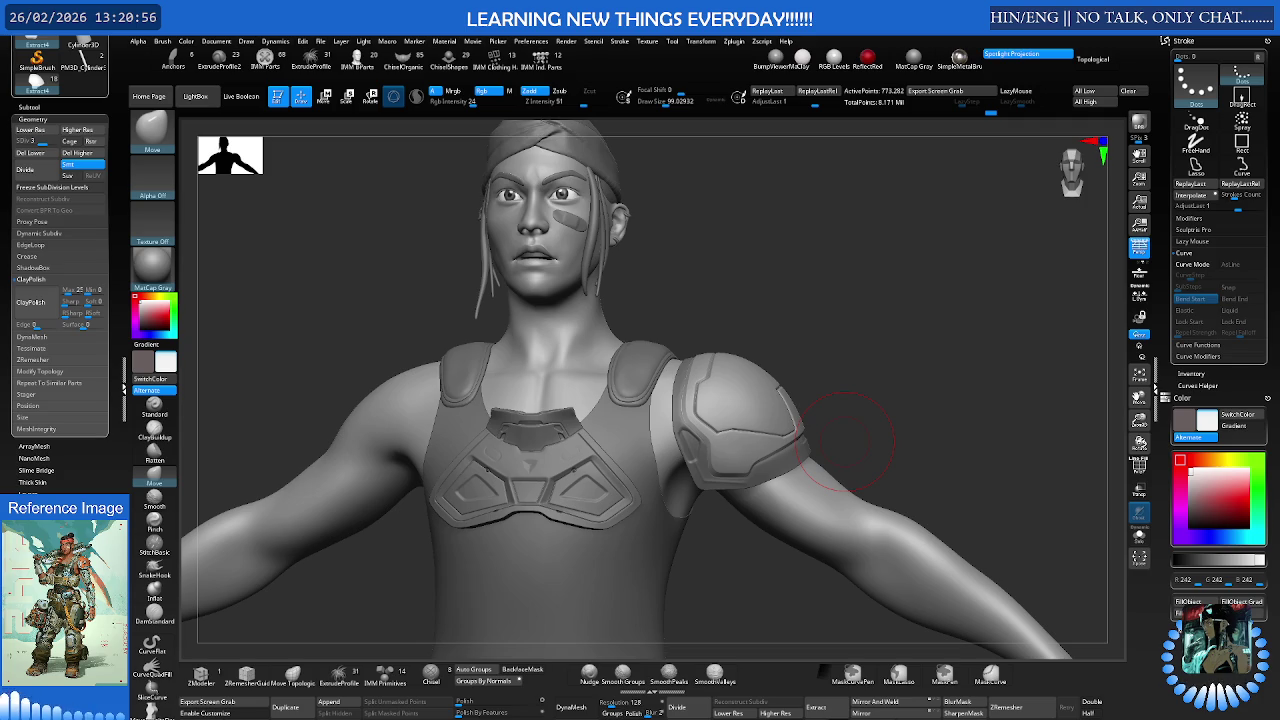
mouse_move(904, 345)
left_mouse_down()
mouse_move(843, 369)
mouse_move(871, 386)
mouse_move(863, 394)
mouse_move(872, 362)
mouse_move(911, 389)
mouse_move(631, 411)
mouse_move(529, 511)
mouse_move(786, 409)
mouse_move(772, 400)
mouse_move(786, 388)
mouse_move(771, 428)
mouse_move(833, 380)
left_mouse_up()
key("ctrl")
left_click(808, 391, "alt")
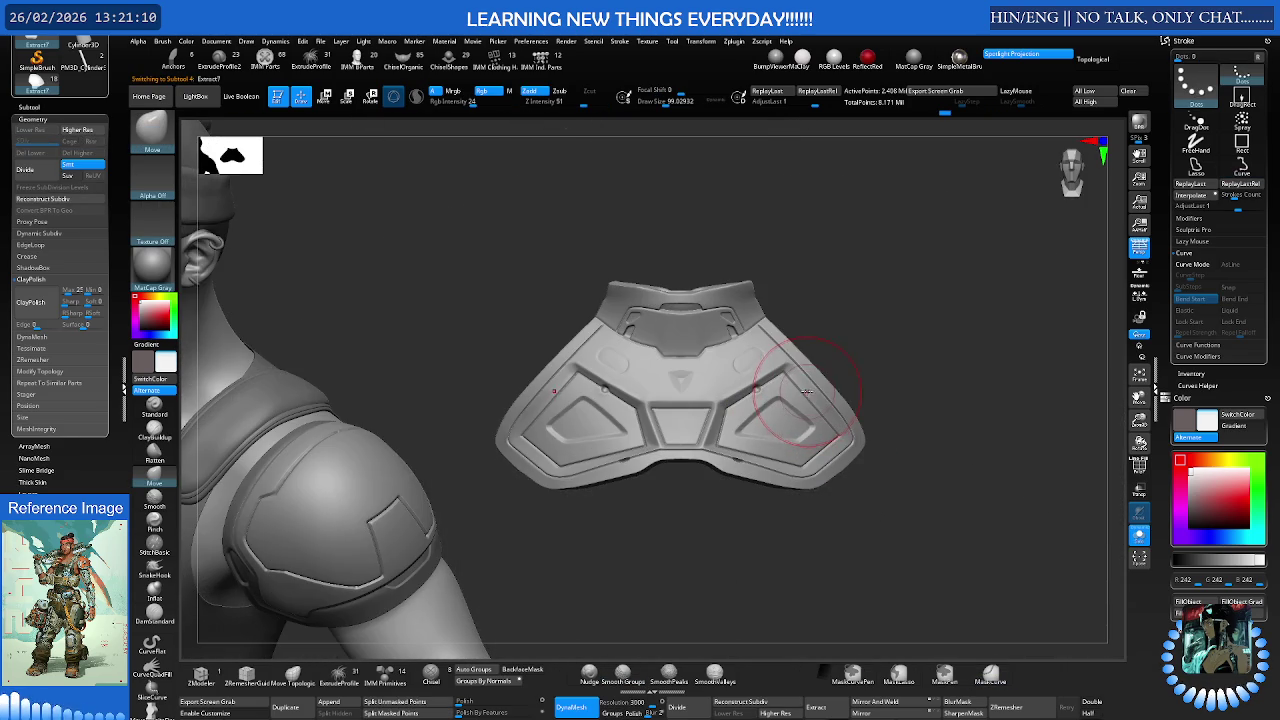
Shift the chest plate up-left and drag out a duplicate copy beside the torso
mouse_move(708, 355)
left_mouse_down()
mouse_move(417, 226)
mouse_move(395, 235)
mouse_move(380, 175)
left_mouse_up()
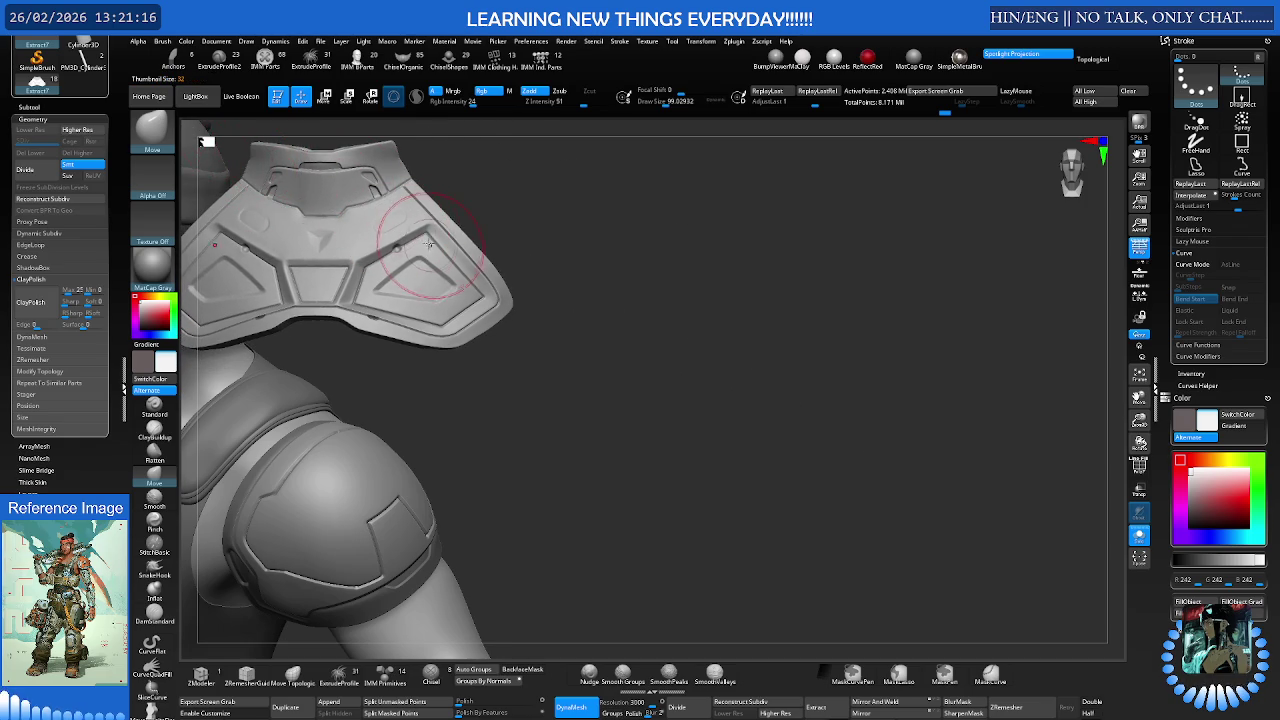
left_click_drag(430, 245, 445, 229)
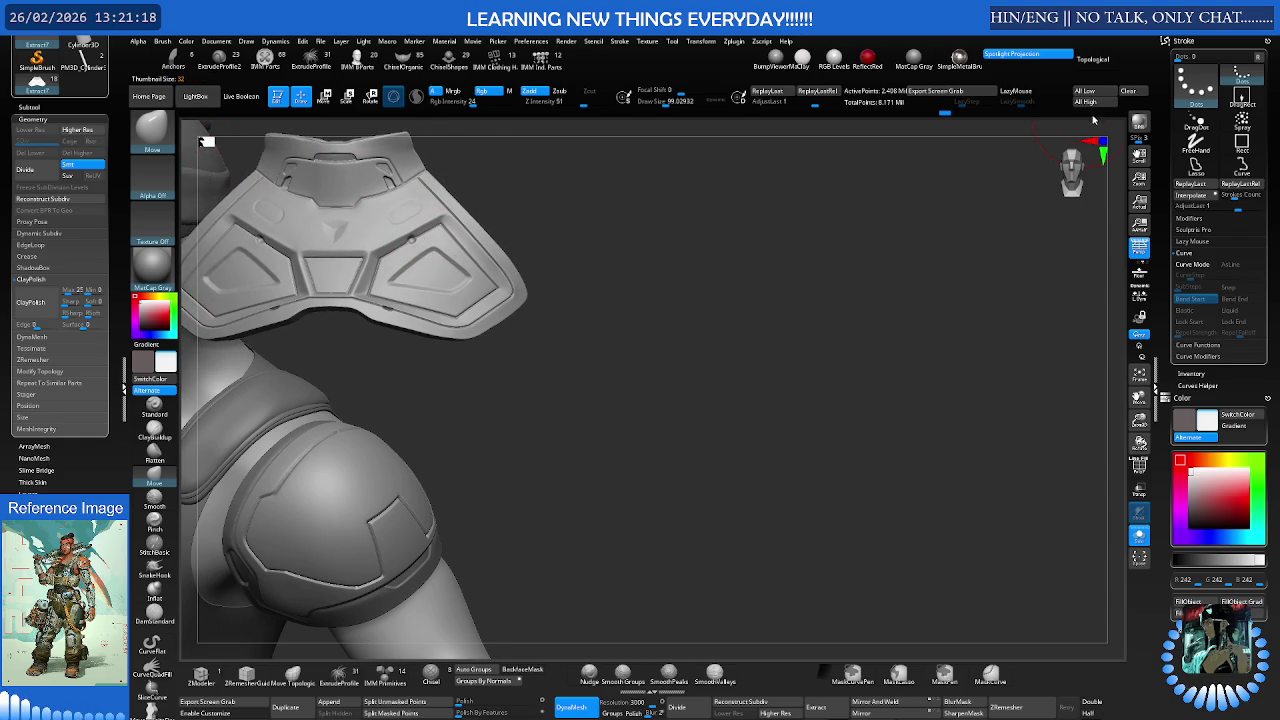
left_click_drag(640, 300, 478, 265)
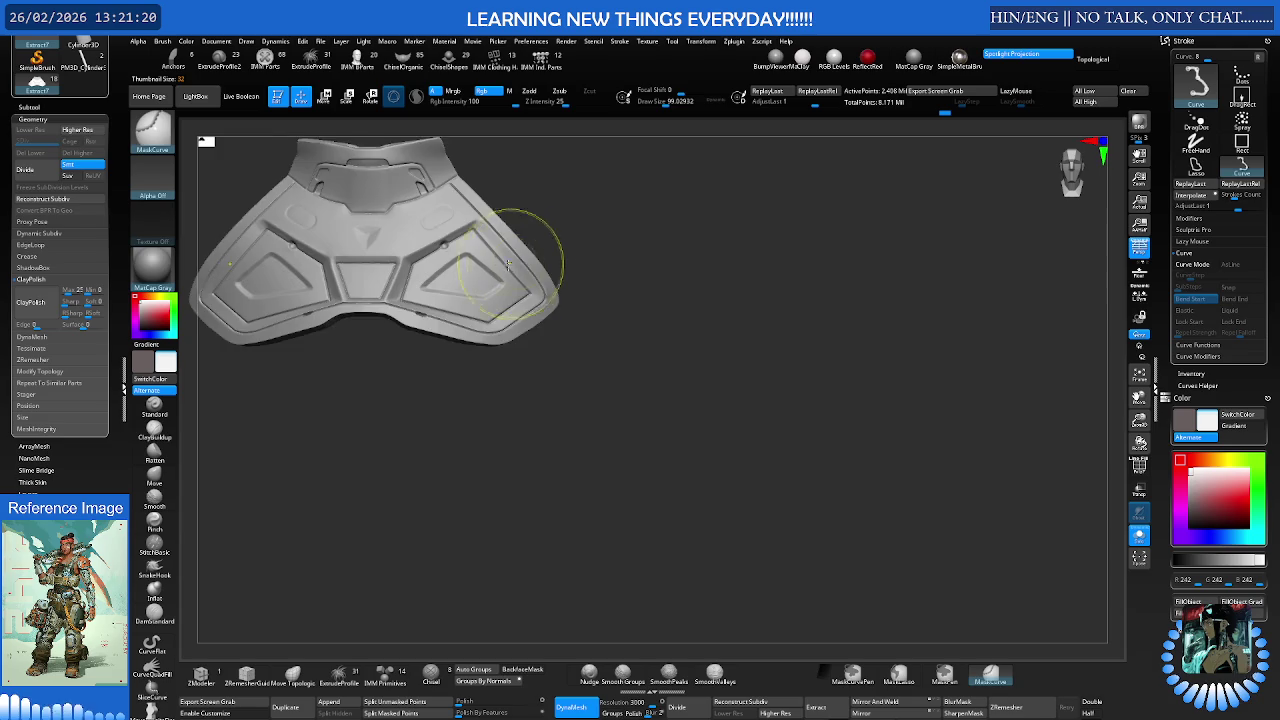
right_click_drag(478, 265, 418, 228, "alt")
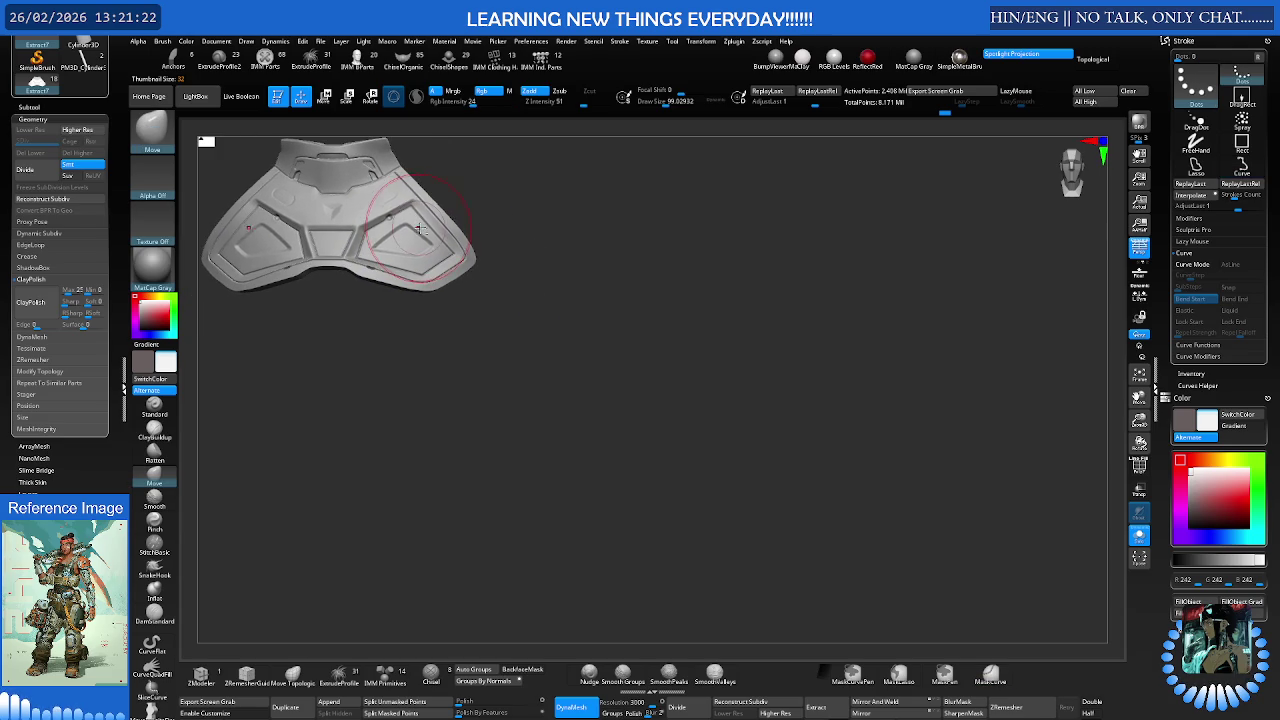
left_click_drag(432, 233, 620, 389, "ctrl")
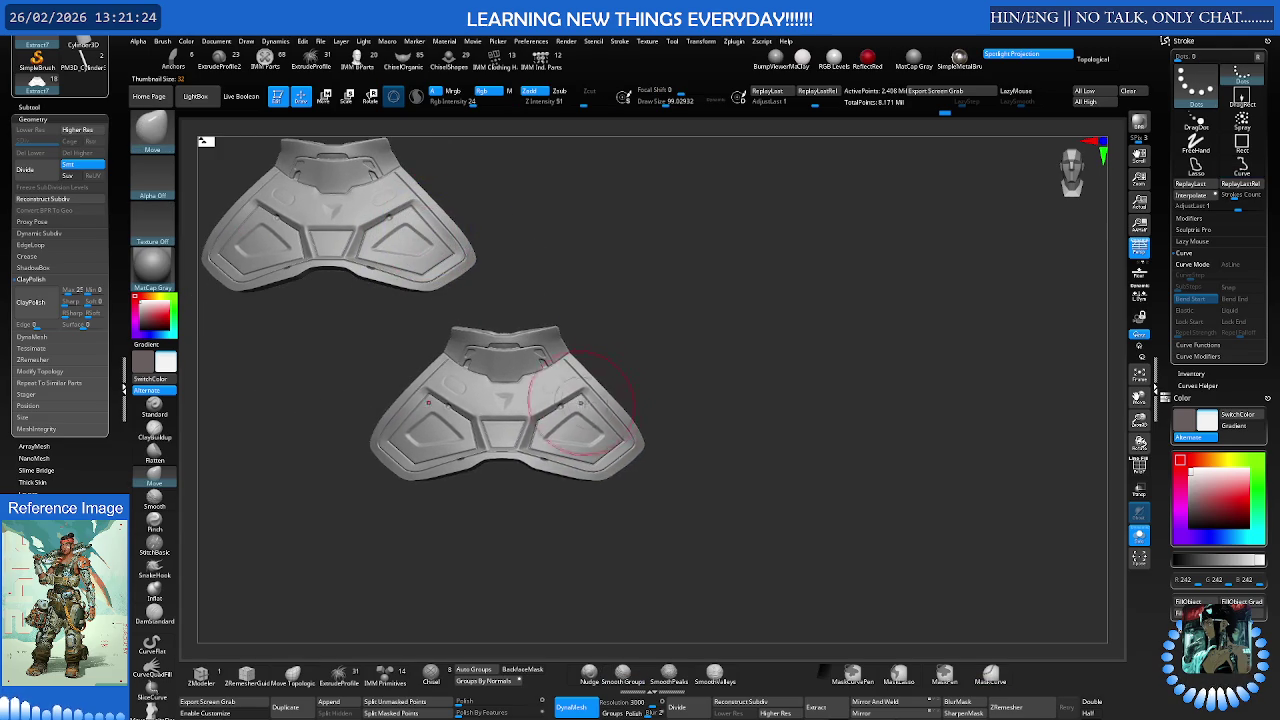
left_click(773, 331, "alt")
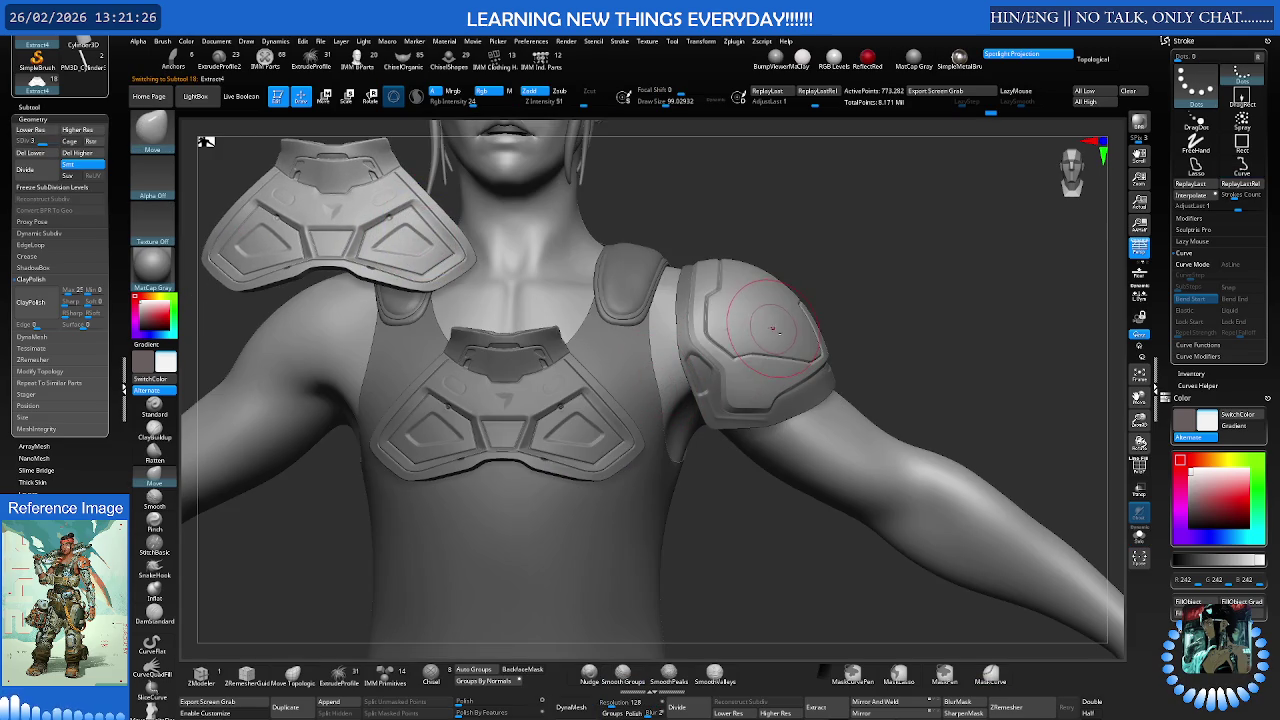
Isolate the shoulder pad's panel group with the transform gizmo, then reveal the whole mesh again
right_click_drag(767, 336, 806, 388, "ctrl")
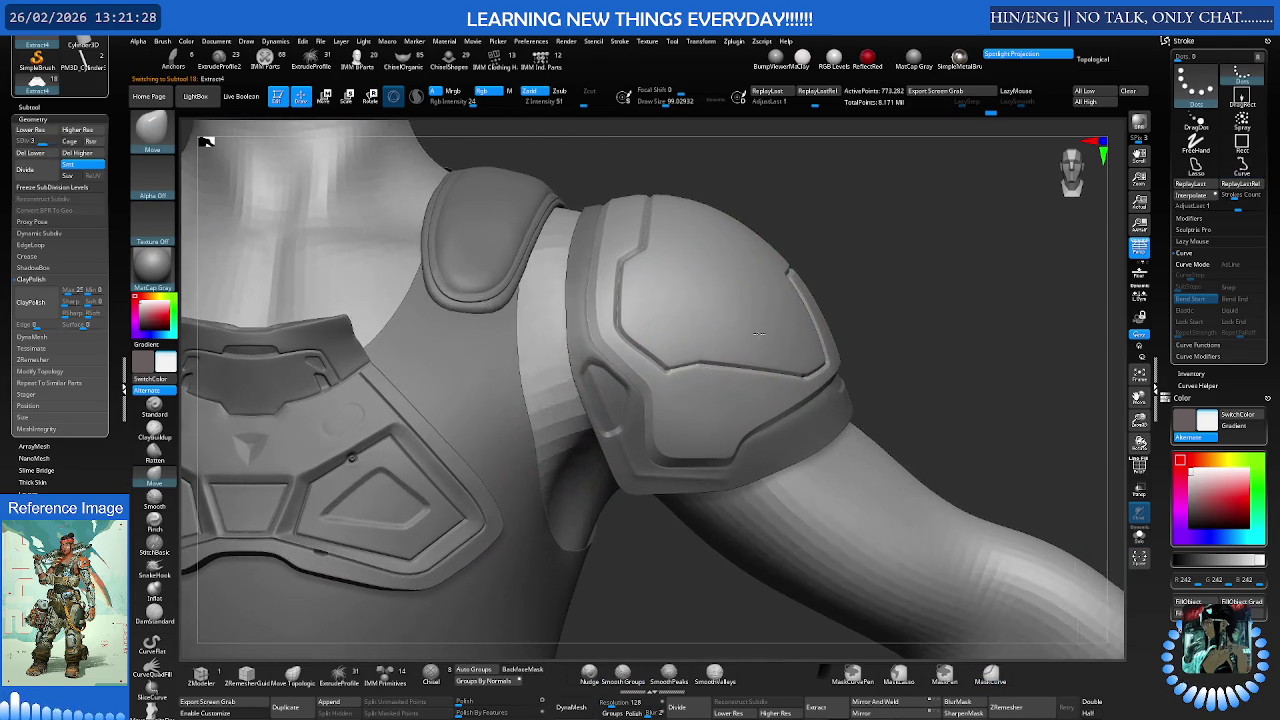
key("e")
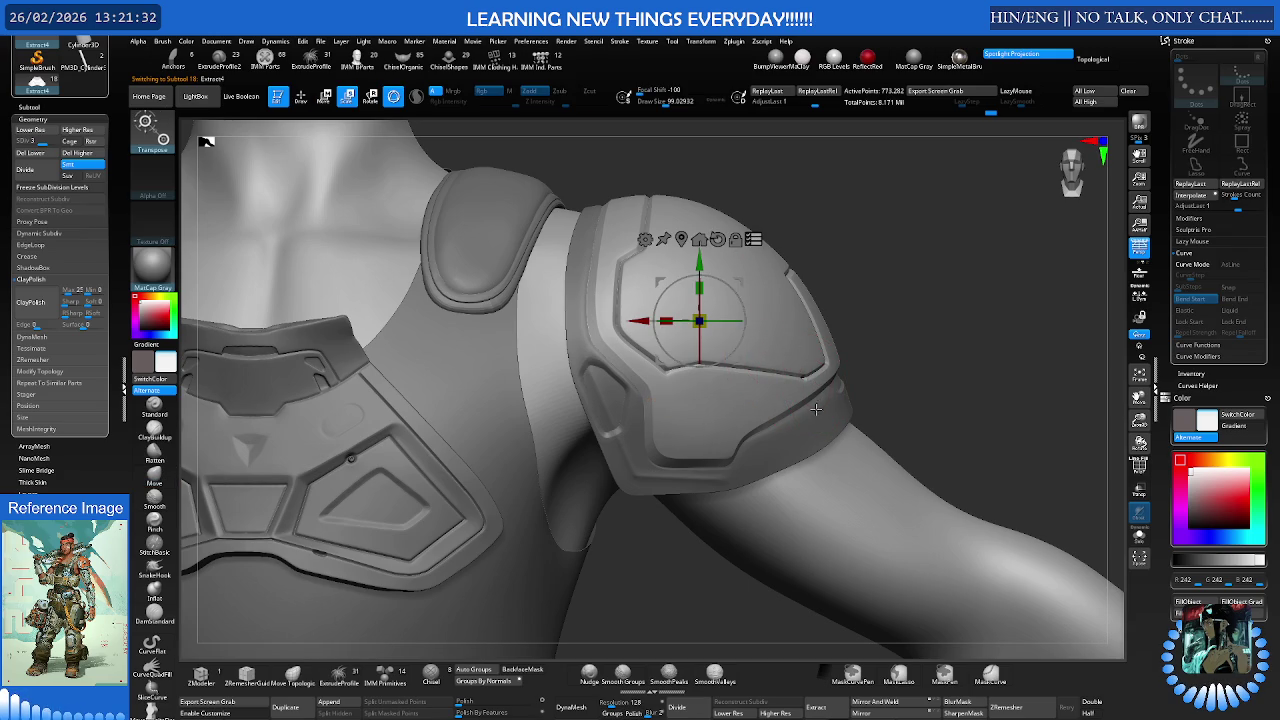
left_click(893, 378, "ctrl+shift")
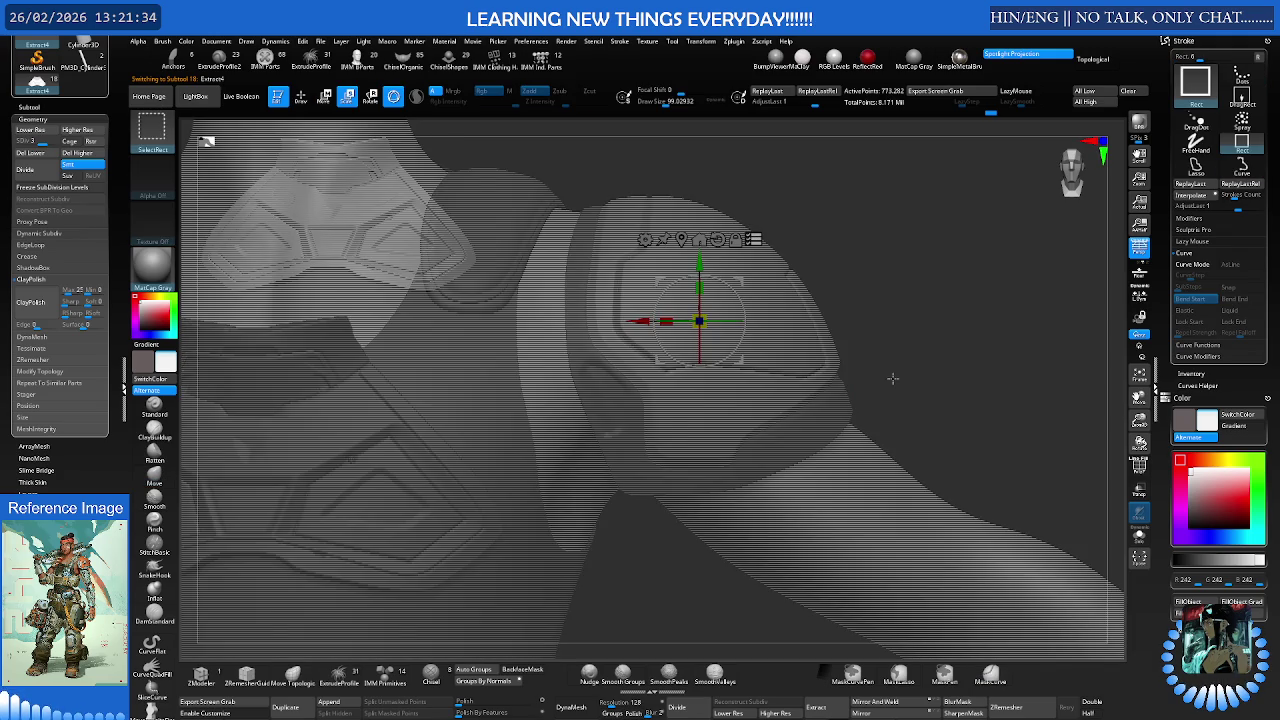
left_click(804, 368, "ctrl+shift")
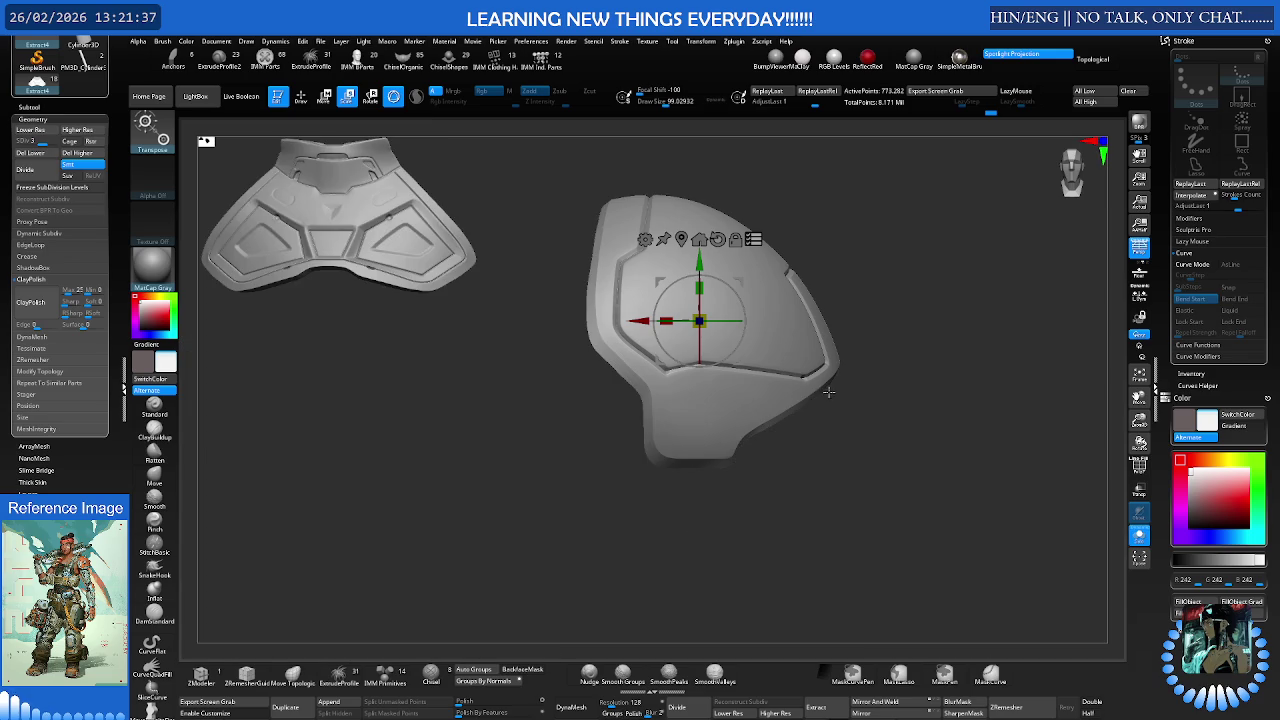
left_click(829, 391, "ctrl+shift")
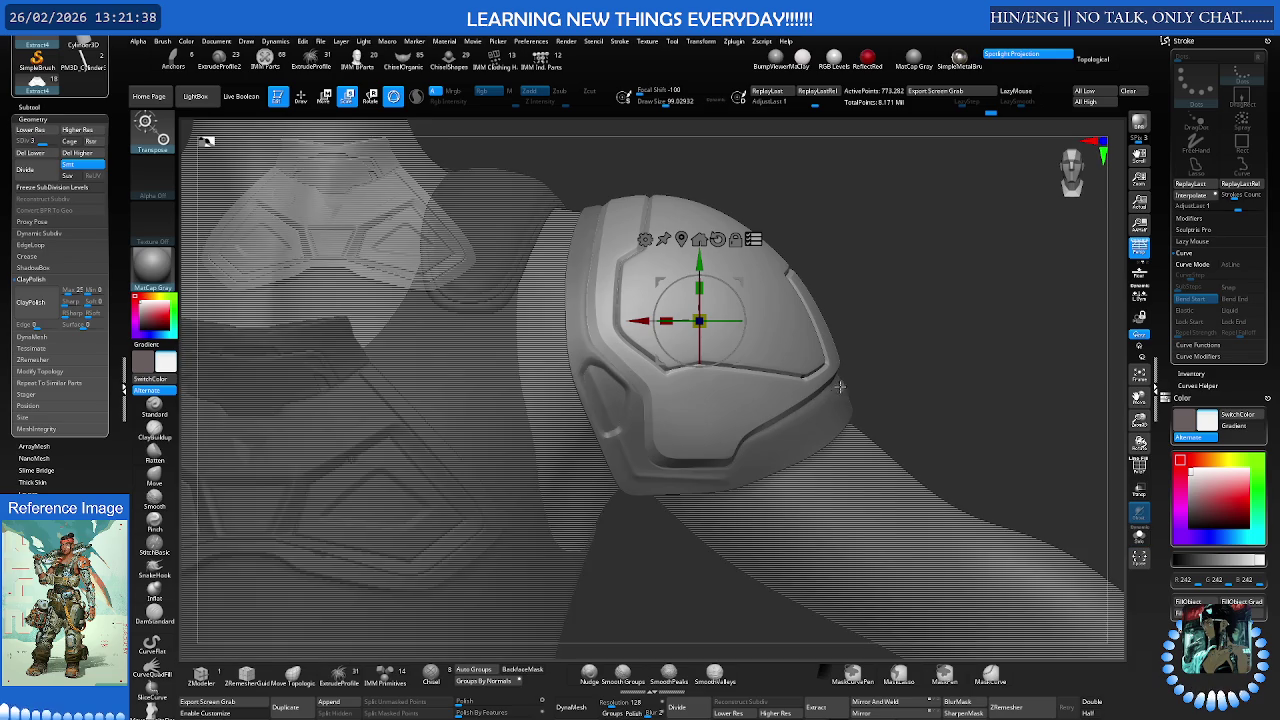
left_click(769, 235, "ctrl+shift")
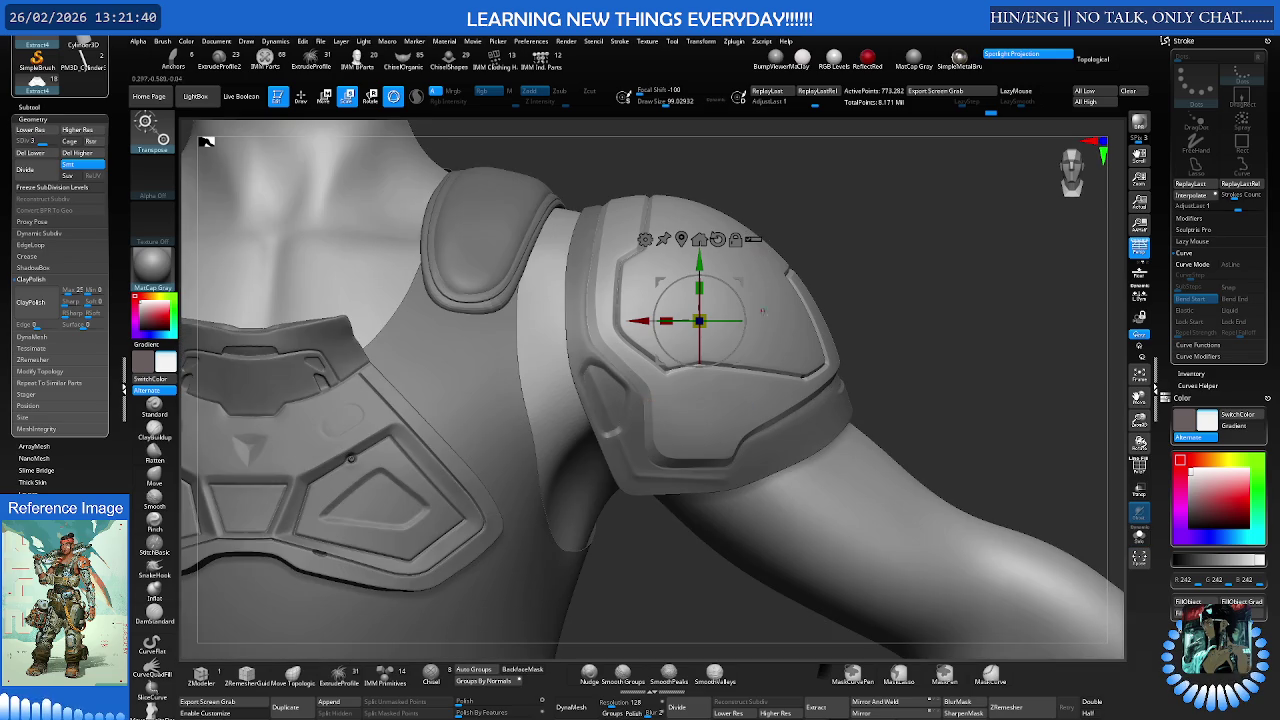
Show only the armour pieces, inspect the shoulder pad up close, then return to a front view
key("shift+alt+s")
mouse_move(777, 338)
left_mouse_down()
mouse_move(353, 461)
mouse_move(410, 346)
left_mouse_up()
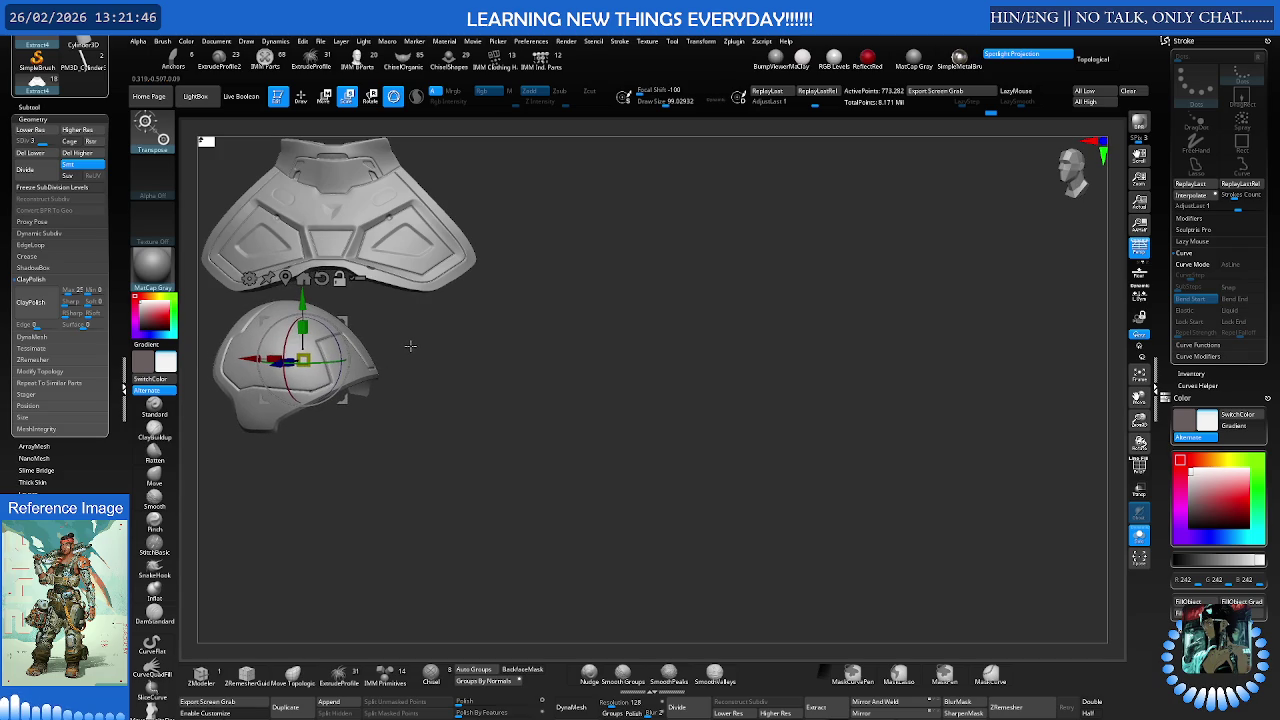
mouse_move(405, 347)
left_mouse_down("alt")
mouse_move(735, 385)
mouse_move(500, 406)
mouse_move(800, 383)
mouse_move(740, 380)
left_mouse_up("alt")
key("q")
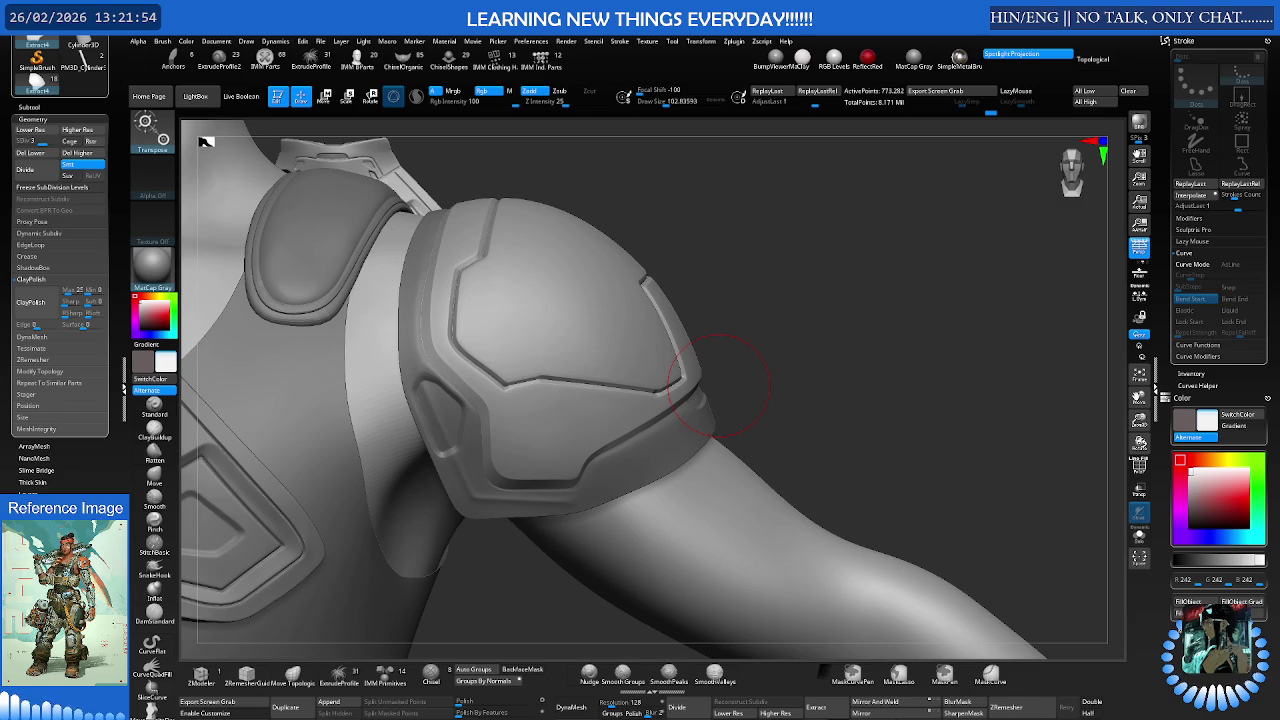
right_click_drag(711, 385, 397, 330)
With the body hidden, park a rotated shoulder pad copy below the first spare pad
key("w")
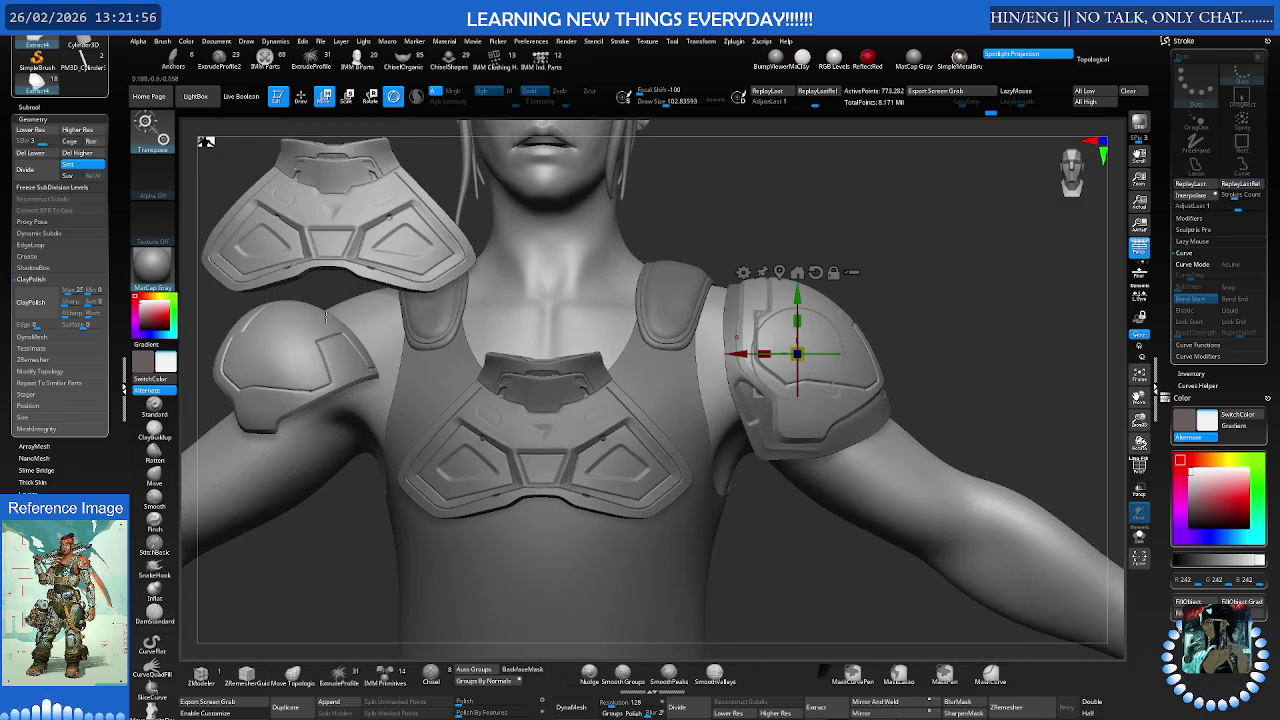
left_click(29, 107)
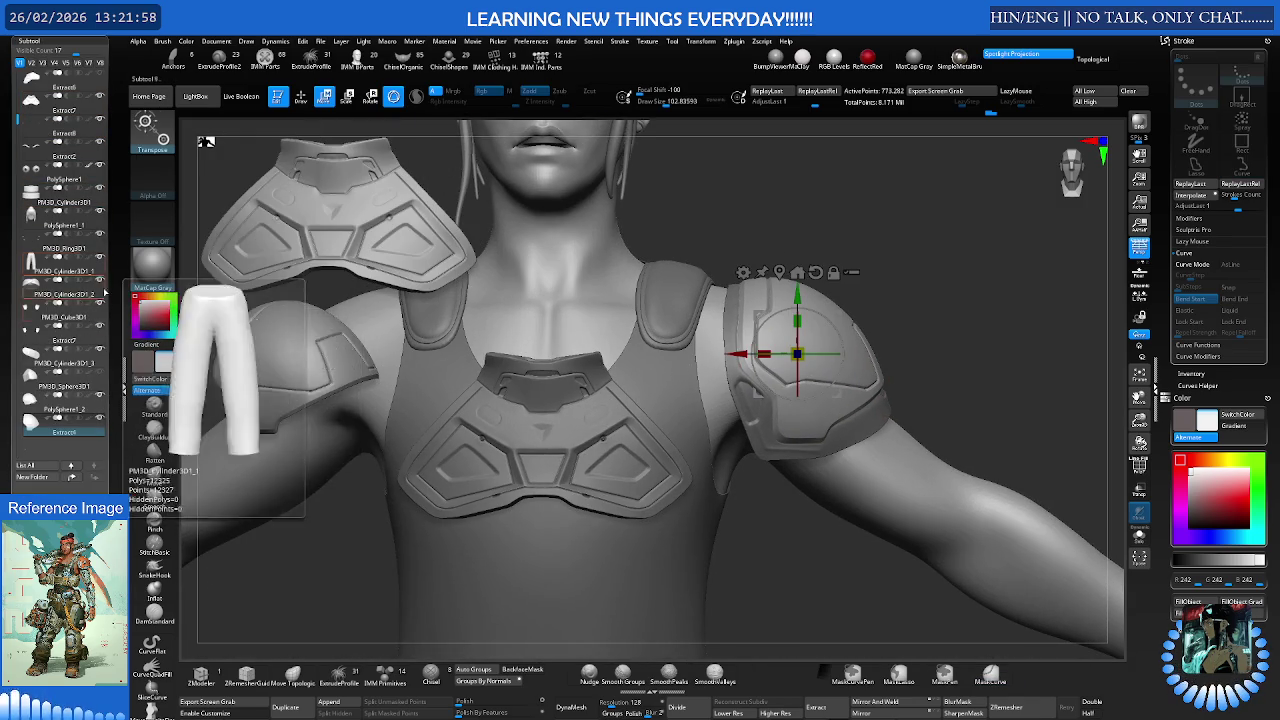
mouse_move(64, 410)
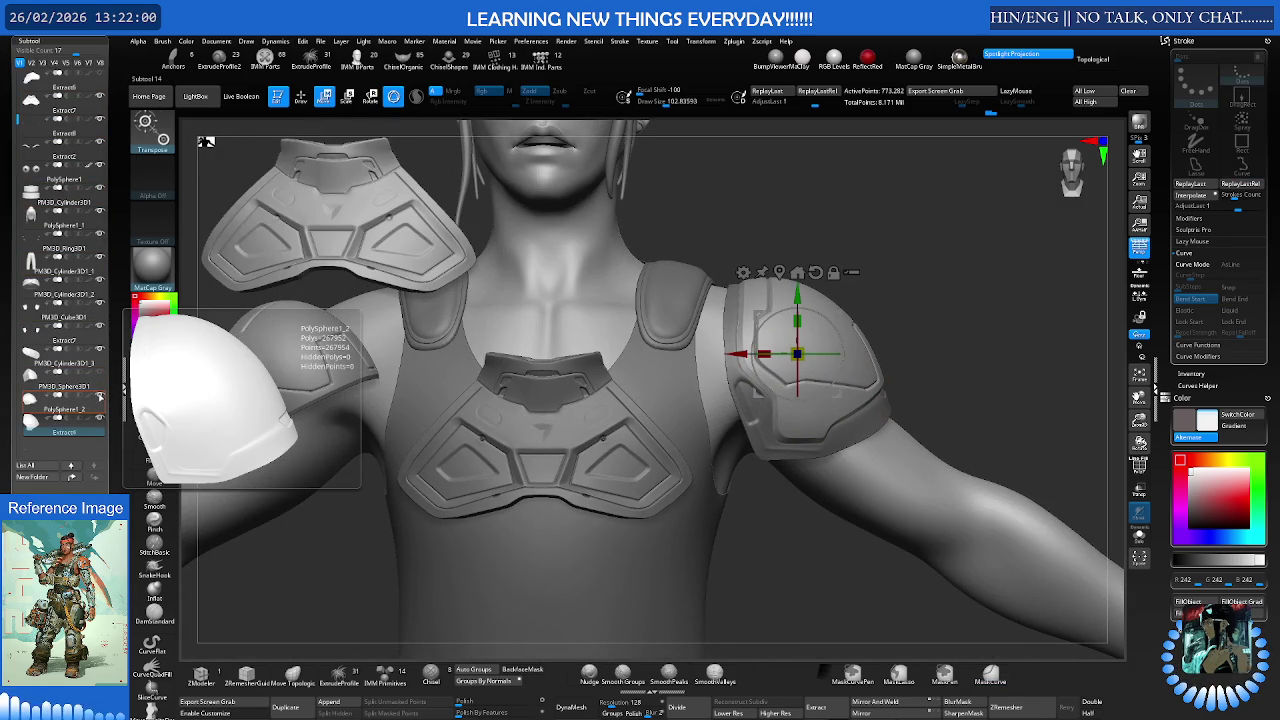
left_click(99, 397)
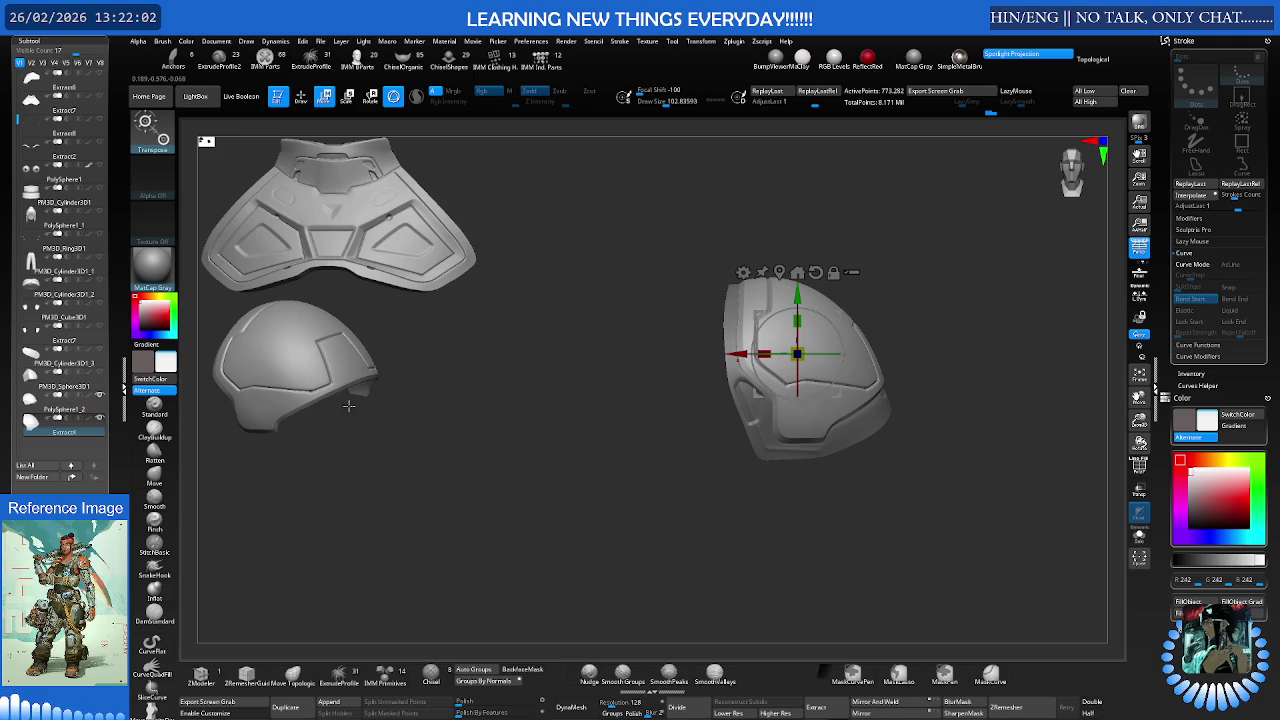
mouse_move(820, 390)
left_mouse_down()
mouse_move(443, 528)
mouse_move(392, 520)
mouse_move(308, 538)
left_mouse_up()
key("ctrl+z")
left_click_drag(736, 436, 762, 428)
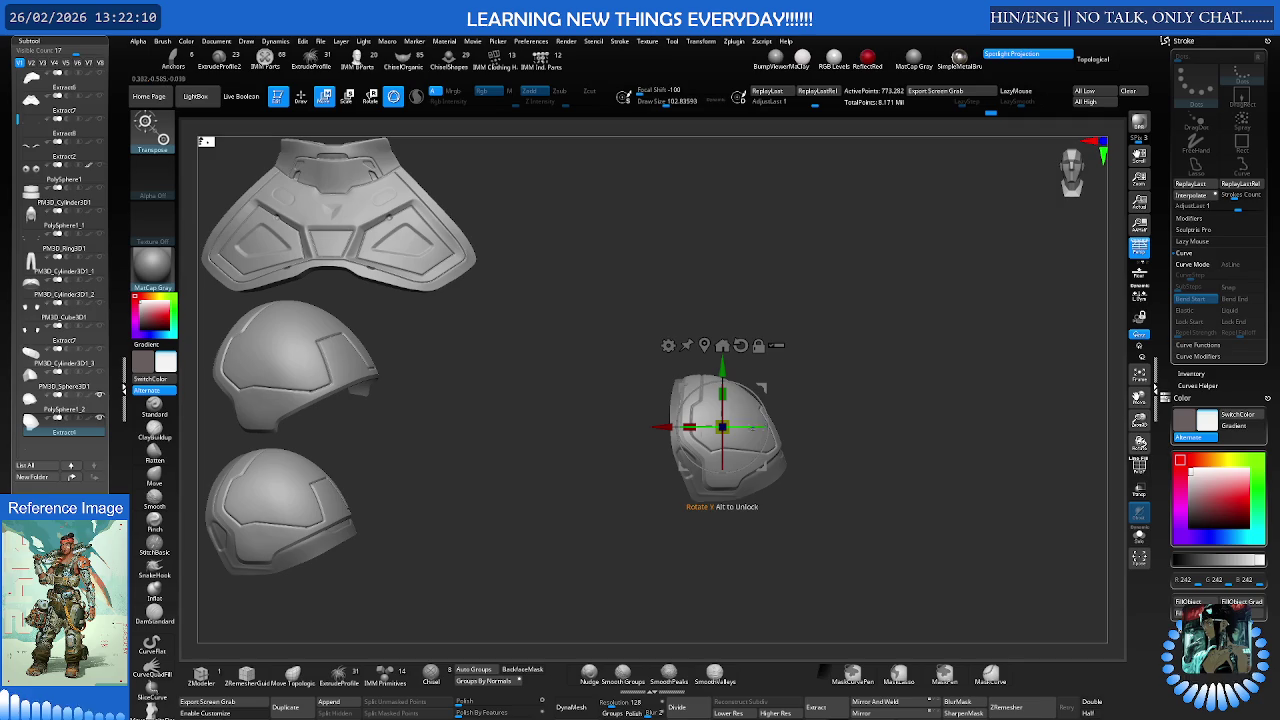
left_click(99, 397)
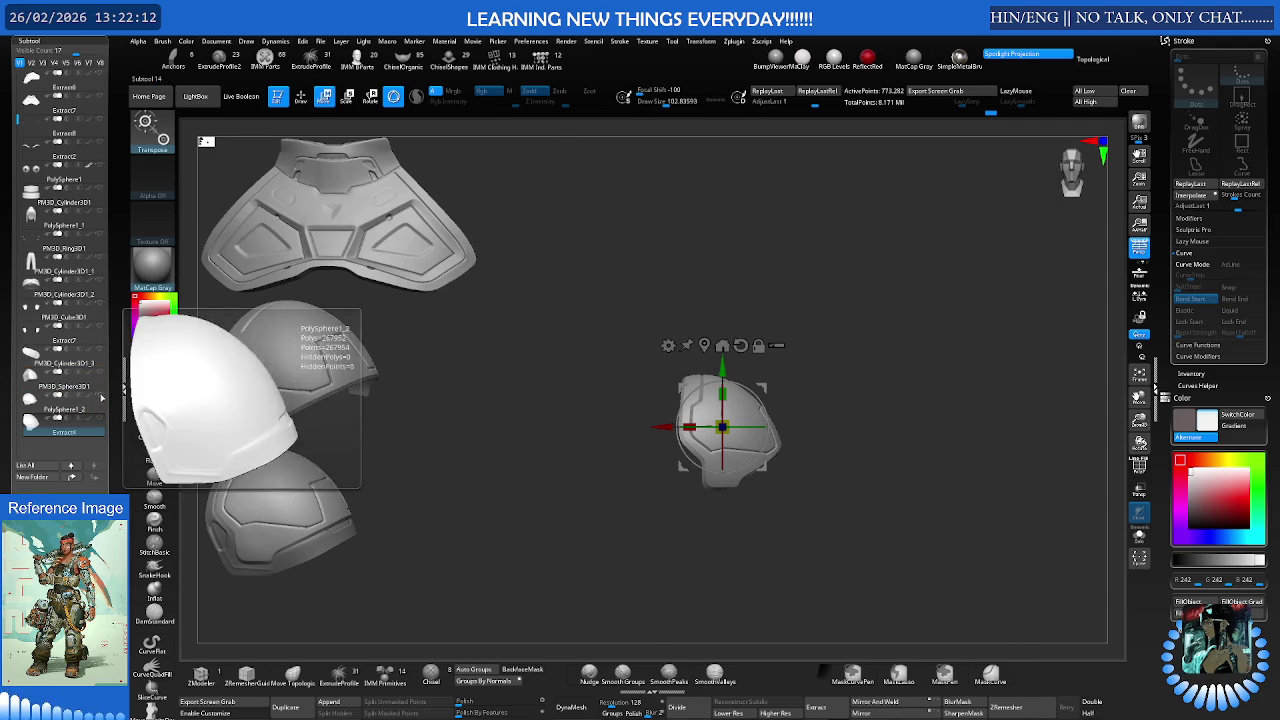
Select the leftover PM3D_Sphere3D1 piece and delete it
scroll(834, 403, "up", 3)
right_click_drag(783, 414, 792, 447)
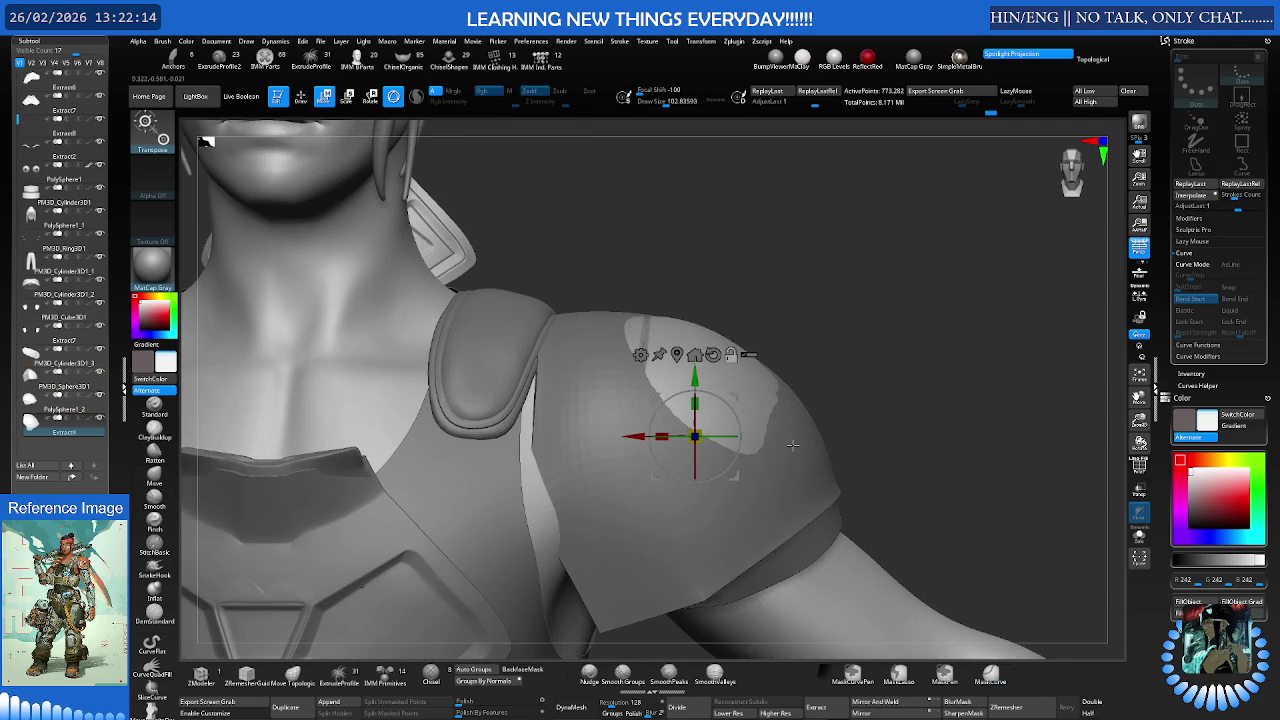
left_click(792, 447, "alt")
key("Delete")
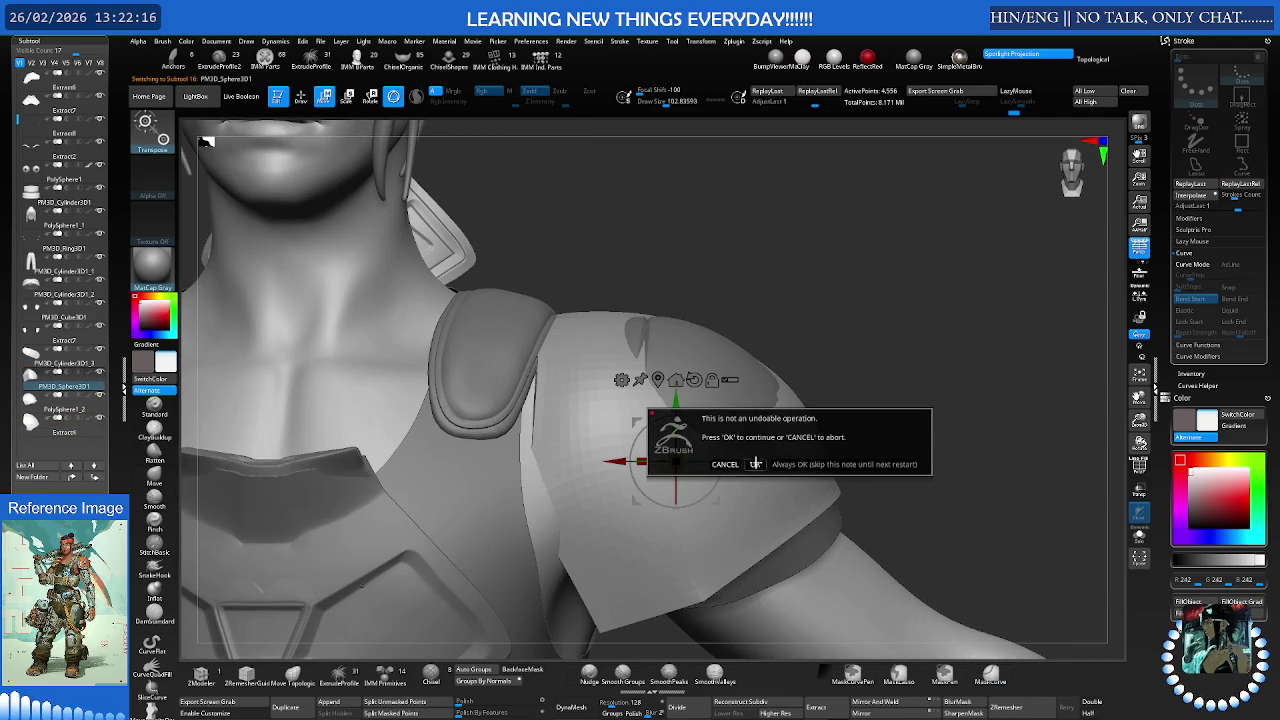
Confirm the sphere subtool deletion and switch to the Move brush (B-M-V)
left_click(756, 464)
key("b")
key("m")
key("v")
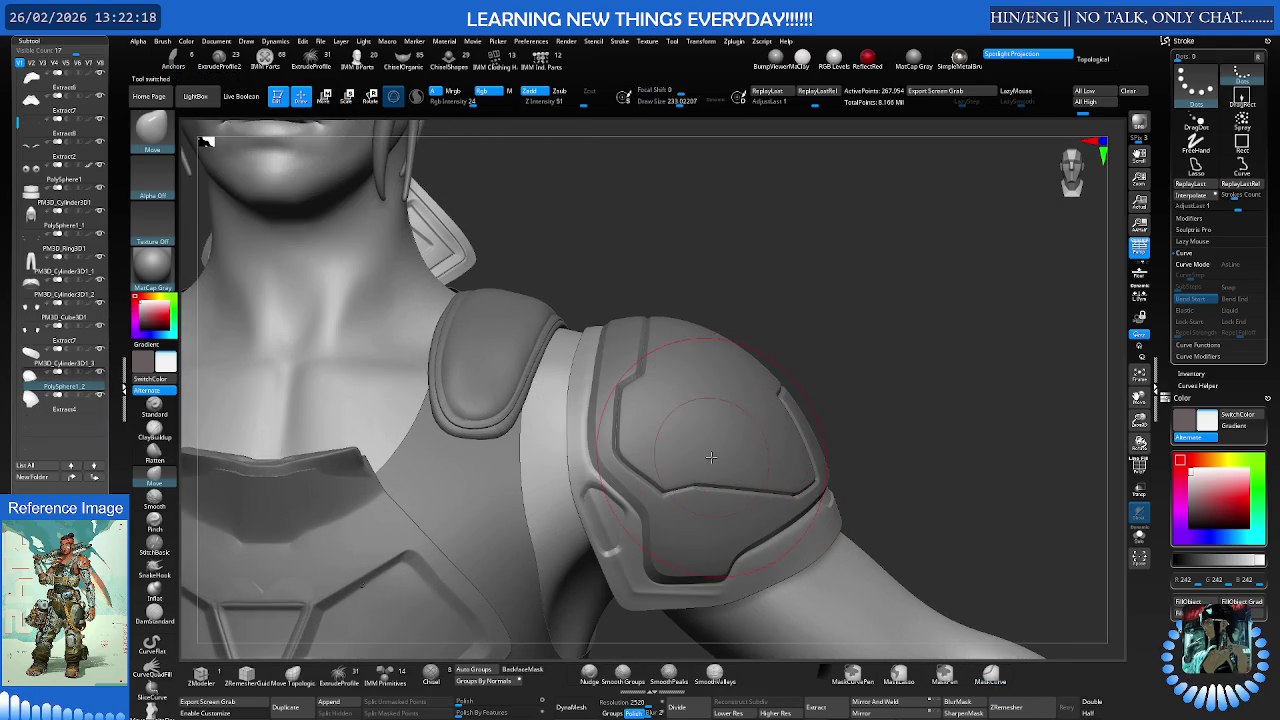
Drop the shoulder armour one subdivision level and set the brush size to about 154
mouse_move(649, 432)
right_mouse_down()
mouse_move(668, 399)
mouse_move(591, 302)
right_mouse_up()
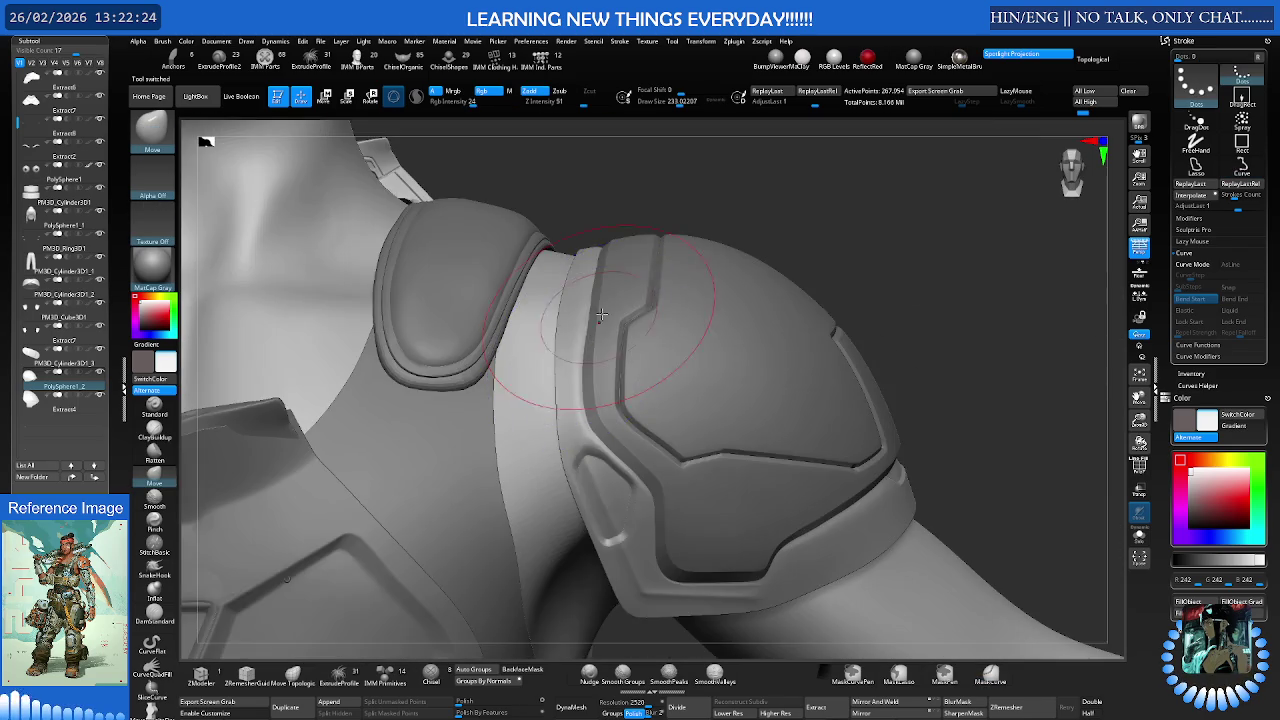
mouse_move(578, 298)
right_mouse_down()
mouse_move(595, 365)
mouse_move(608, 289)
right_mouse_up()
key("s")
left_click_drag(608, 290, 570, 307)
key("shift+d")
key("s")
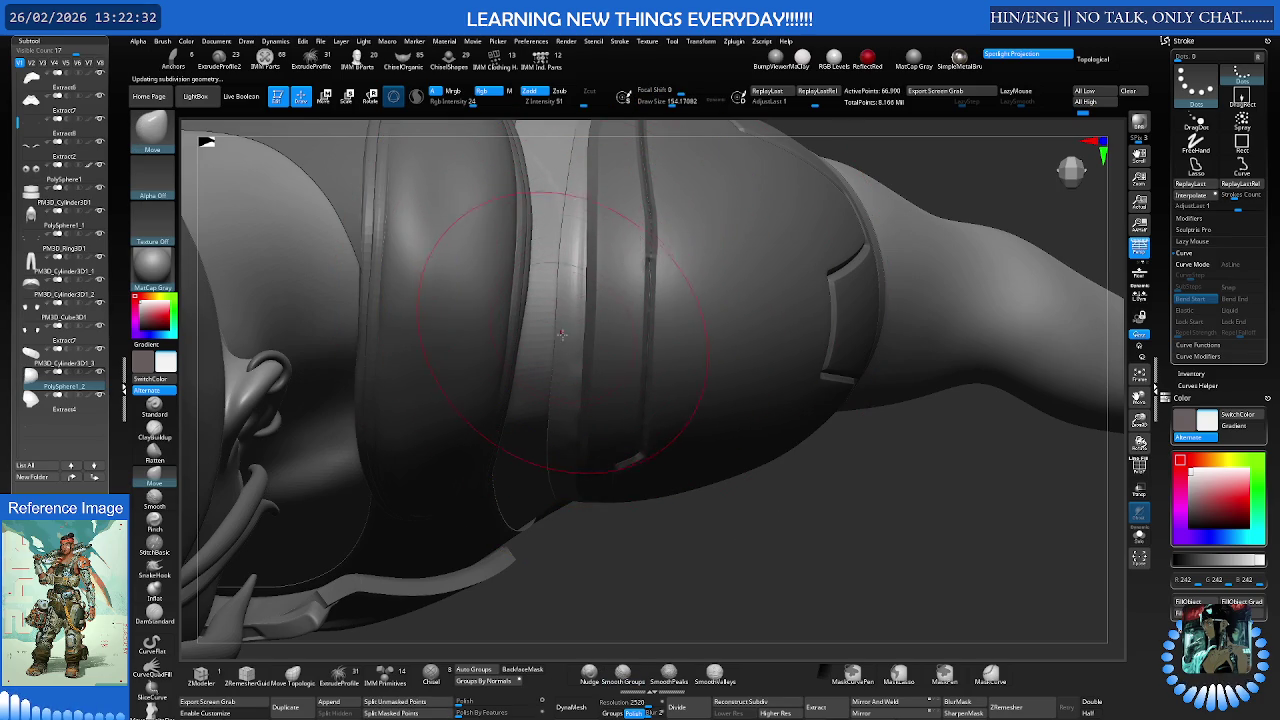
Enlarge the brush to about 221 and switch to Smooth Groups smoothing
mouse_move(557, 360)
right_mouse_down()
mouse_move(573, 284)
mouse_move(592, 344)
right_mouse_up()
key("s")
key("s")
left_click_drag(592, 344, 563, 349)
mouse_move(563, 349)
right_mouse_down()
mouse_move(643, 382)
mouse_move(583, 306)
mouse_move(583, 420)
mouse_move(600, 428)
mouse_move(586, 400)
mouse_move(742, 367)
right_mouse_up()
key("shift")
key("s")
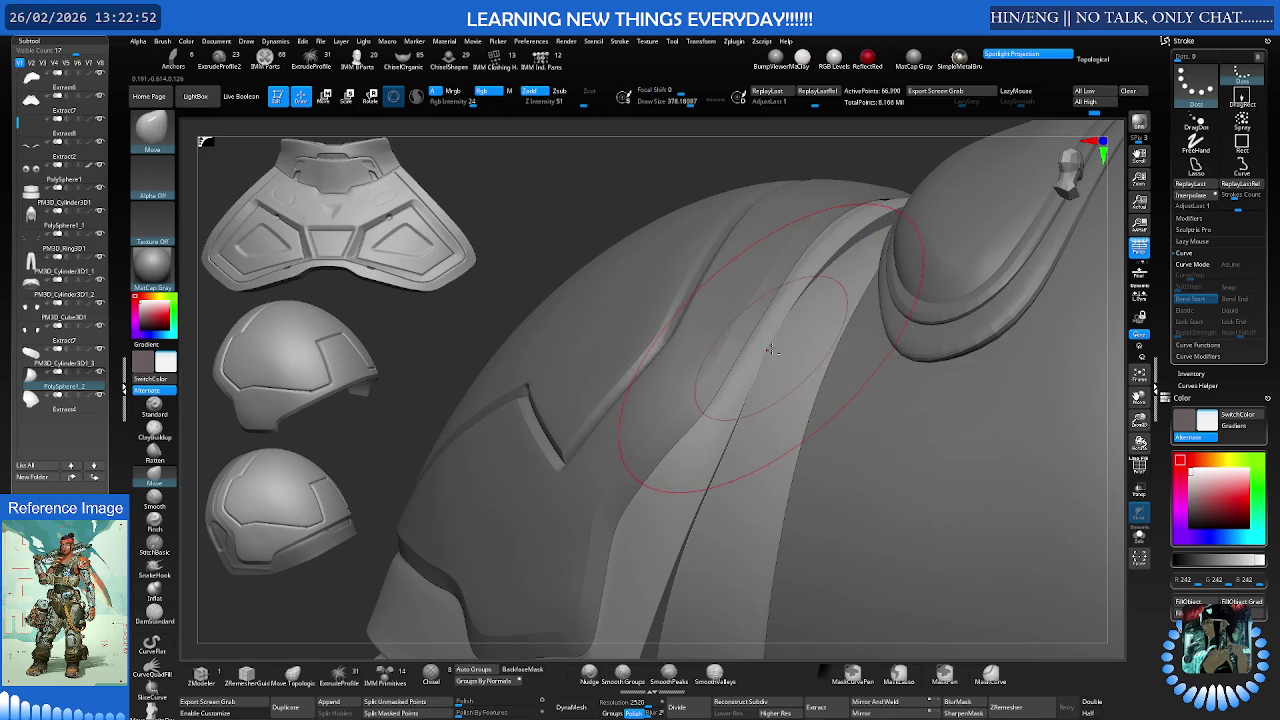
Mask a strip across the shoulder armour with MaskCurve and transpose all selected subtools together
key("ctrl")
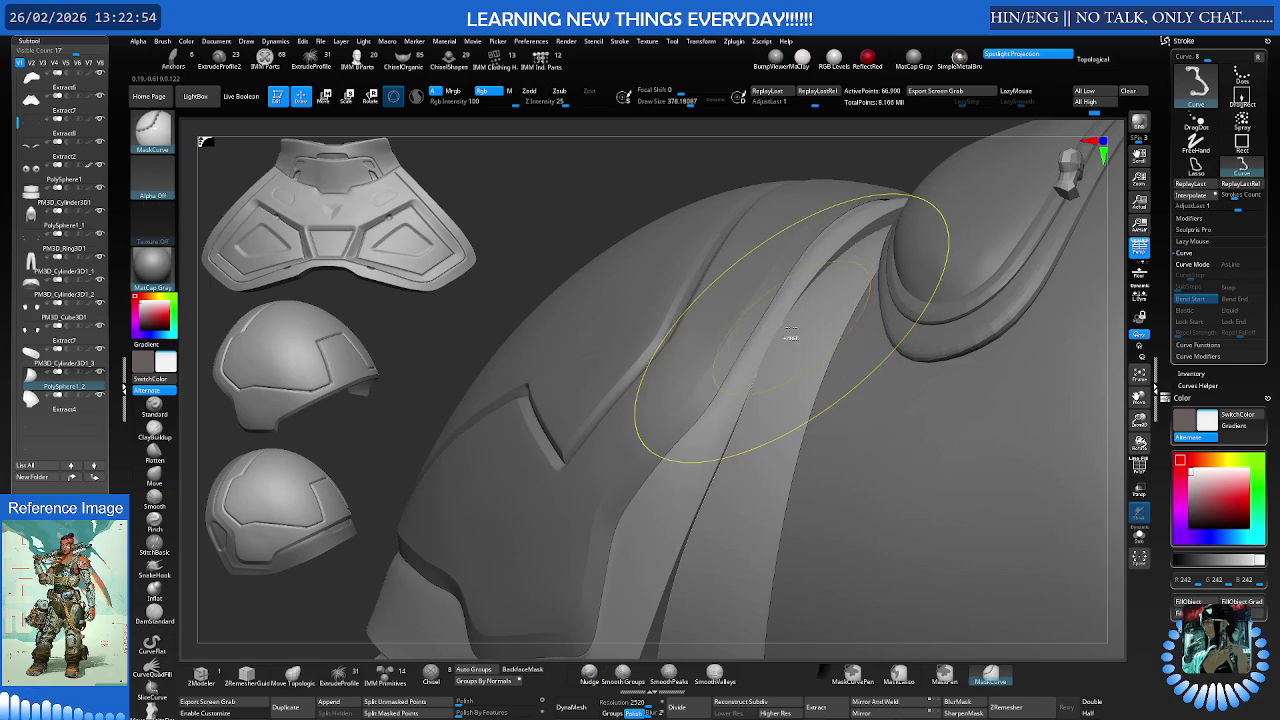
mouse_move(786, 334)
right_mouse_down()
mouse_move(757, 330)
mouse_move(763, 318)
right_mouse_up()
key("e")
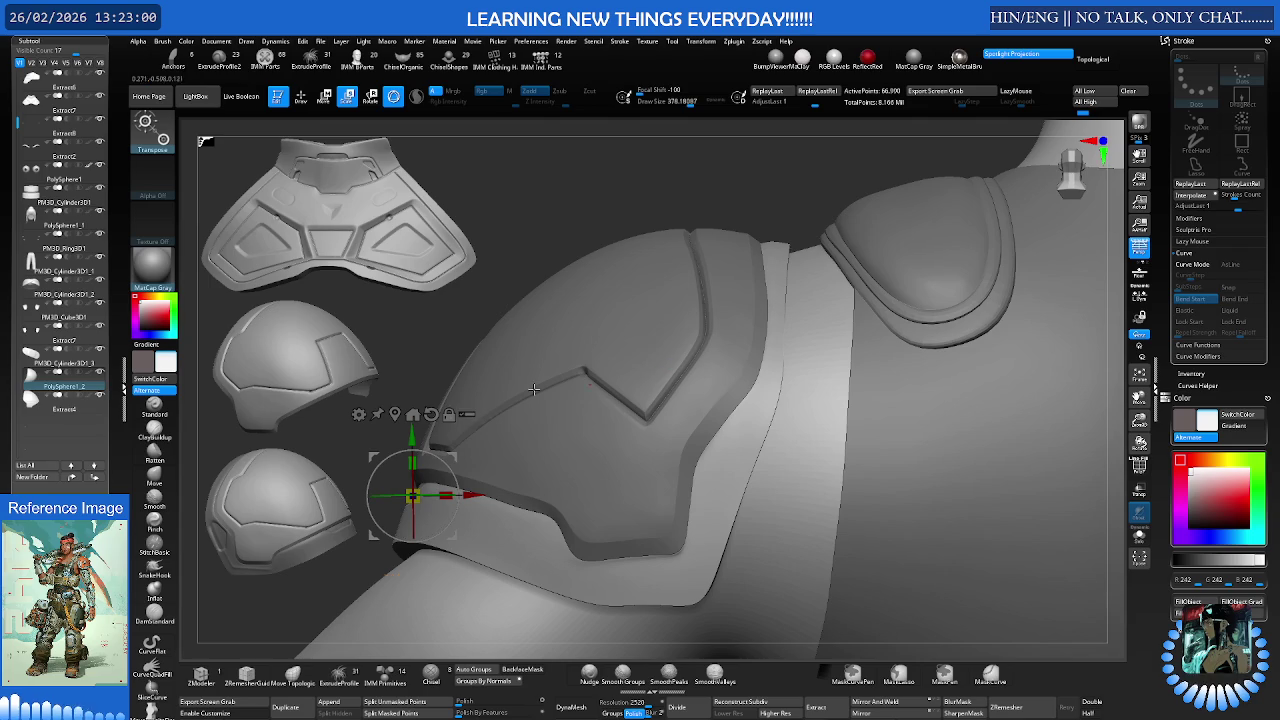
left_click(467, 414)
key("q")
Reshape the shoulder plate by alternating the Move brush and the Transpose gizmo
key("b")
key("m")
key("v")
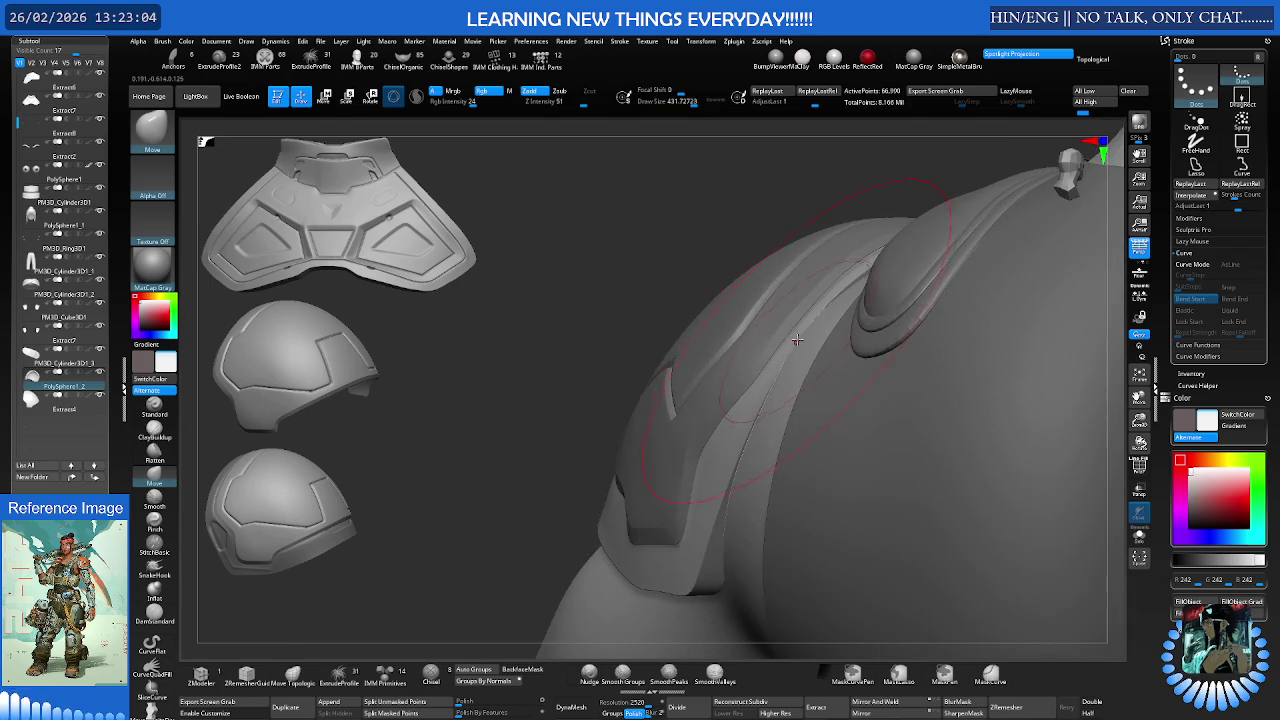
key("w")
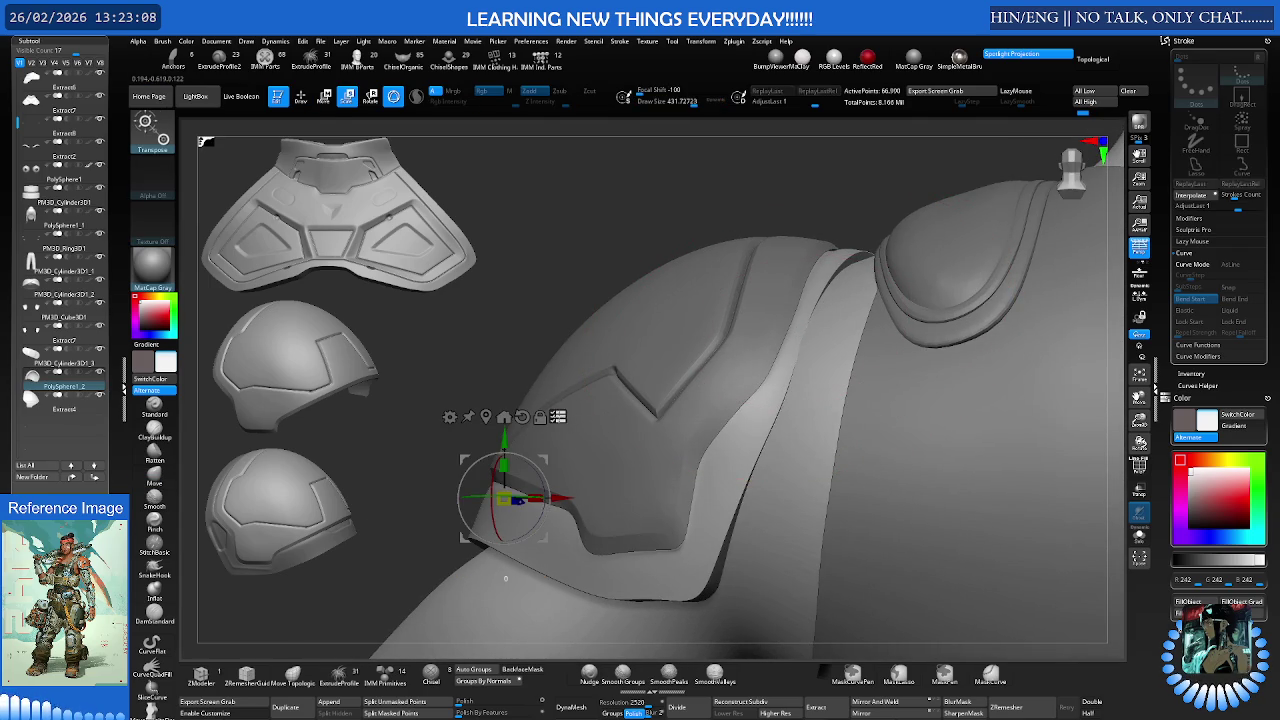
left_click(558, 417)
key("q")
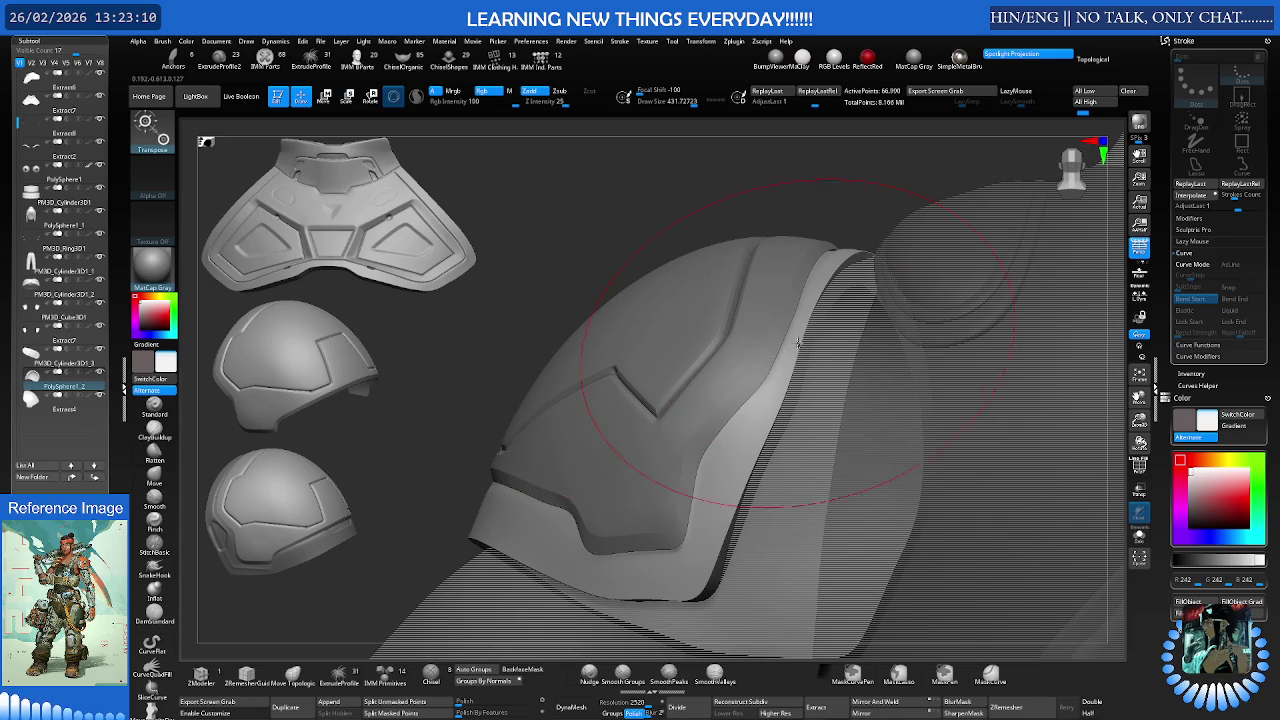
key("w")
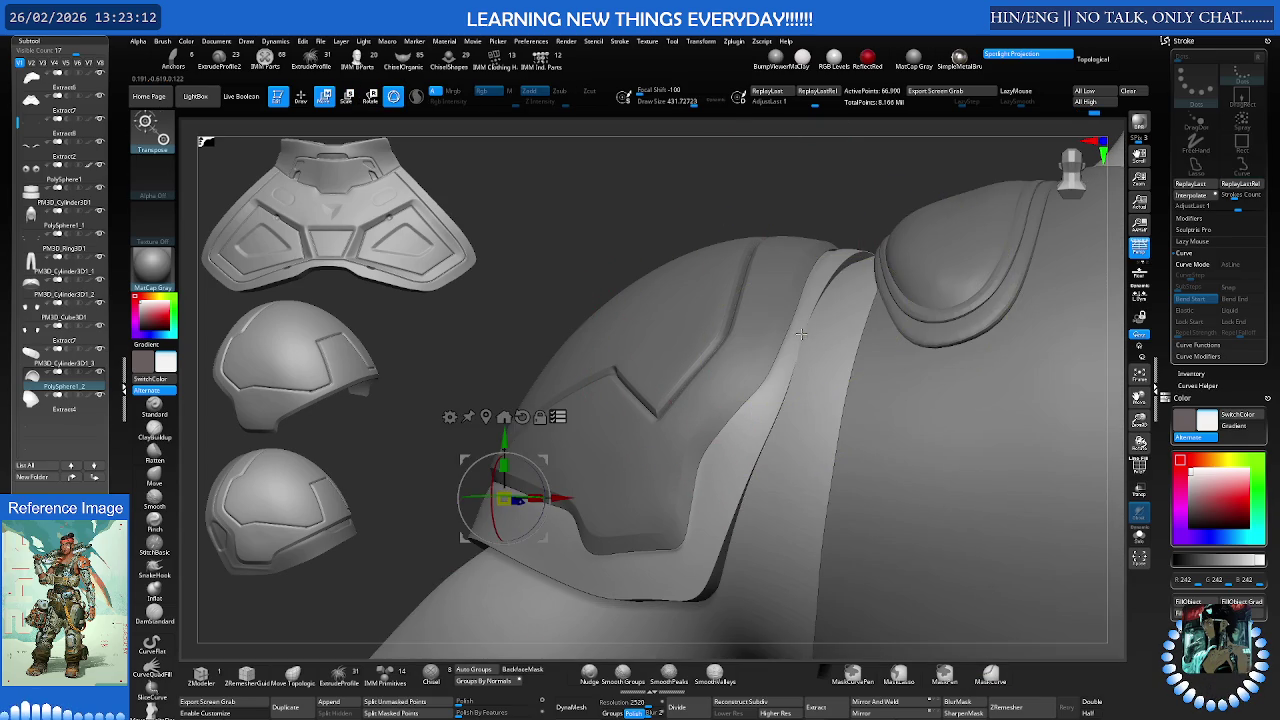
key("q")
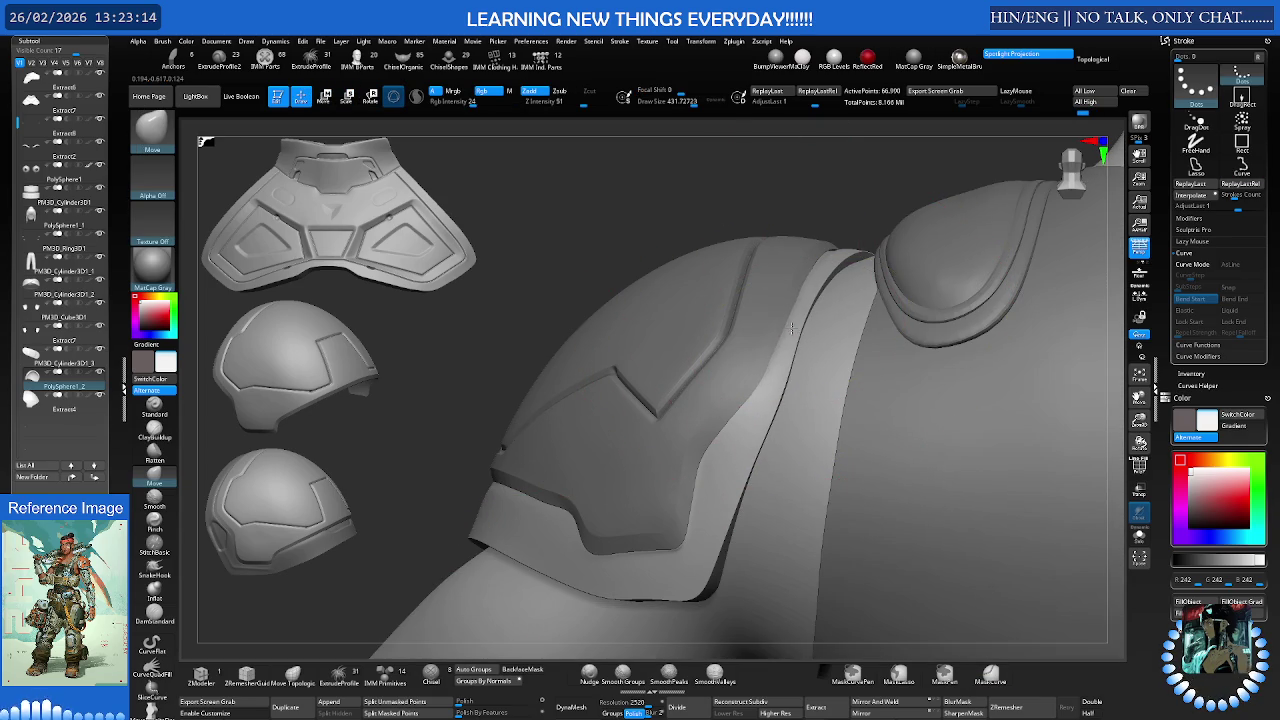
Set the brush size to about 321 and switch to Smooth Groups
right_click_drag(790, 328, 771, 331)
key("s")
mouse_move(843, 327)
left_mouse_down()
mouse_move(849, 308)
mouse_move(862, 320)
left_mouse_up()
key("shift")
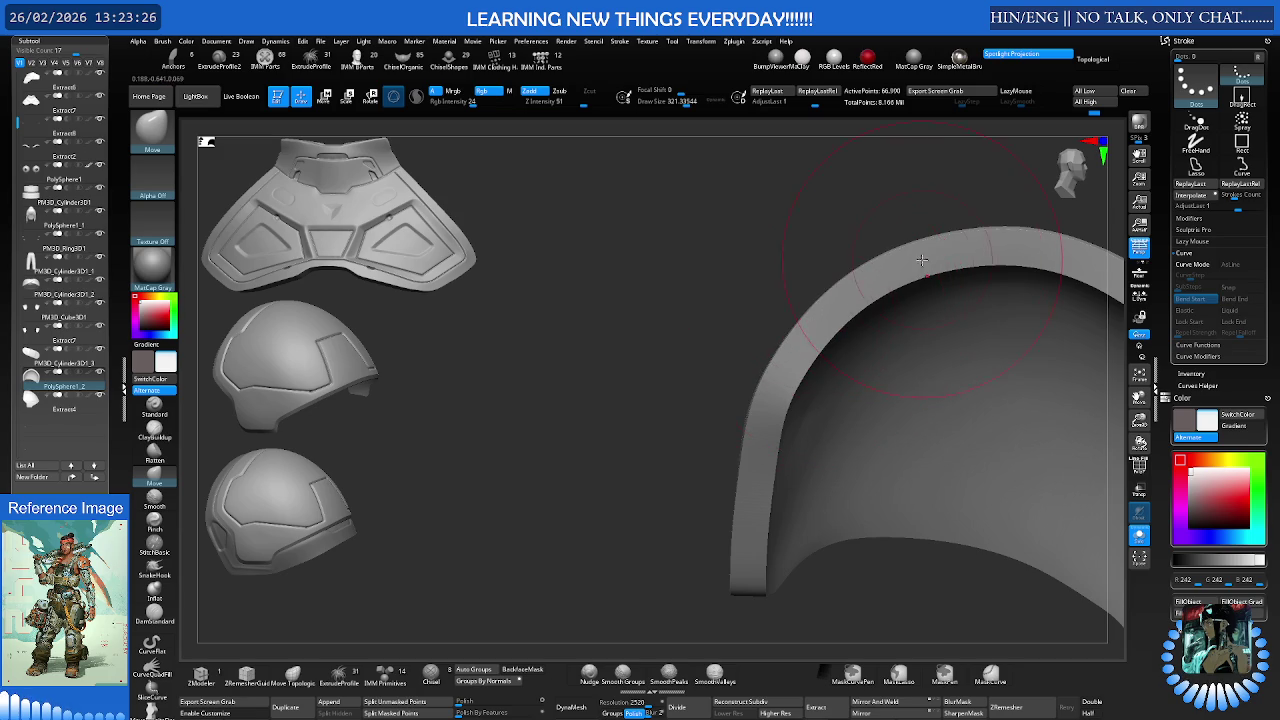
Smooth along the curved armour rim, then shrink the brush to 244
right_click_drag(845, 298, 806, 333)
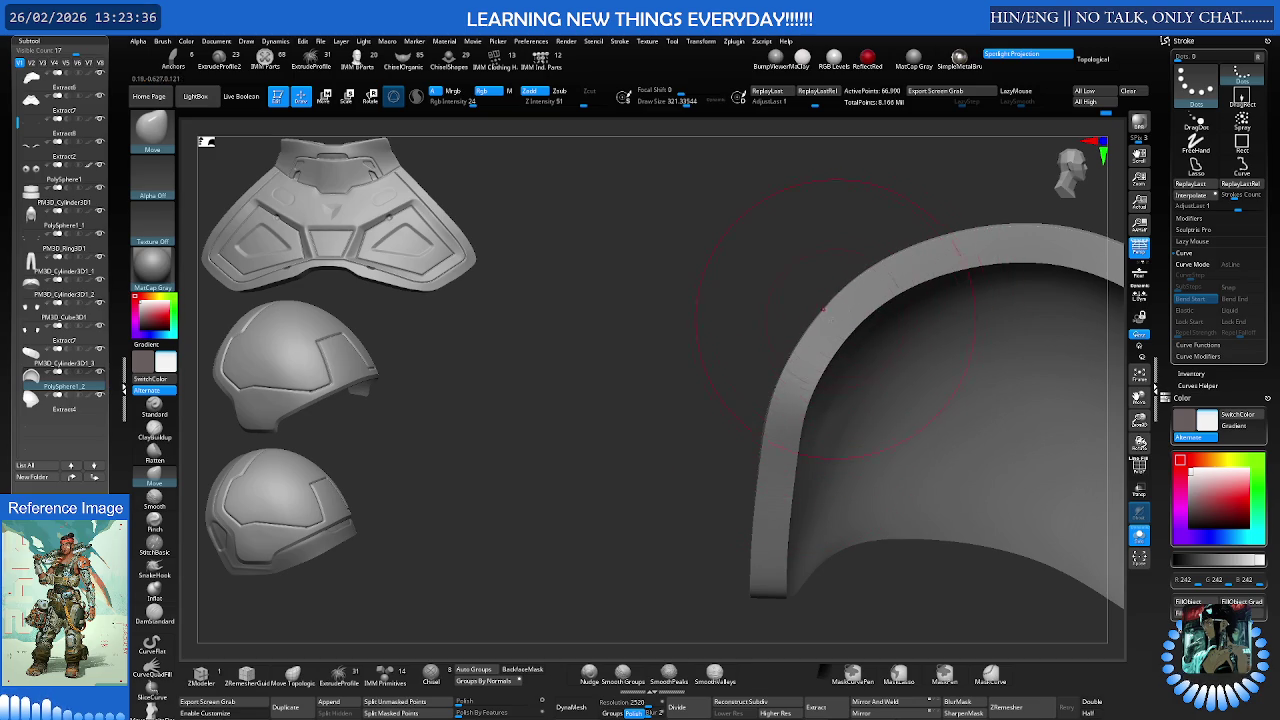
mouse_move(818, 330)
right_mouse_down()
mouse_move(800, 345)
mouse_move(812, 422)
right_mouse_up()
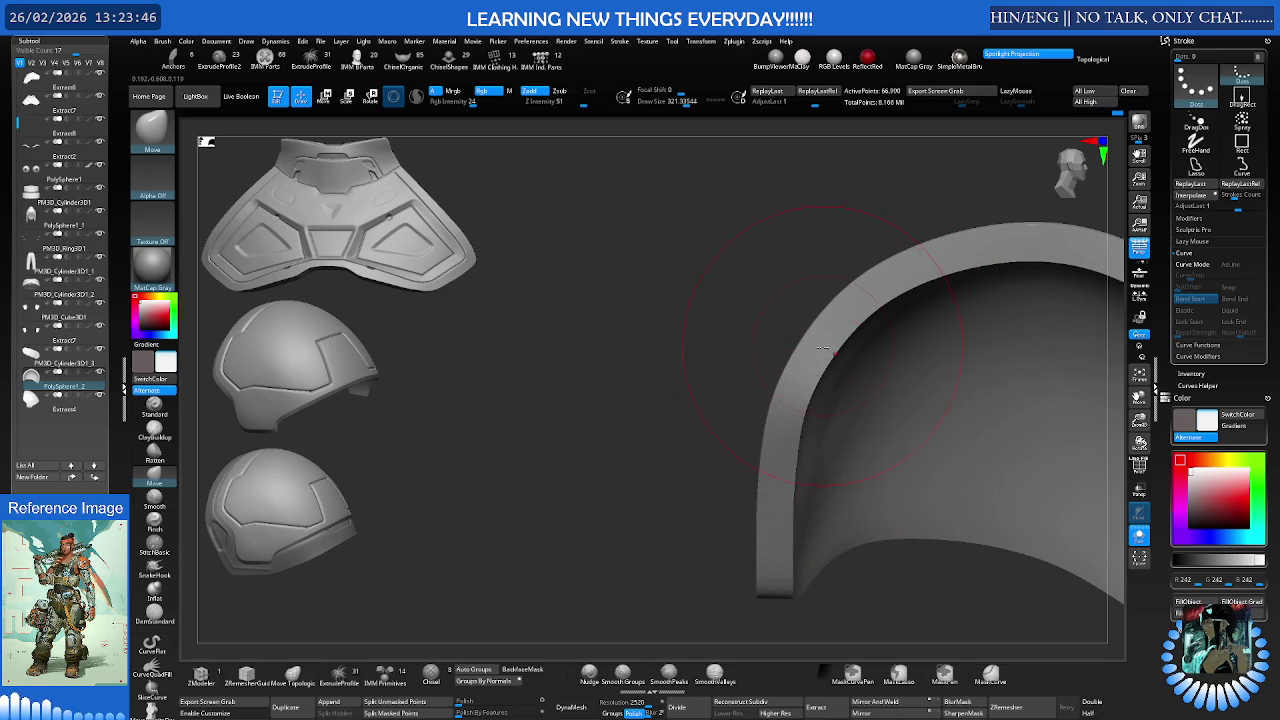
mouse_move(816, 345)
right_mouse_down()
mouse_move(825, 366)
mouse_move(719, 380)
right_mouse_up()
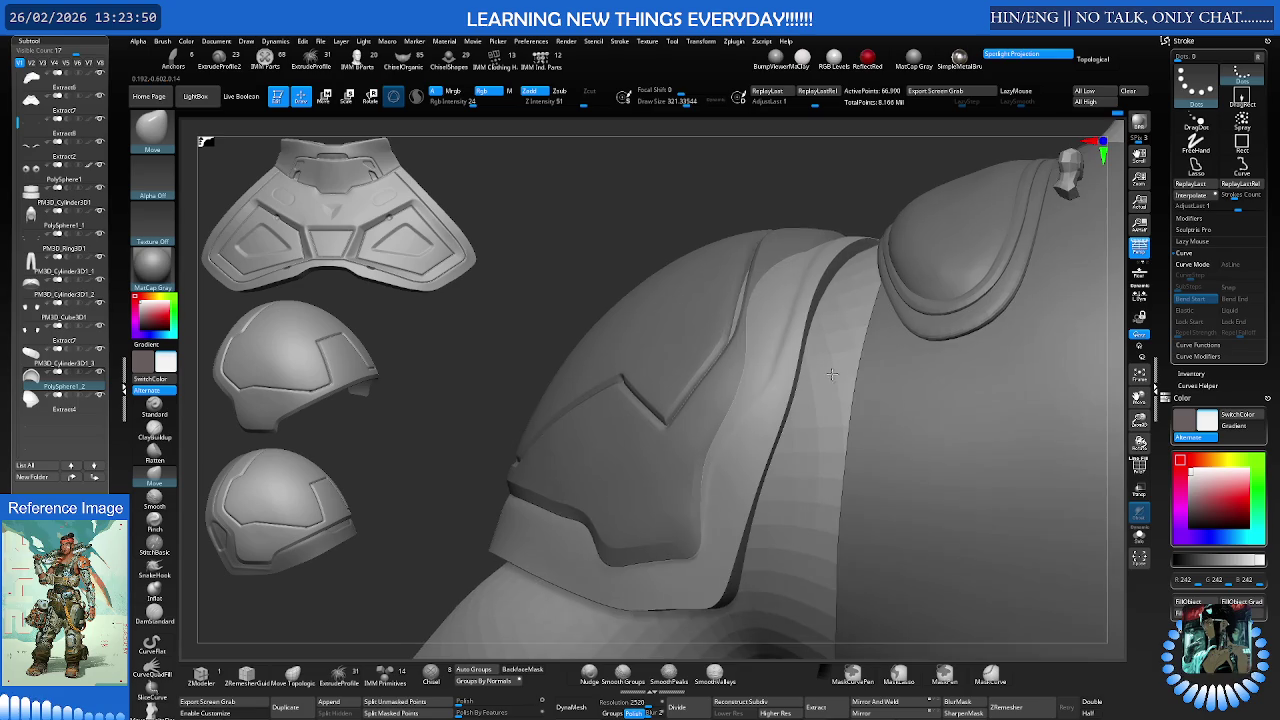
key("bracketleft")
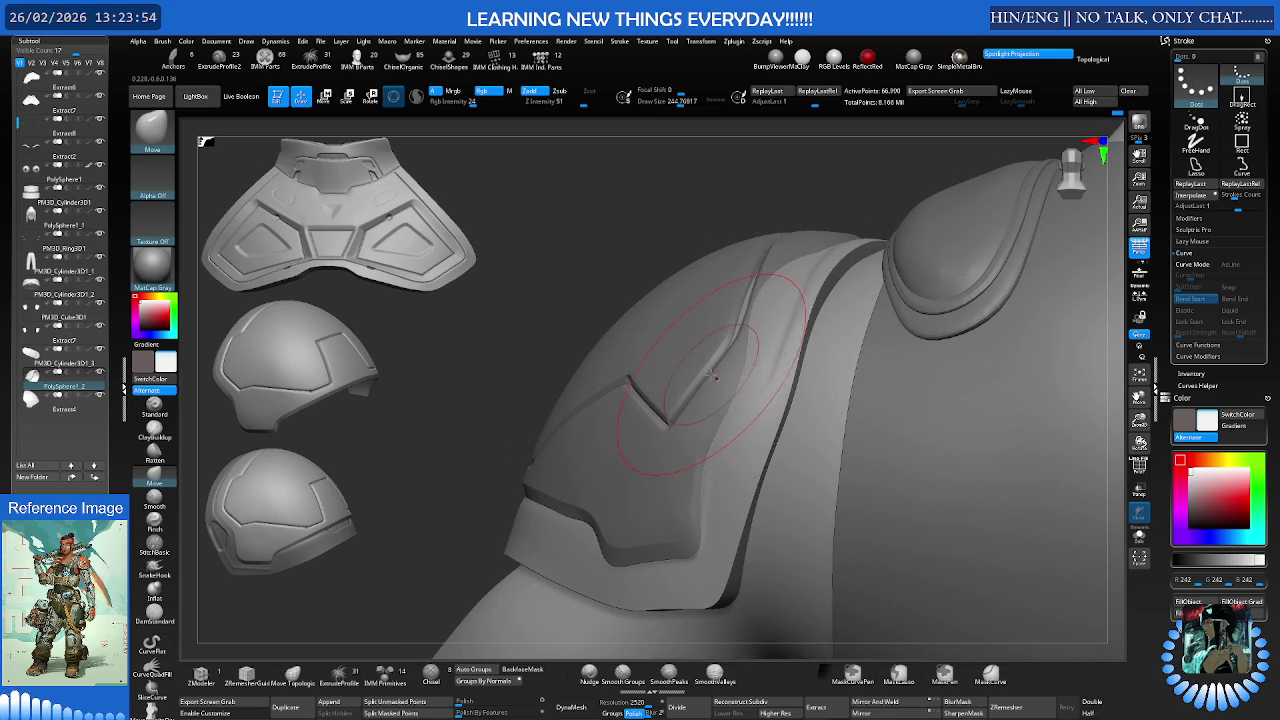
Make Extract4 the active subtool and give it subdivision levels with Ctrl+D
key("n")
left_click(860, 452)
mouse_move(860, 452)
right_mouse_down()
mouse_move(758, 363)
mouse_move(774, 307)
right_mouse_up()
key("ctrl+d")
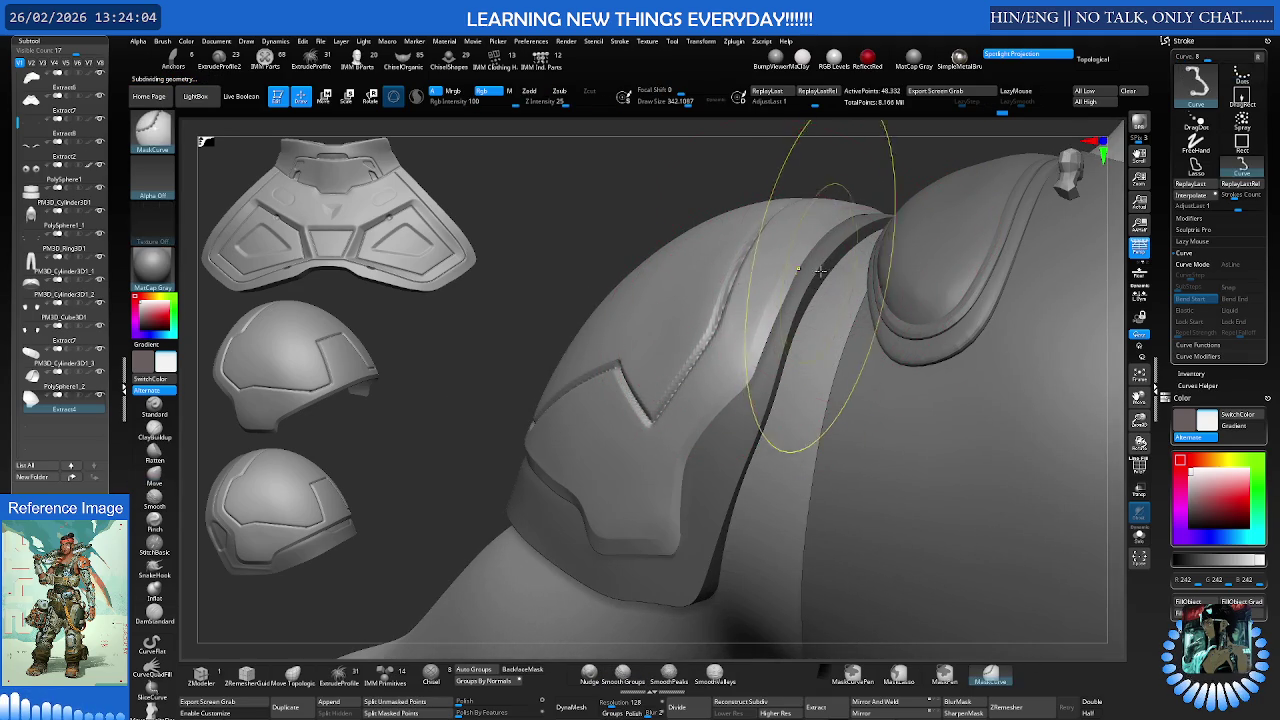
Look over the Extract4 pauldron from above and subdivide it one level higher
right_click_drag(785, 295, 720, 457)
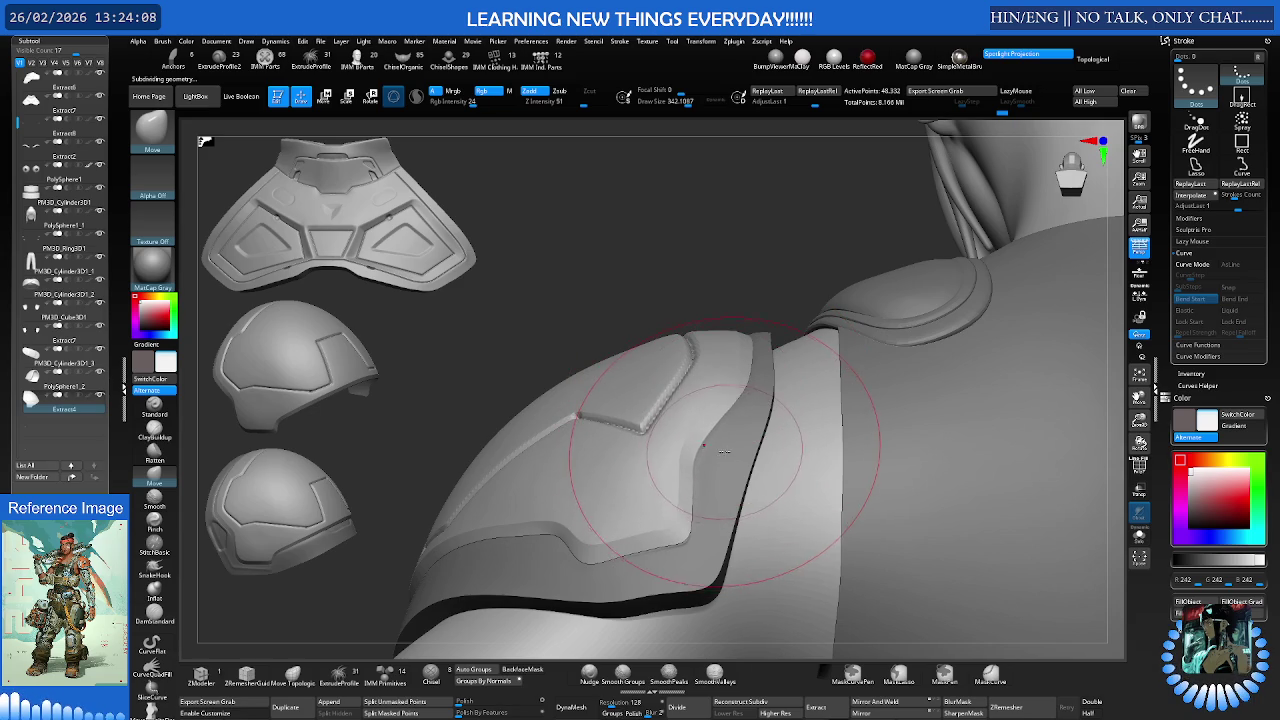
mouse_move(714, 446)
right_mouse_down()
mouse_move(690, 434)
mouse_move(693, 447)
right_mouse_up()
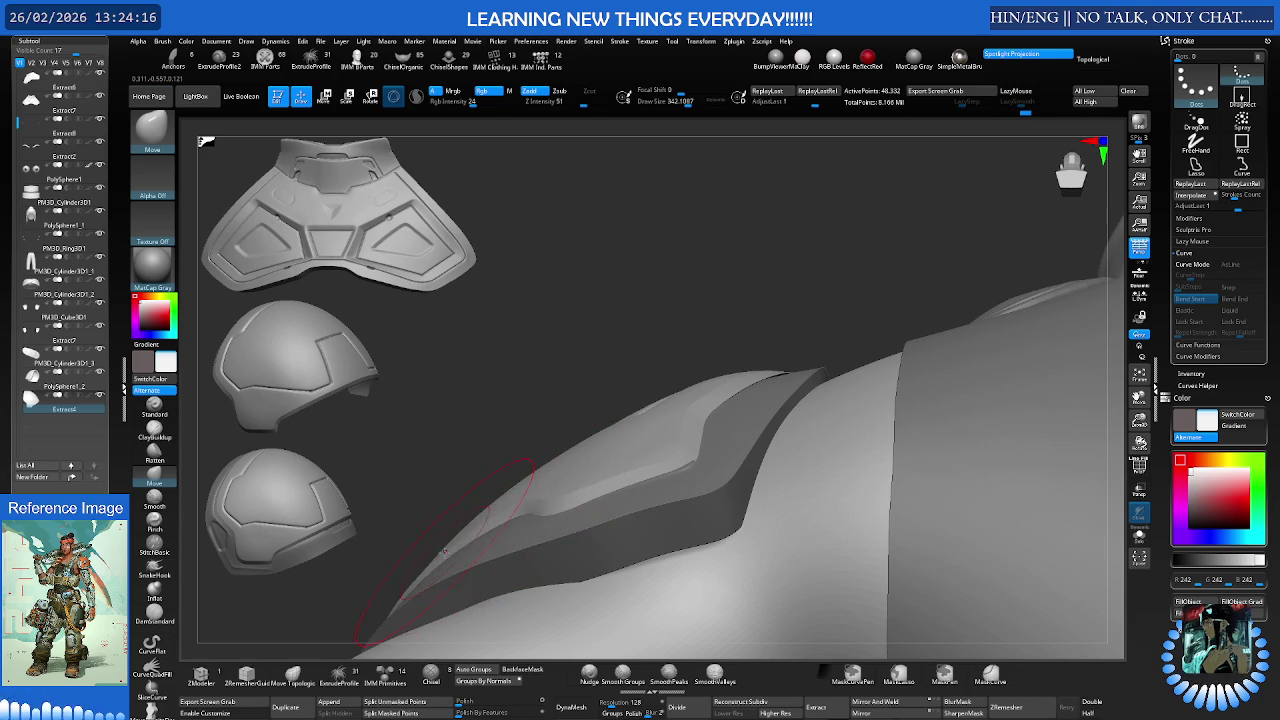
right_click_drag(758, 383, 783, 355)
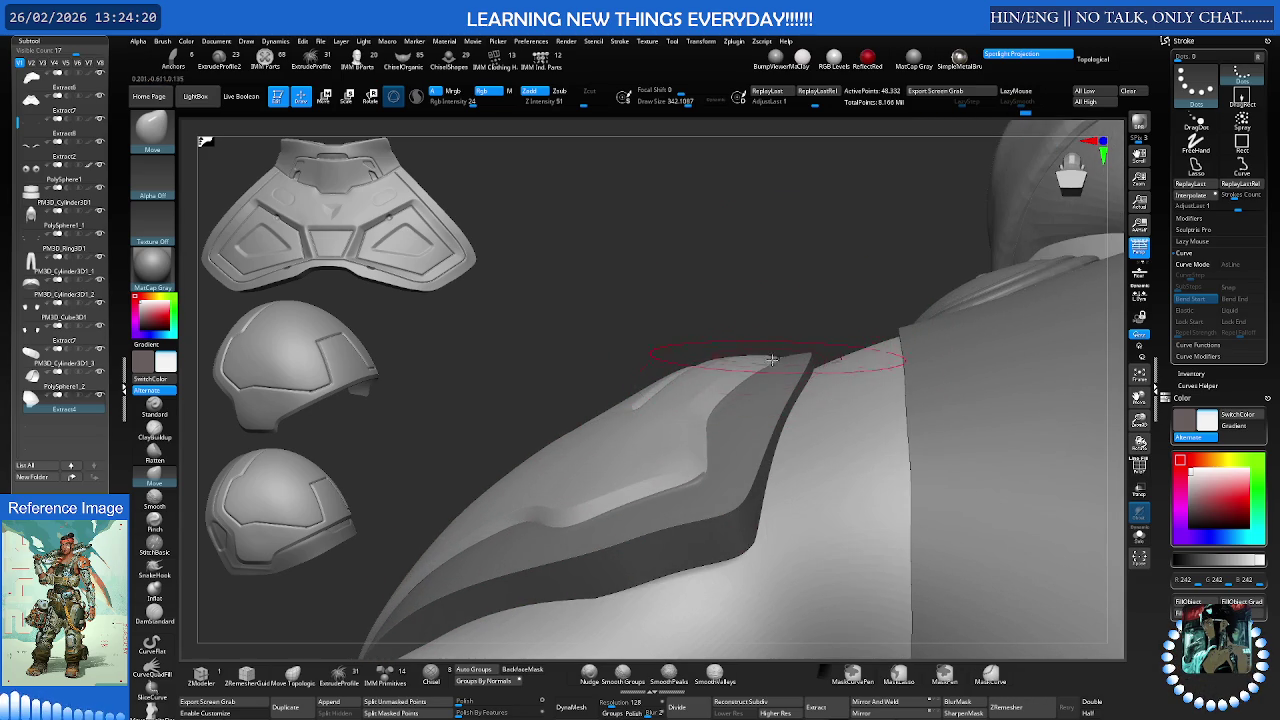
mouse_move(732, 395)
right_mouse_down()
mouse_move(795, 351)
mouse_move(757, 363)
right_mouse_up()
key("ctrl+d")
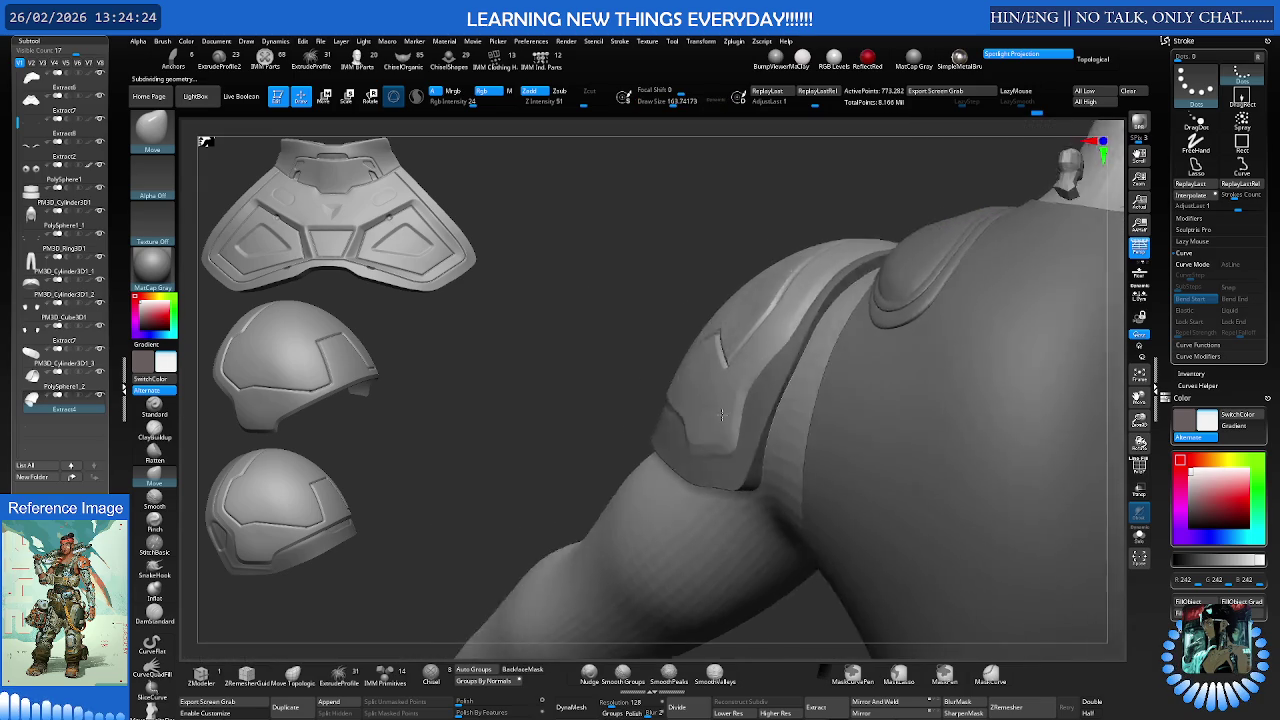
On a lower subdivision level, pull the panel corner into a smooth curve with a 307 Move brush
mouse_move(758, 420)
right_mouse_down()
mouse_move(790, 400)
mouse_move(820, 430)
right_mouse_up()
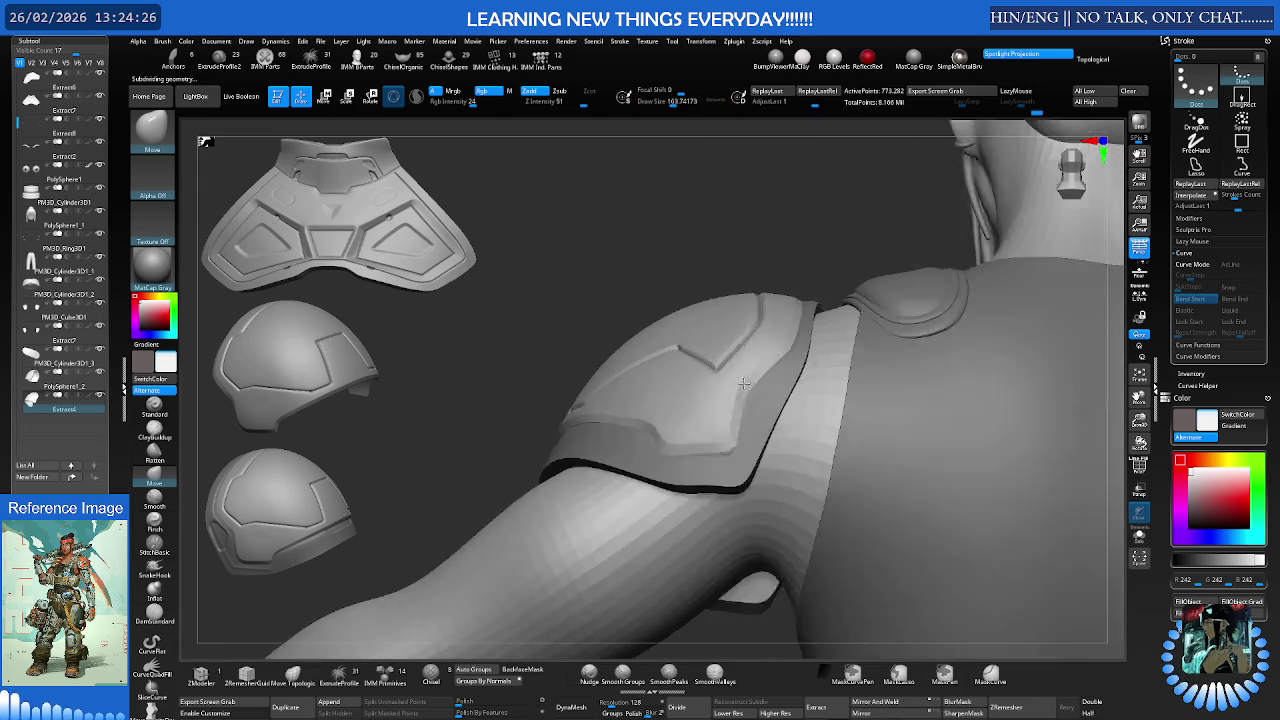
key("b")
key("m")
key("v")
scroll(815, 432, "up", 5)
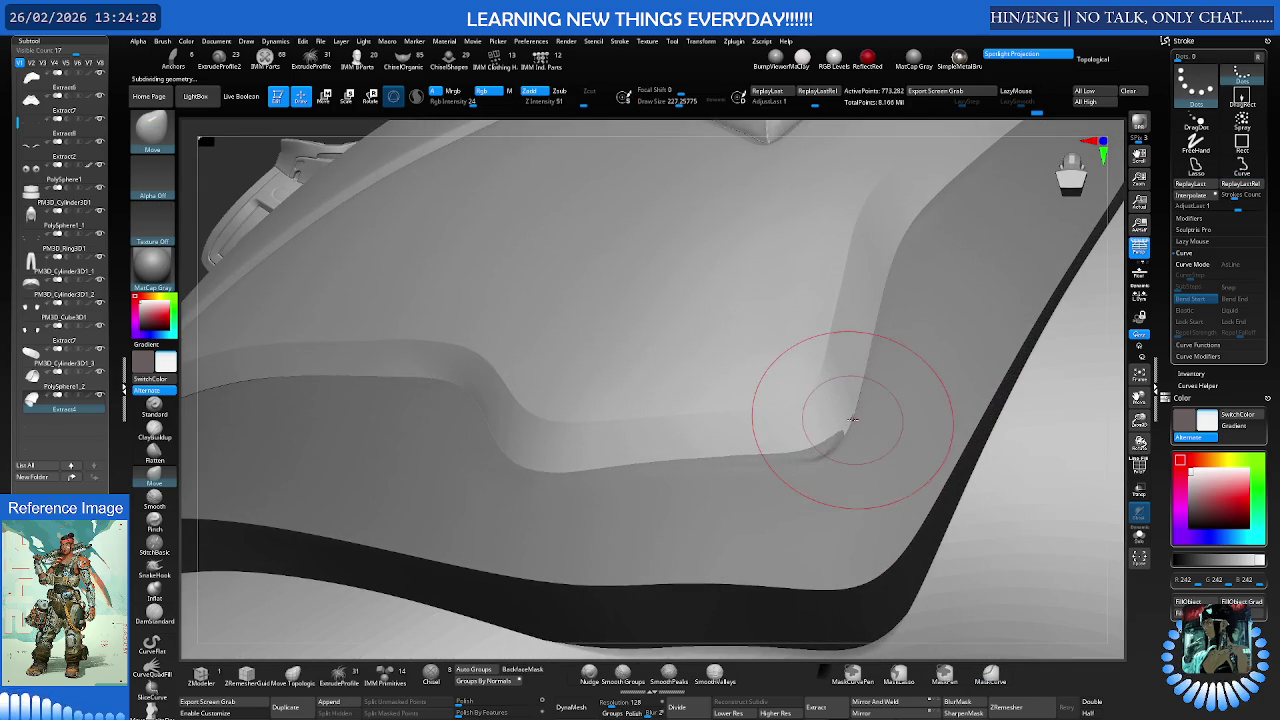
key("shift+d")
key("bracketright")
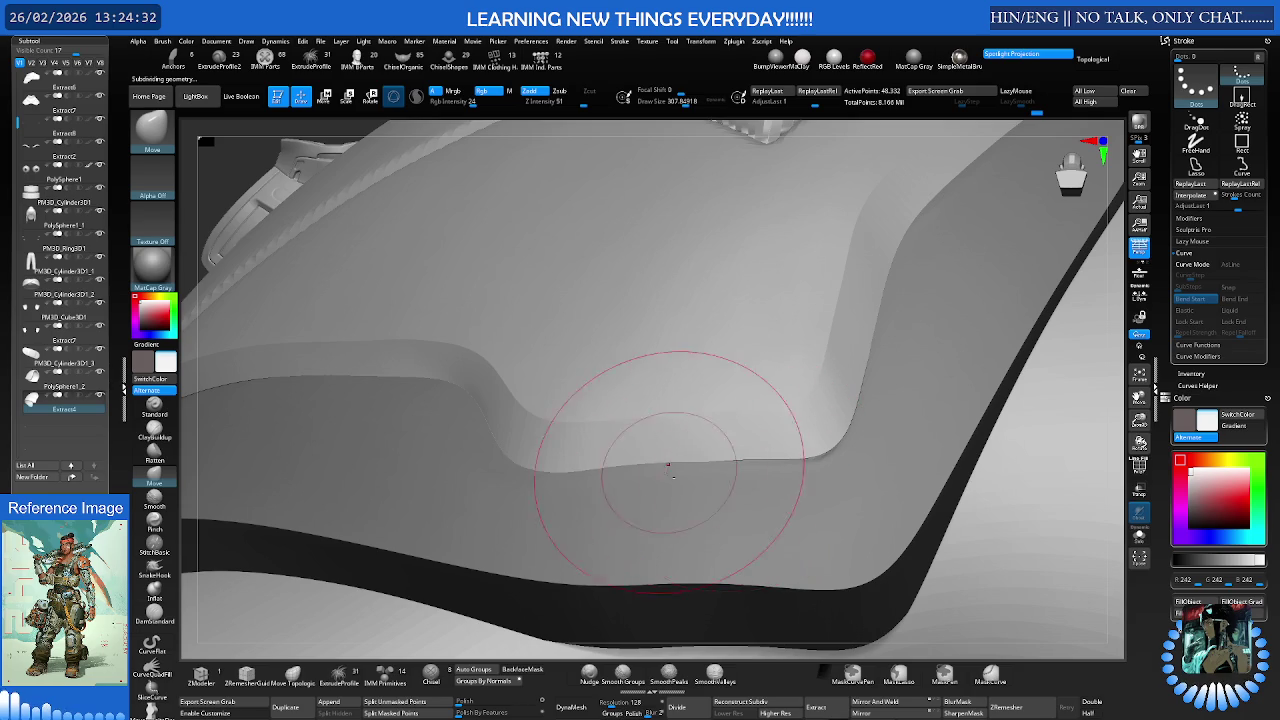
left_click_drag(740, 466, 543, 457)
Zoom out to review the whole pauldron and shoulder
key("ctrl")
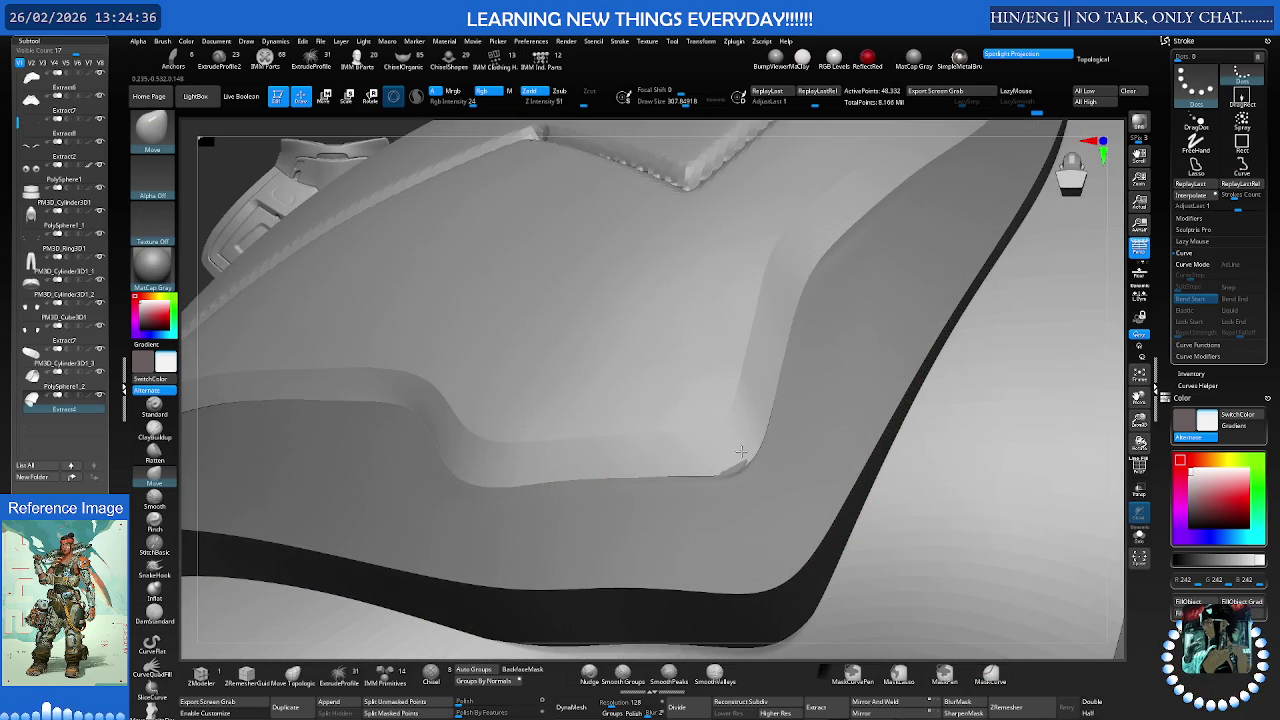
left_click_drag(745, 447, 457, 480)
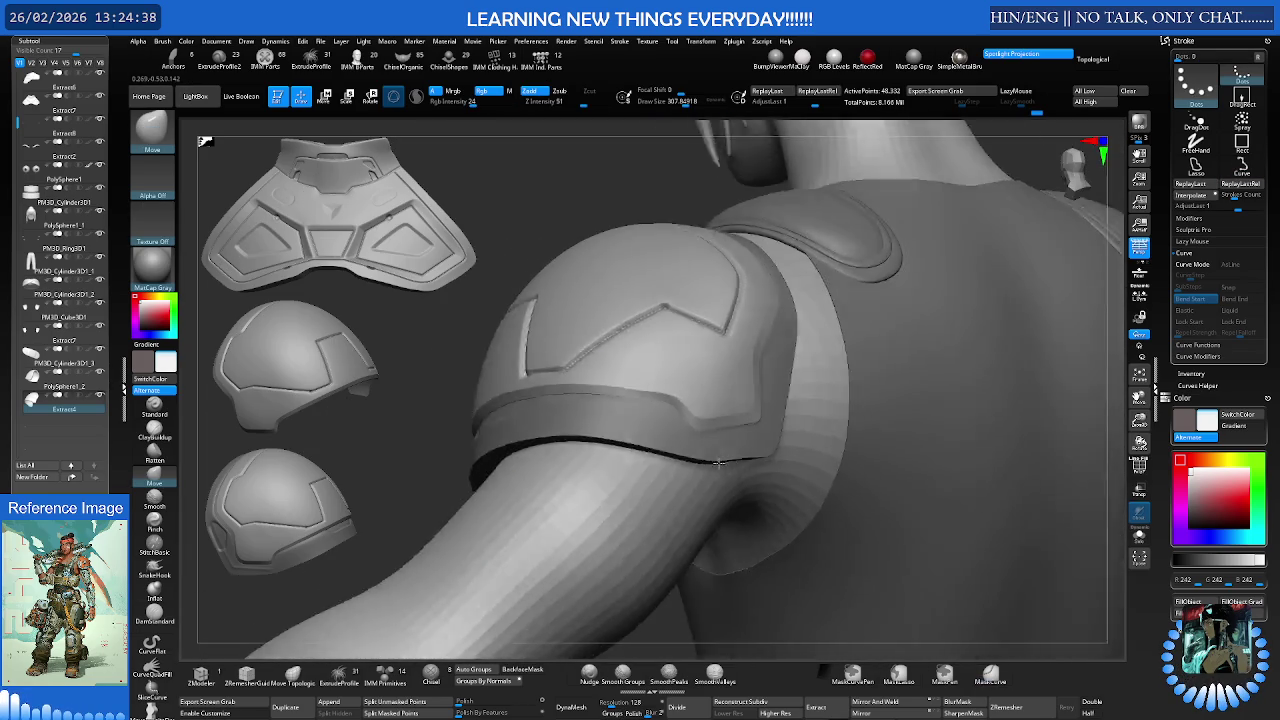
mouse_move(614, 486)
left_mouse_down()
mouse_move(710, 503)
mouse_move(871, 443)
mouse_move(830, 421)
mouse_move(951, 420)
mouse_move(645, 440)
mouse_move(620, 400)
mouse_move(645, 388)
left_mouse_up()
With the Move brush active, orbit over the helmet, body and shoulder plate
key("ctrl+shift")
key("b")
key("m")
key("v")
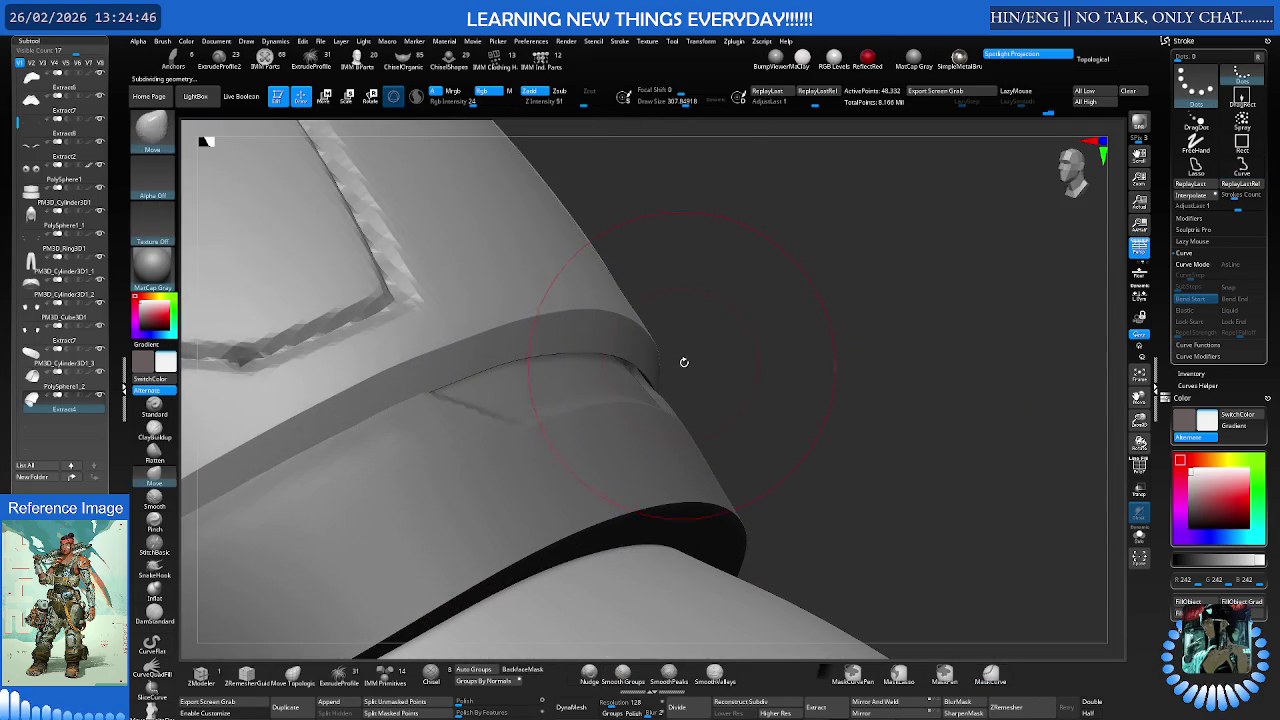
left_click_drag(680, 363, 571, 363)
left_click_drag(685, 369, 592, 325)
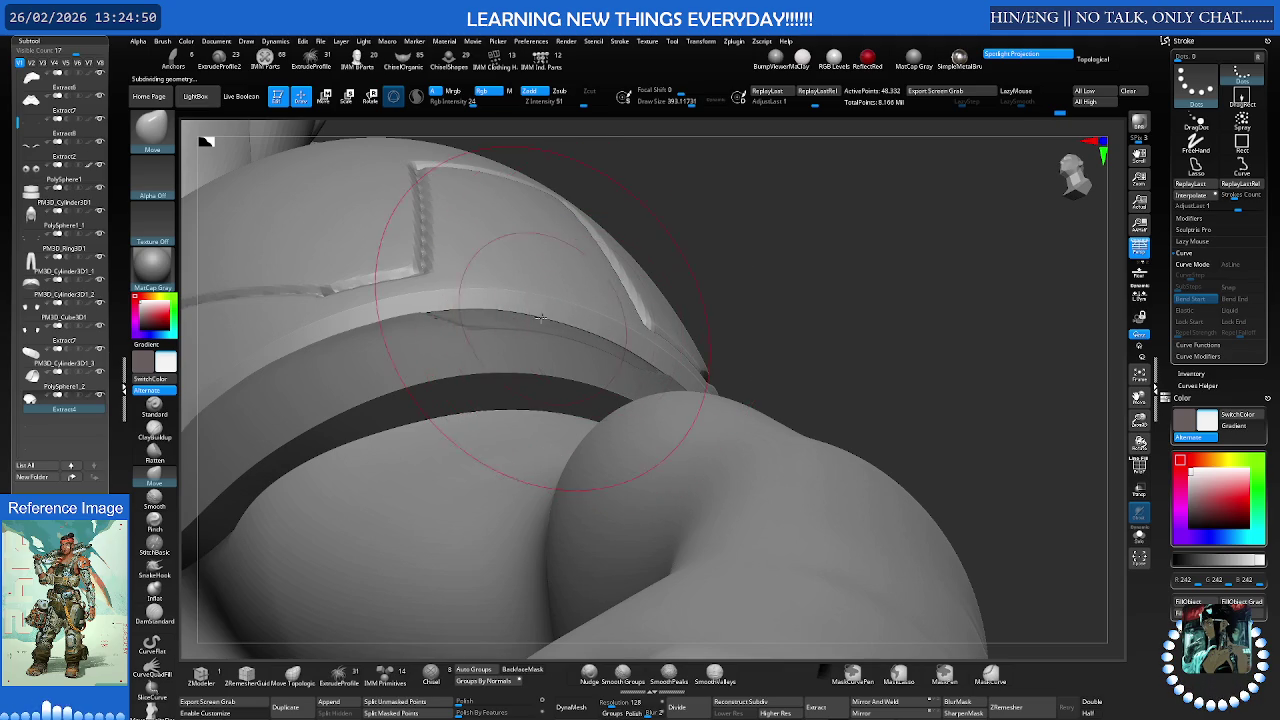
mouse_move(538, 317)
left_mouse_down()
mouse_move(635, 316)
mouse_move(660, 420)
left_mouse_up()
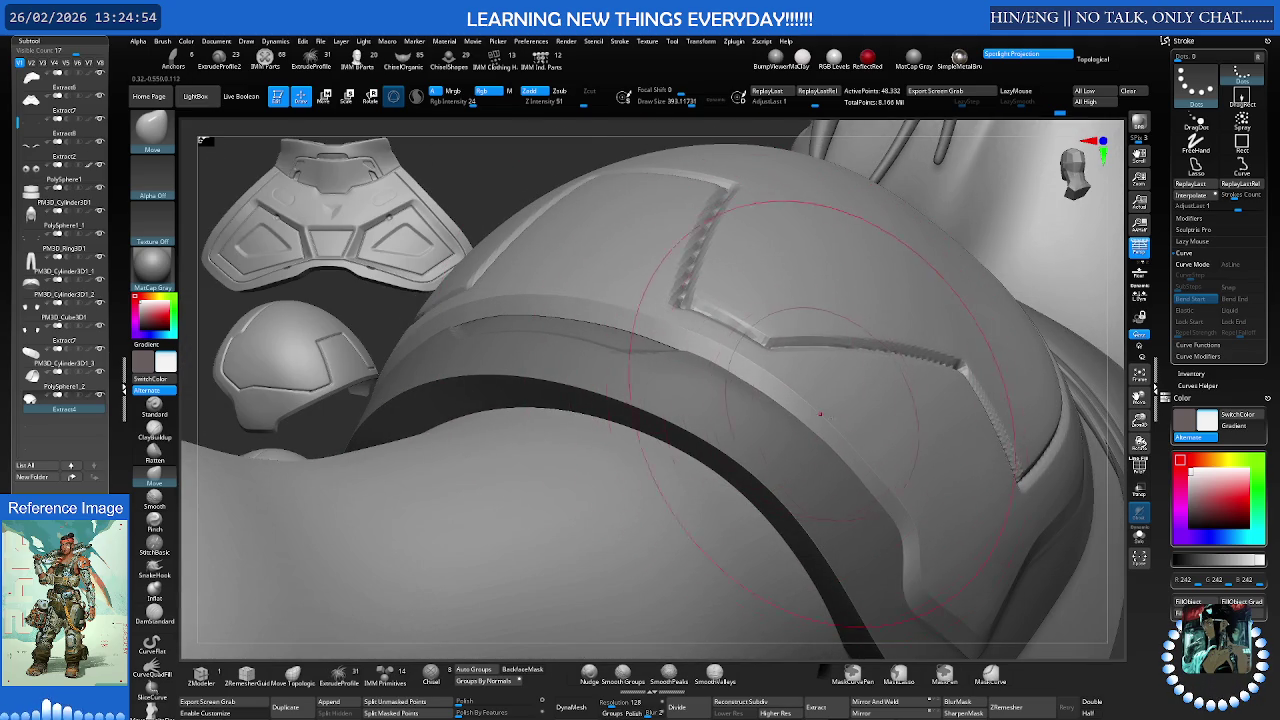
mouse_move(860, 410)
left_mouse_down()
mouse_move(848, 371)
mouse_move(789, 407)
mouse_move(820, 384)
left_mouse_up()
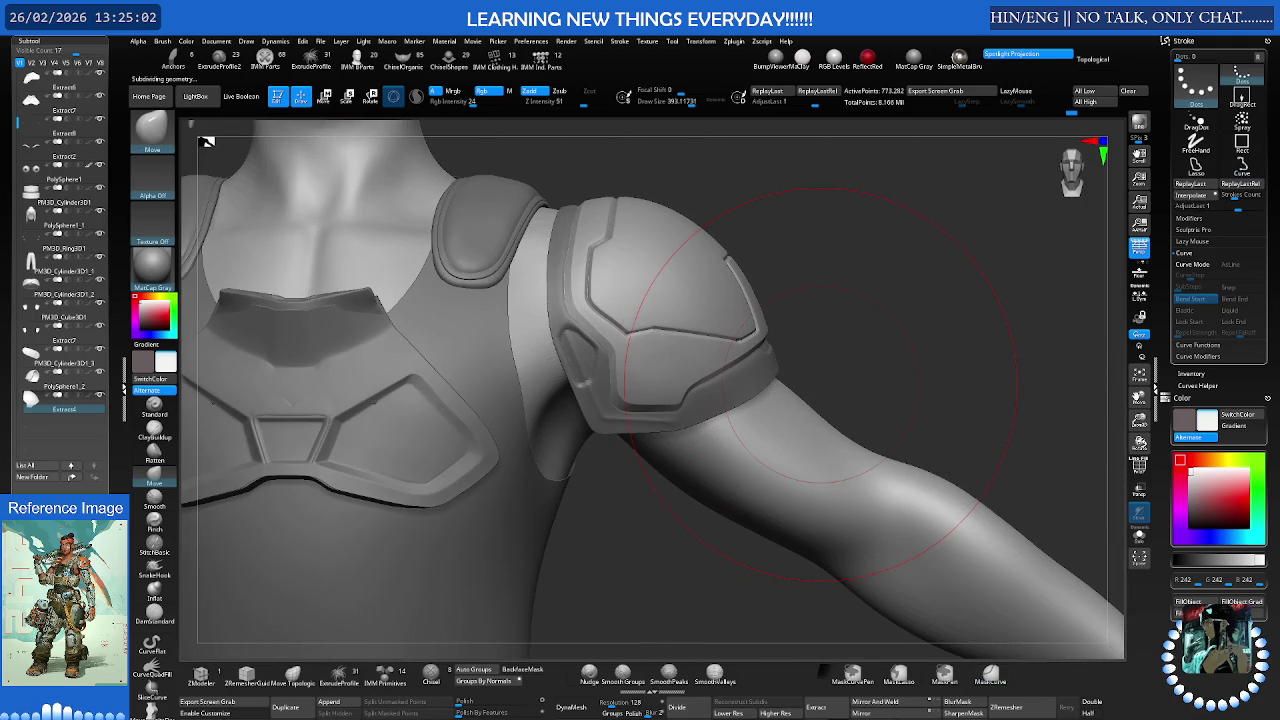
mouse_move(809, 389)
left_mouse_down()
mouse_move(809, 409)
mouse_move(750, 392)
left_mouse_up()
Shrink the brush to about 62 and zoom in close on the pauldron
key("bracketleft")
key("bracketleft")
key("bracketleft")
key("space")
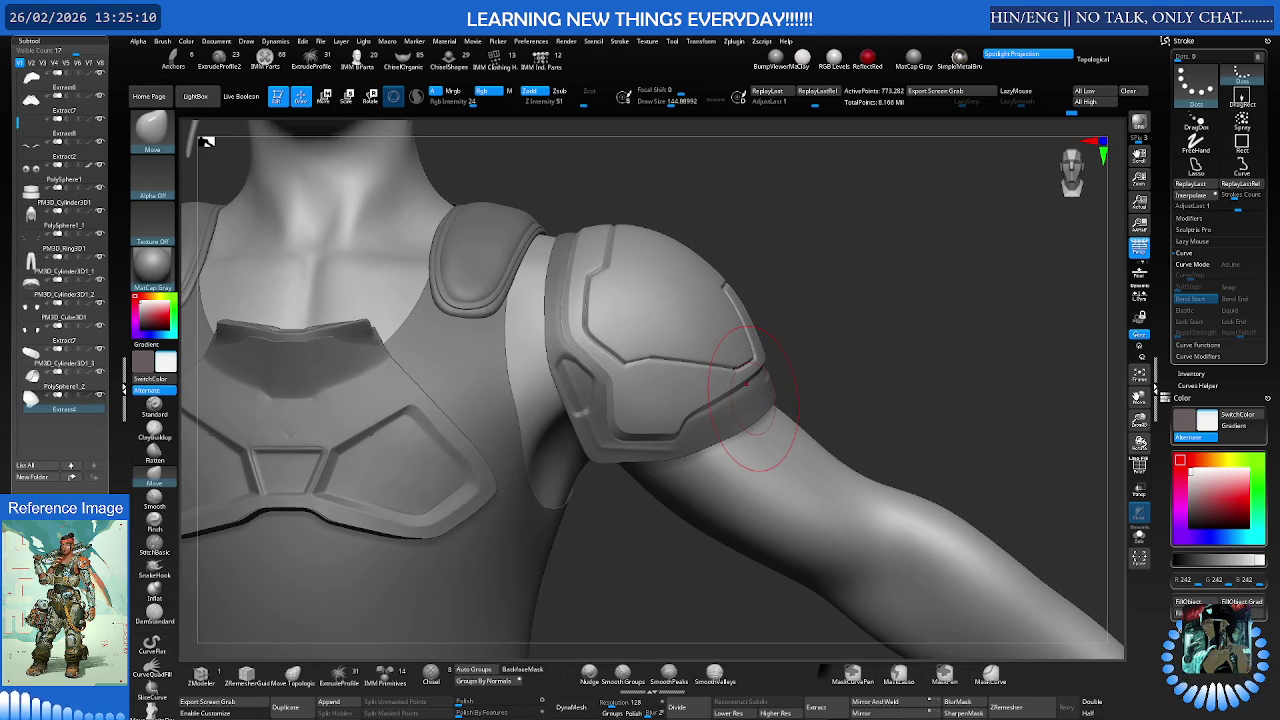
key("s")
left_click_drag(700, 310, 671, 312)
right_click_drag(671, 312, 686, 378, "ctrl")
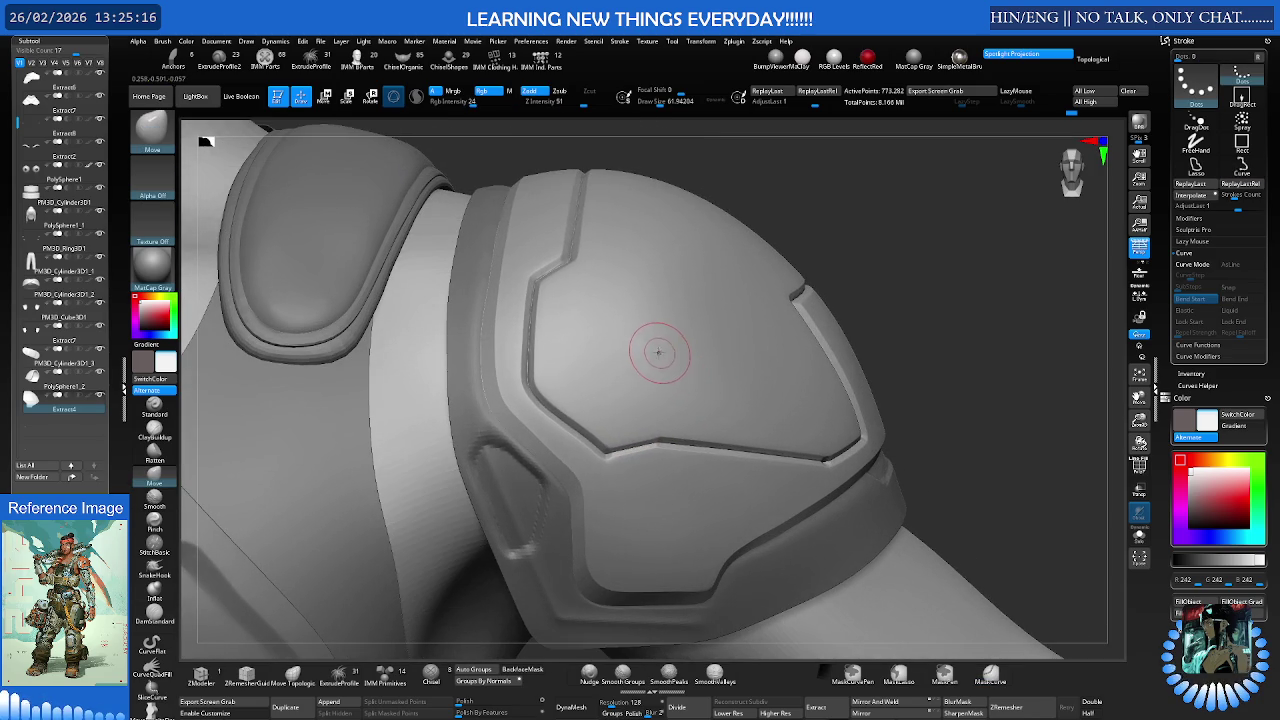
right_click_drag(652, 346, 680, 290)
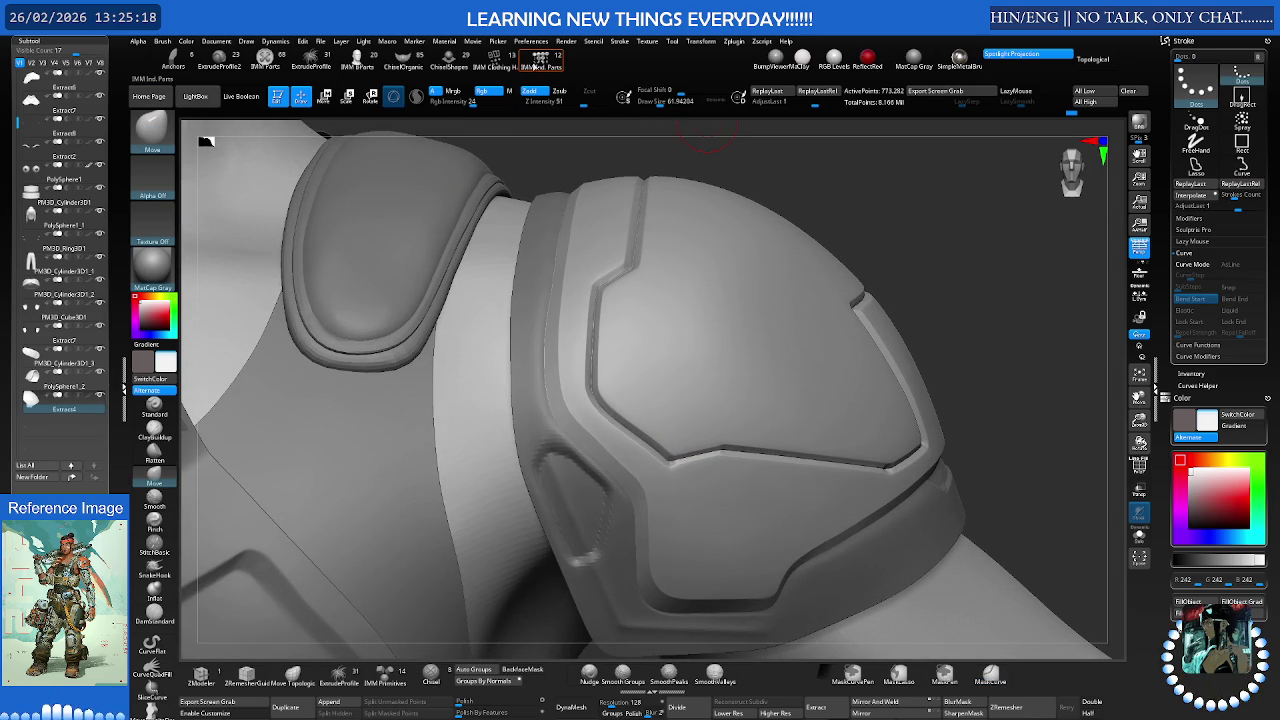
Load the IMM Clothing HardW insert parts and subdivide the pauldron to its highest level to accept inserts
left_click(541, 62)
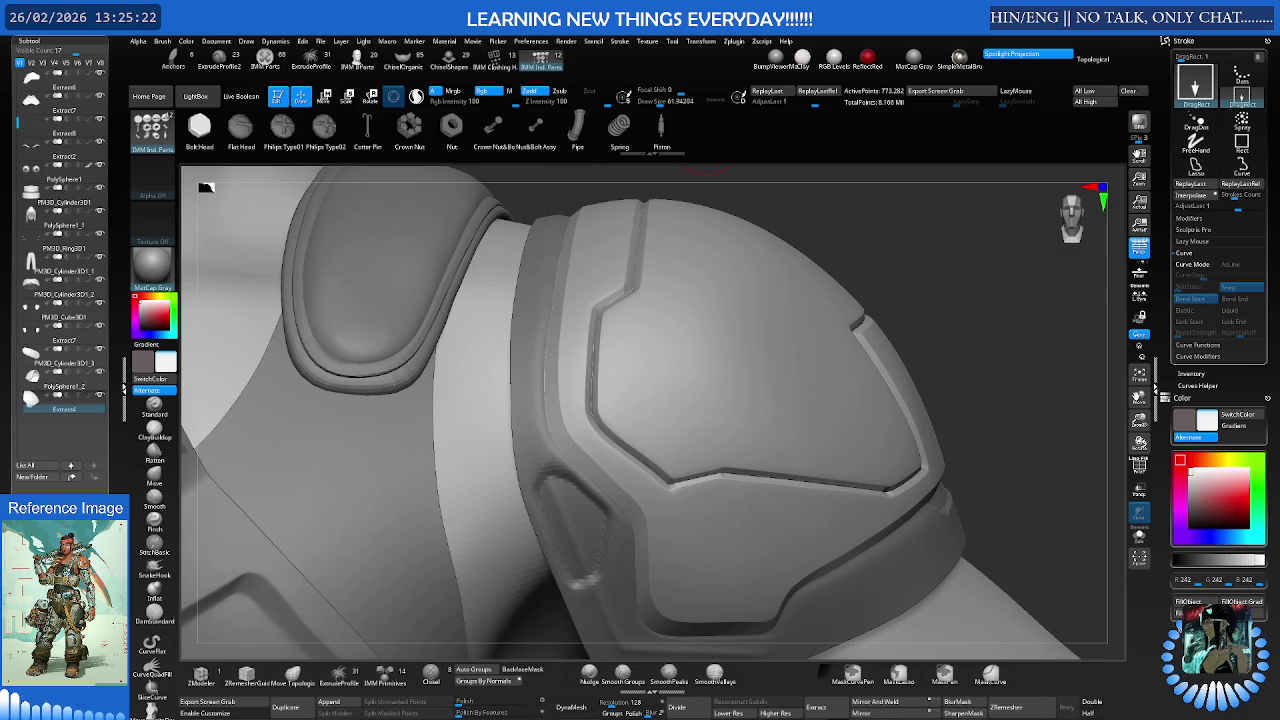
left_click(491, 65)
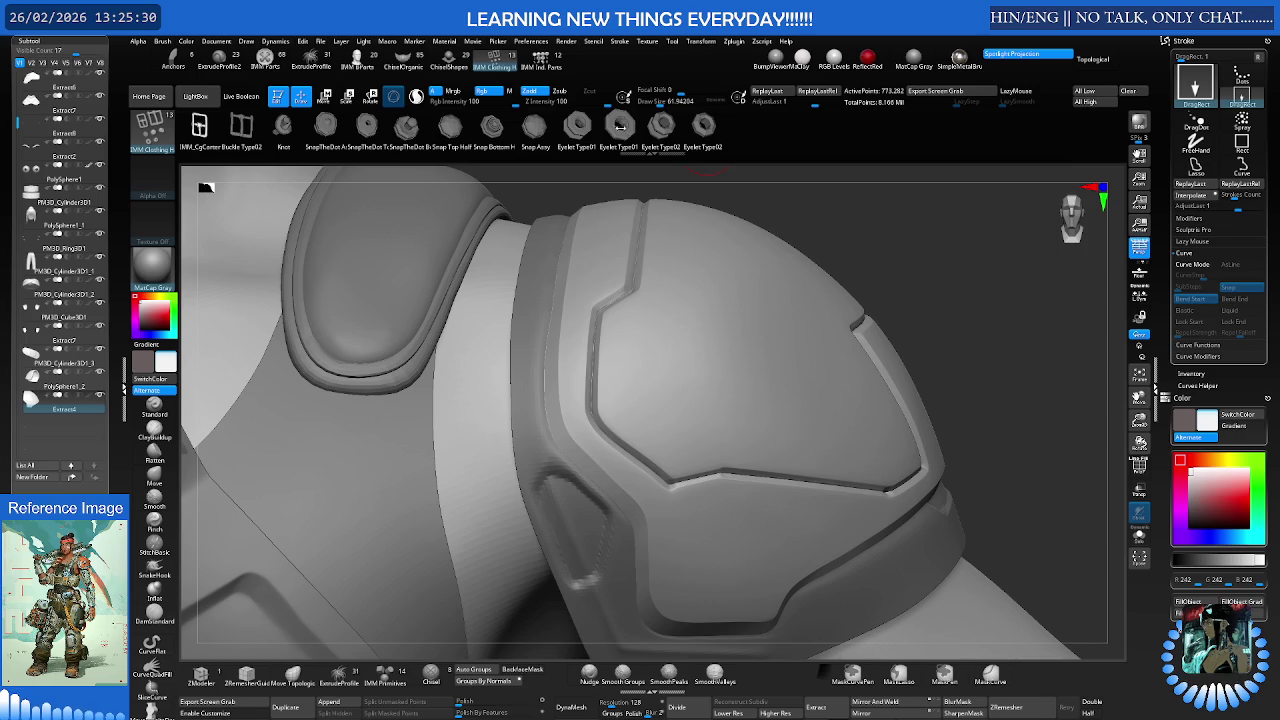
left_click(651, 343)
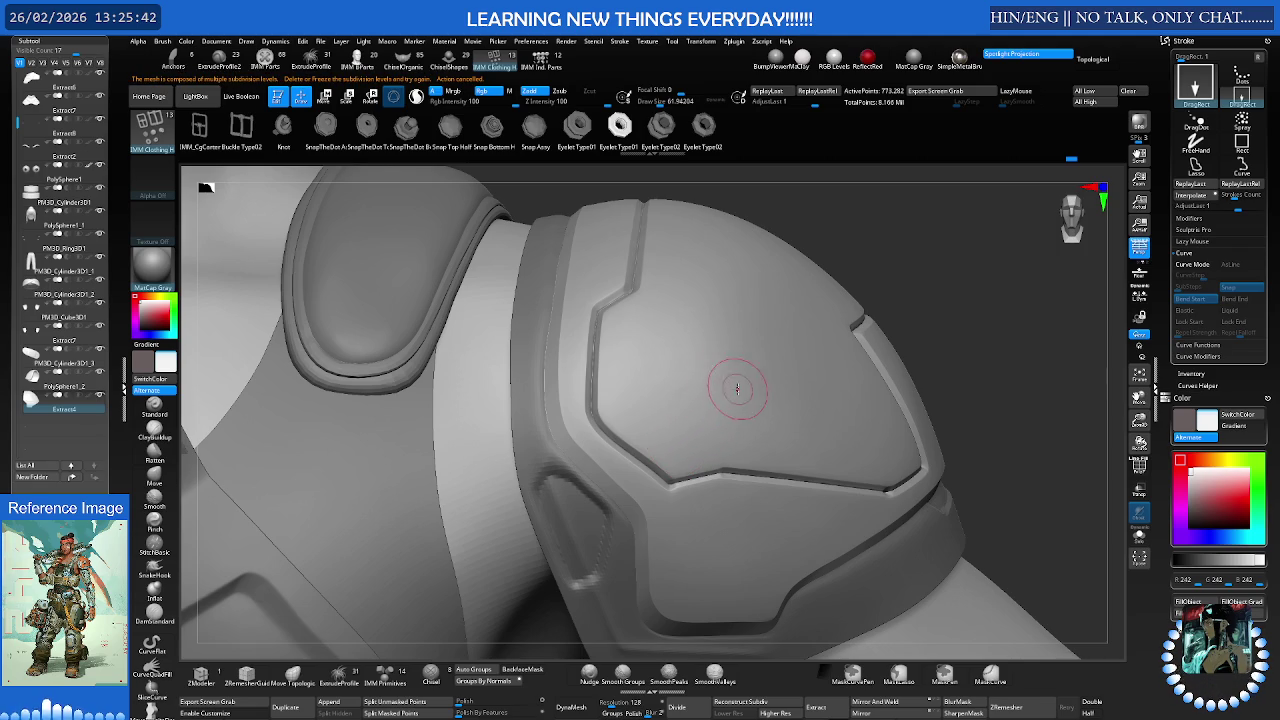
scroll(702, 404, "down", 3)
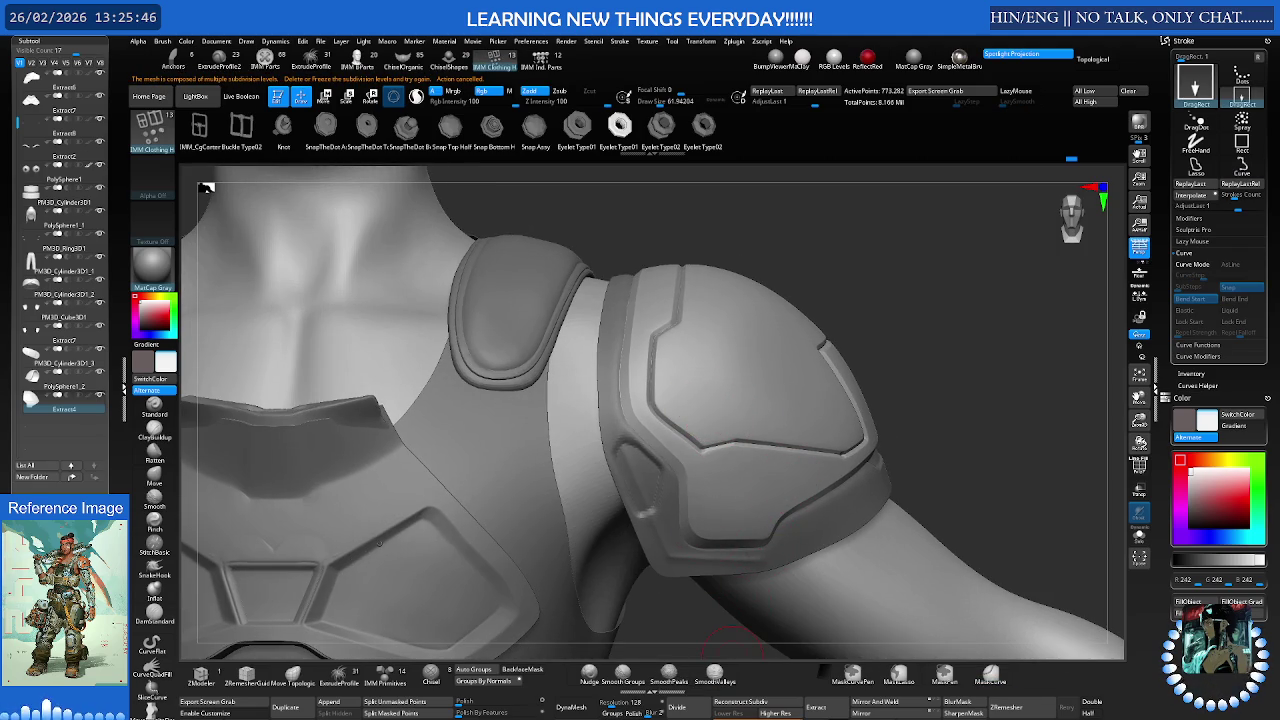
scroll(747, 531, "up", 3)
scroll(860, 460, "up", 3)
key("ctrl+d")
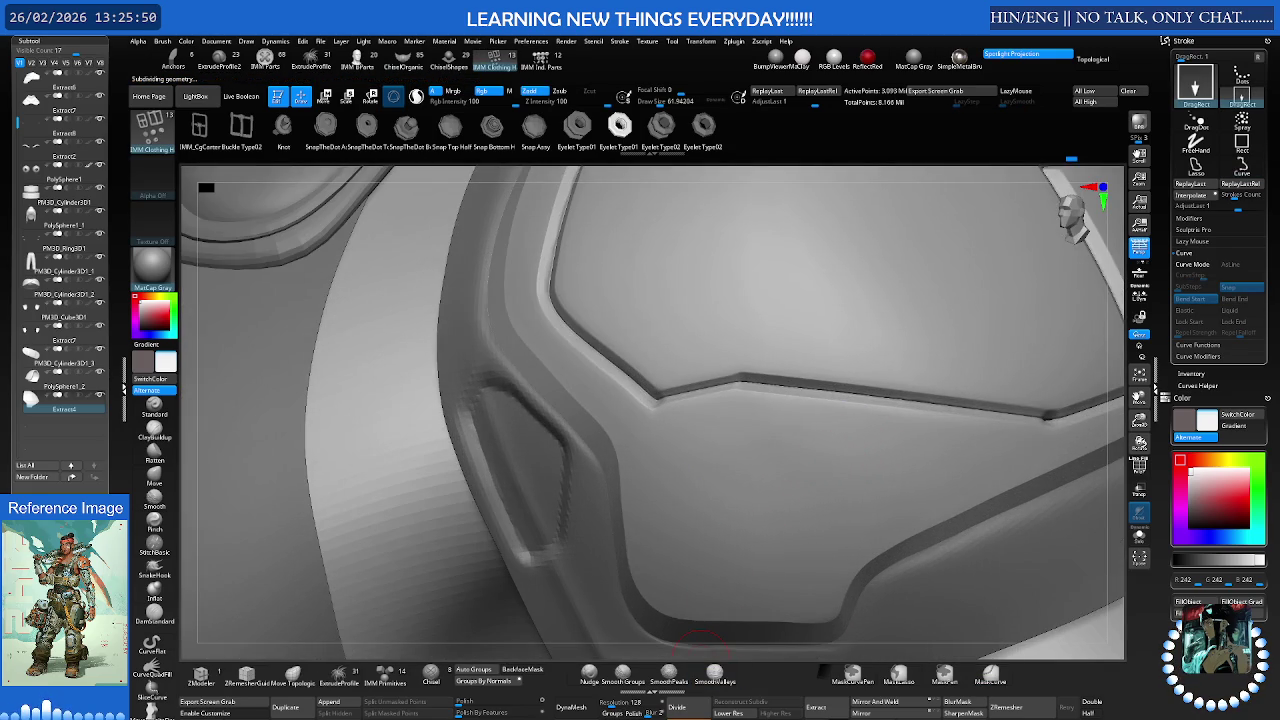
mouse_move(700, 625)
right_mouse_down()
mouse_move(698, 333)
mouse_move(707, 346)
right_mouse_up()
left_click(681, 337)
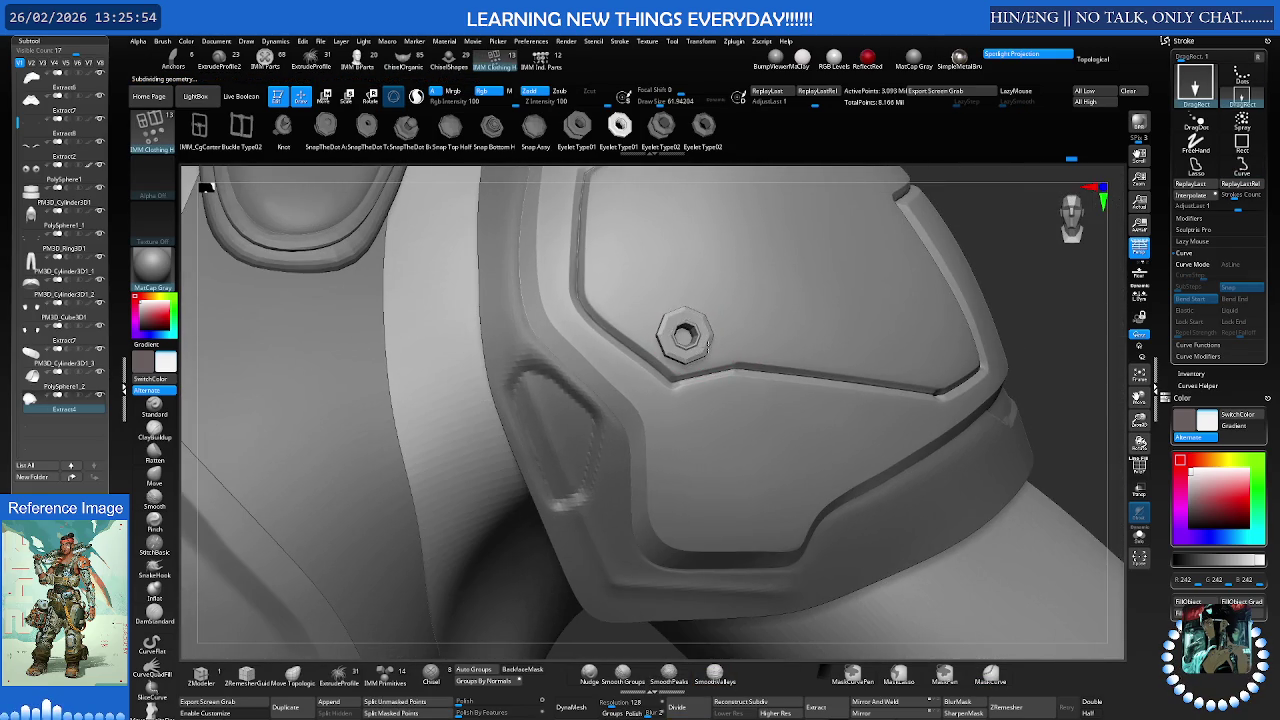
mouse_move(700, 340)
right_mouse_down()
mouse_move(683, 343)
mouse_move(812, 337)
right_mouse_up()
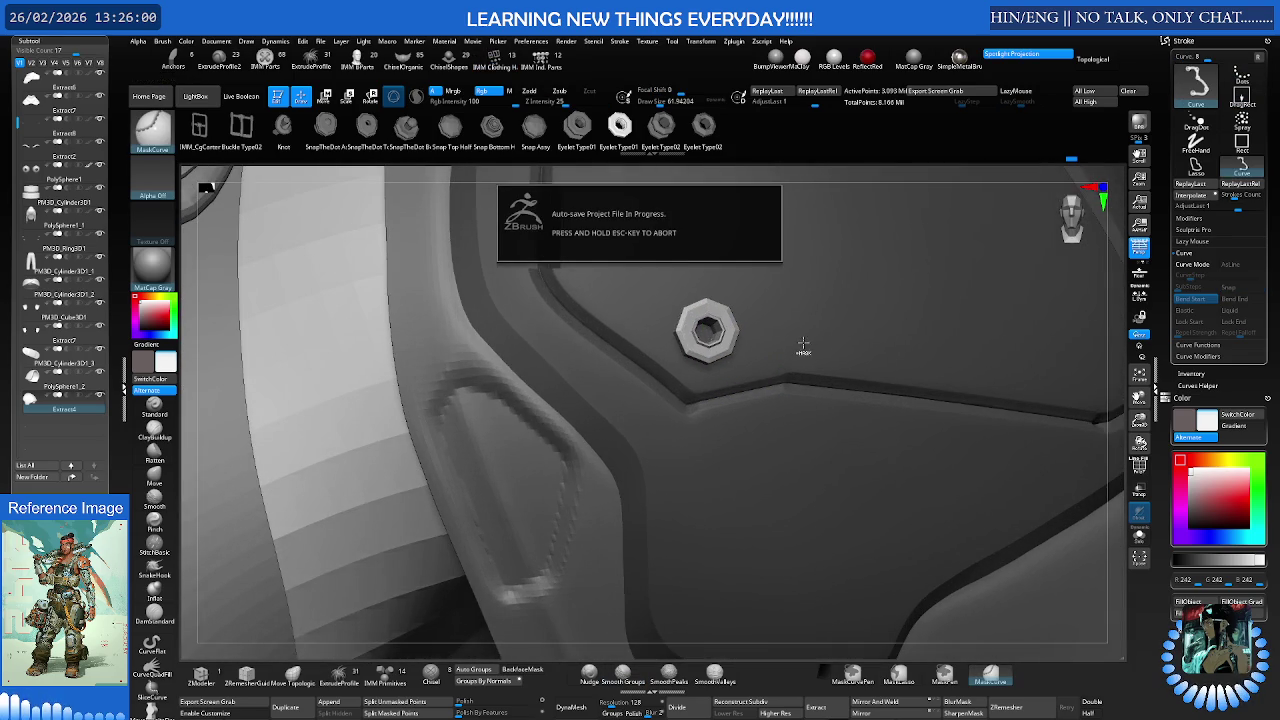
key("ctrl+z")
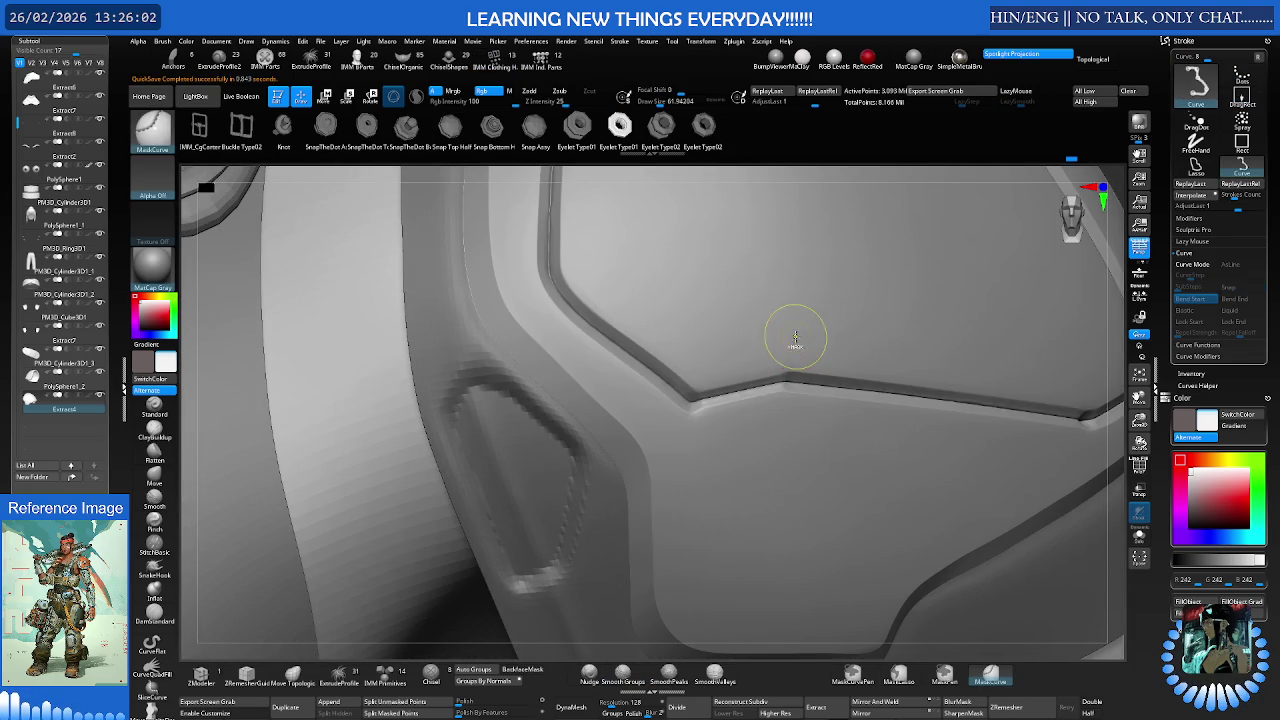
right_click_drag(789, 342, 760, 349, "ctrl")
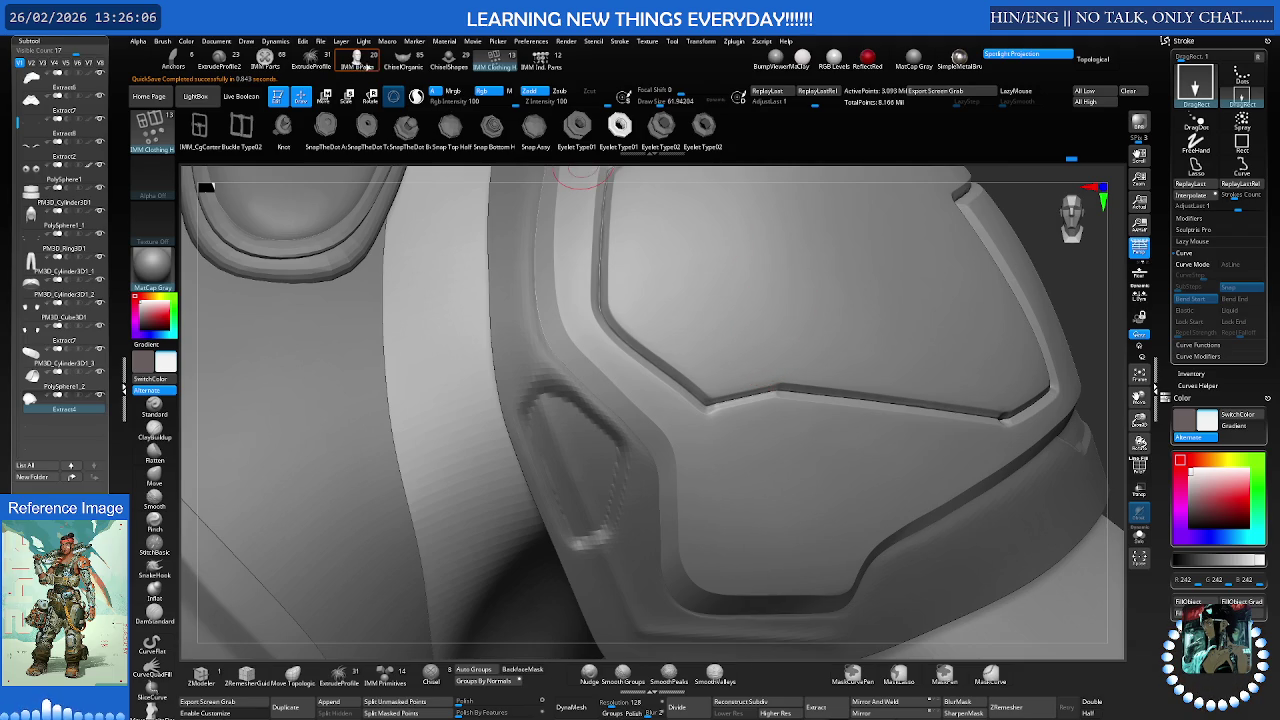
Try a washer-style bolt from the IMM Parts shelf on the panel, then undo it
left_click(268, 64)
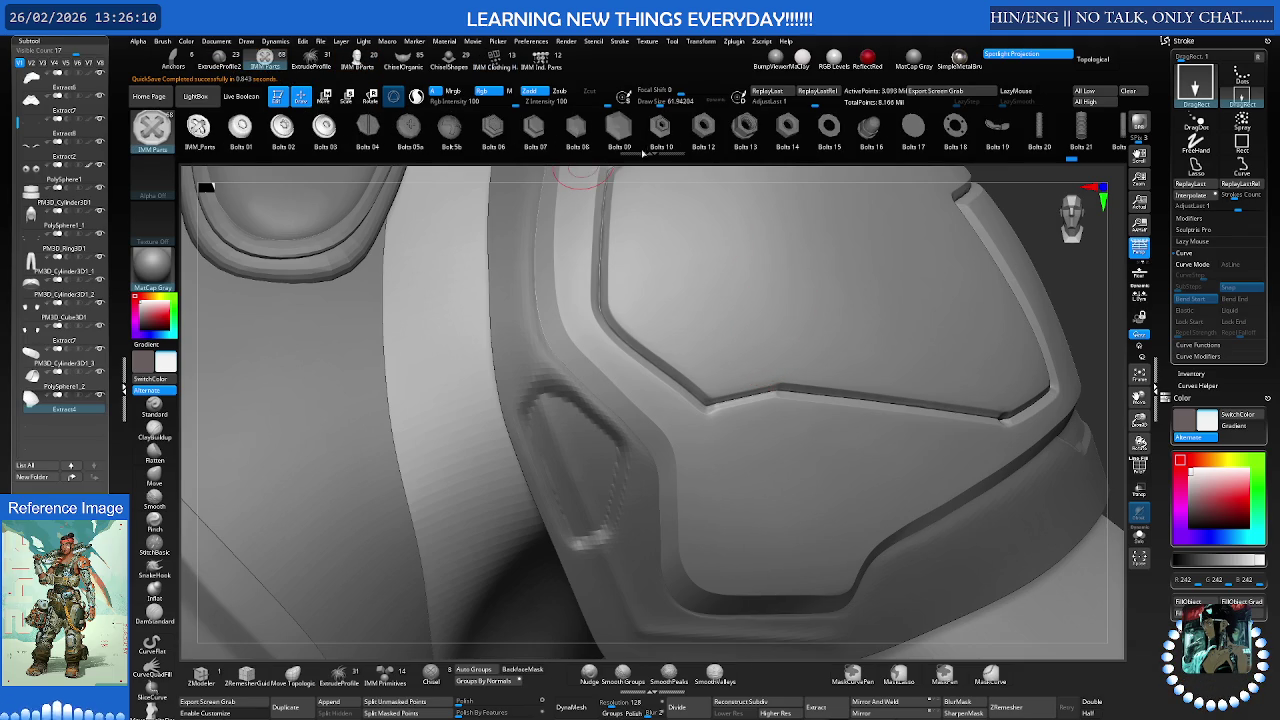
left_click_drag(825, 138, 704, 138)
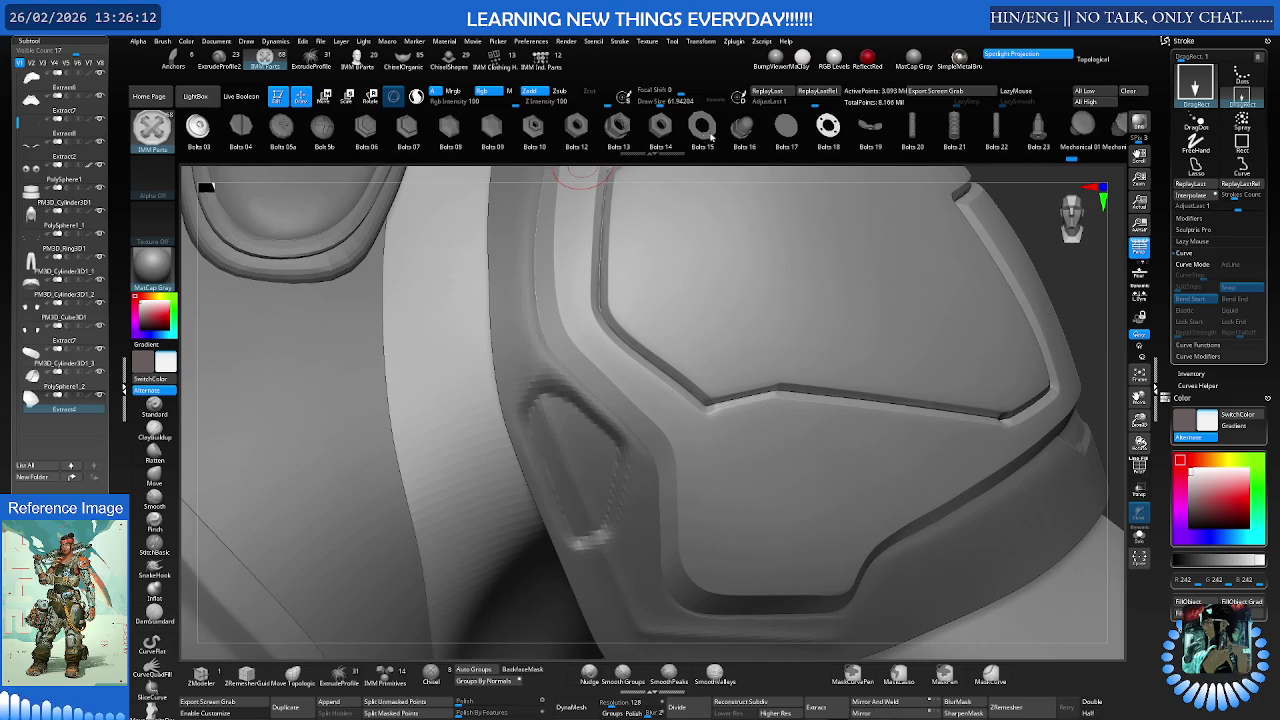
left_click_drag(798, 146, 695, 143)
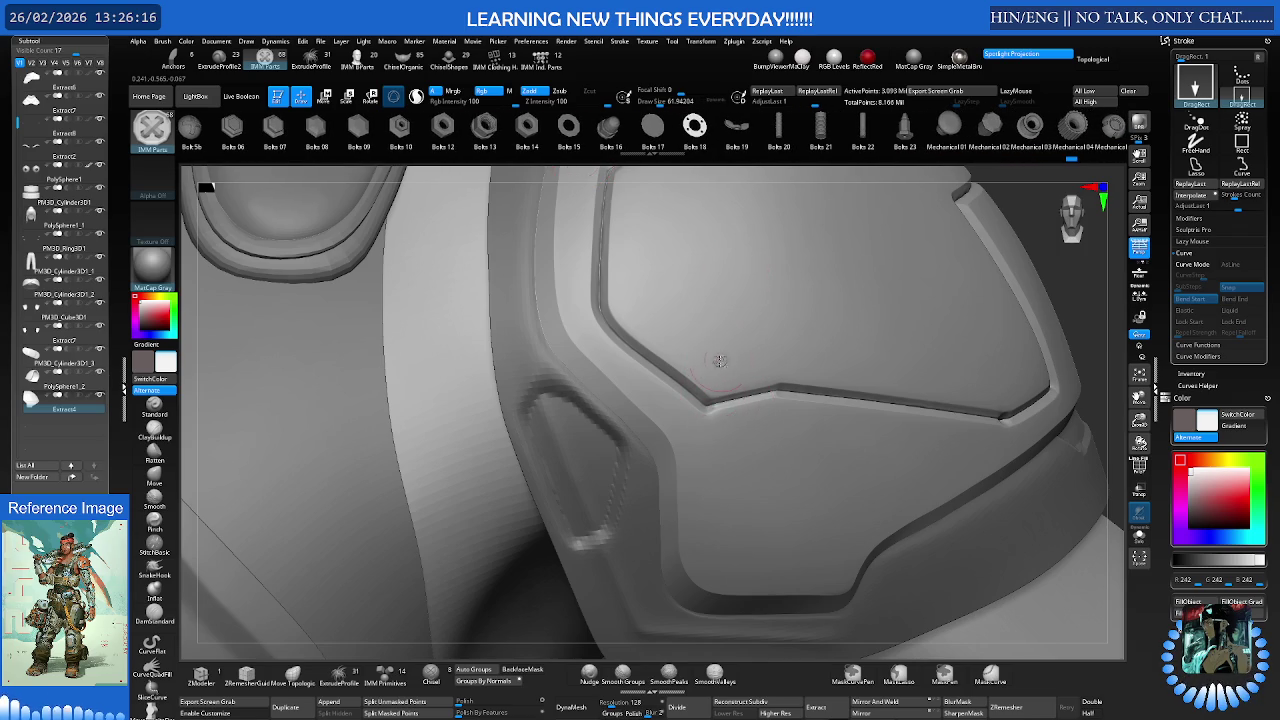
left_click(720, 360)
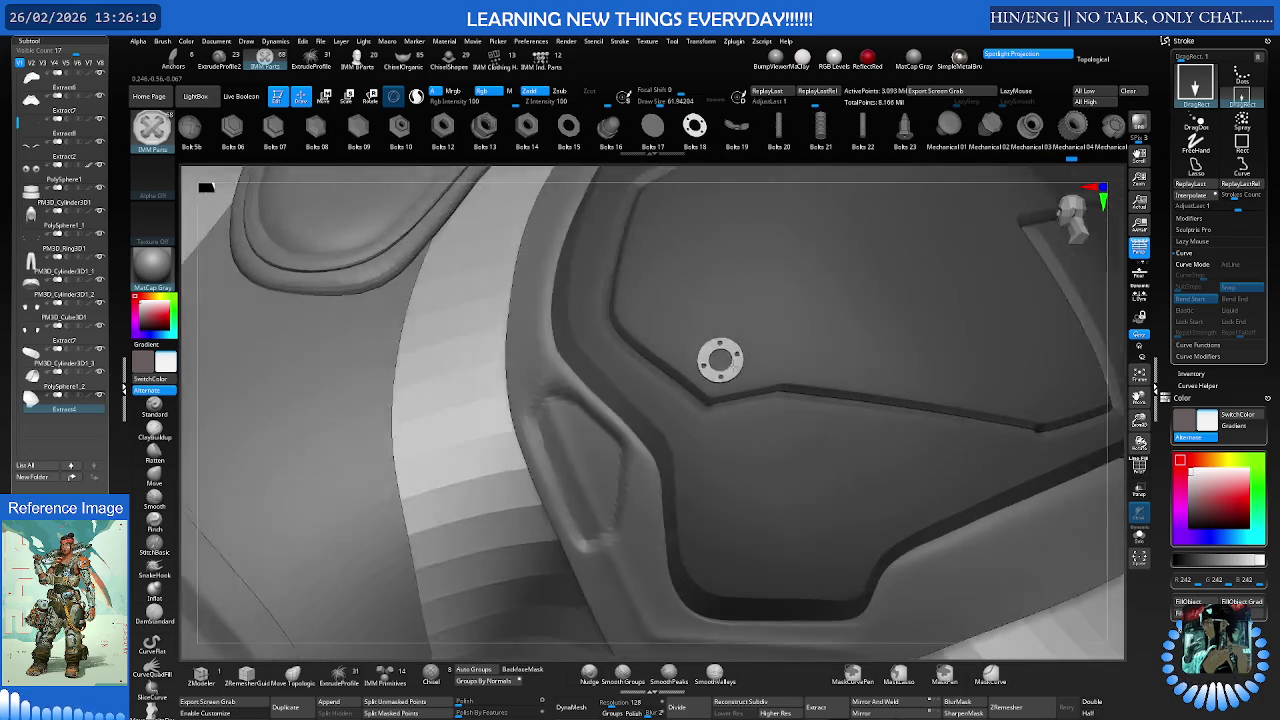
right_click_drag(722, 358, 737, 357)
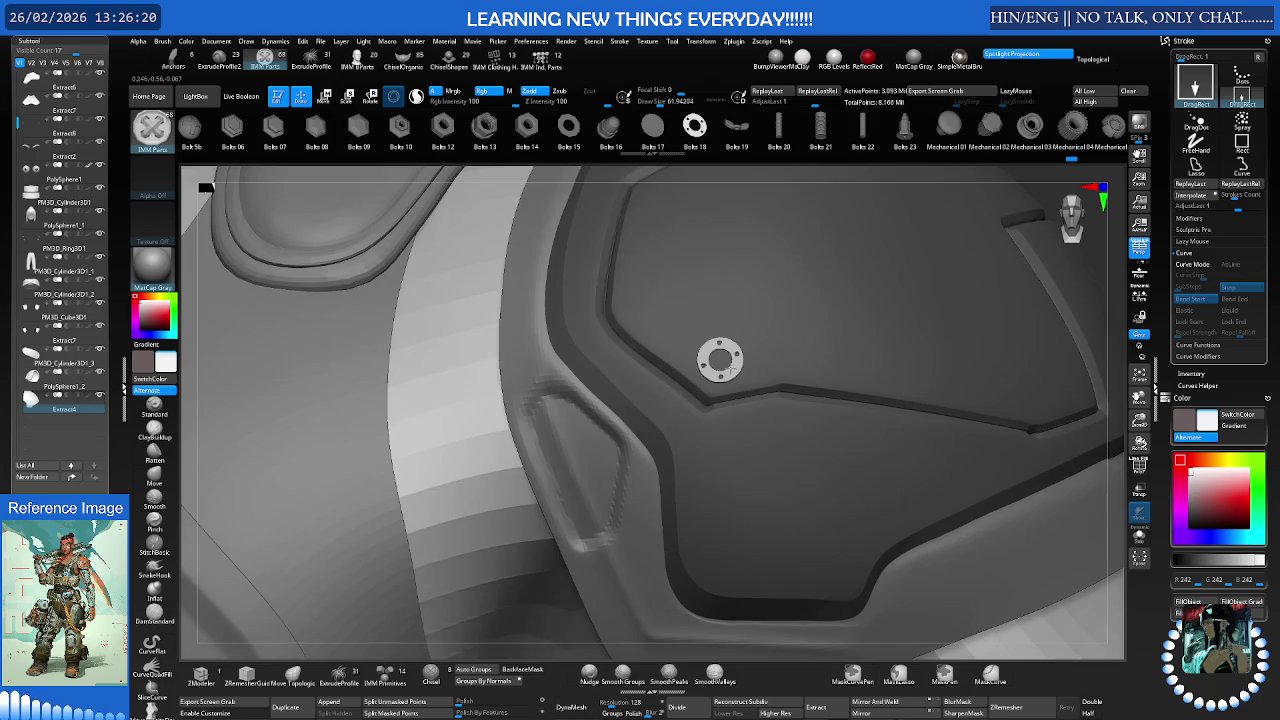
key("ctrl+z")
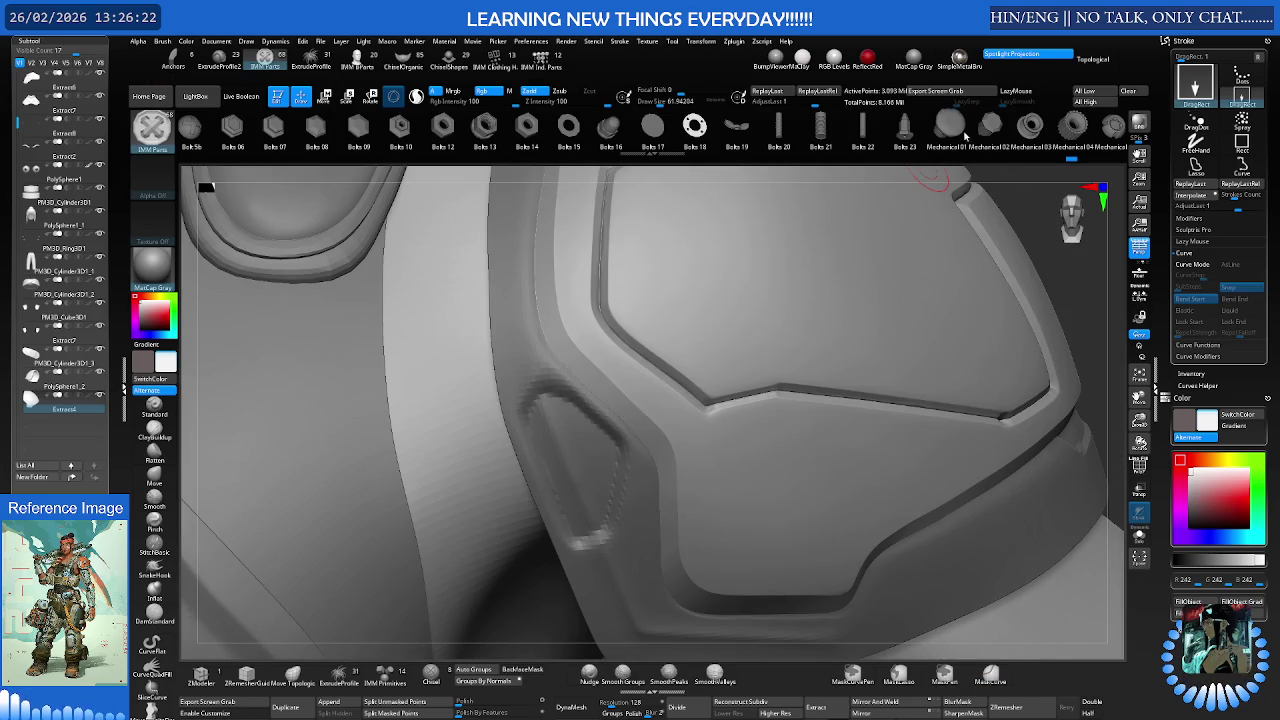
Try placing a round bolt cap on the panel and inspect it around the corner
scroll(850, 135, "down", 1)
scroll(860, 135, "down", 1)
scroll(875, 134, "down", 1)
scroll(890, 133, "down", 1)
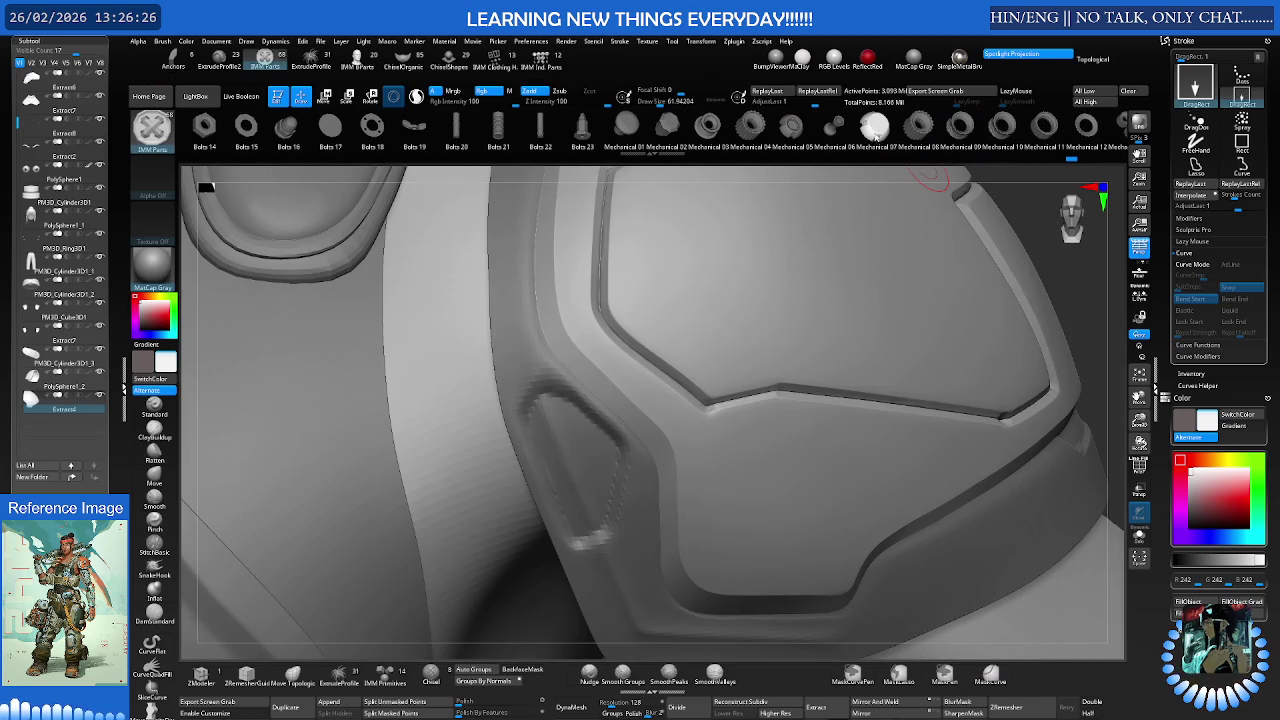
mouse_move(720, 363)
right_mouse_down()
mouse_move(727, 330)
mouse_move(760, 331)
mouse_move(811, 268)
mouse_move(843, 294)
mouse_move(837, 309)
mouse_move(792, 301)
right_mouse_up()
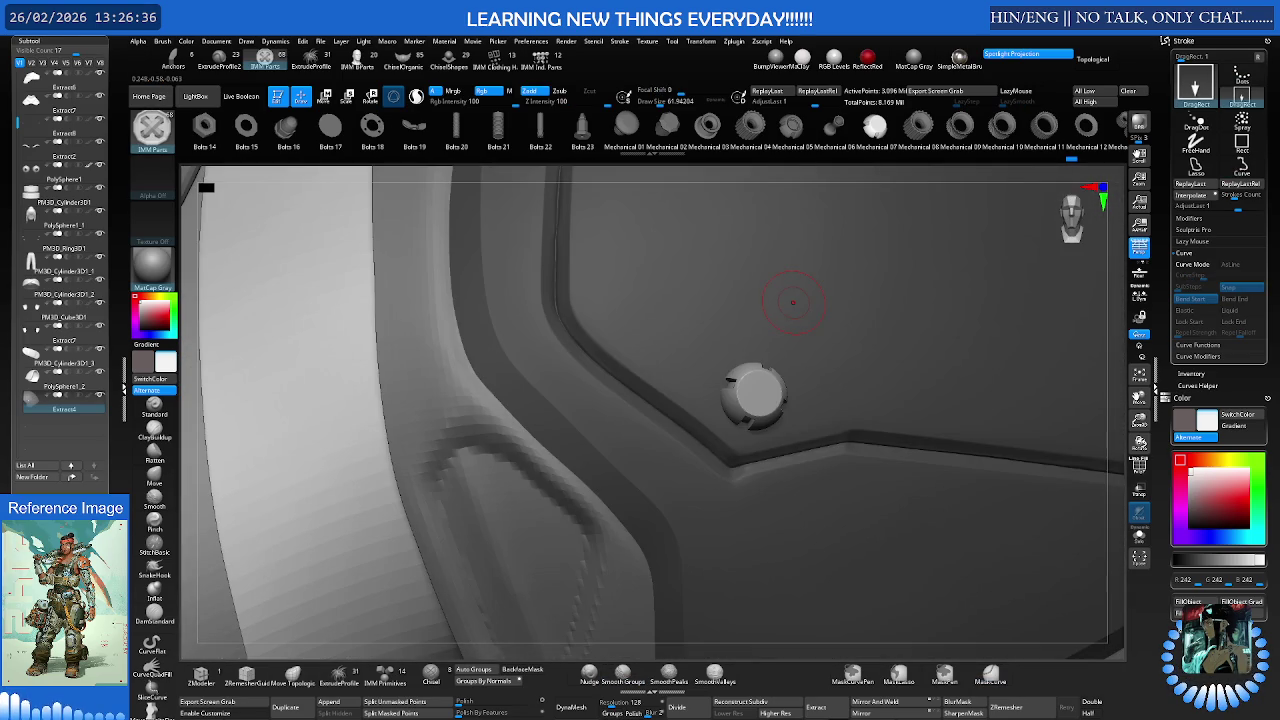
right_click_drag(792, 301, 797, 285)
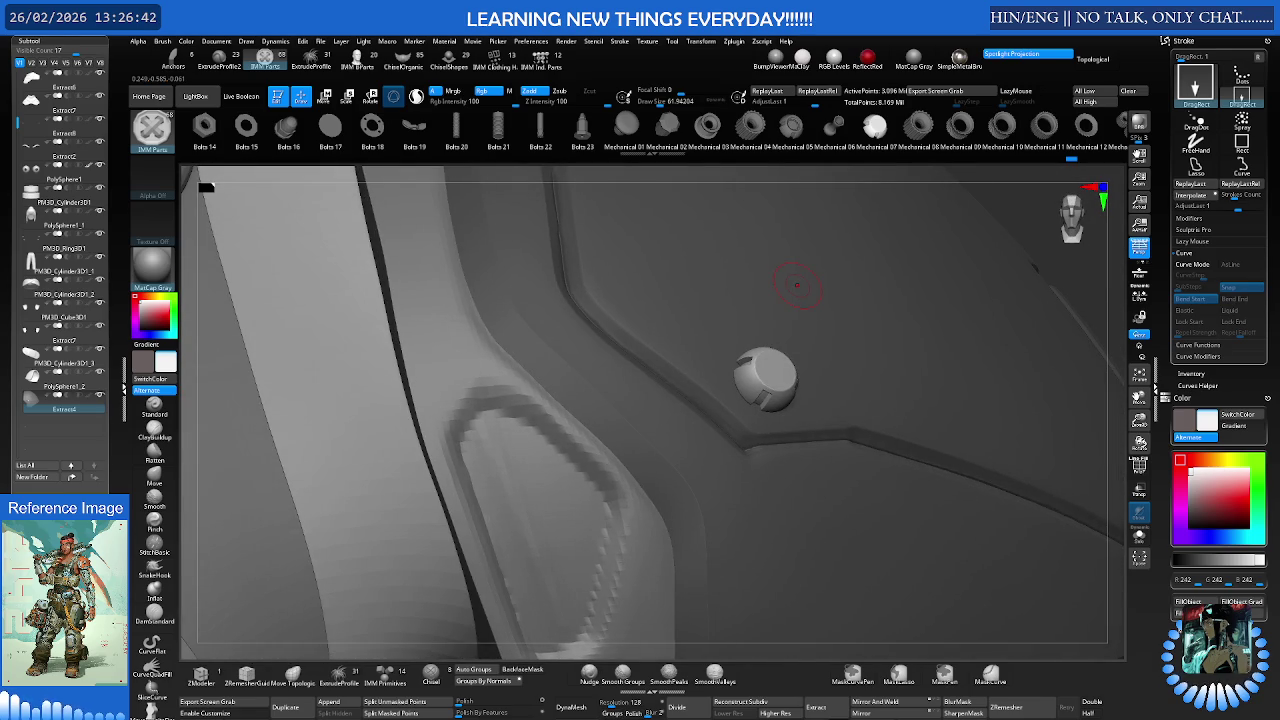
right_click_drag(823, 371, 411, 209)
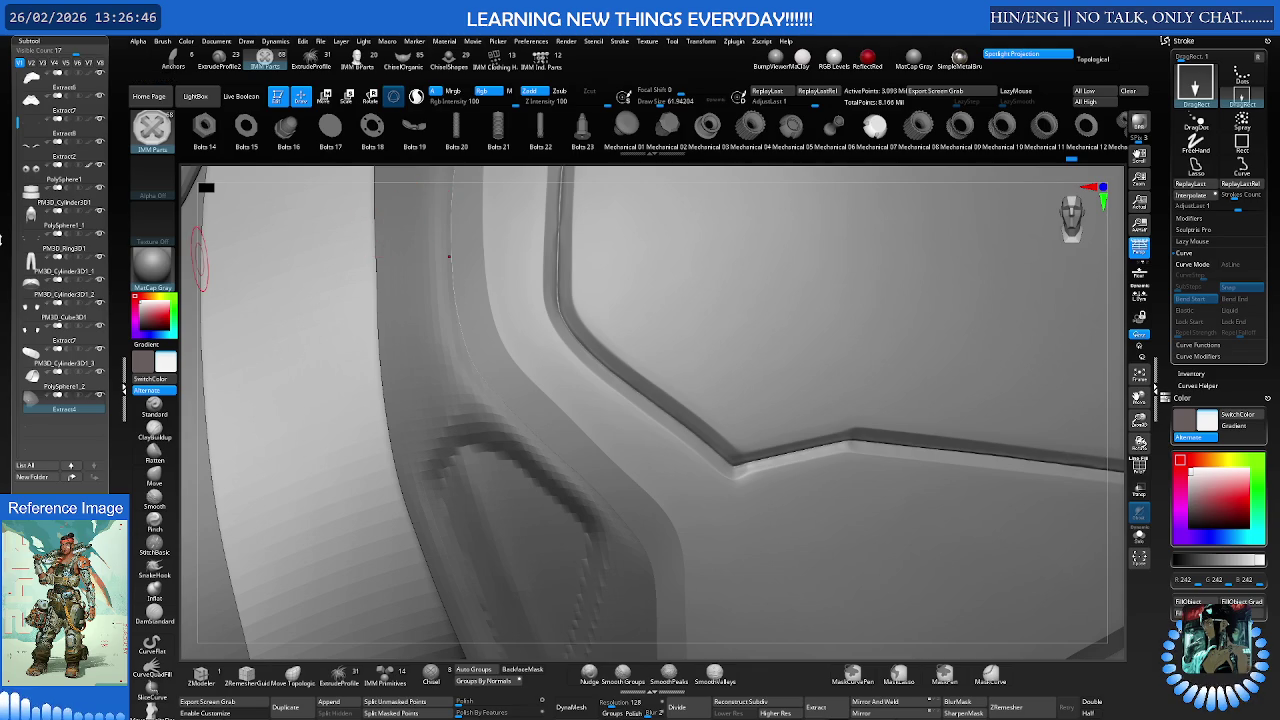
Set Brush > Depth Imbed to -11 and insert a small round bolt cap on the front panel
scroll(9, 258, "up", 3)
left_click(33, 190)
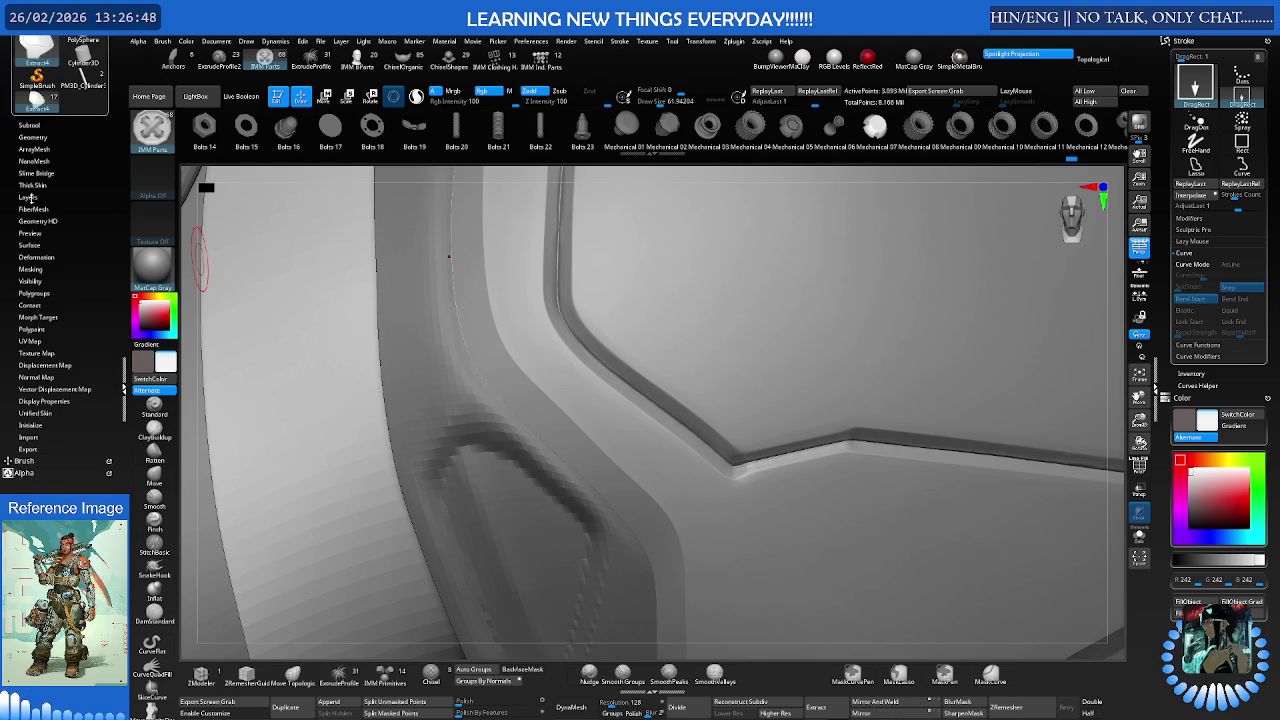
scroll(9, 293, "down", 3)
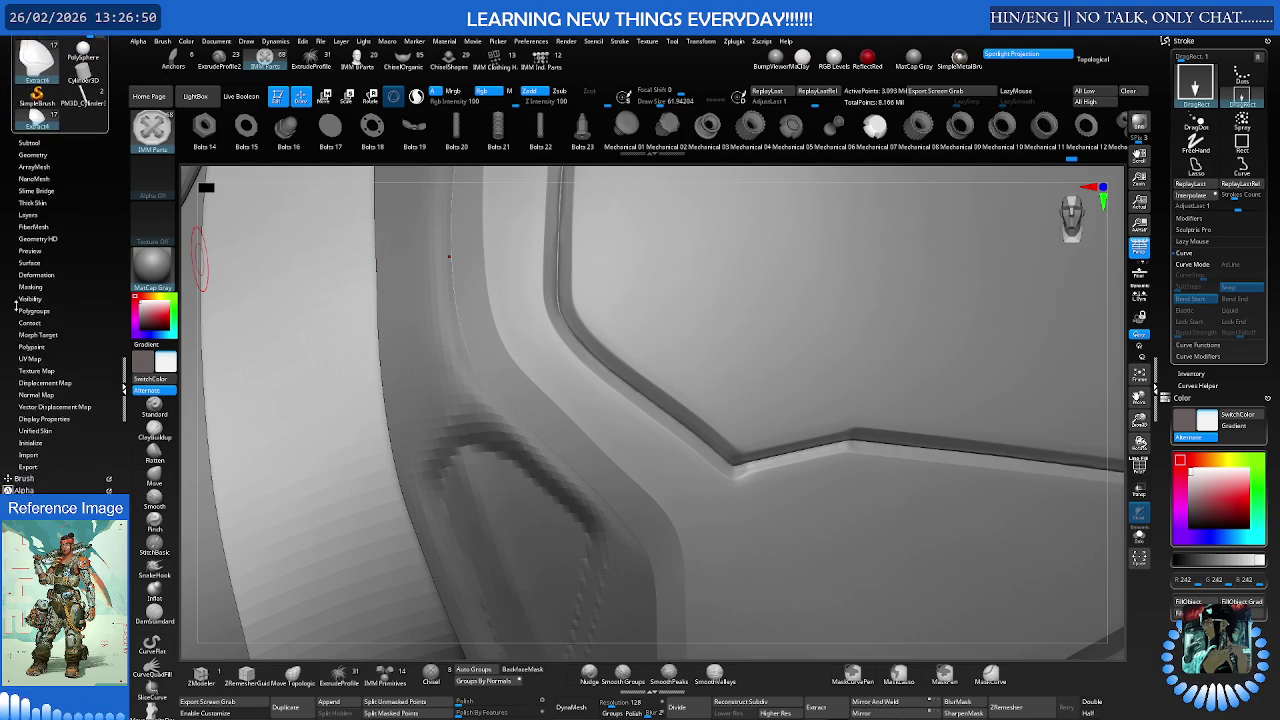
left_click(20, 371)
scroll(12, 300, "down", 5)
left_click(27, 258)
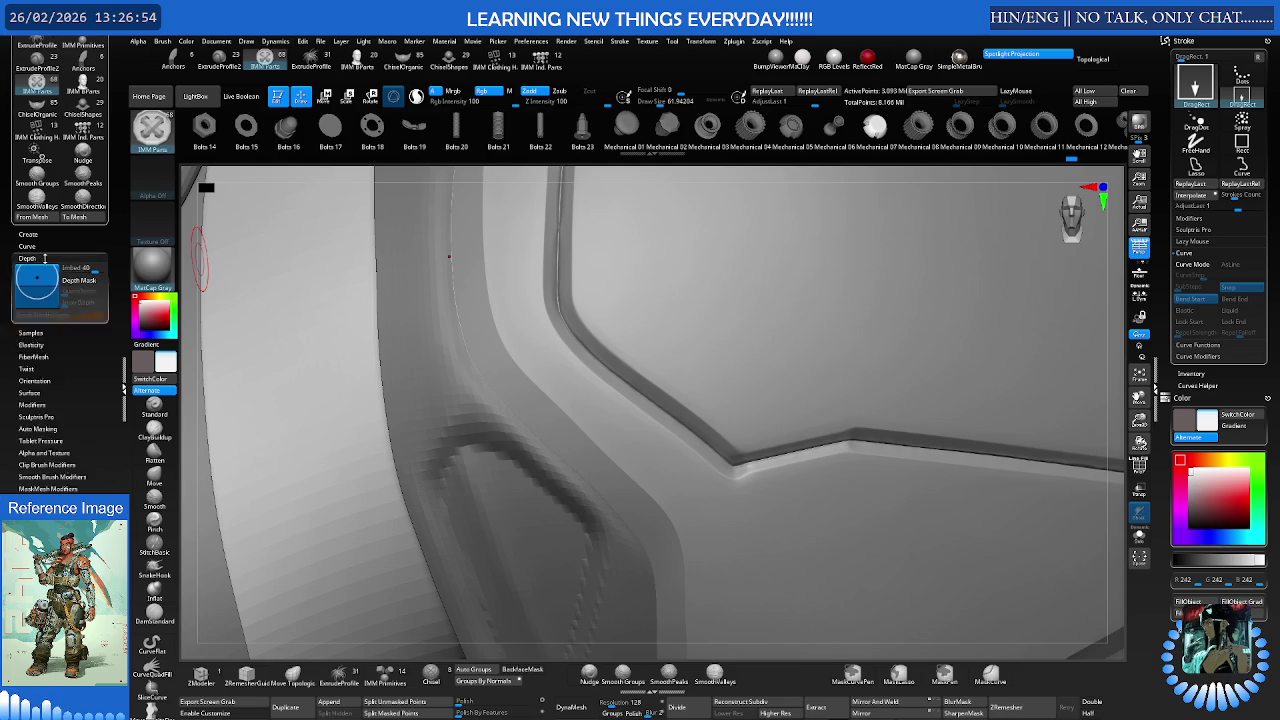
left_click(43, 286)
left_click(750, 400)
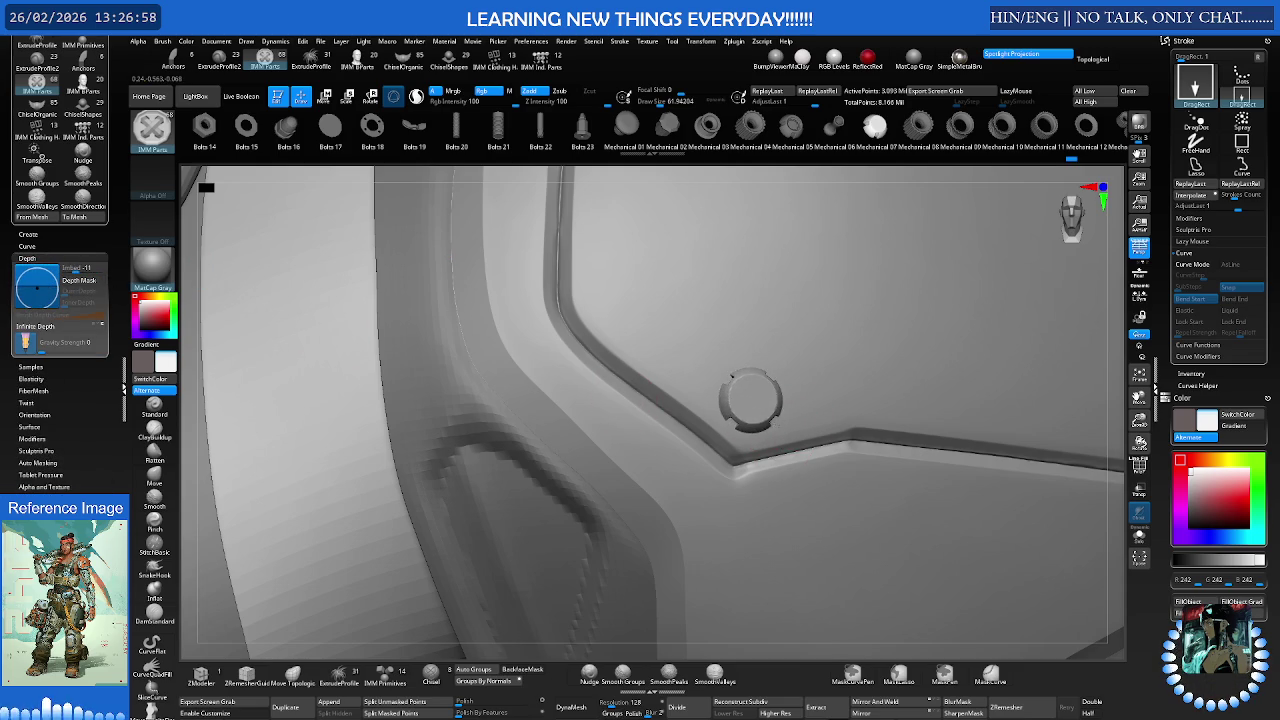
right_click_drag(752, 397, 683, 403)
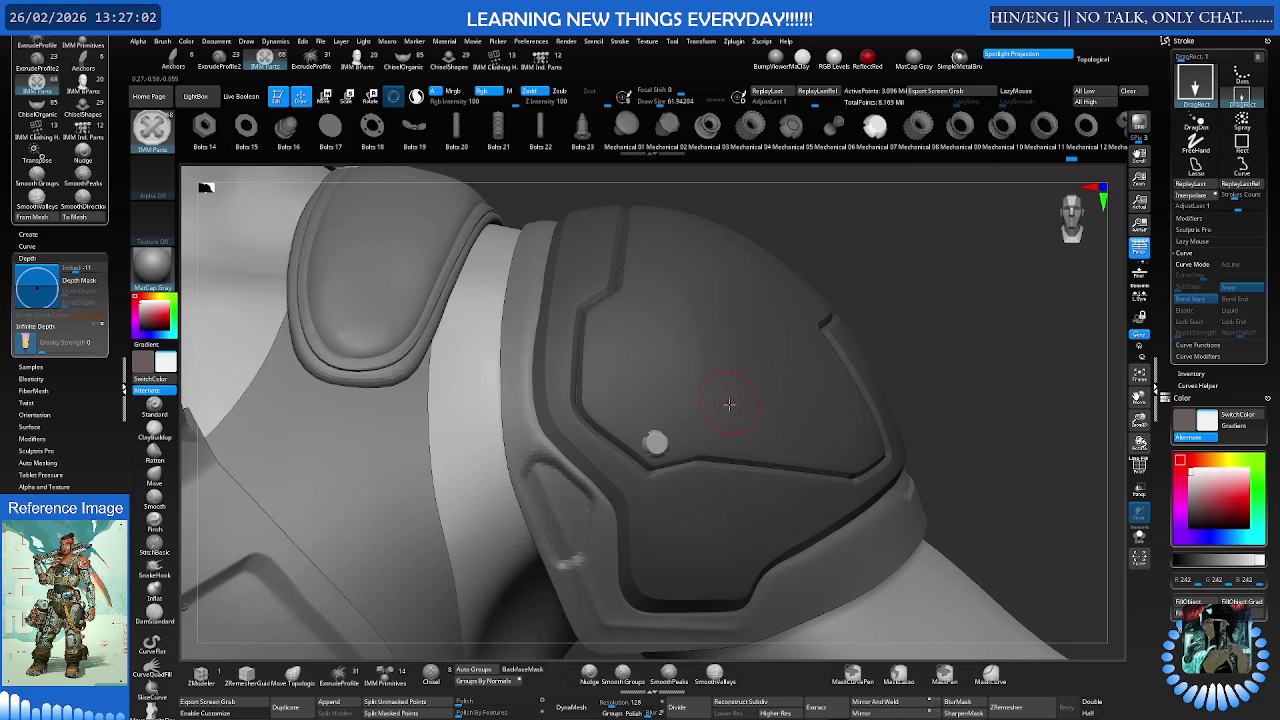
Isolate the shoulder plate in Solo mode to inspect it, then show the full body again
key("shift+alt+s")
right_click_drag(755, 389, 729, 403)
key("shift+alt+s")
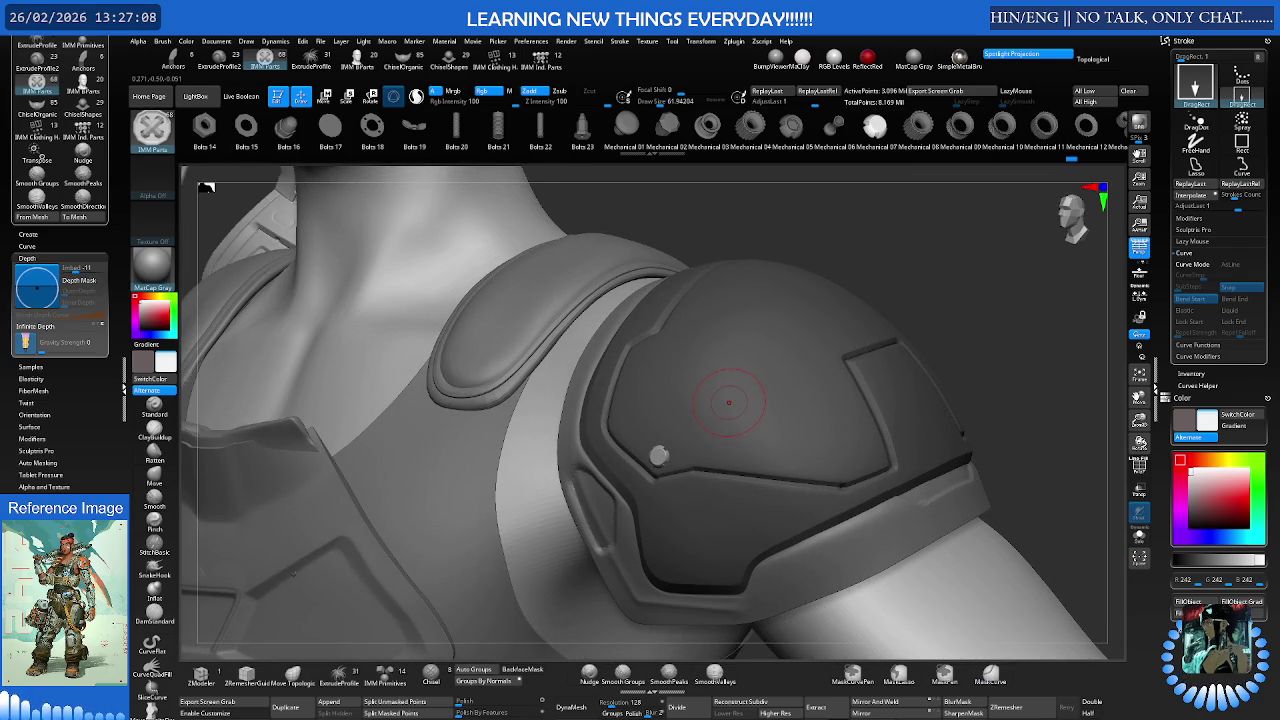
Insert a small bolt cap on the pauldron's lower rim and check it from the side
mouse_move(742, 410)
right_mouse_down()
mouse_move(783, 327)
mouse_move(751, 380)
mouse_move(730, 387)
mouse_move(749, 384)
mouse_move(664, 396)
right_mouse_up()
mouse_move(820, 387)
right_mouse_down()
mouse_move(698, 430)
mouse_move(806, 391)
right_mouse_up()
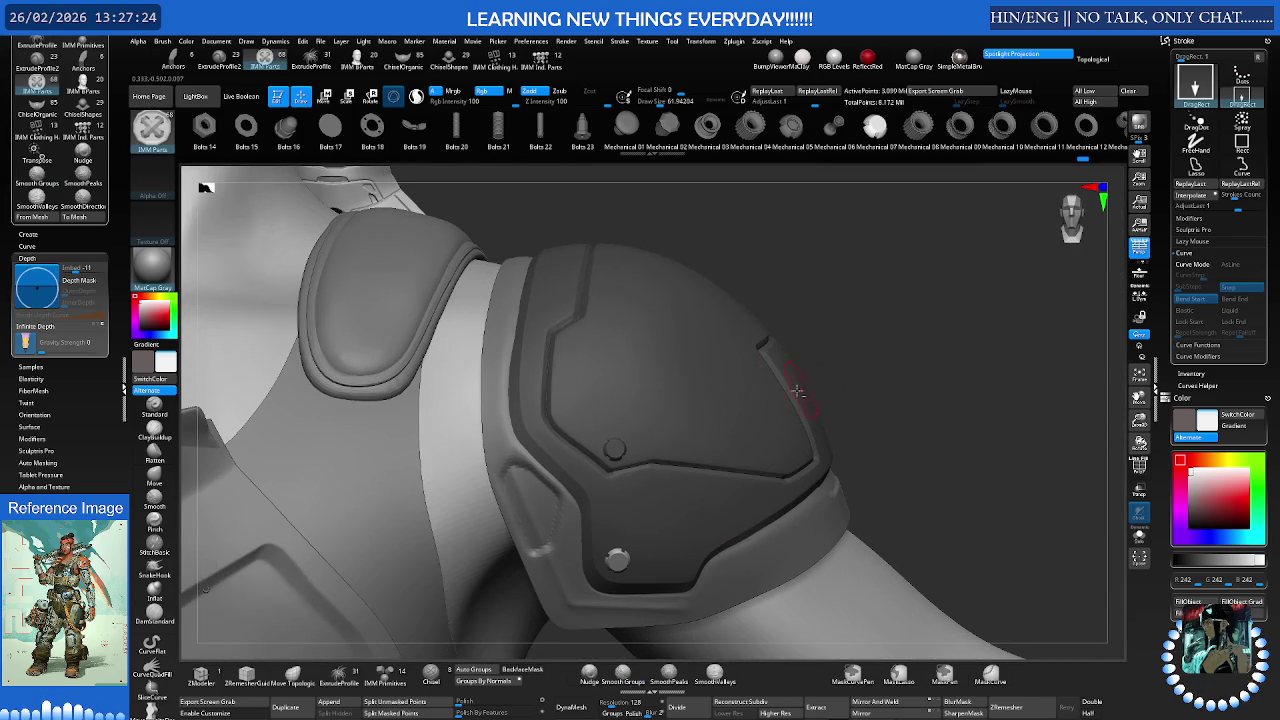
key("shift")
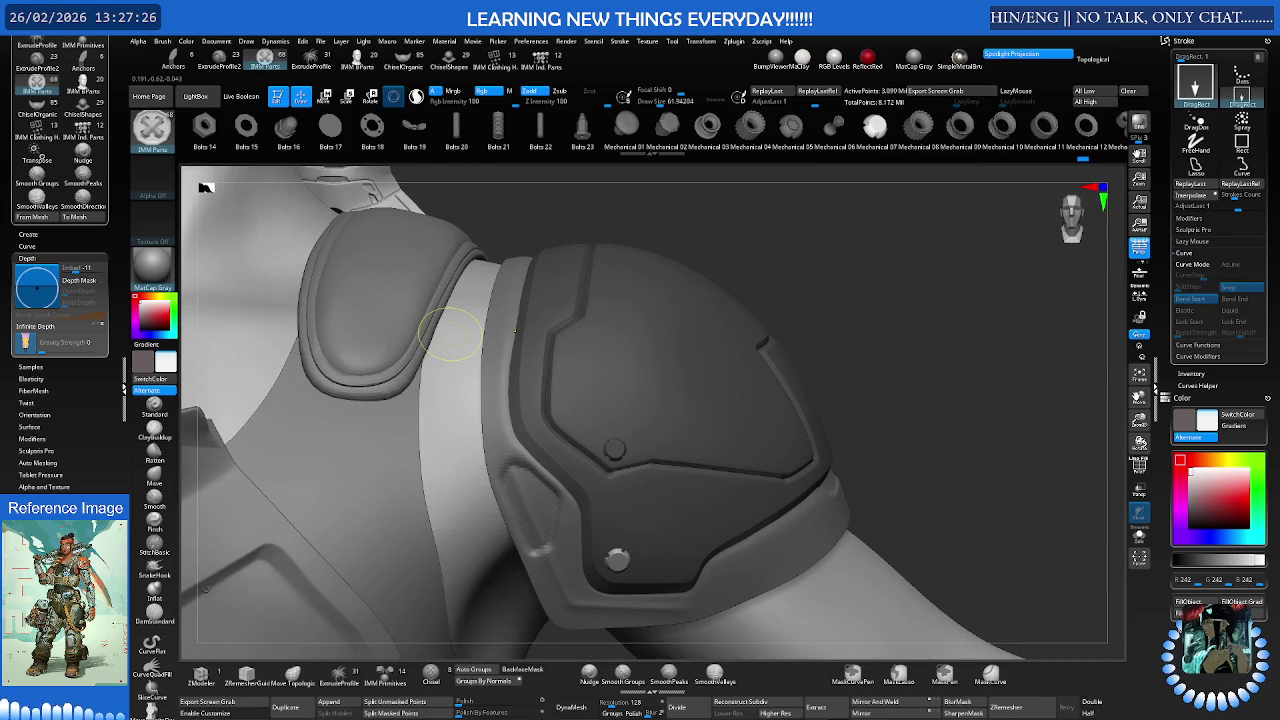
mouse_move(450, 333)
right_mouse_down()
mouse_move(771, 419)
mouse_move(737, 423)
mouse_move(749, 406)
mouse_move(953, 373)
mouse_move(860, 383)
mouse_move(928, 383)
right_mouse_up()
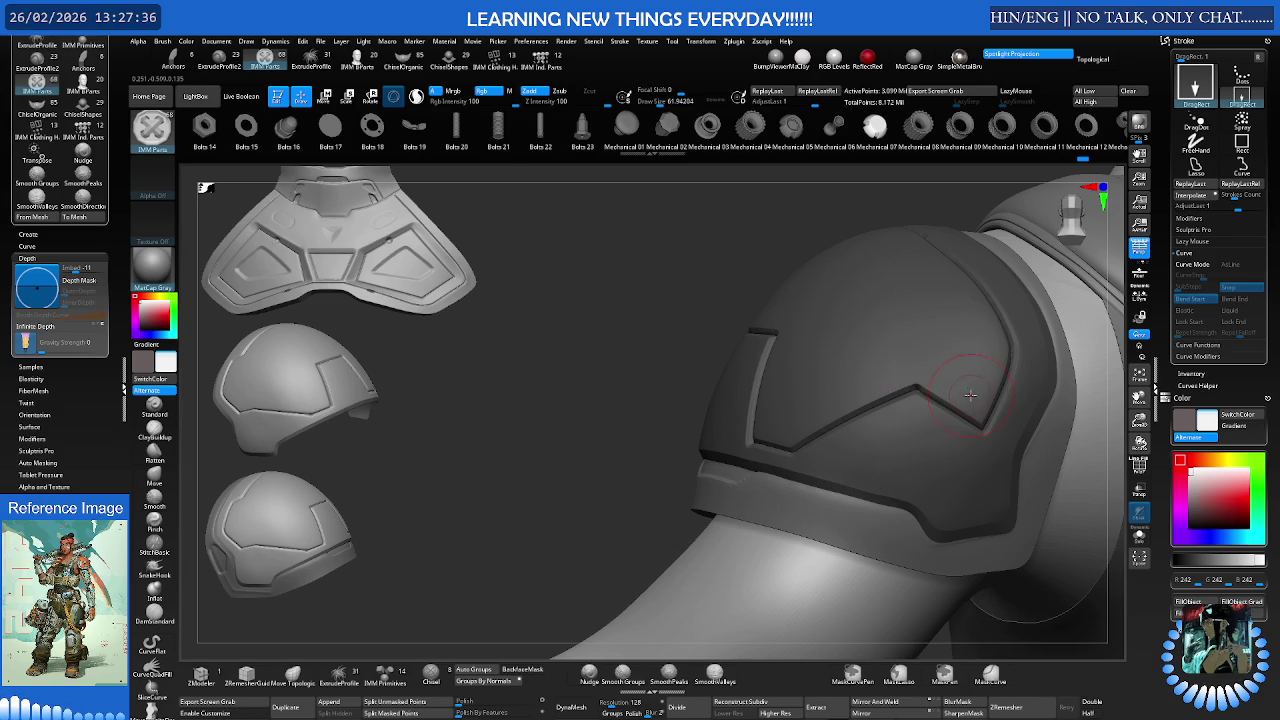